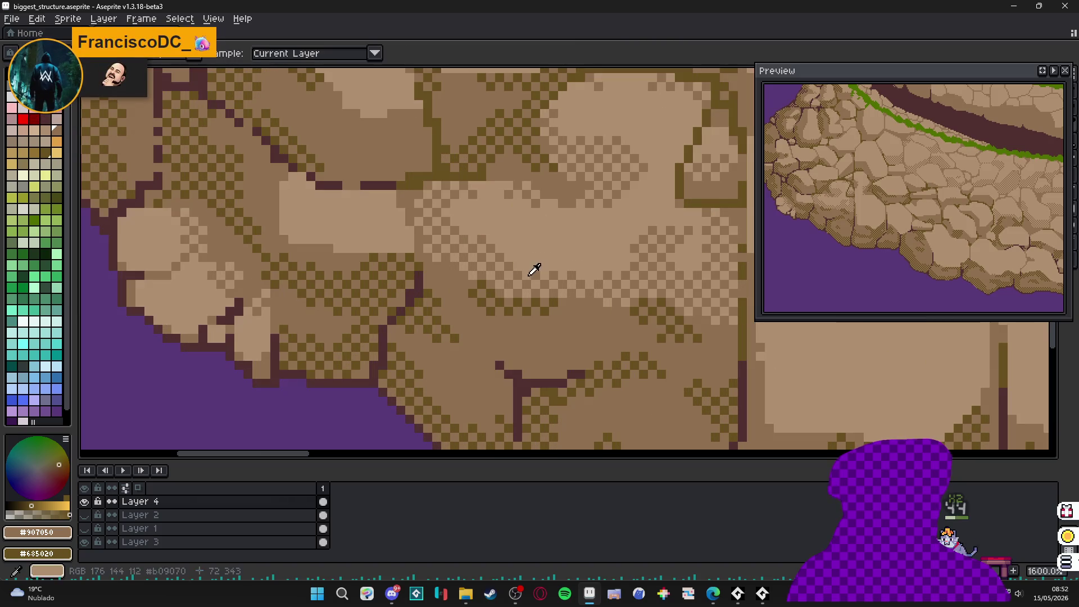
- Sample the light tan stone colour and dither a diagonal band and a patch edge
right_click(544, 236, "alt")
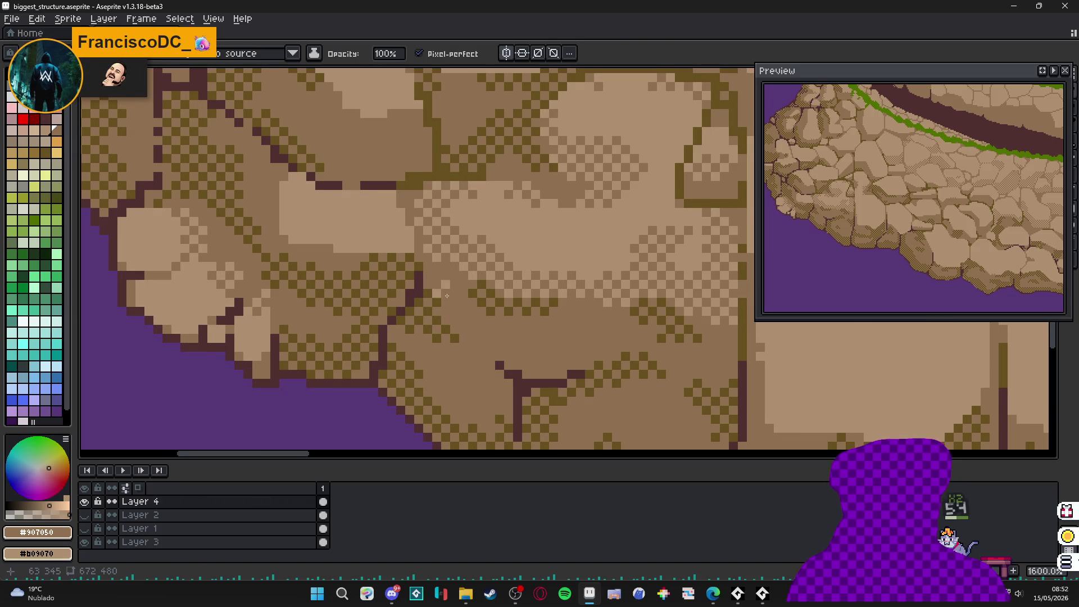
scroll(447, 297, "down", 1)
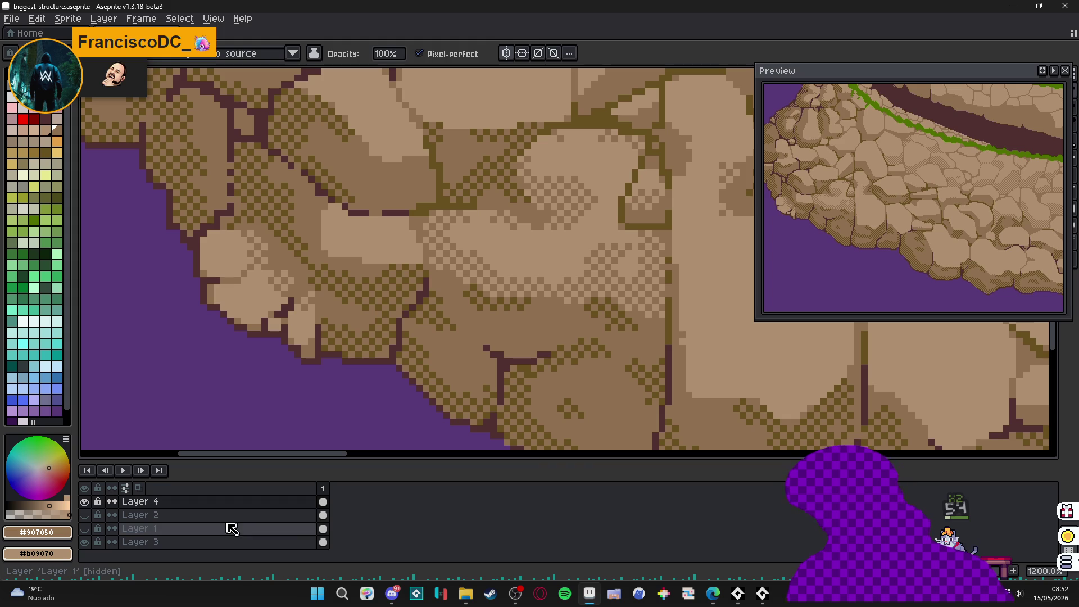
scroll(474, 251, "up", 3)
mouse_move(506, 201)
left_mouse_down()
mouse_move(485, 169)
mouse_move(472, 181)
mouse_move(506, 205)
left_mouse_up()
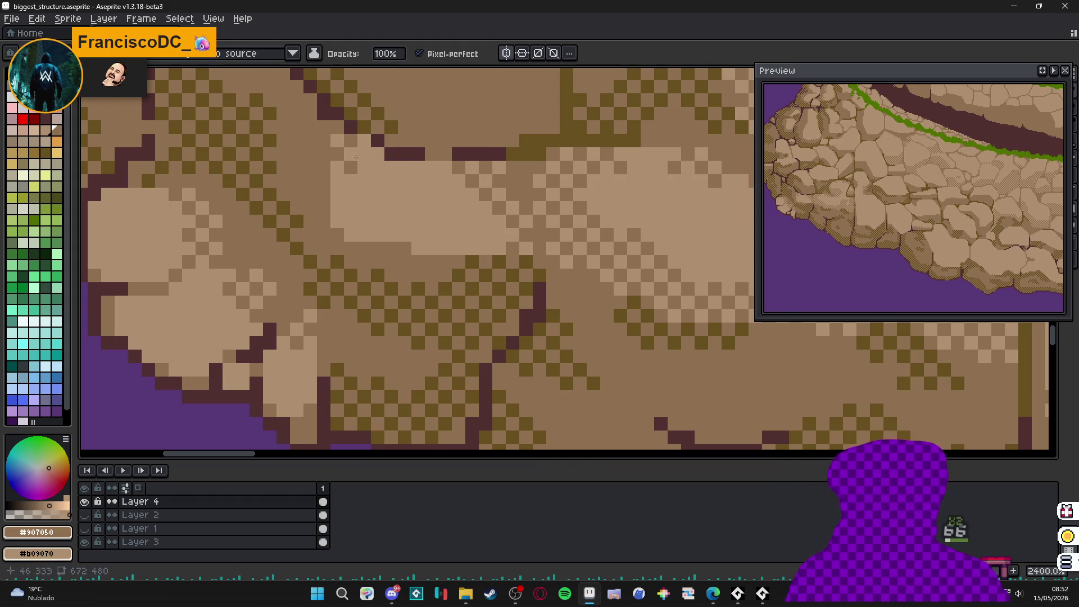
mouse_move(343, 165)
left_mouse_down()
mouse_move(330, 214)
mouse_move(390, 242)
left_mouse_up()
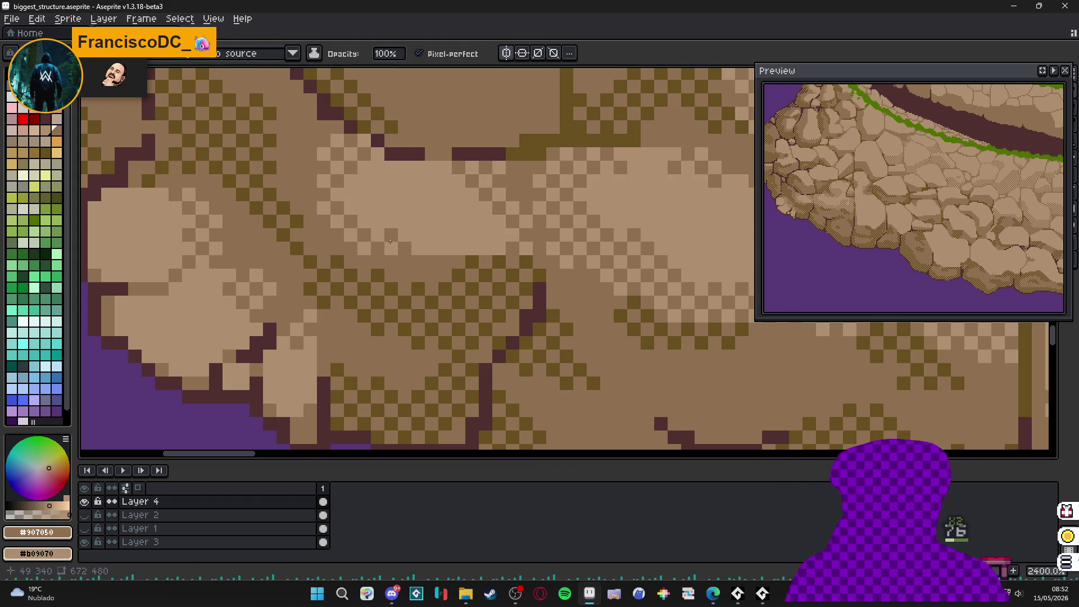
- Add short rows of light checker dither to two cliff stones
scroll(435, 251, "down", 6)
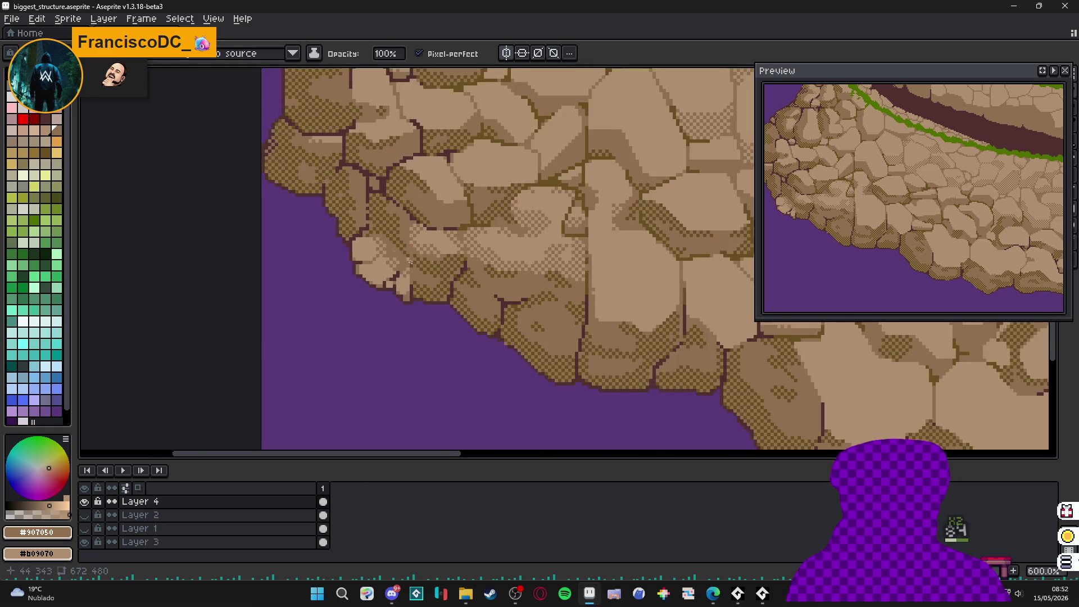
scroll(375, 273, "up", 6)
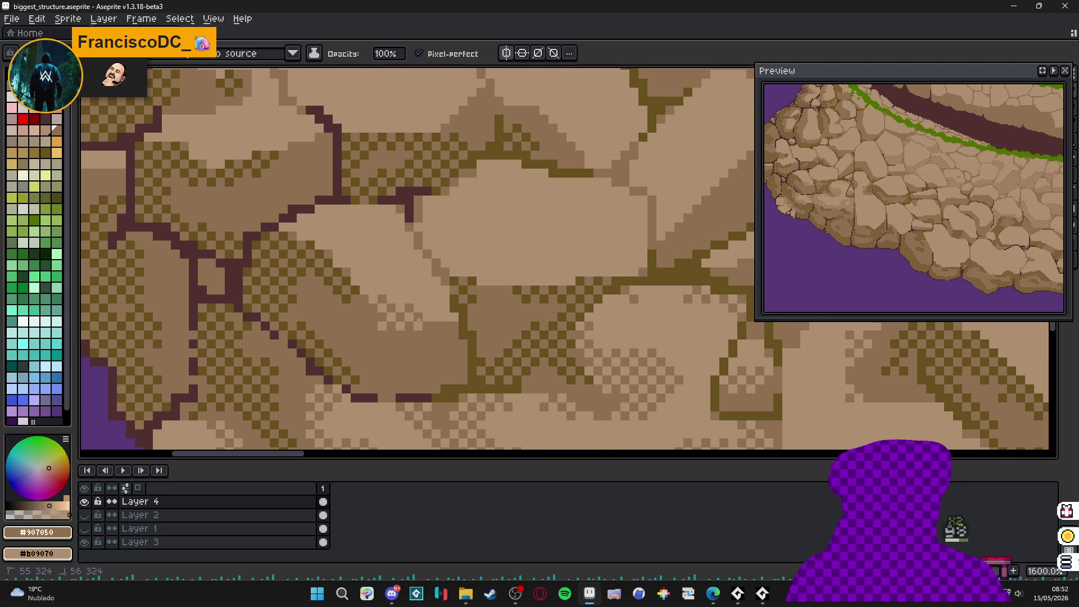
left_click_drag(418, 320, 442, 320)
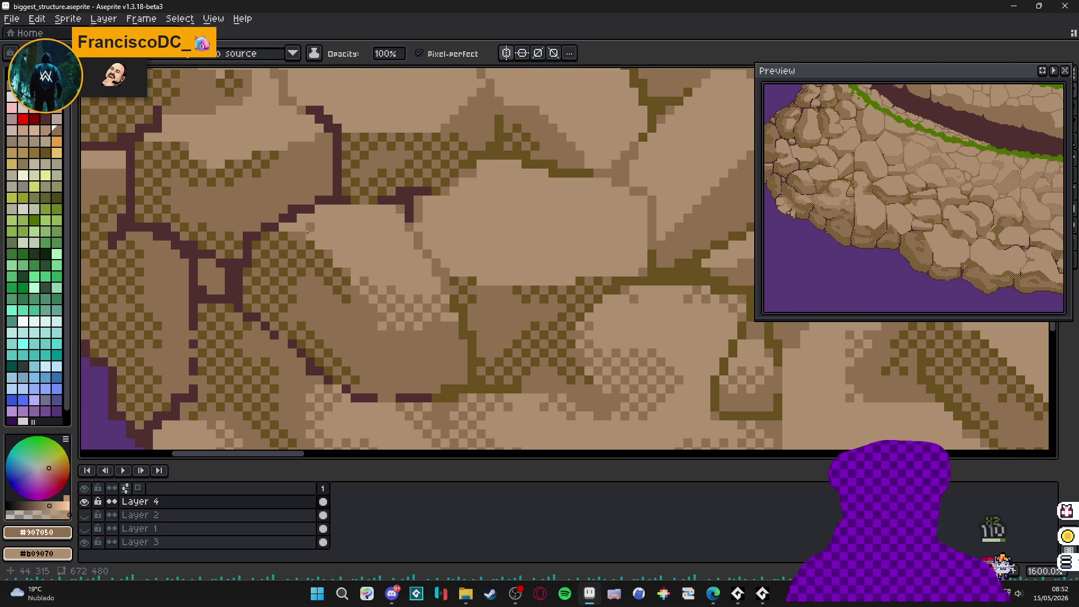
left_click_drag(308, 227, 333, 228)
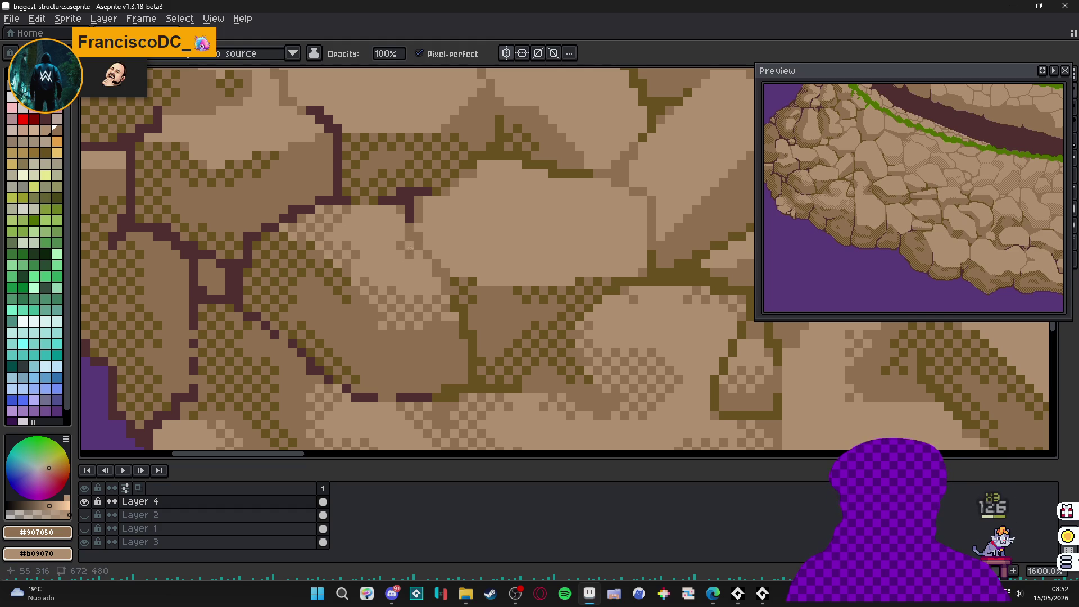
scroll(410, 261, "down", 3)
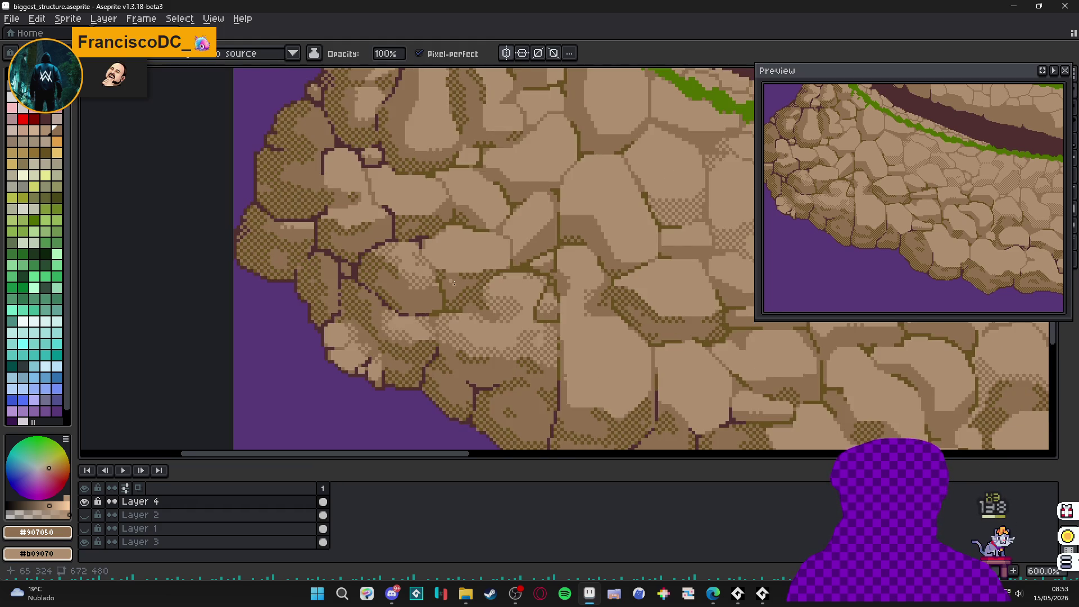
scroll(454, 282, "down", 2)
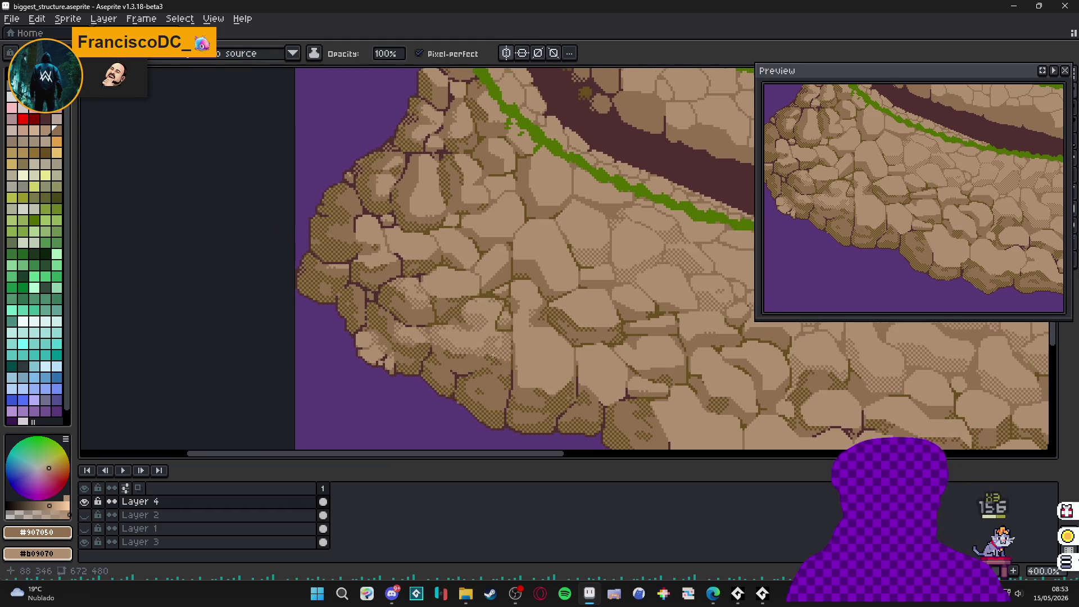
- Dab checker-dither shading into a cluster of stones further along the cliff
left_click_drag(366, 277, 398, 279)
scroll(418, 274, "up", 6)
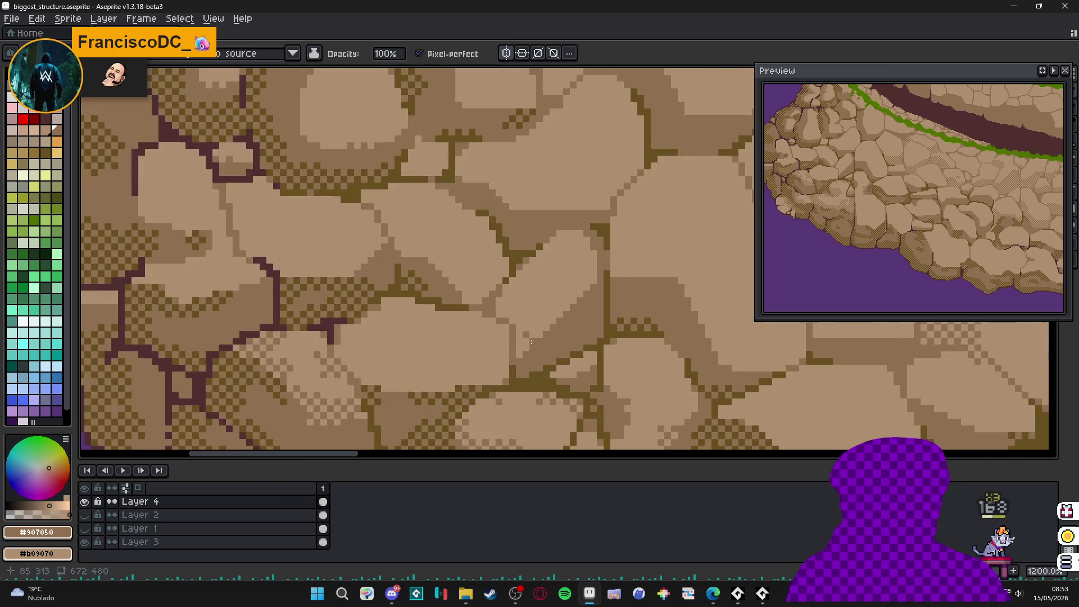
mouse_move(525, 323)
left_mouse_down()
mouse_move(501, 299)
mouse_move(577, 298)
mouse_move(591, 281)
left_mouse_up()
left_click(608, 275)
left_click(578, 234)
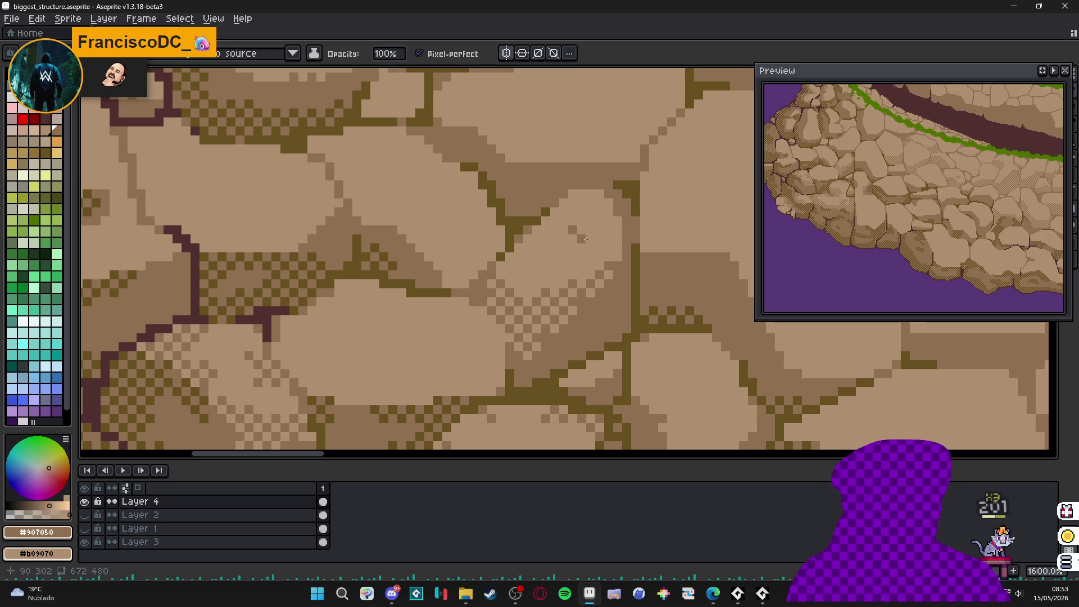
left_click(563, 240)
left_click(587, 207)
left_click_drag(577, 195, 567, 204)
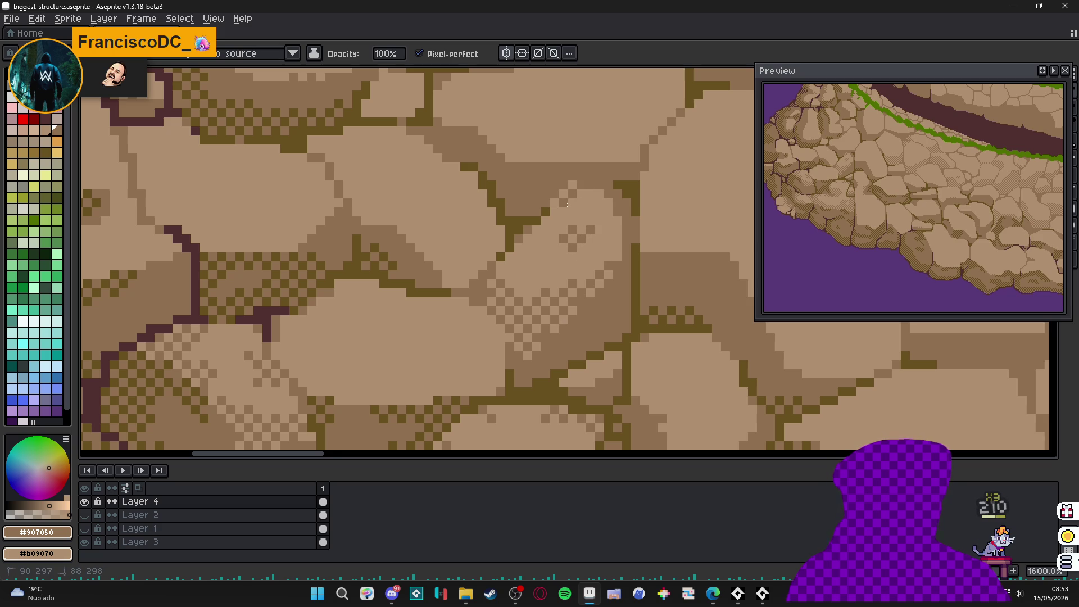
- Dither two more stones, then zoom out to show the whole ringed structure
scroll(543, 264, "down", 2)
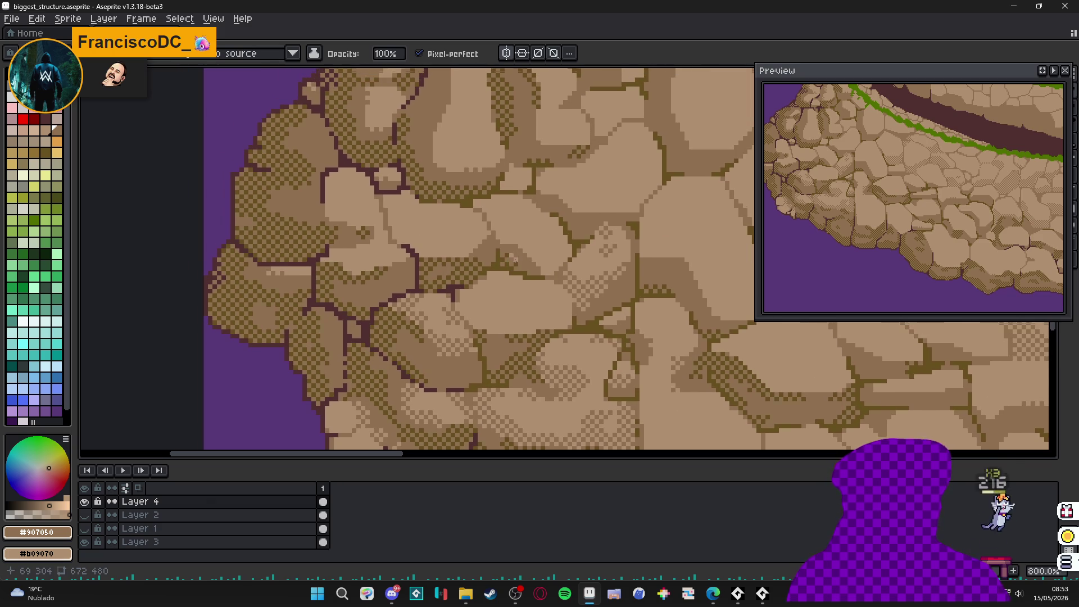
scroll(484, 289, "up", 1)
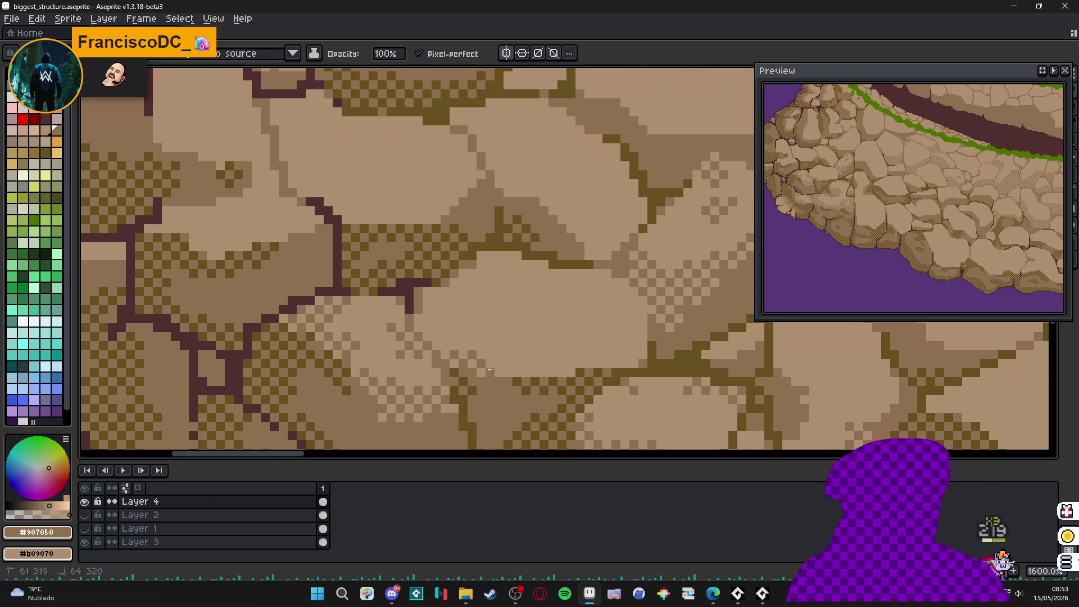
left_click_drag(511, 365, 547, 367)
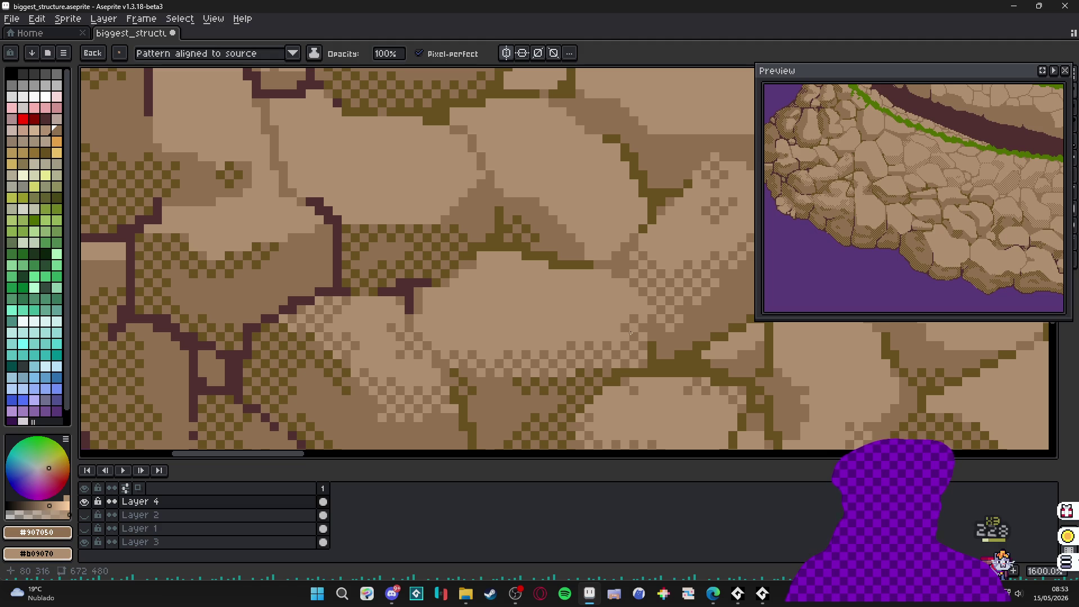
left_click_drag(630, 332, 641, 304)
scroll(616, 340, "down", 5)
mouse_move(616, 340)
left_mouse_down()
mouse_move(457, 339)
mouse_move(468, 336)
mouse_move(397, 309)
left_mouse_up()
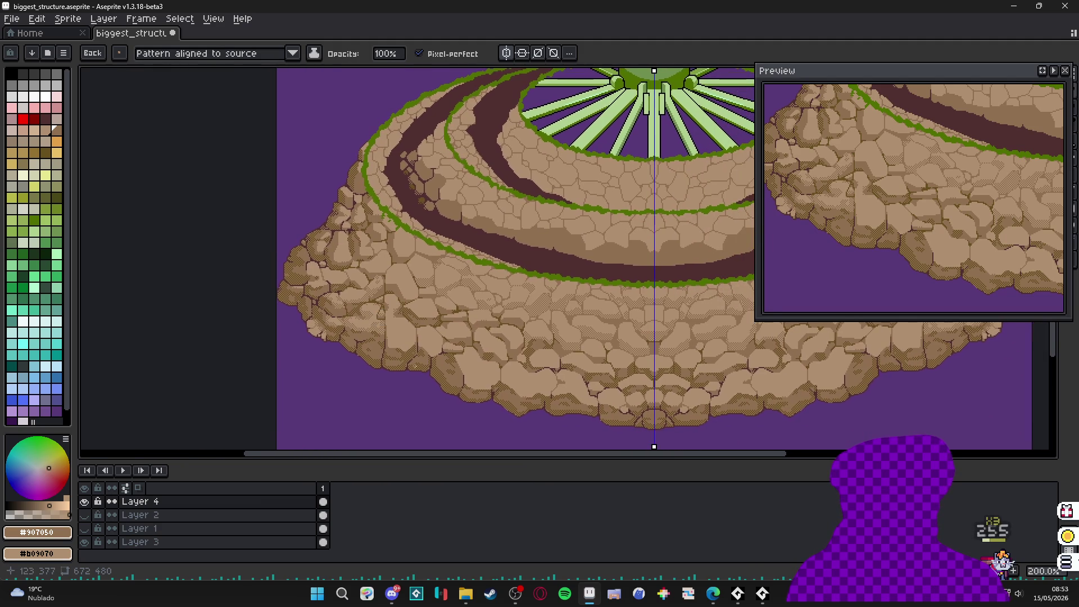
- Save the sprite and add two short dither strokes to nearby stones
key("ctrl+s")
scroll(362, 288, "up", 7)
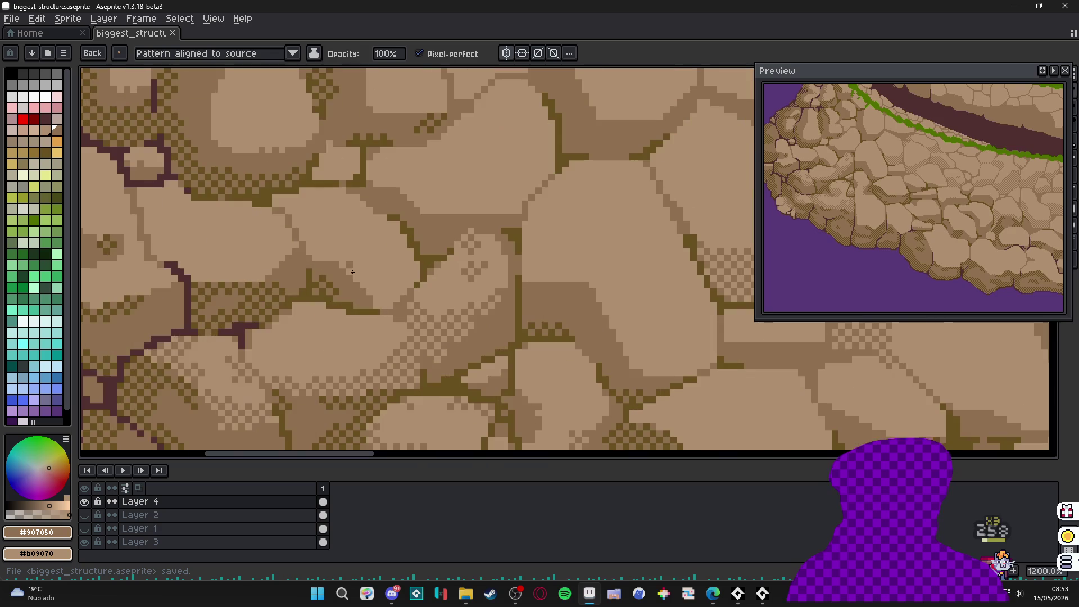
mouse_move(366, 279)
left_mouse_down()
mouse_move(411, 274)
mouse_move(391, 279)
left_mouse_up()
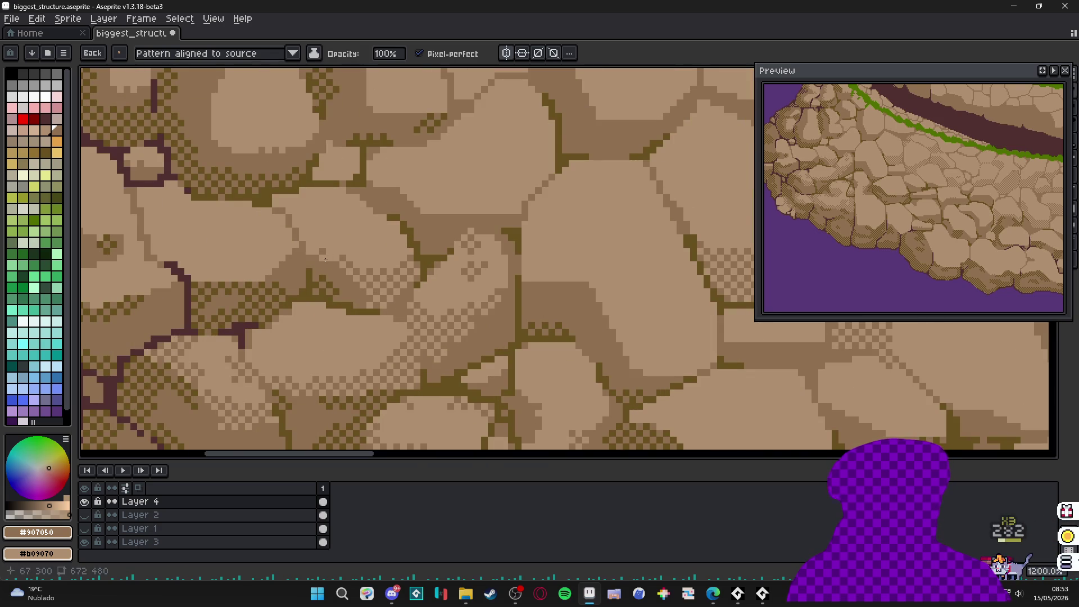
left_click_drag(332, 239, 324, 257)
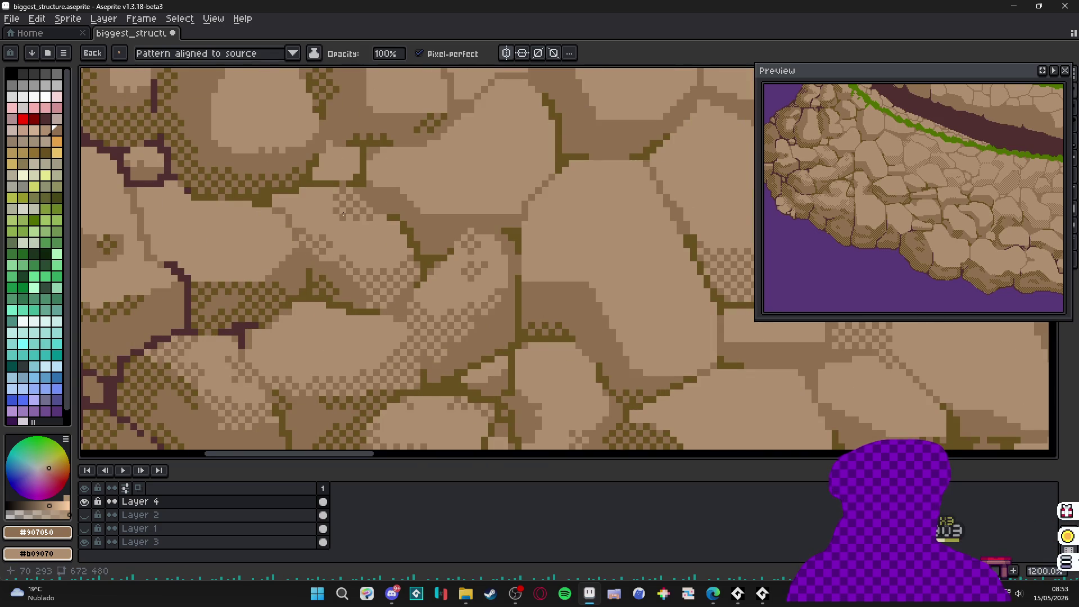
- Shade the light stones on the cliff's left side with horizontal checker-dither strokes
scroll(344, 214, "left", 3)
scroll(366, 225, "up", 1)
scroll(388, 239, "left", 3)
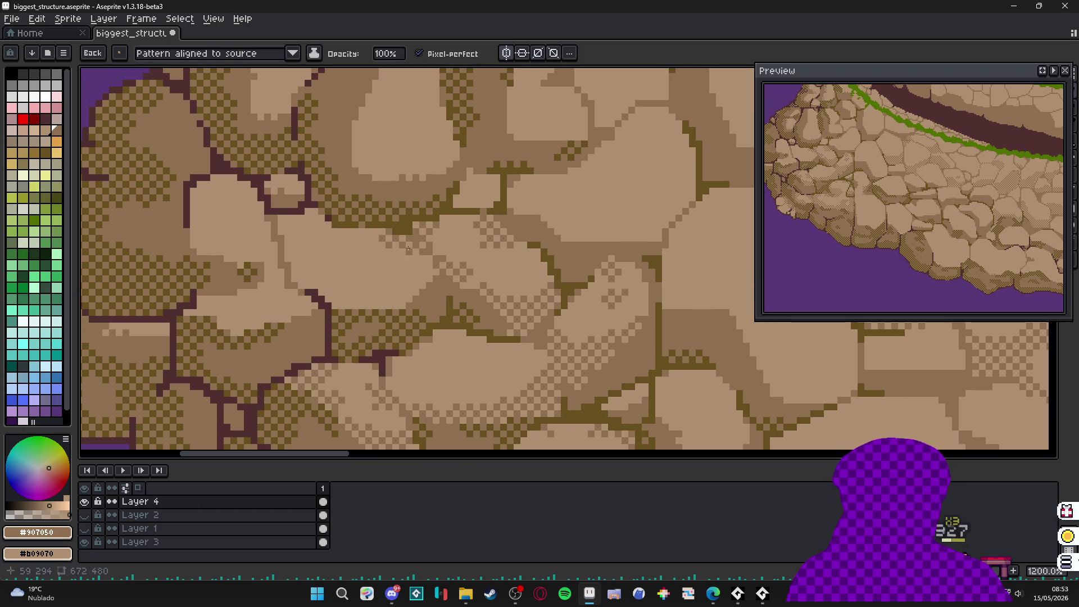
left_click_drag(347, 305, 388, 305)
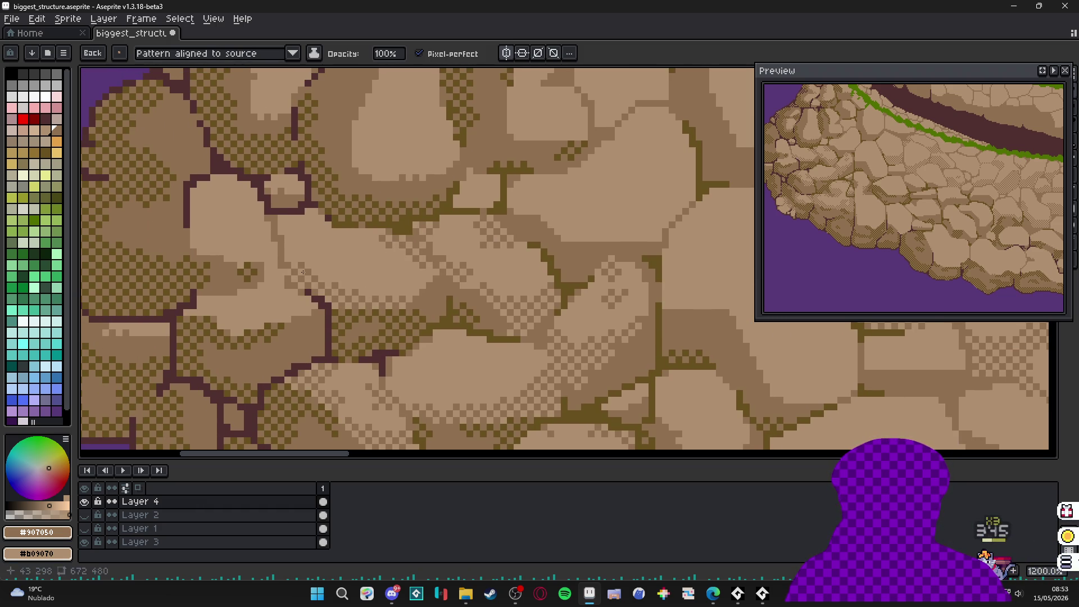
mouse_move(308, 271)
left_mouse_down()
mouse_move(316, 256)
mouse_move(334, 270)
left_mouse_up()
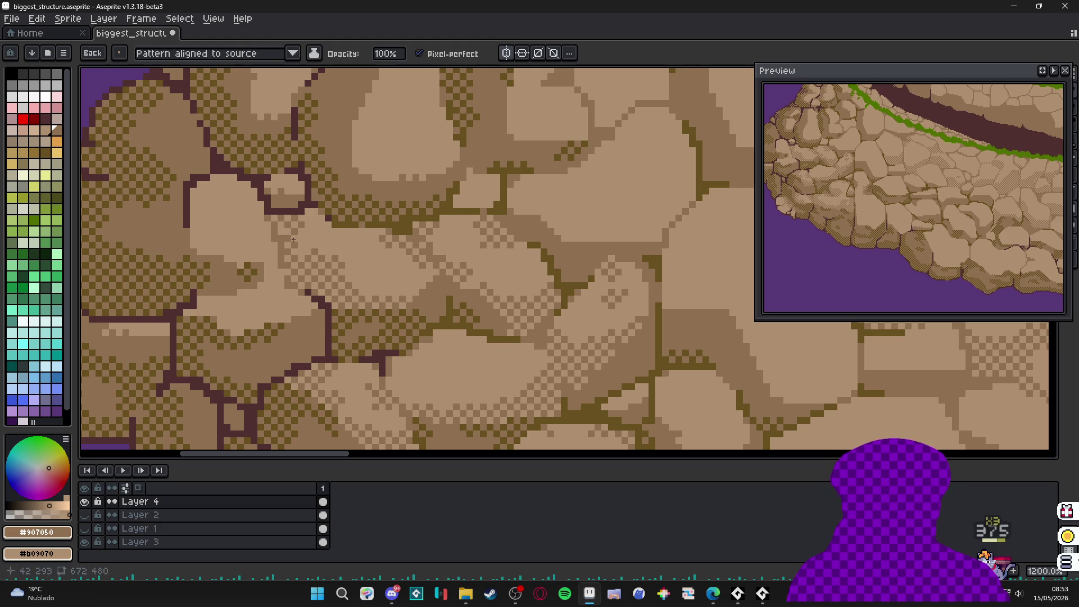
left_click_drag(293, 240, 301, 226)
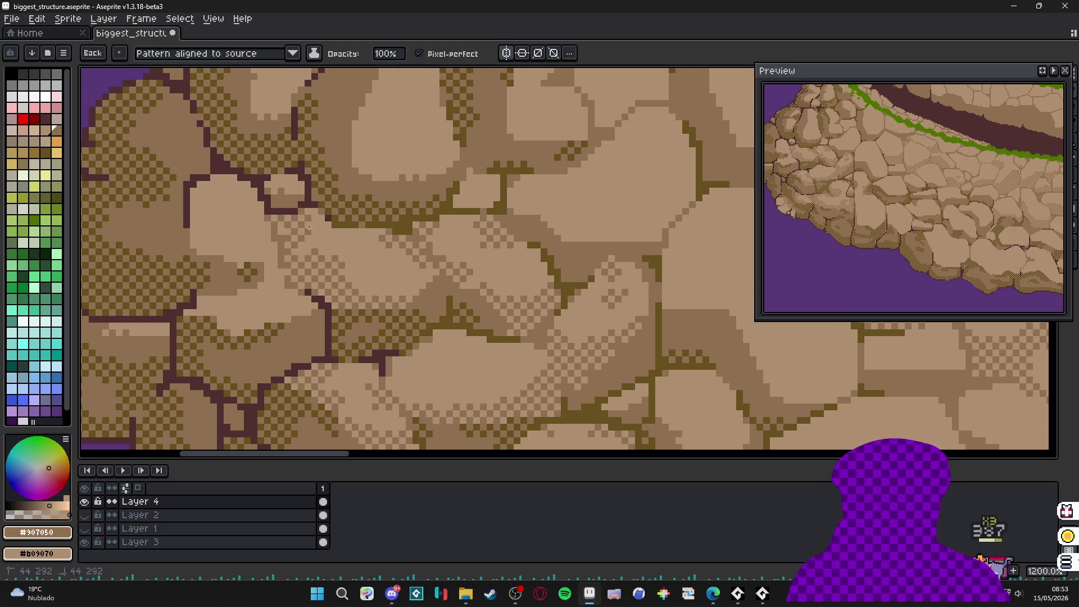
scroll(317, 259, "down", 3)
left_click_drag(316, 259, 393, 290)
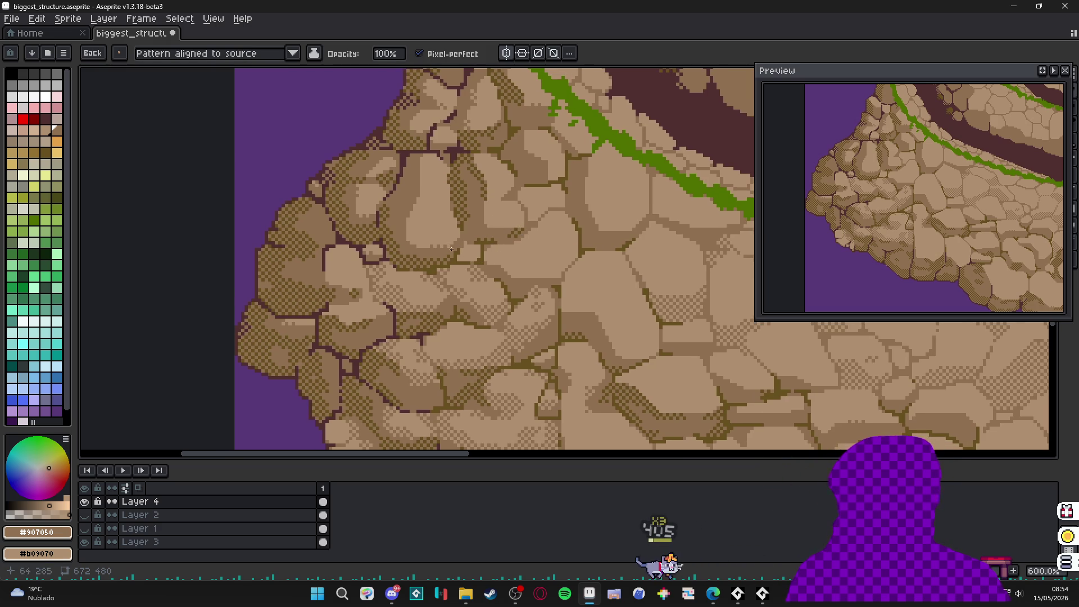
- Add light dither pixels to two stones near the sprite's left edge
scroll(416, 268, "up", 3)
scroll(425, 241, "up", 3)
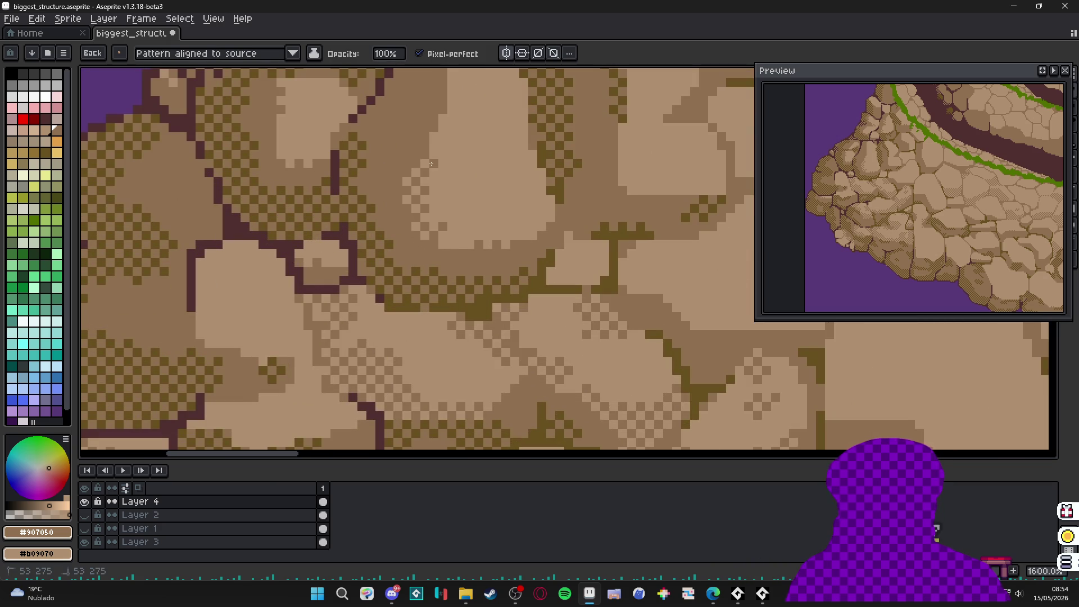
scroll(426, 161, "up", 5)
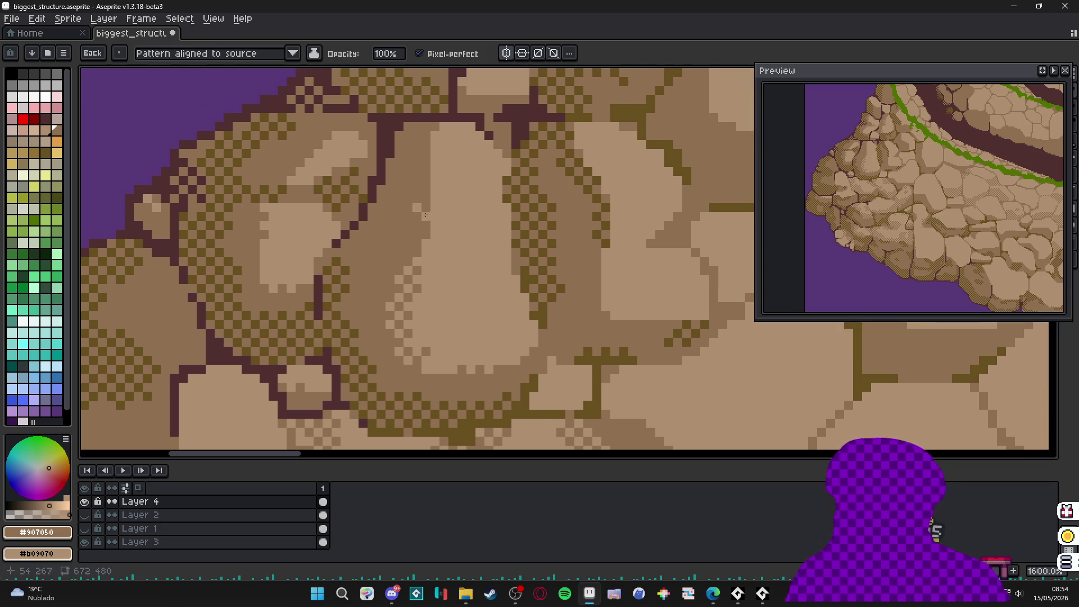
left_click_drag(419, 152, 429, 165)
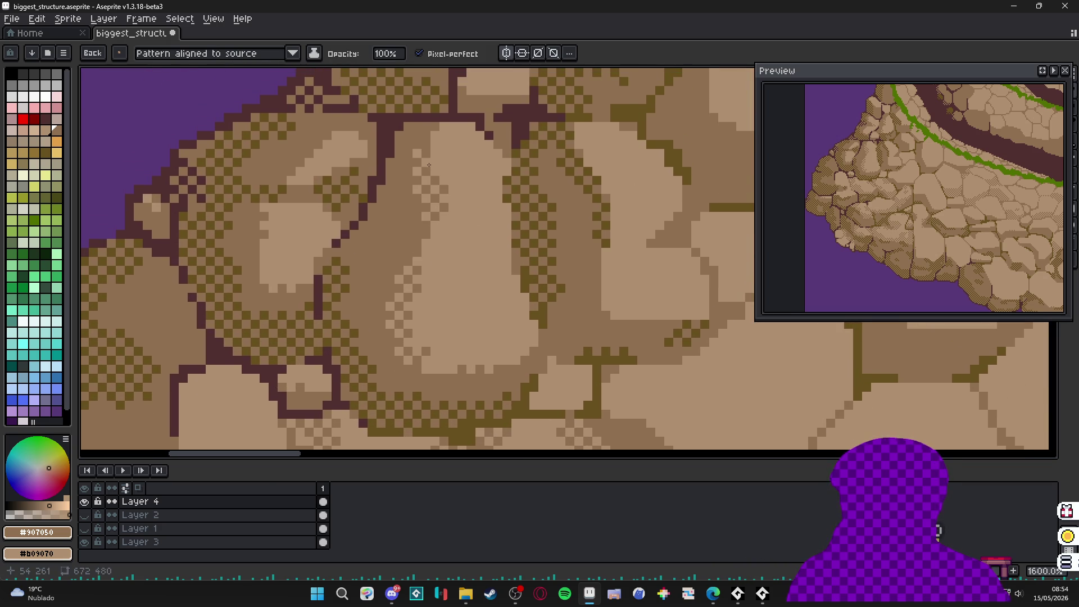
scroll(496, 258, "down", 3)
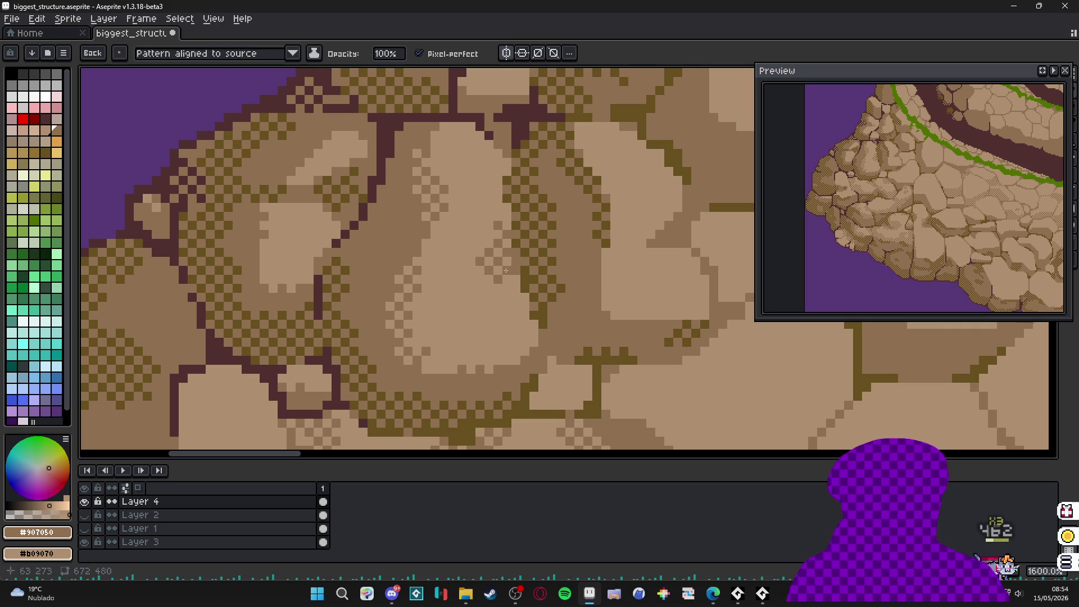
left_click_drag(331, 275, 500, 302)
scroll(492, 219, "up", 5)
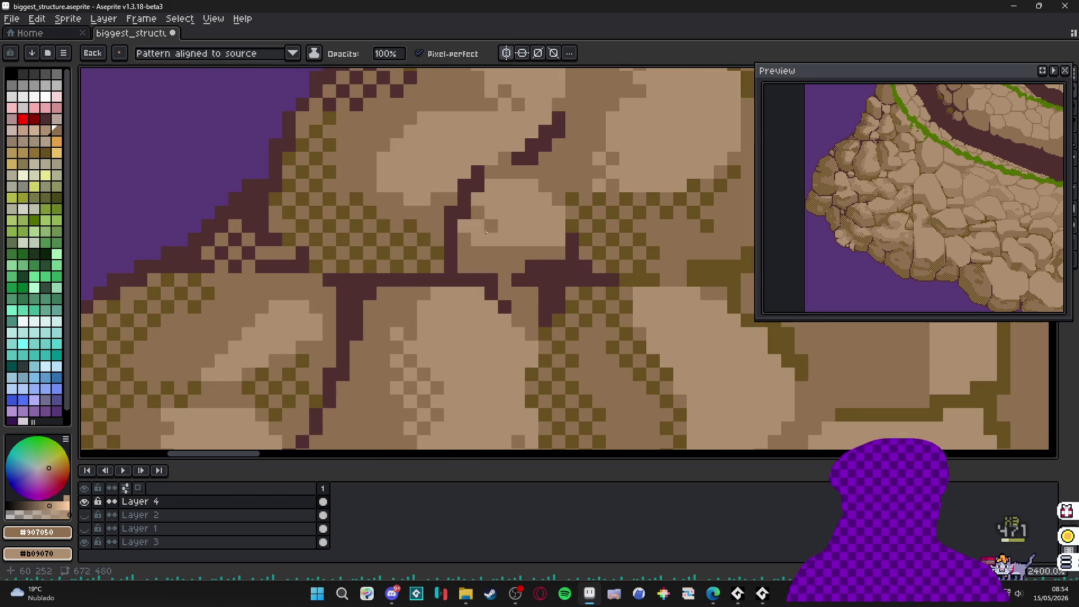
mouse_move(410, 188)
left_mouse_down()
mouse_move(427, 197)
mouse_move(400, 176)
left_mouse_up()
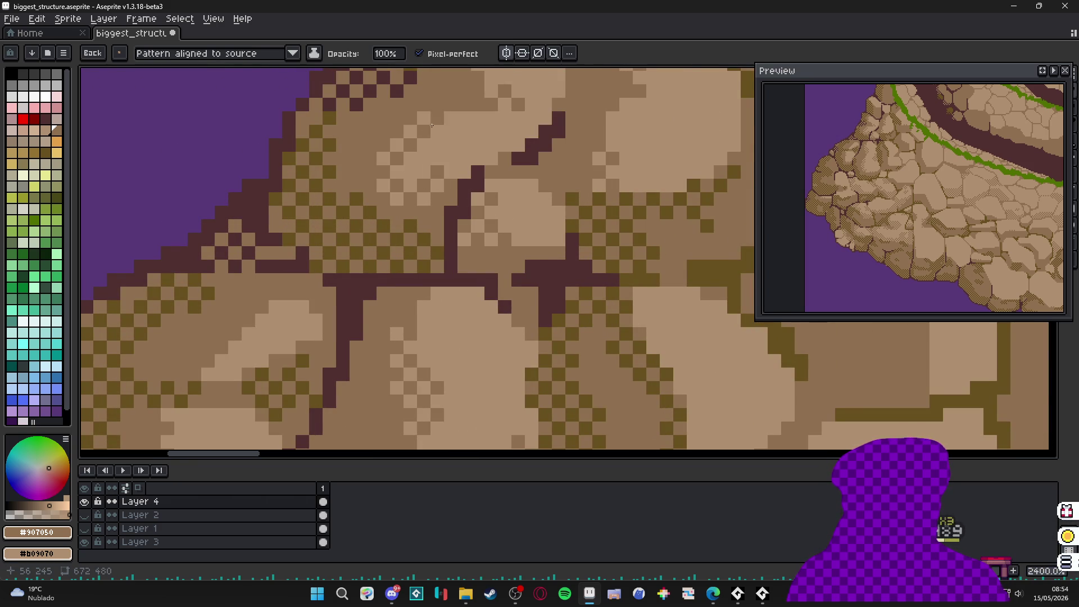
- Paint checker-dither shading along one stone's edge
scroll(431, 124, "down", 4)
scroll(451, 137, "up", 3)
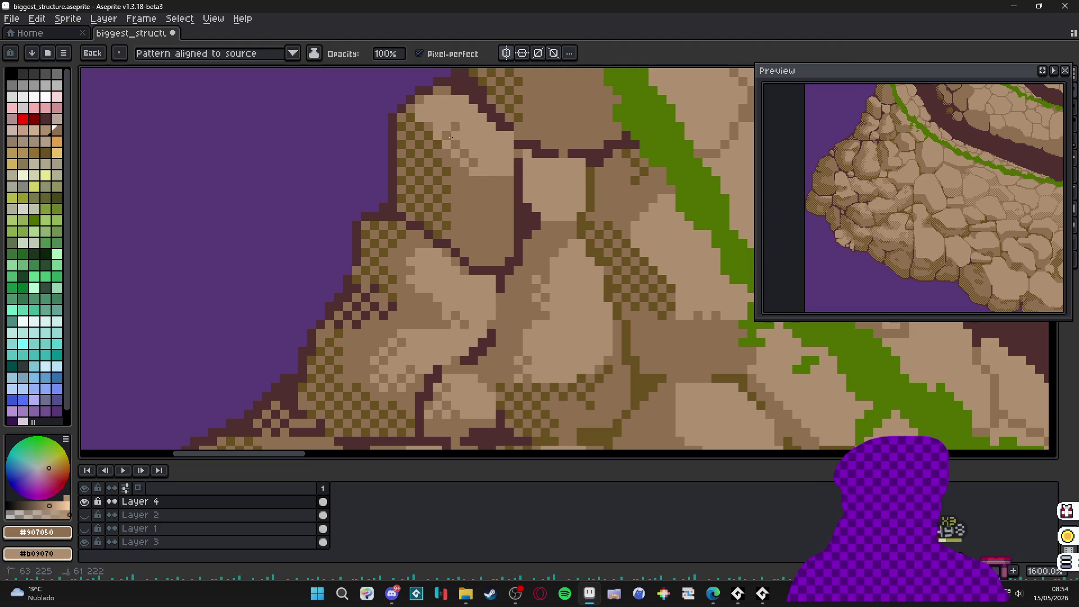
scroll(450, 137, "down", 3)
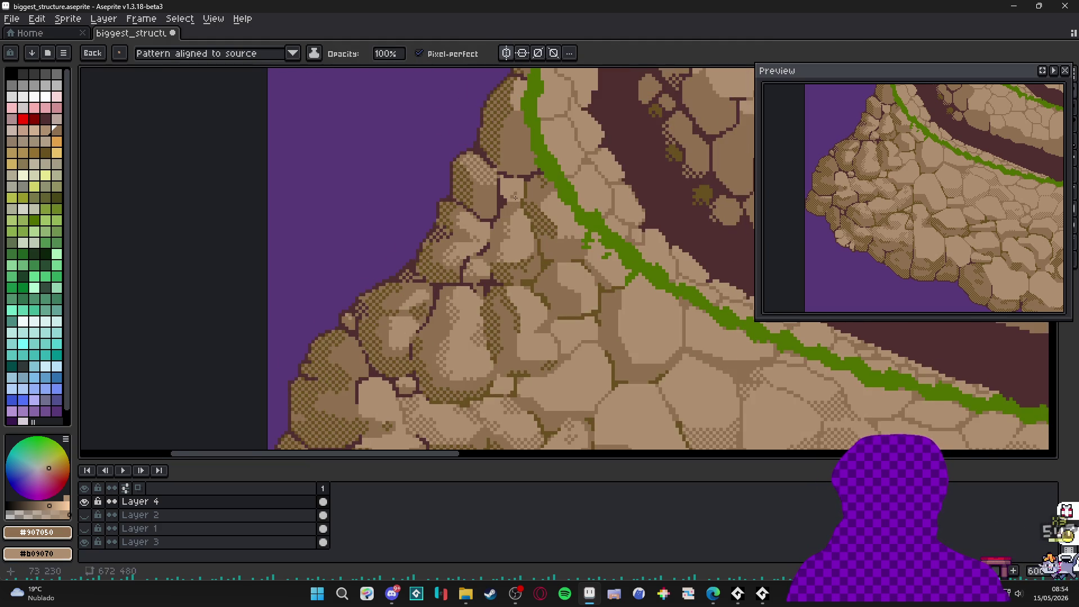
scroll(515, 198, "up", 3)
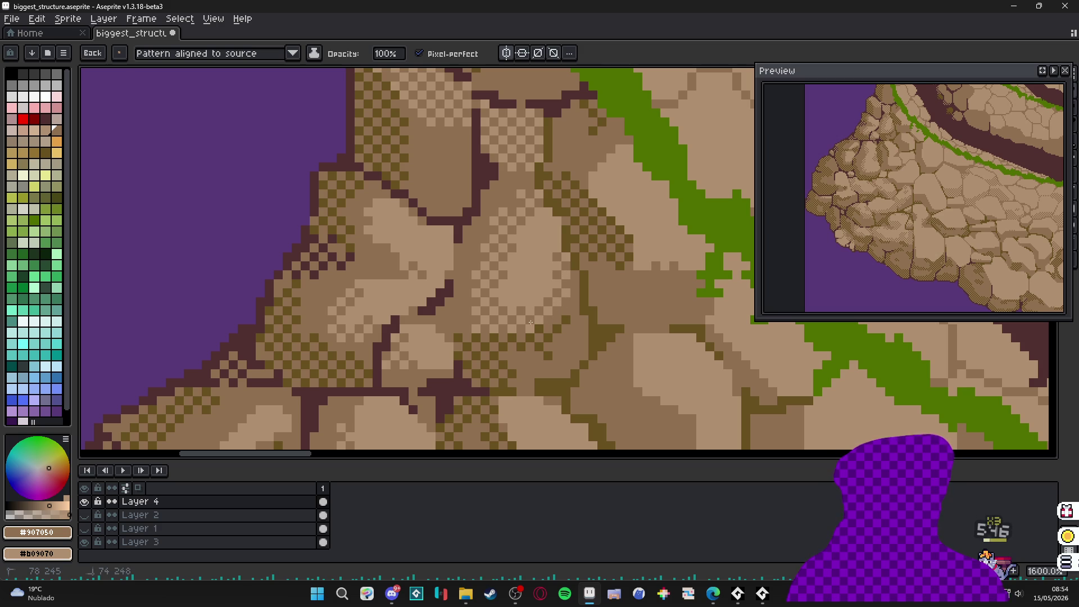
scroll(531, 322, "down", 3)
scroll(462, 323, "up", 3)
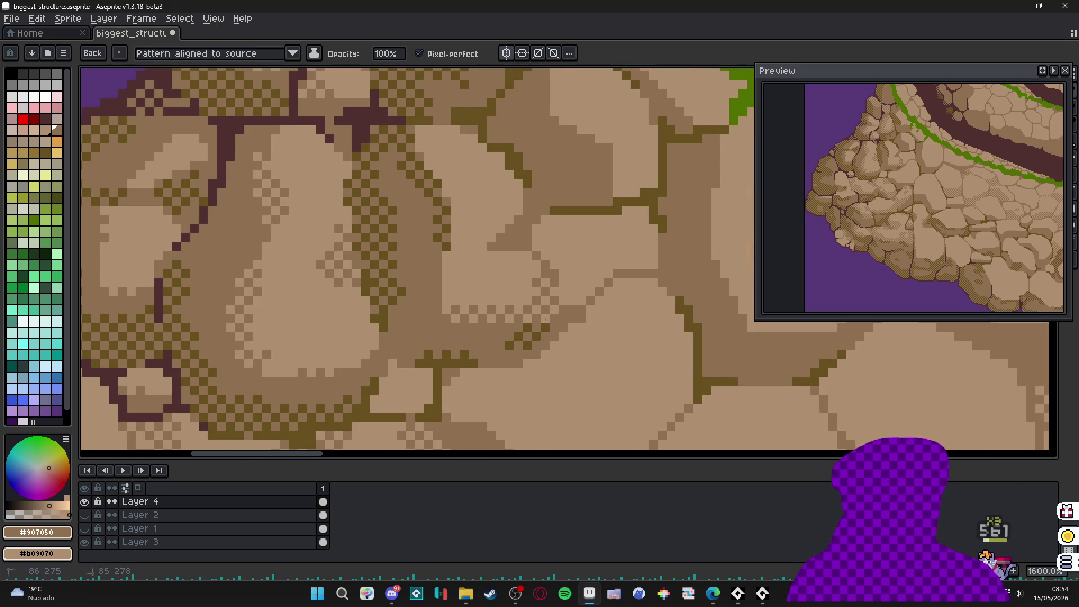
left_click_drag(532, 297, 460, 316)
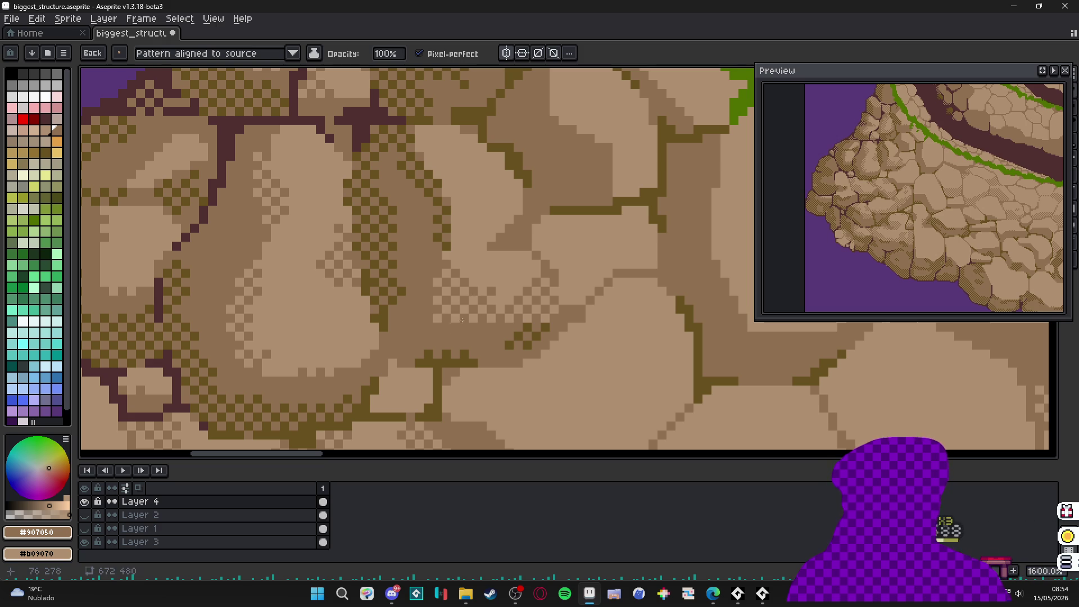
- Pick #b09070 and #907050 from the canvas as the brown colours, swapping them
right_click(465, 332, "alt")
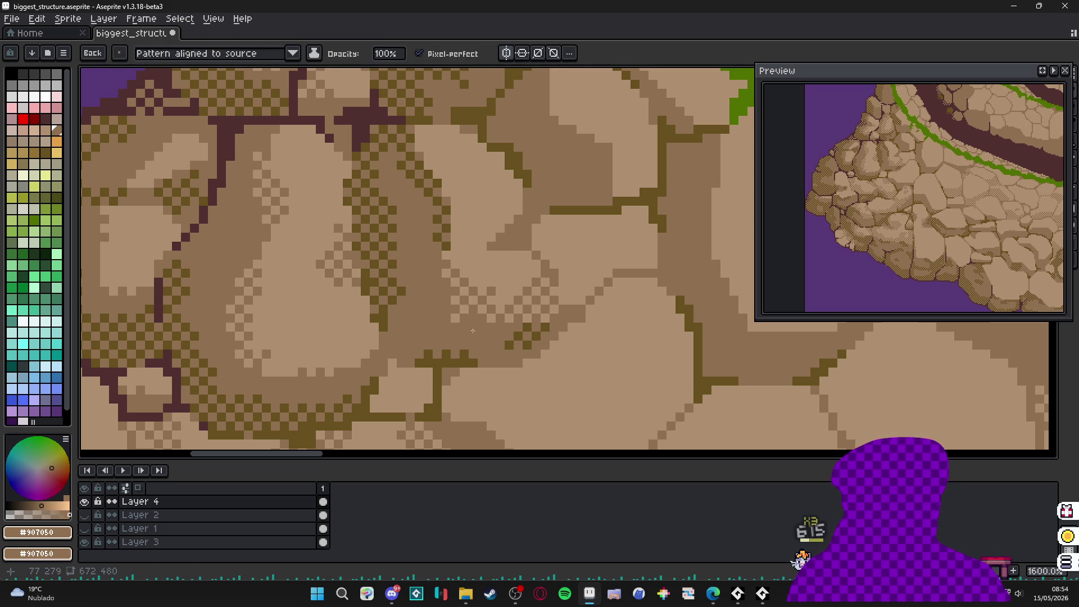
left_click(506, 277, "alt")
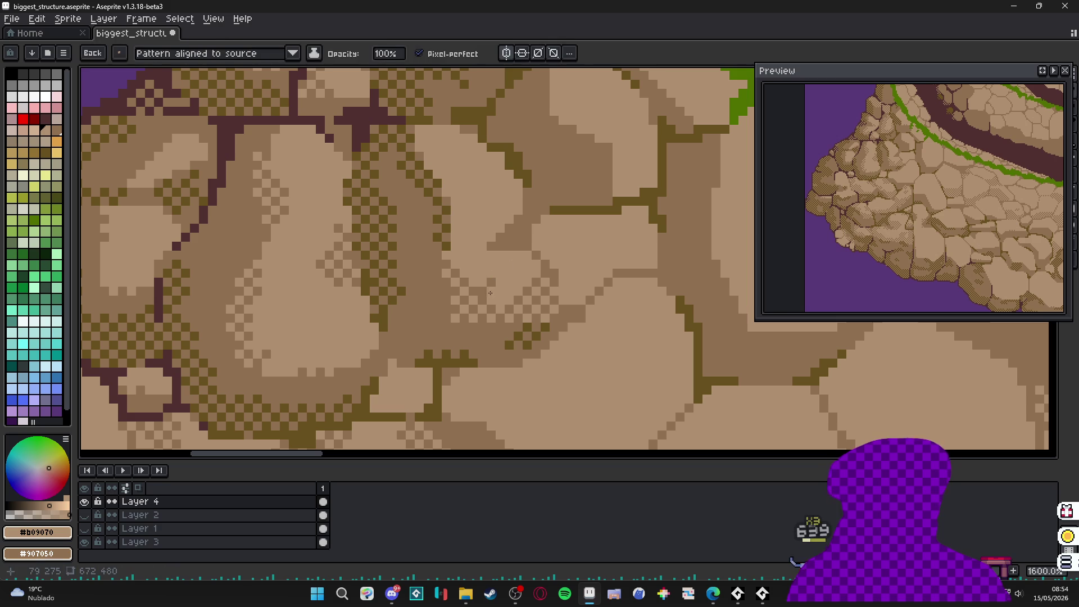
left_click(501, 284, "alt")
right_click(499, 281, "alt")
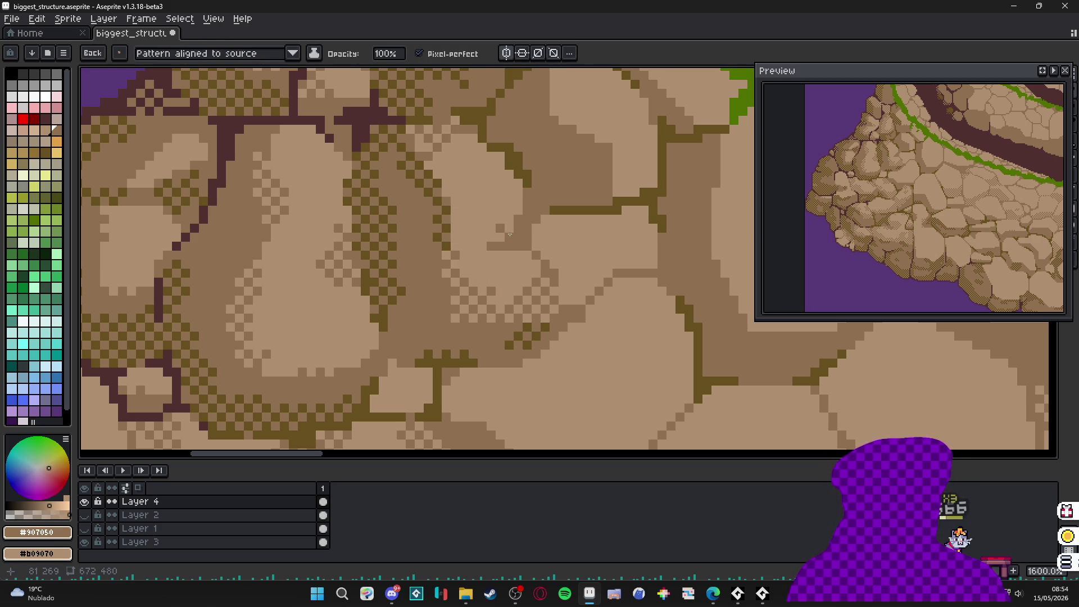
- Dither light and dark brown checker shading along several rock edges
scroll(494, 231, "down", 3)
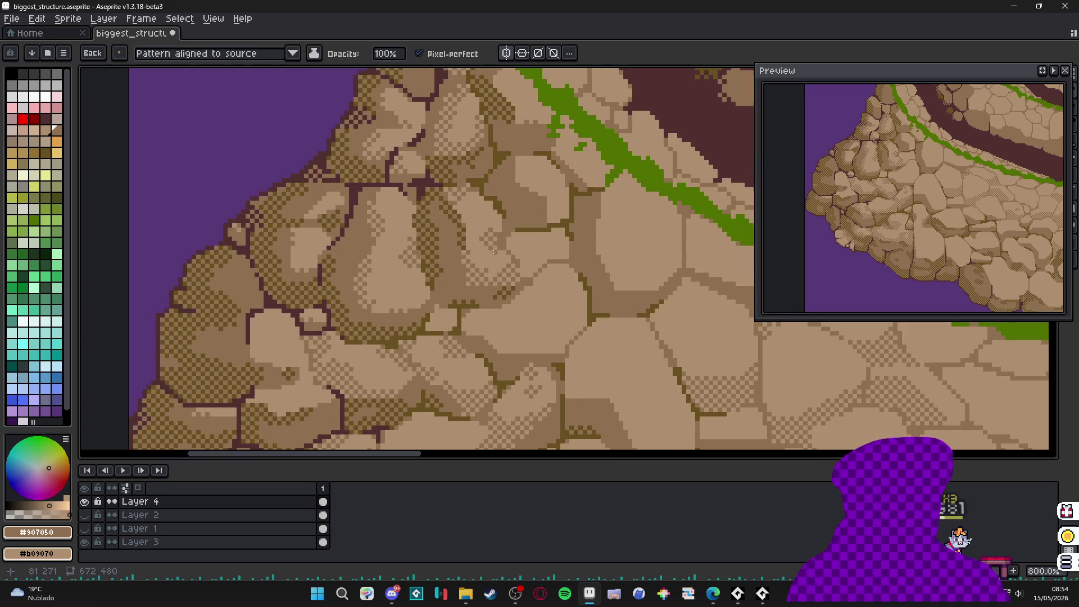
scroll(493, 252, "down", 3)
scroll(493, 294, "up", 1)
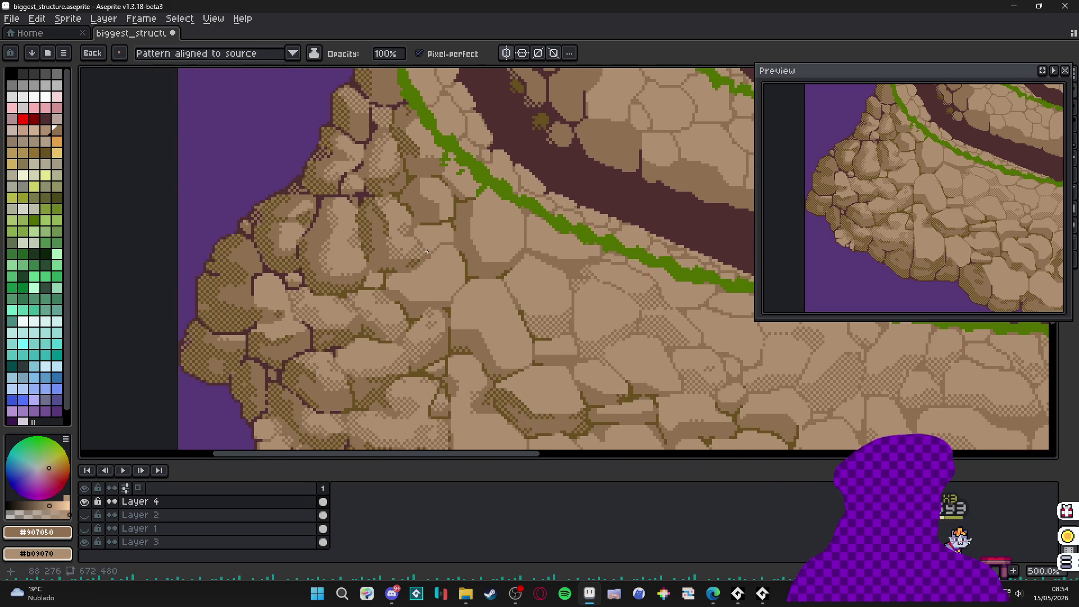
scroll(427, 252, "up", 7)
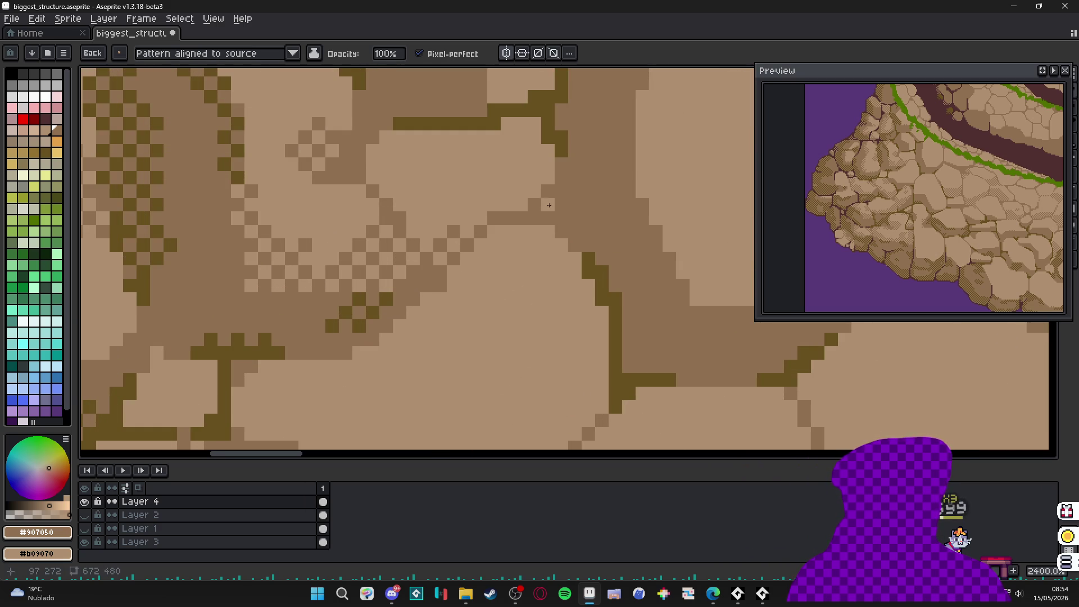
mouse_move(549, 205)
left_mouse_down()
mouse_move(534, 185)
mouse_move(547, 140)
mouse_move(509, 124)
mouse_move(549, 183)
mouse_move(492, 194)
mouse_move(399, 149)
mouse_move(389, 161)
left_mouse_up()
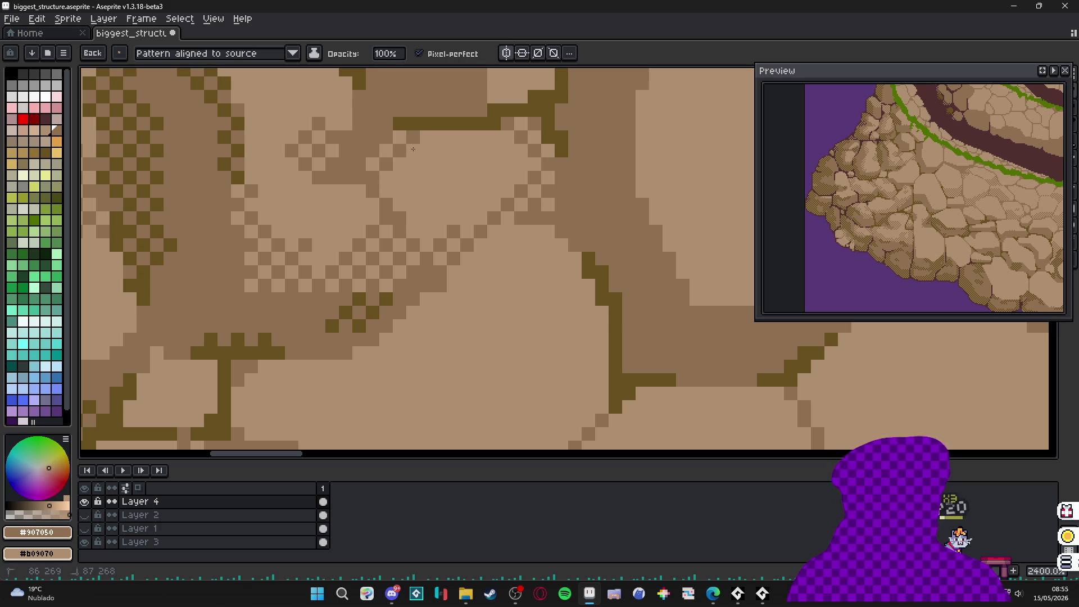
scroll(412, 149, "down", 4)
scroll(431, 250, "up", 4)
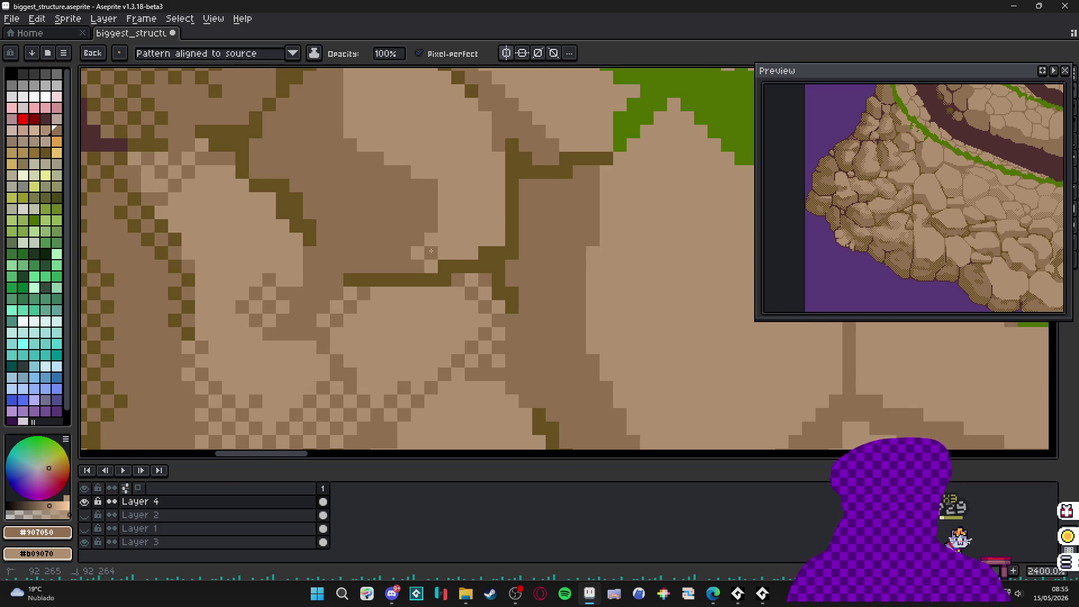
mouse_move(431, 250)
left_mouse_down()
mouse_move(434, 194)
mouse_move(396, 179)
mouse_move(394, 292)
left_mouse_up()
mouse_move(359, 201)
left_mouse_down()
mouse_move(361, 237)
mouse_move(354, 174)
left_mouse_up()
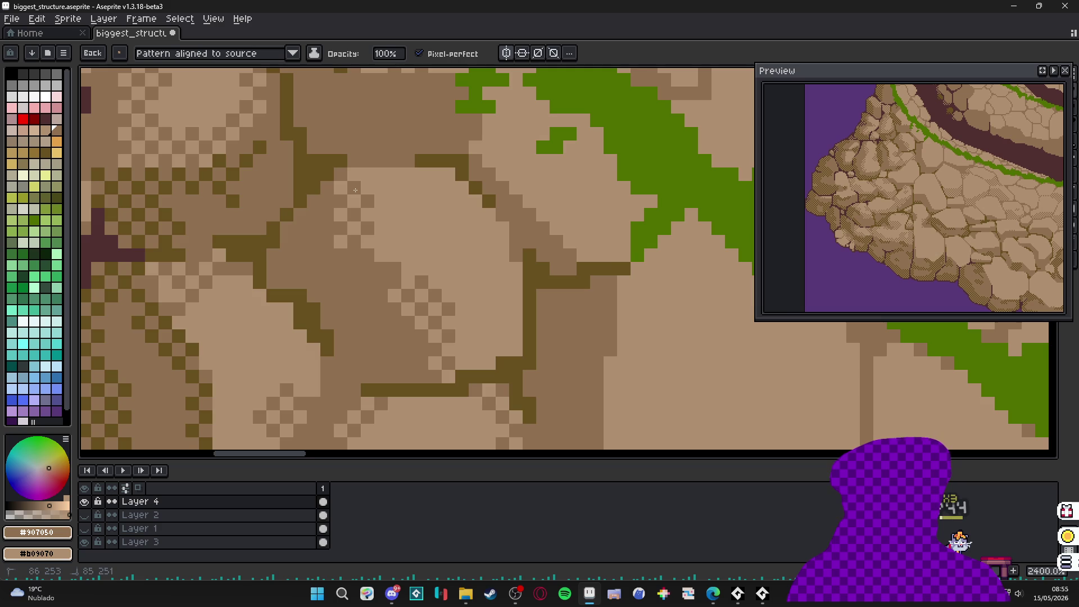
scroll(354, 180, "down", 2)
scroll(457, 242, "up", 3)
mouse_move(410, 247)
left_mouse_down()
mouse_move(478, 194)
mouse_move(461, 264)
mouse_move(490, 267)
left_mouse_up()
- Add dithered patches to more stones, including one stone's right side
scroll(491, 267, "down", 4)
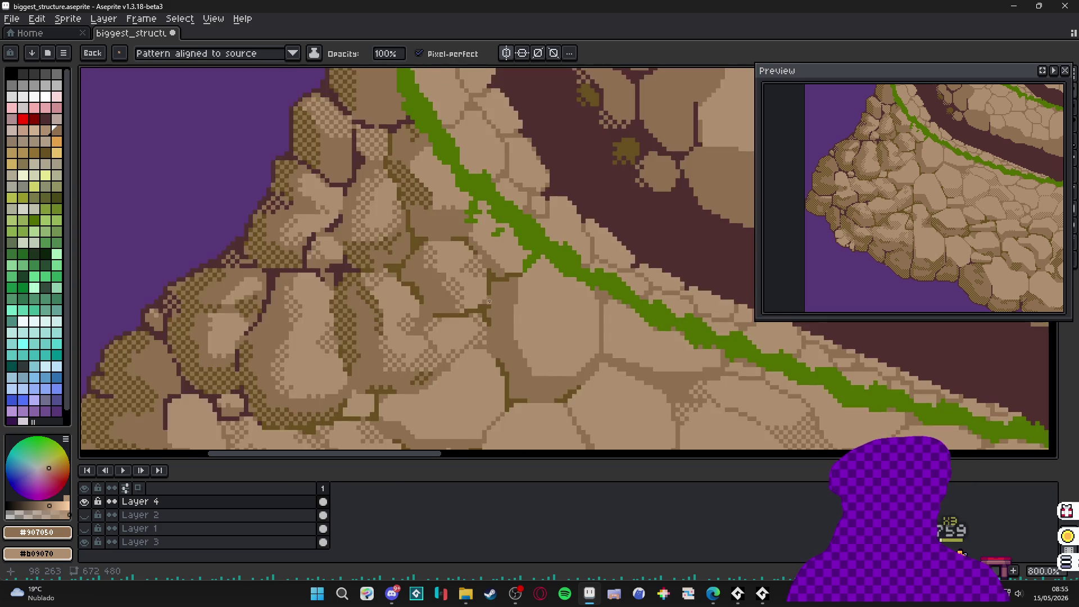
scroll(456, 188, "up", 2)
scroll(457, 187, "down", 2)
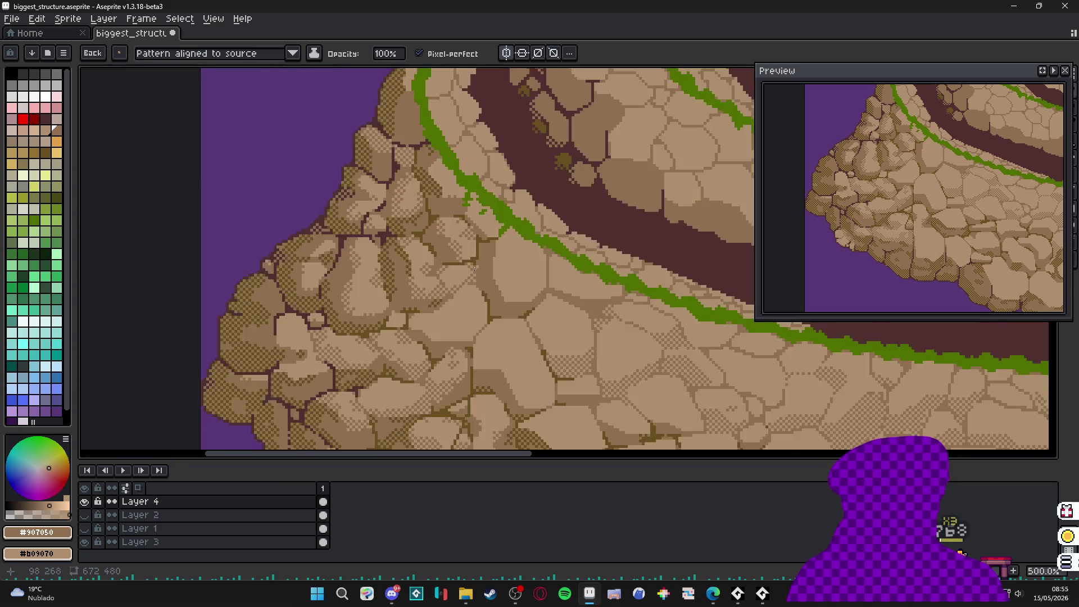
scroll(449, 184, "up", 2)
scroll(460, 195, "down", 3)
scroll(510, 284, "up", 2)
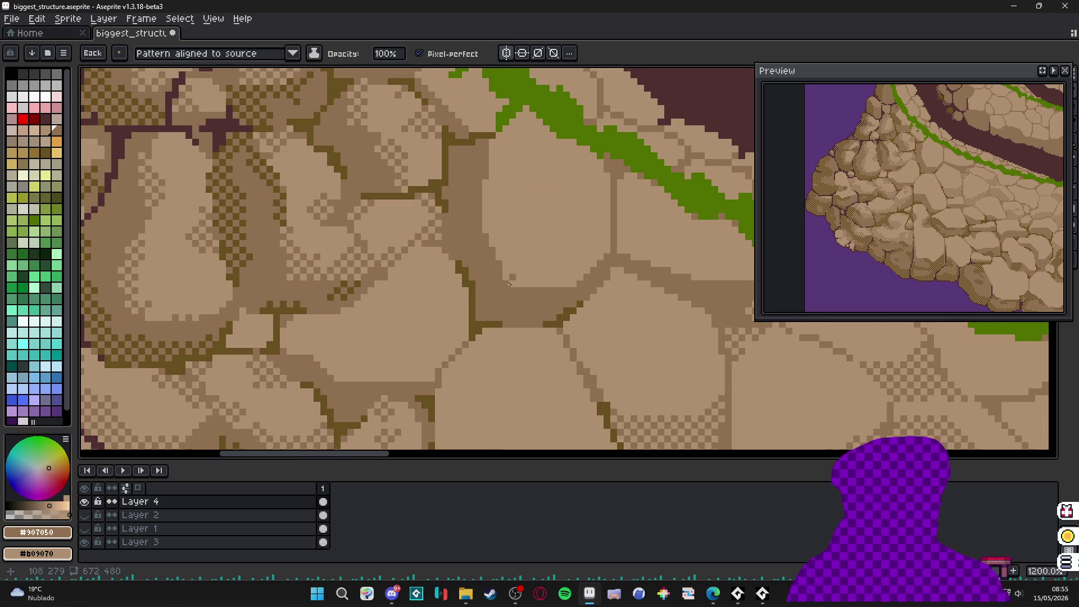
mouse_move(509, 284)
left_mouse_down()
mouse_move(540, 278)
mouse_move(495, 268)
left_mouse_up()
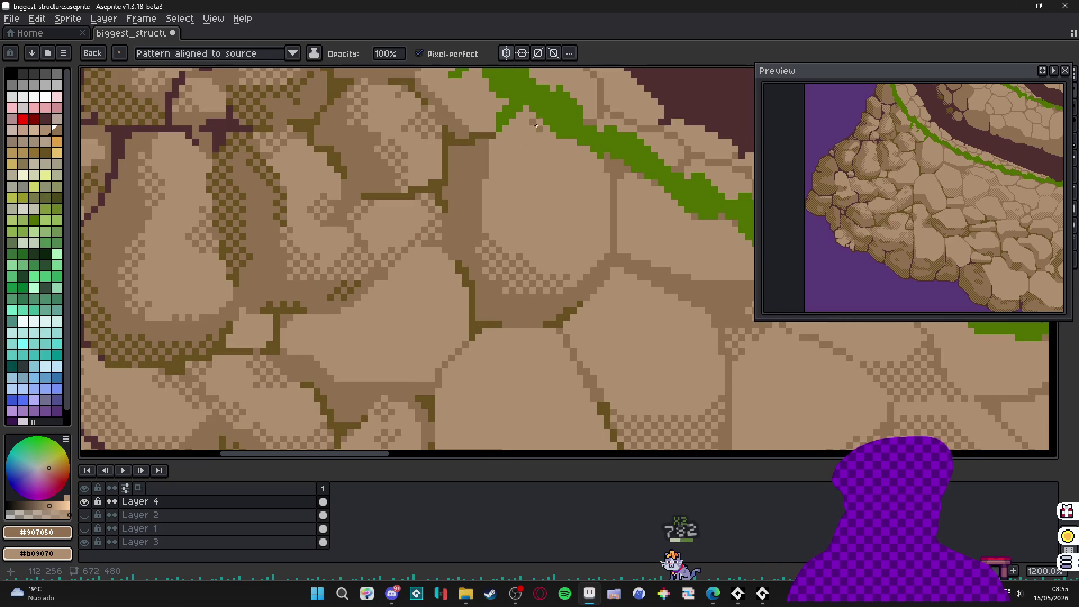
left_click_drag(492, 159, 478, 190)
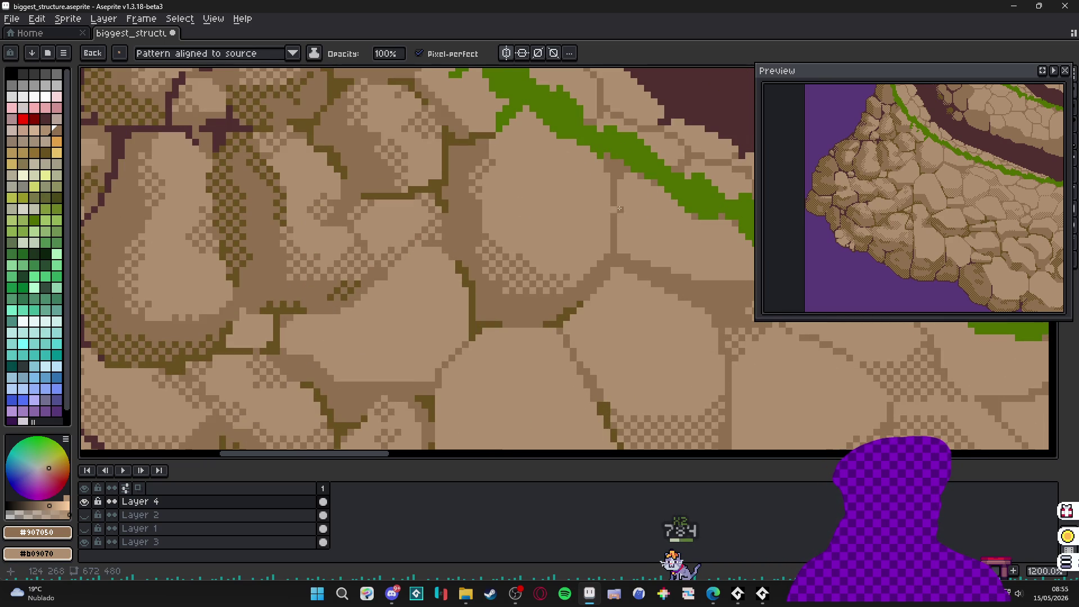
left_click_drag(603, 179, 611, 209)
- Add a row and a diagonal band of dither shading, then reposition a dither patch
scroll(587, 281, "down", 4)
scroll(558, 255, "up", 3)
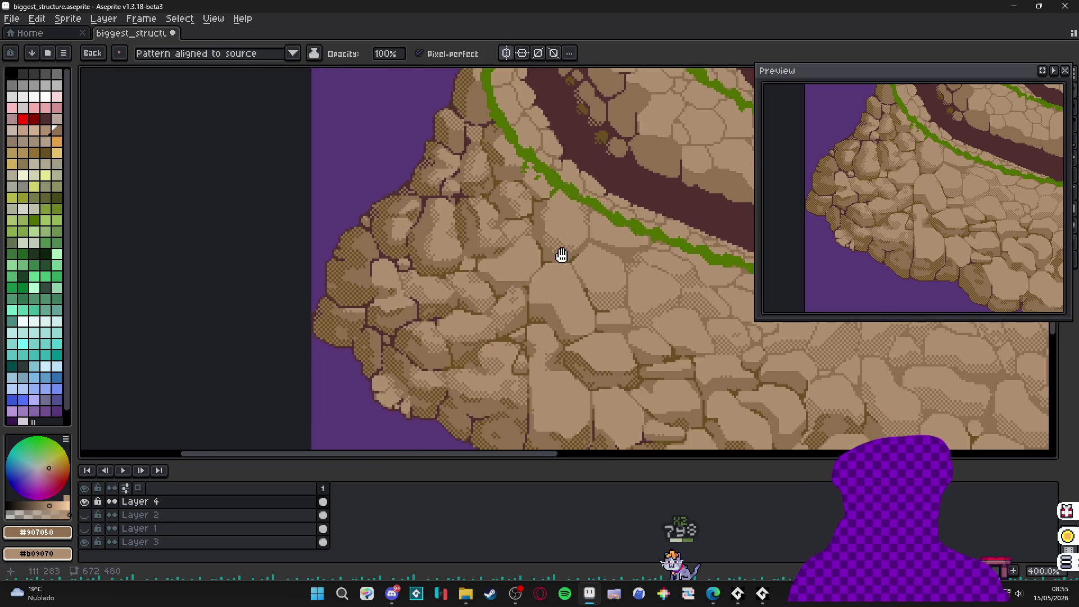
scroll(591, 227, "down", 3)
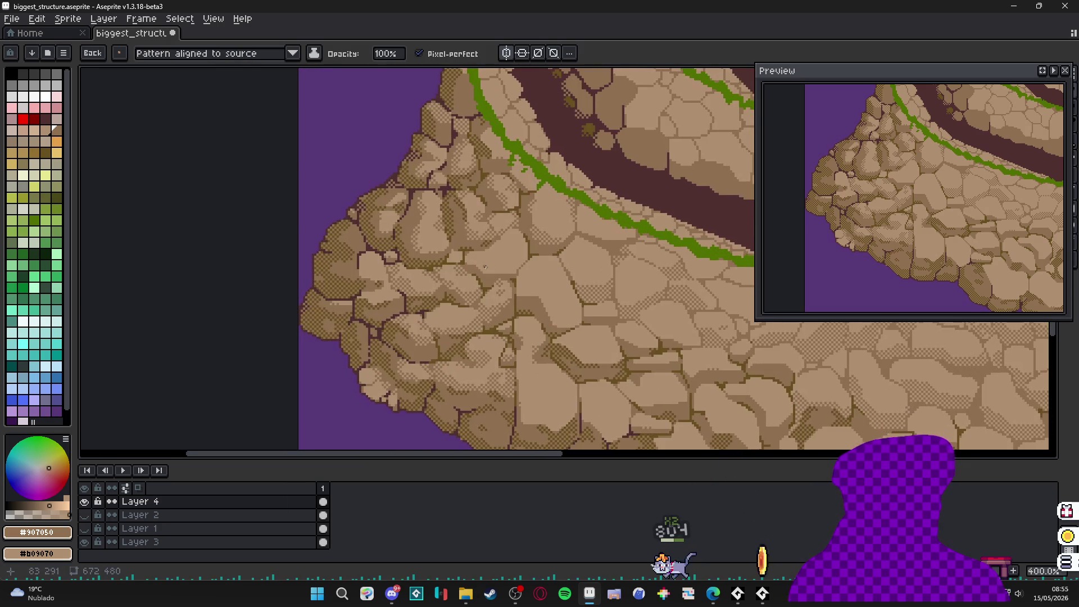
scroll(505, 265, "up", 5)
left_click_drag(505, 265, 520, 267)
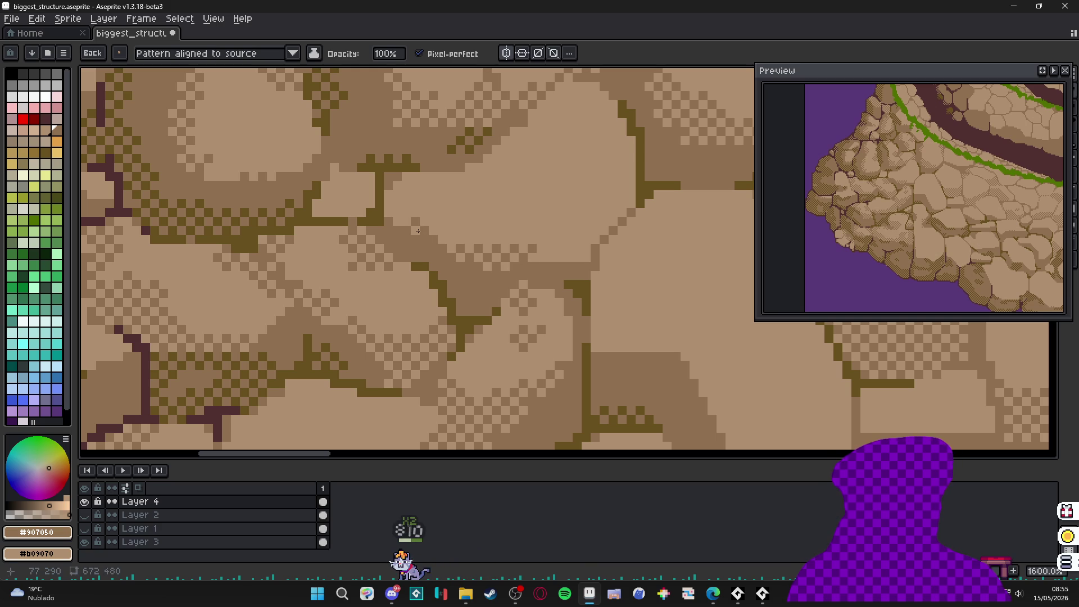
mouse_move(425, 212)
left_mouse_down()
mouse_move(442, 240)
mouse_move(423, 185)
left_mouse_up()
mouse_move(536, 234)
left_mouse_down()
mouse_move(579, 254)
mouse_move(625, 179)
mouse_move(608, 220)
mouse_move(622, 158)
mouse_move(606, 98)
left_mouse_up()
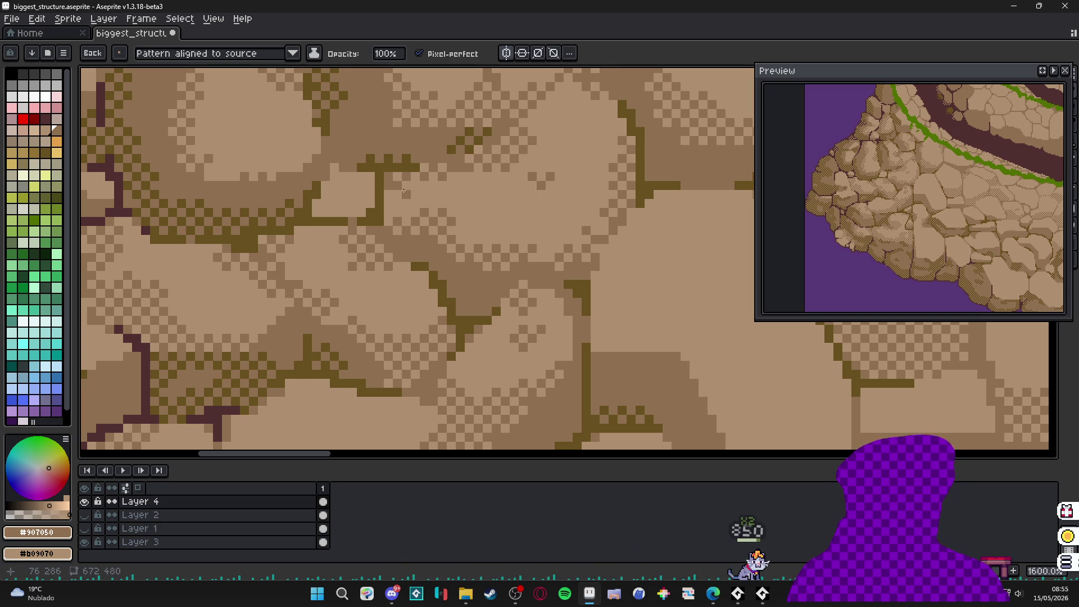
- Paint diagonal bands and patches of checker dither on the lower cliff stones
scroll(465, 213, "down", 1)
scroll(465, 213, "down", 3)
scroll(516, 290, "down", 1)
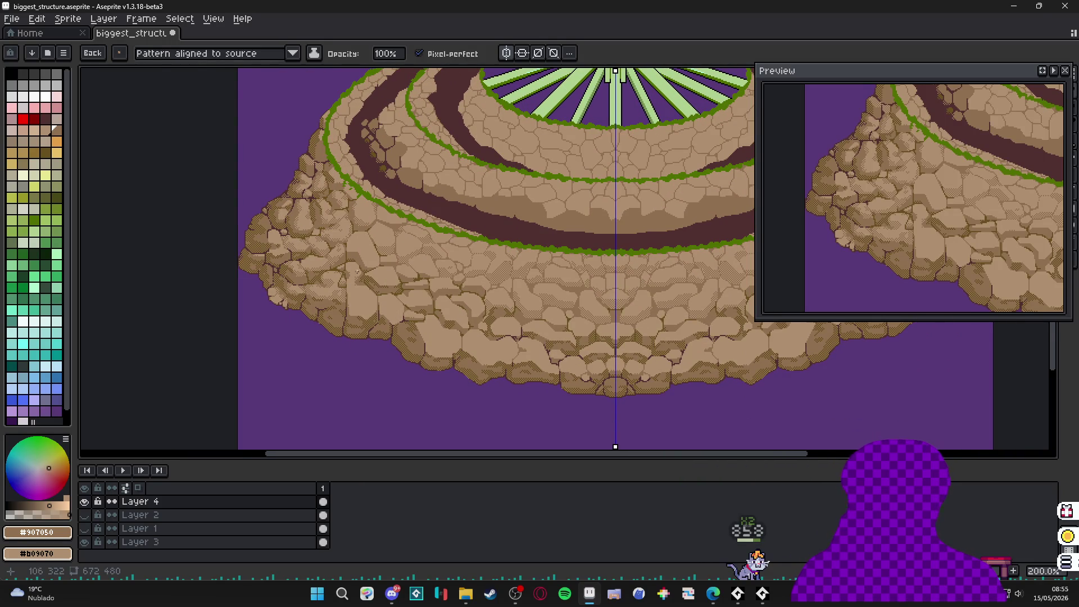
scroll(386, 285, "up", 10)
mouse_move(382, 227)
left_mouse_down()
mouse_move(343, 196)
mouse_move(394, 209)
mouse_move(424, 234)
mouse_move(329, 204)
mouse_move(348, 163)
mouse_move(388, 186)
left_mouse_up()
mouse_move(567, 405)
left_mouse_down()
mouse_move(621, 411)
mouse_move(687, 387)
mouse_move(674, 331)
mouse_move(526, 393)
left_mouse_up()
mouse_move(677, 377)
left_mouse_down()
mouse_move(669, 289)
mouse_move(626, 357)
left_mouse_up()
- Zoom out and centre the whole rocky structure in view
scroll(628, 356, "down", 3)
scroll(628, 356, "down", 4)
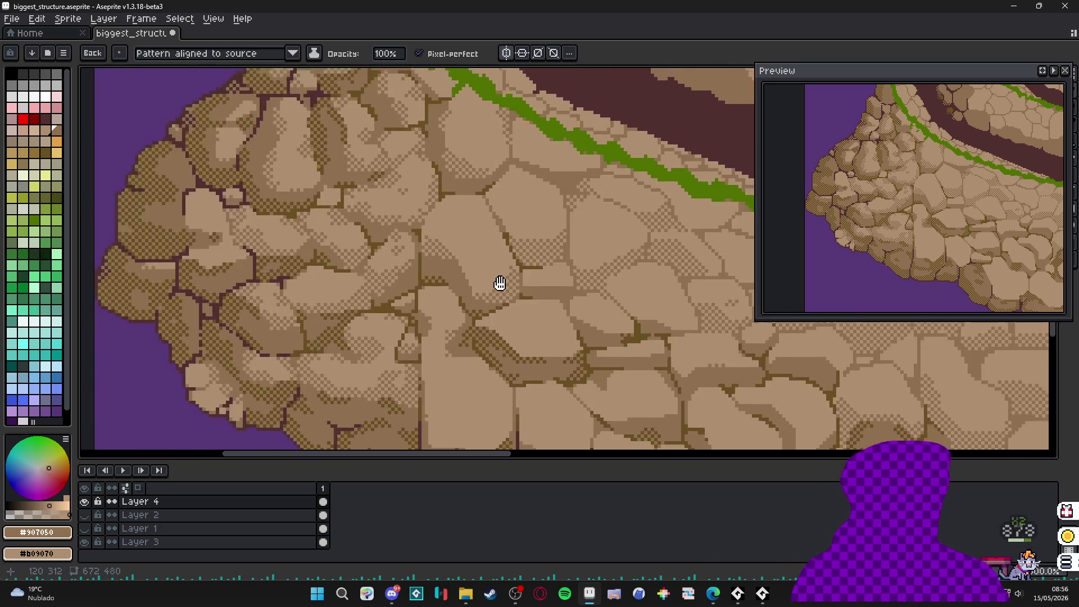
scroll(904, 217, "up", 5)
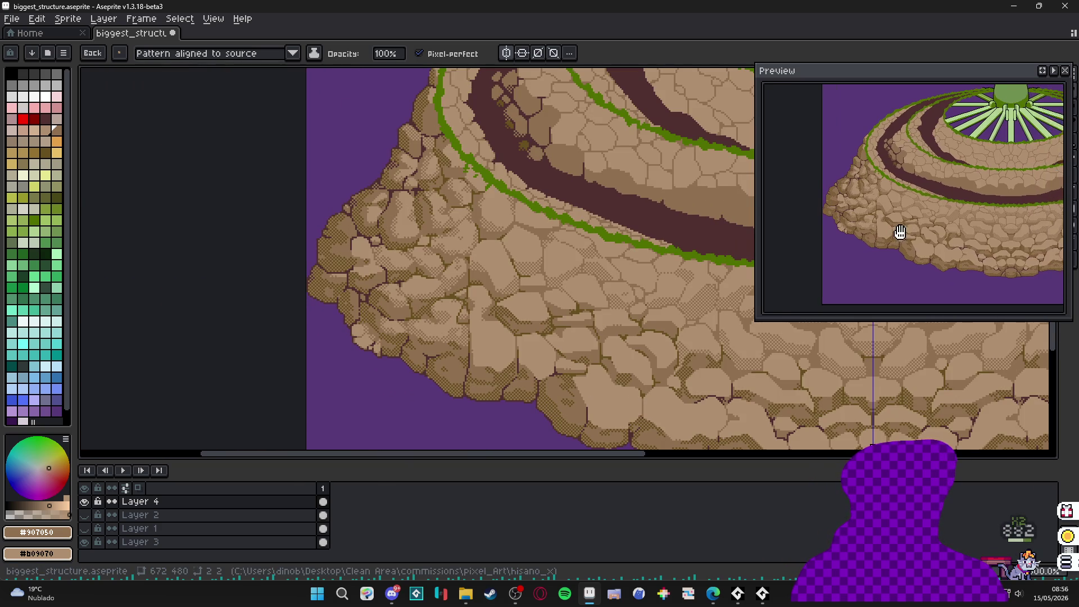
scroll(455, 345, "down", 1)
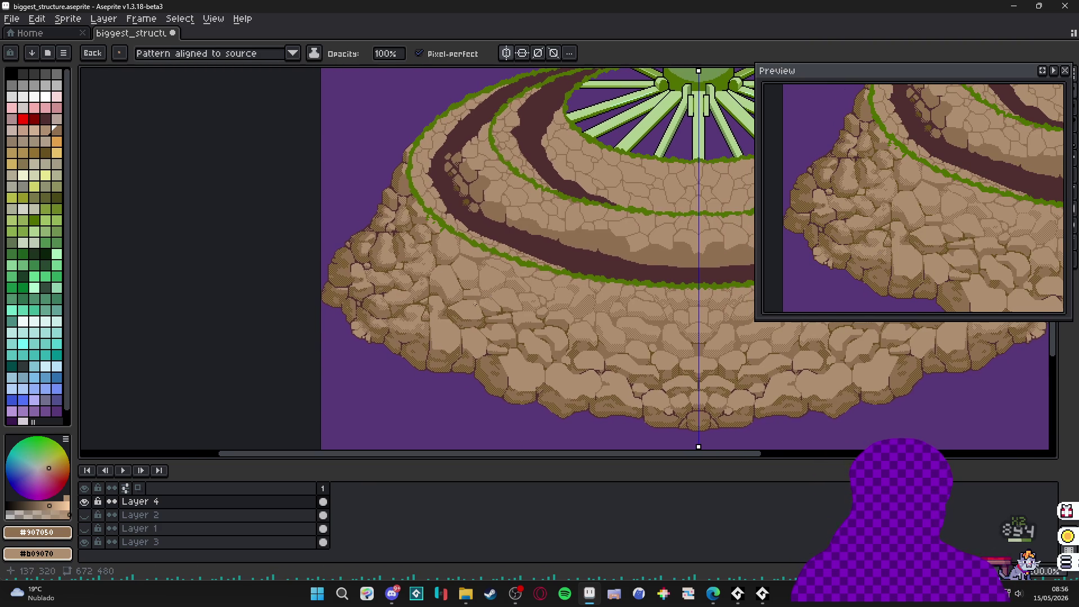
scroll(468, 325, "up", 1)
scroll(468, 326, "down", 2)
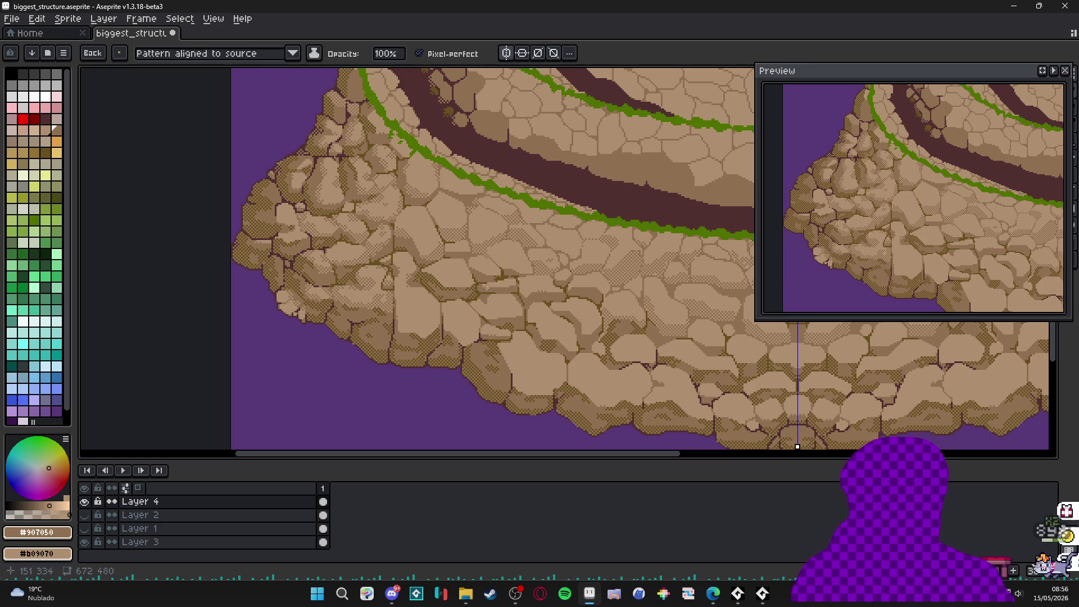
scroll(494, 291, "down", 1)
scroll(501, 294, "down", 1)
left_click_drag(548, 281, 433, 288)
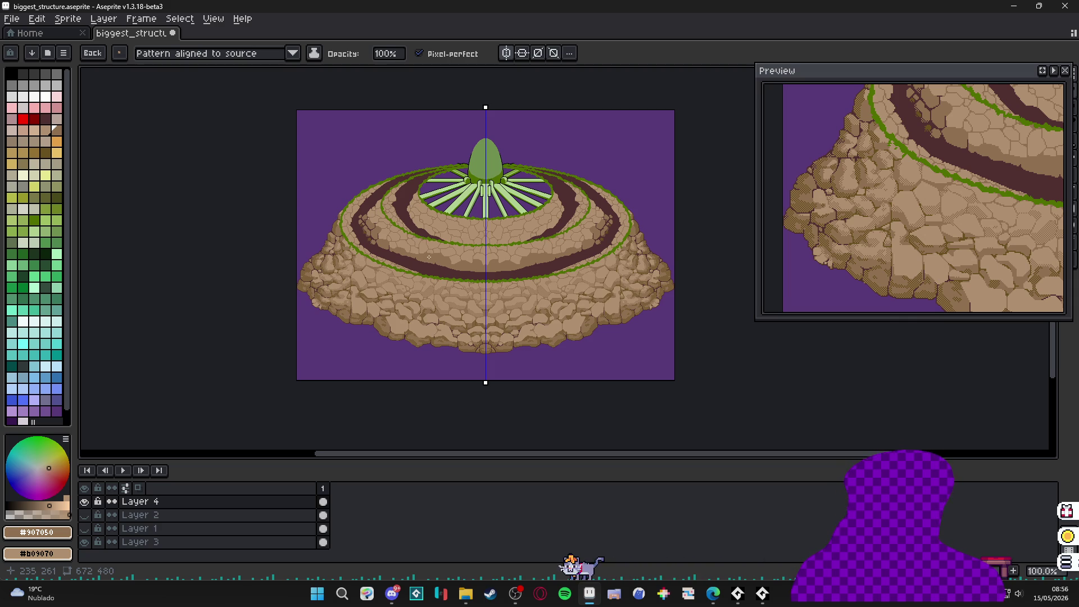
- Zoom in and dither light checker across the pale stone and along its edges
scroll(406, 357, "up", 5)
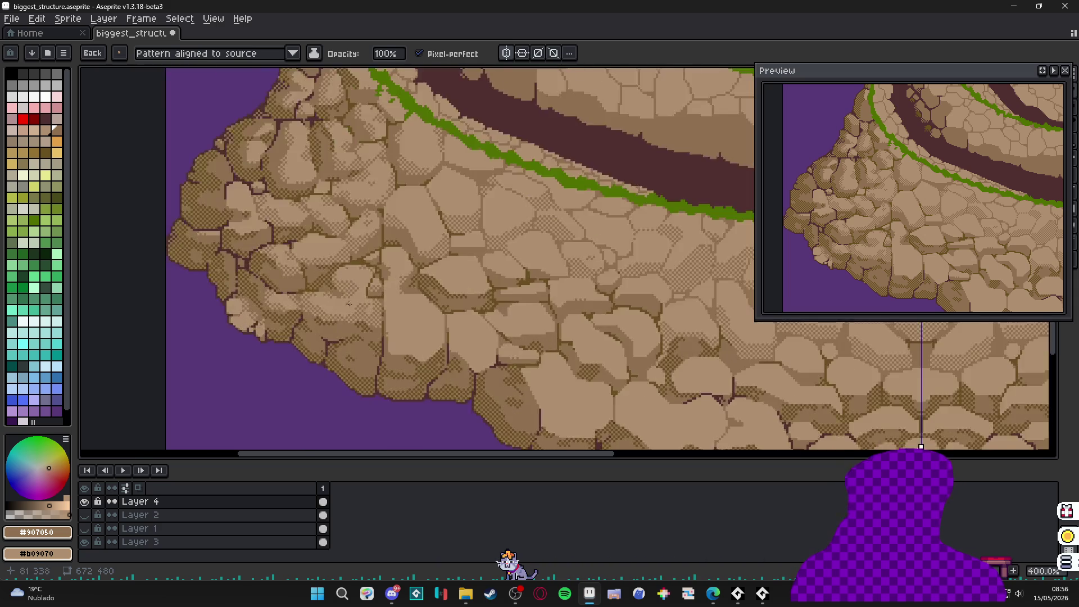
scroll(405, 357, "up", 3)
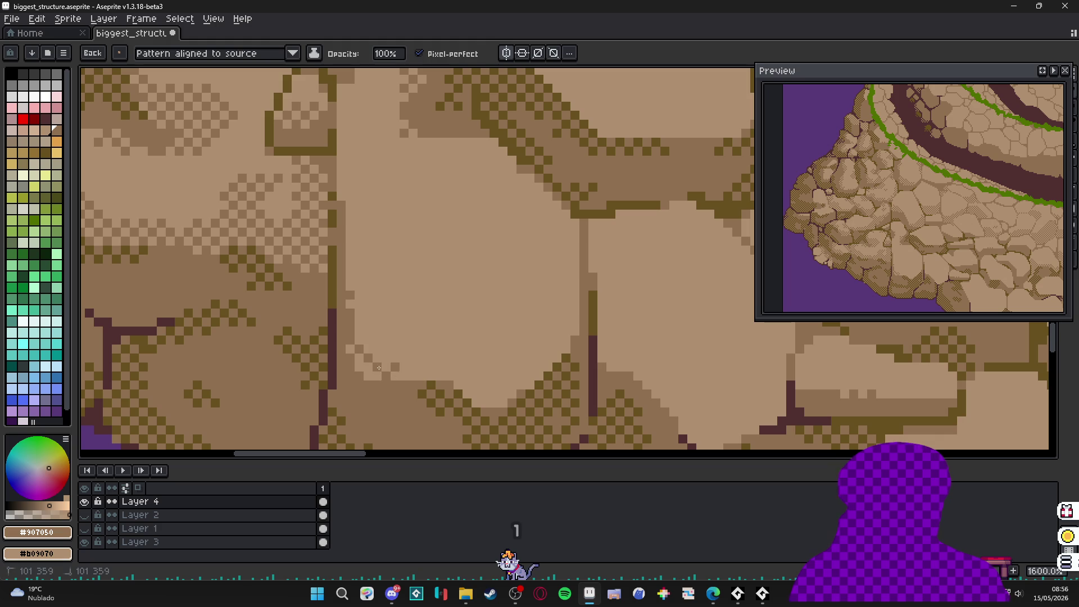
mouse_move(386, 369)
left_mouse_down()
mouse_move(427, 337)
mouse_move(480, 380)
mouse_move(477, 402)
left_mouse_up()
mouse_move(359, 337)
left_mouse_down()
mouse_move(356, 293)
mouse_move(505, 391)
mouse_move(570, 336)
mouse_move(582, 270)
mouse_move(553, 197)
mouse_move(562, 202)
mouse_move(506, 154)
mouse_move(422, 141)
left_mouse_up()
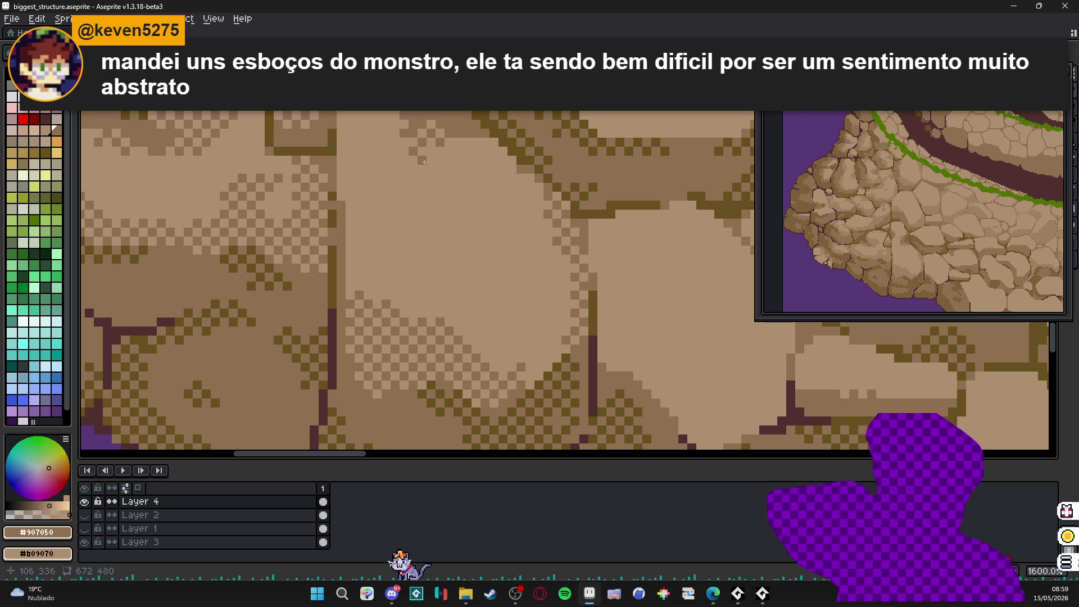
- Dither the crack area and the diagonal crack between the lower stones
scroll(433, 344, "down", 3)
scroll(423, 337, "down", 2)
scroll(432, 332, "up", 4)
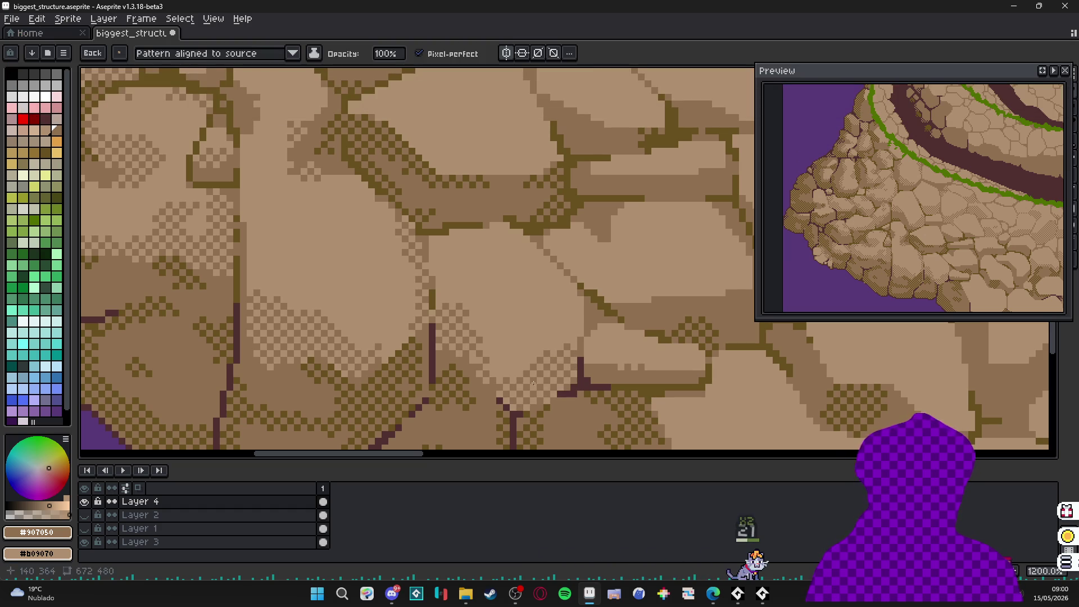
scroll(443, 319, "down", 3)
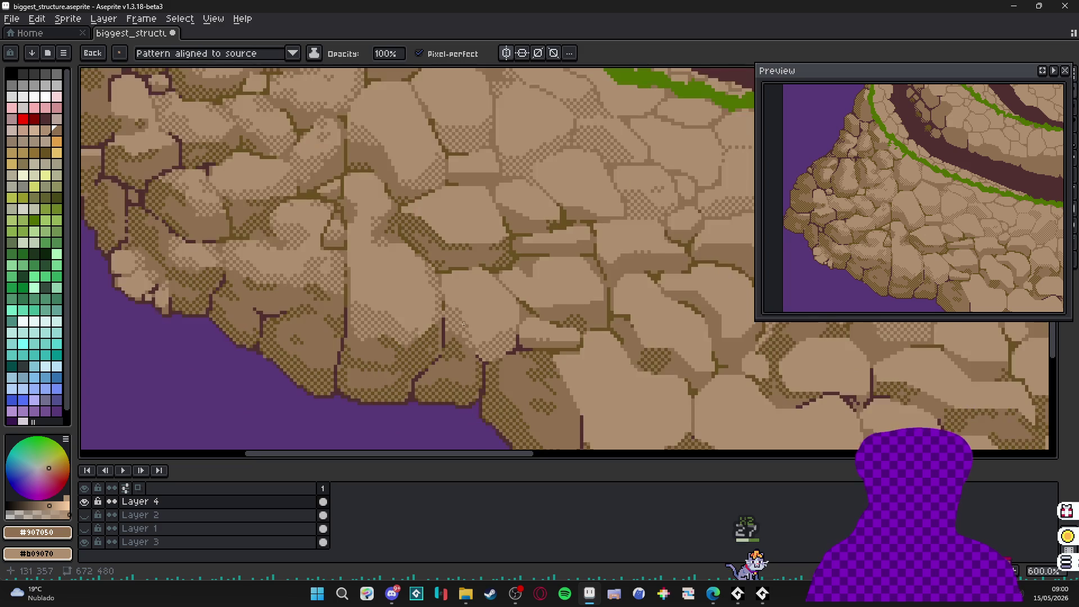
scroll(400, 250, "up", 6)
mouse_move(400, 250)
left_mouse_down()
mouse_move(367, 261)
mouse_move(387, 225)
mouse_move(361, 295)
mouse_move(422, 230)
left_mouse_up()
scroll(423, 229, "down", 3)
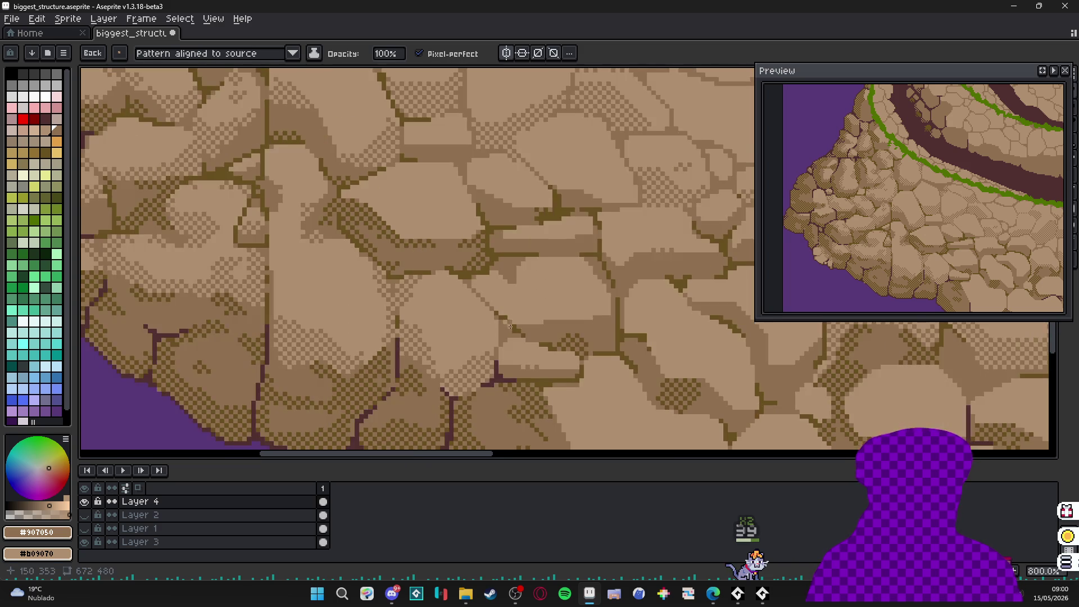
scroll(442, 271, "up", 2)
mouse_move(442, 270)
left_mouse_down()
mouse_move(531, 351)
mouse_move(466, 306)
mouse_move(467, 265)
mouse_move(548, 343)
mouse_move(696, 334)
left_mouse_up()
left_click(454, 261)
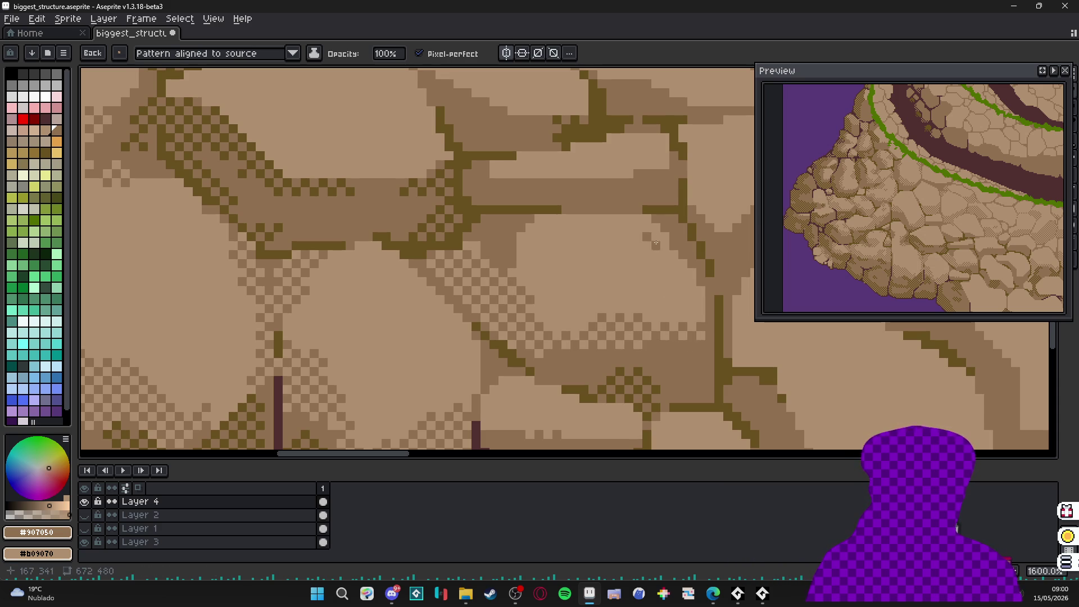
- Add dithered shadows along cracks and across the light rock's underside
mouse_move(633, 221)
left_mouse_down()
mouse_move(678, 245)
mouse_move(618, 228)
left_mouse_up()
left_click_drag(545, 225, 522, 243)
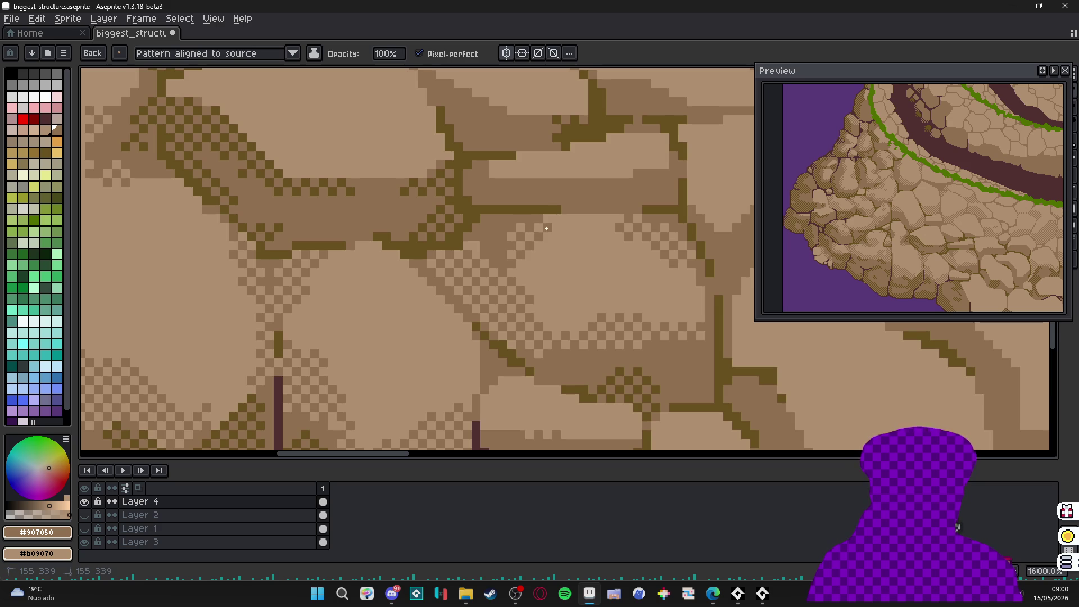
scroll(584, 219, "down", 1)
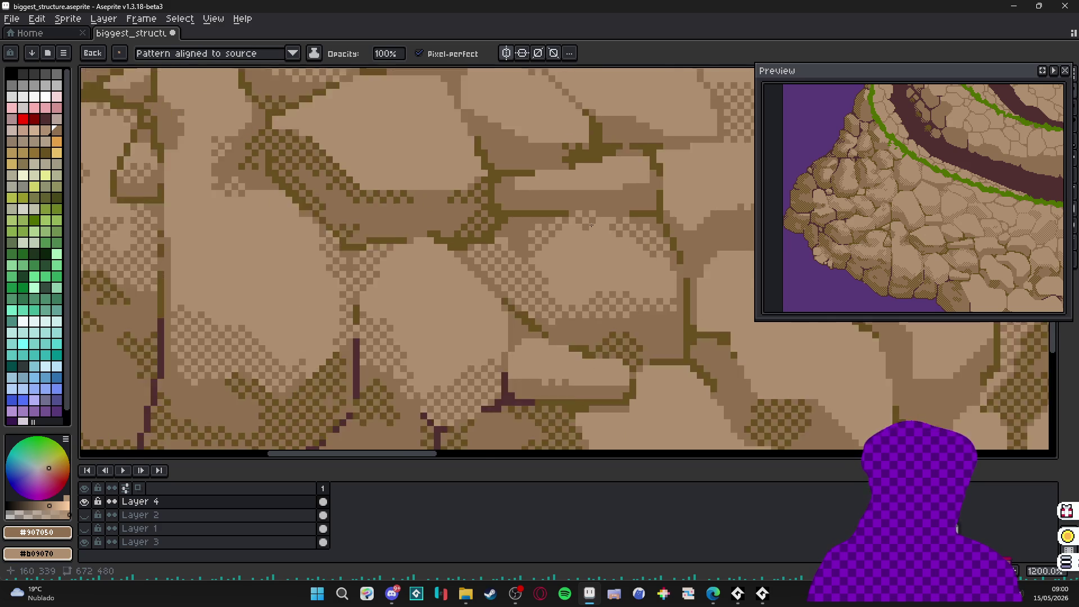
scroll(579, 213, "up", 1)
mouse_move(652, 169)
left_mouse_down()
mouse_move(627, 196)
mouse_move(553, 202)
left_mouse_up()
scroll(553, 202, "down", 4)
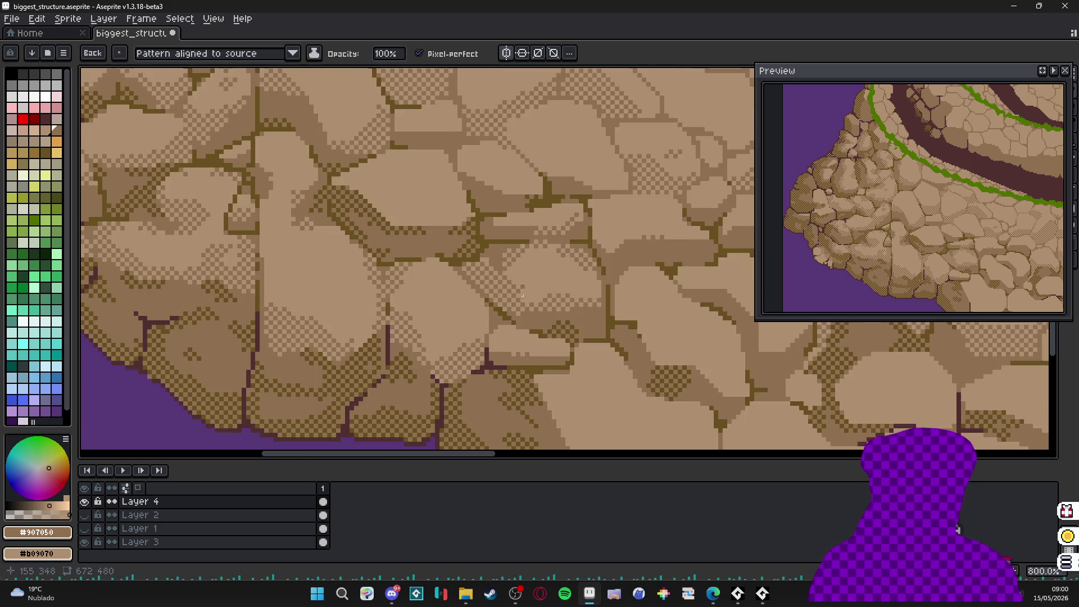
scroll(497, 239, "up", 3)
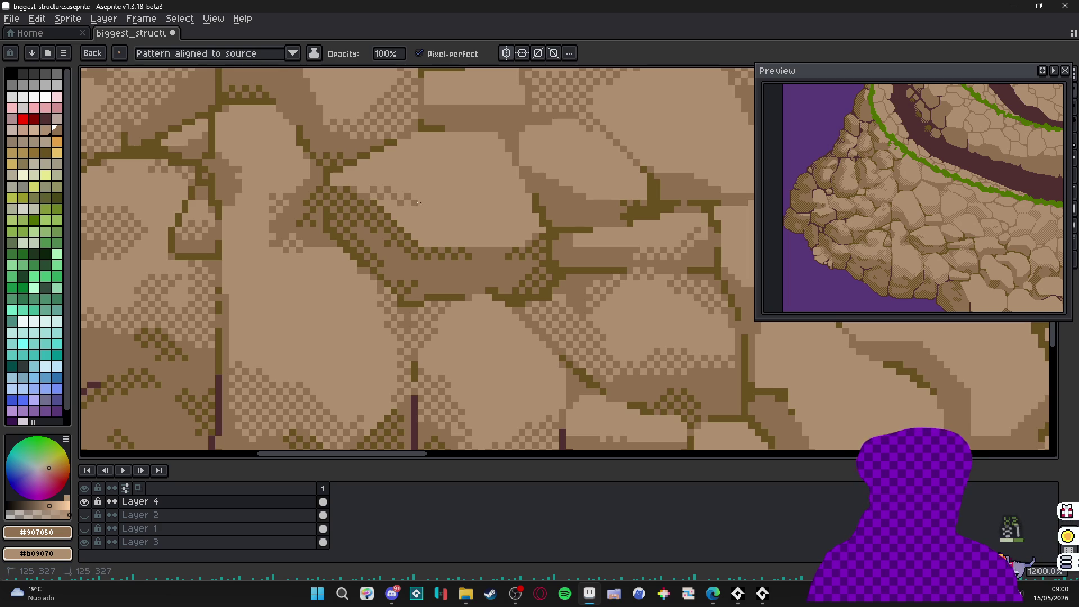
left_click_drag(370, 199, 489, 239)
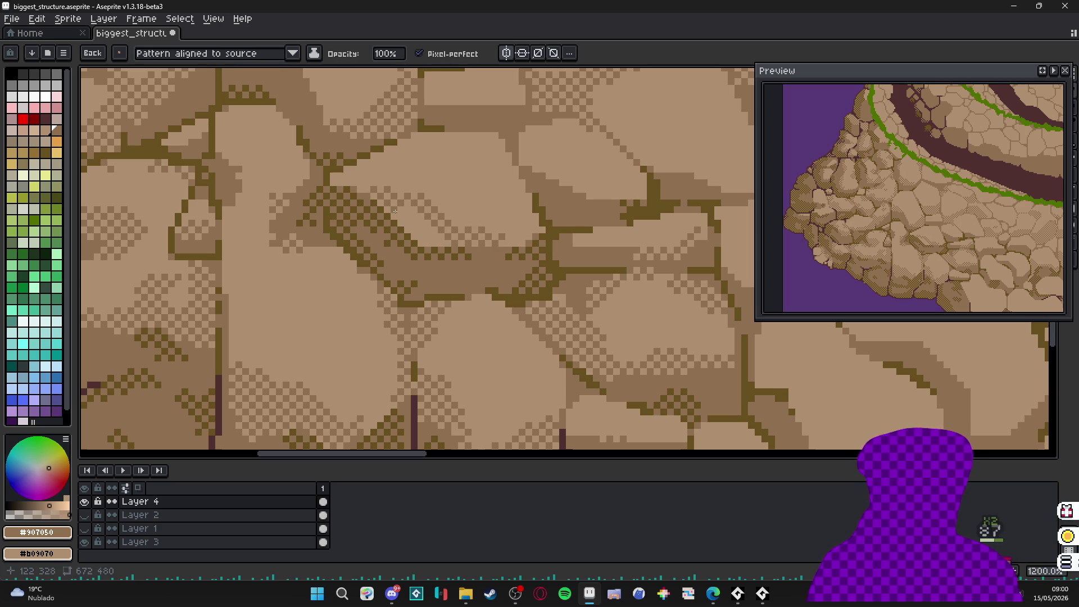
left_click_drag(390, 207, 434, 239)
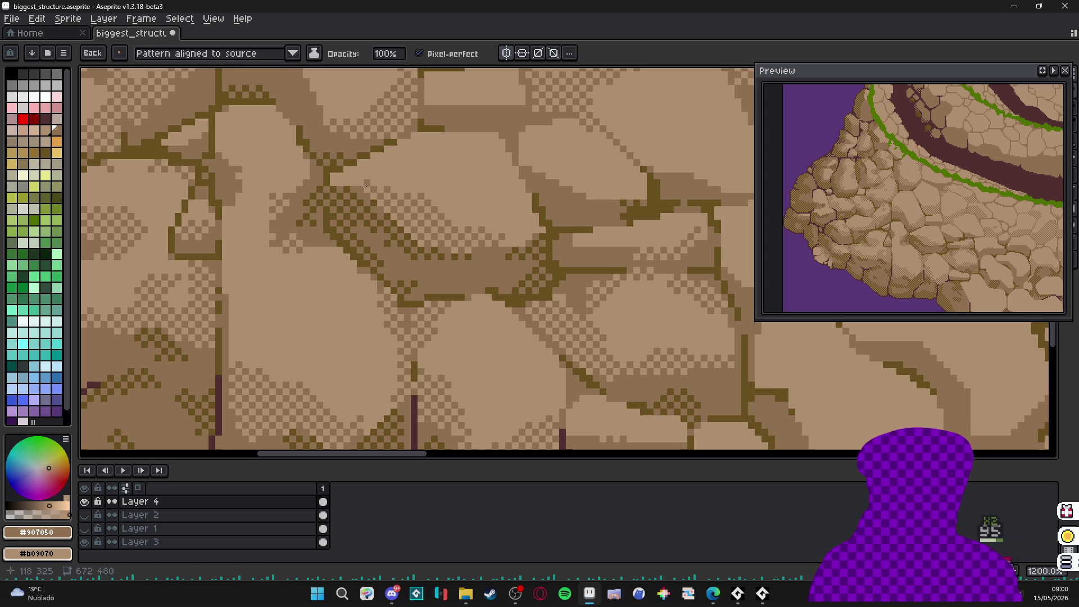
left_click_drag(359, 185, 339, 183)
scroll(352, 179, "down", 5)
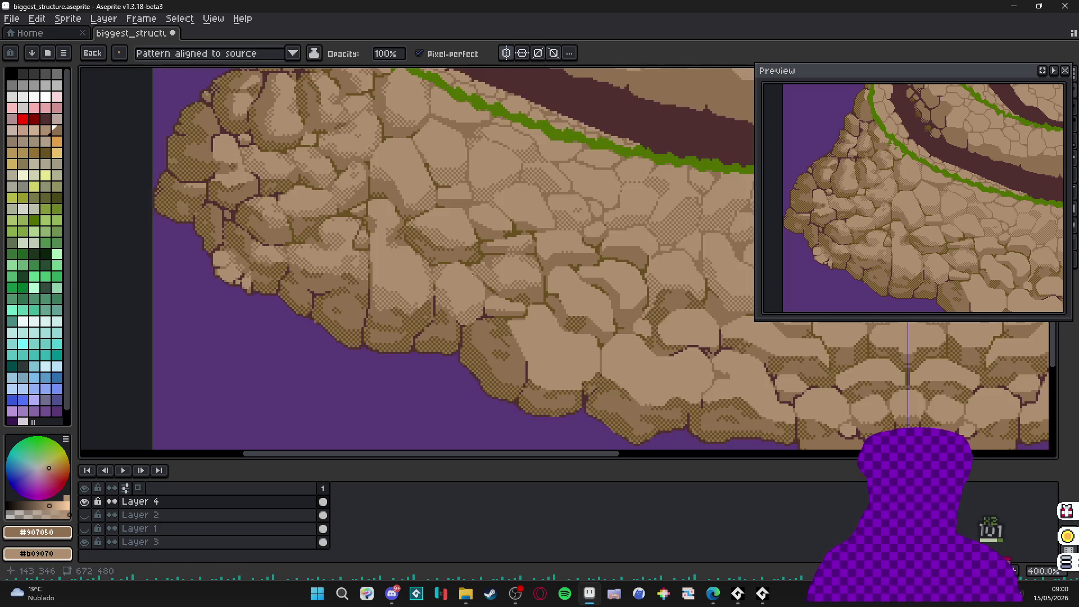
- Pan around the rocks and drag a dark dithered diagonal band across one stone
left_click_drag(475, 272, 456, 268)
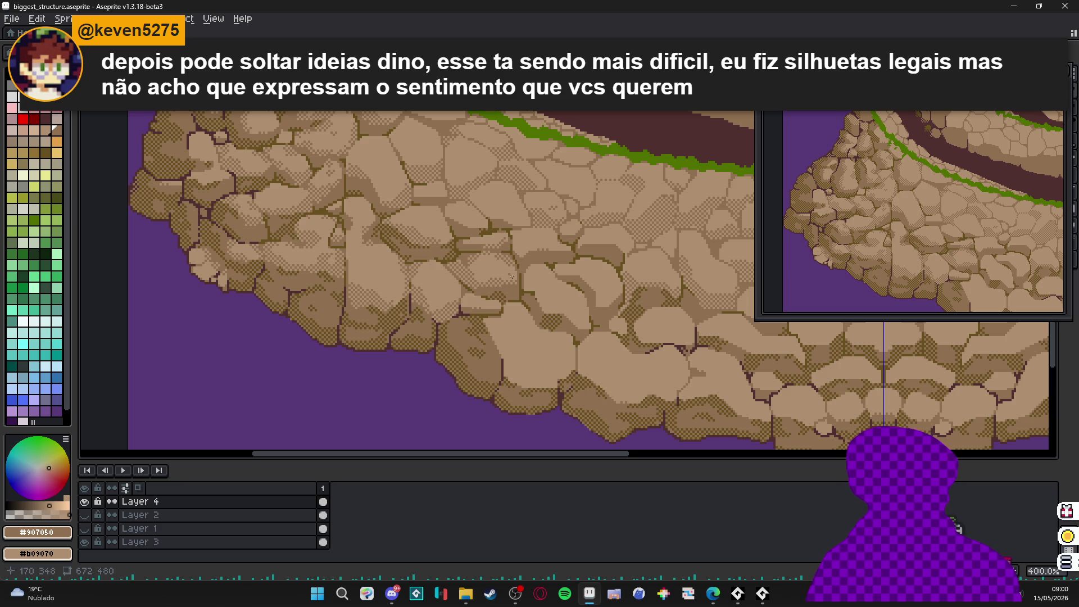
scroll(400, 180, "up", 5)
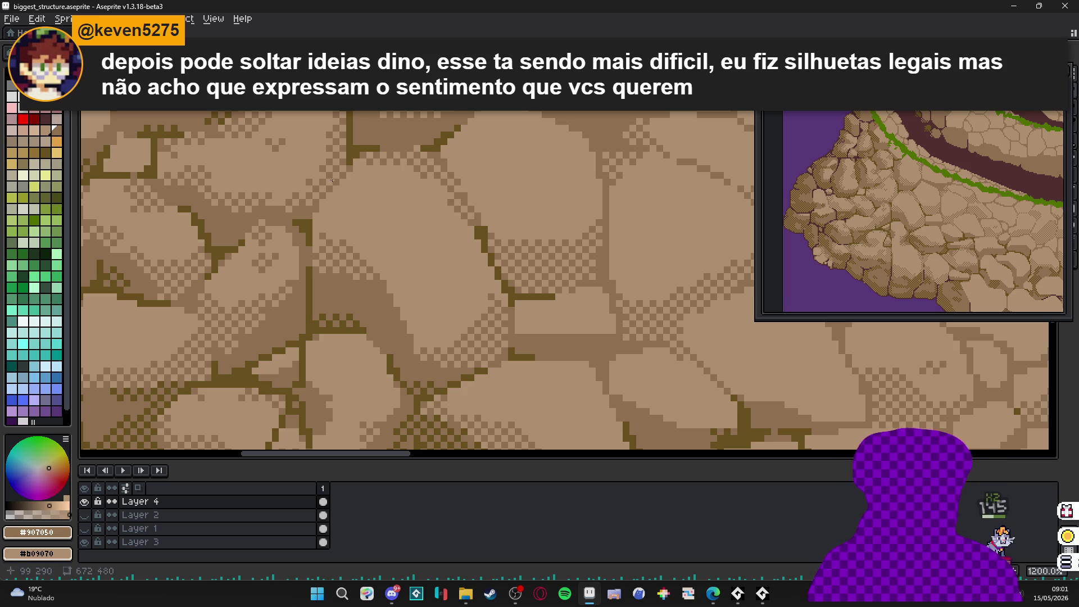
scroll(362, 140, "down", 4)
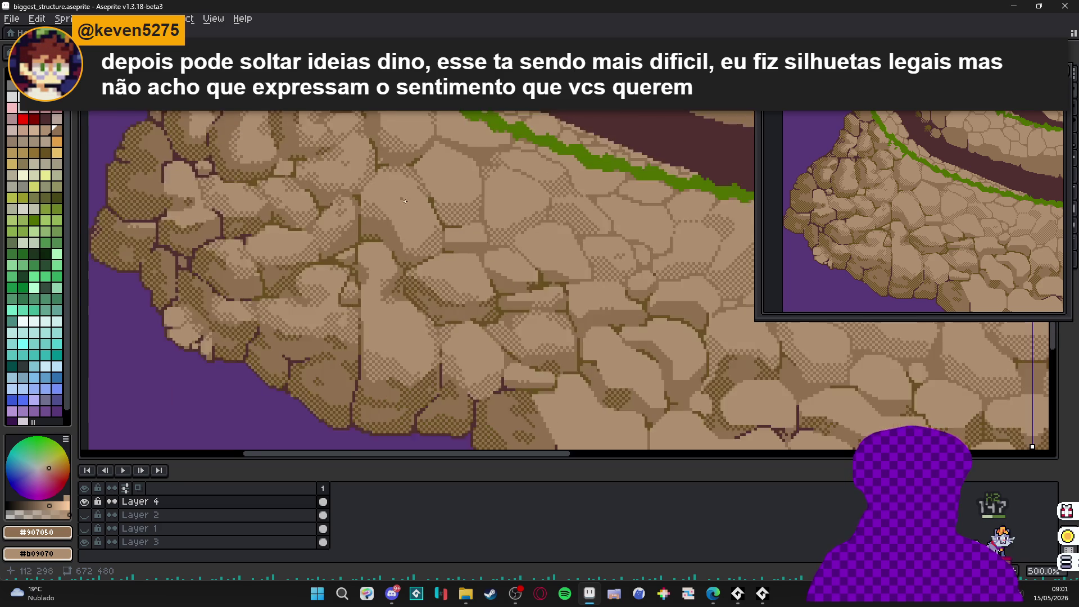
scroll(458, 196, "up", 3)
scroll(467, 235, "down", 3)
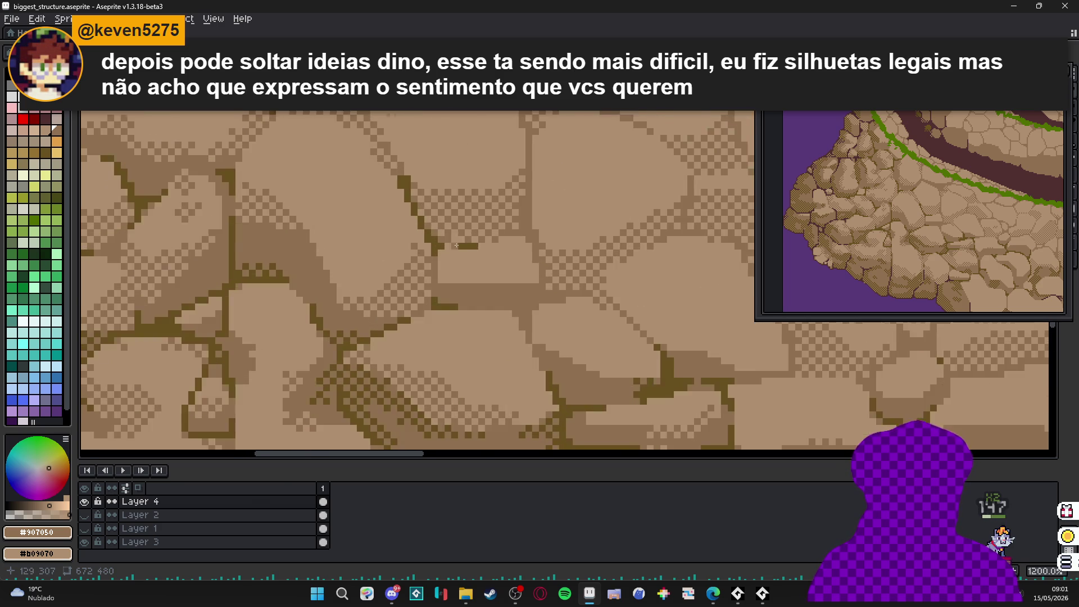
scroll(454, 193, "up", 2)
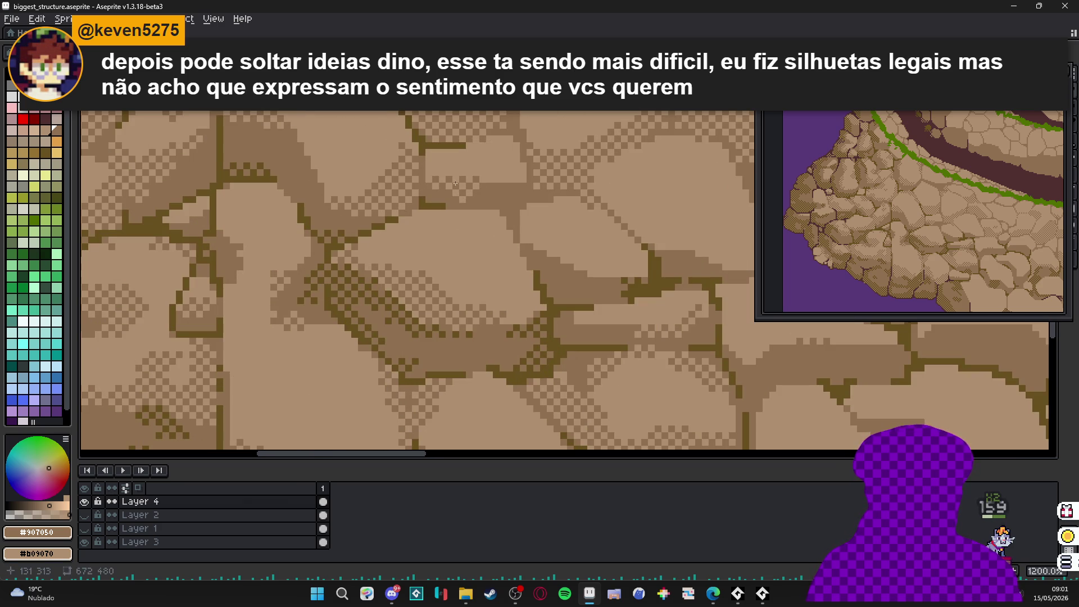
scroll(436, 179, "down", 7)
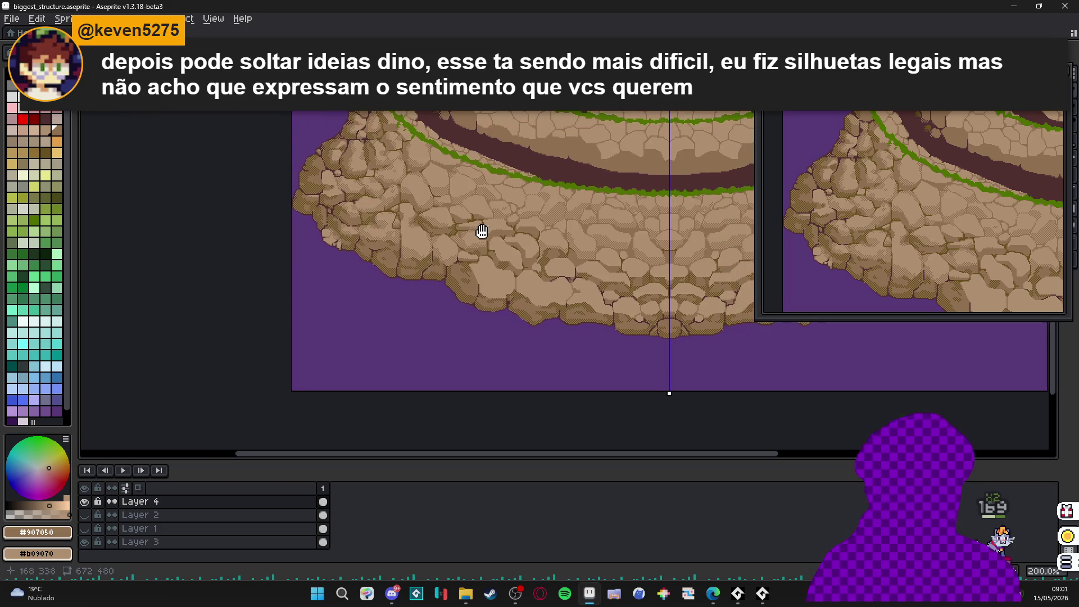
scroll(489, 229, "up", 7)
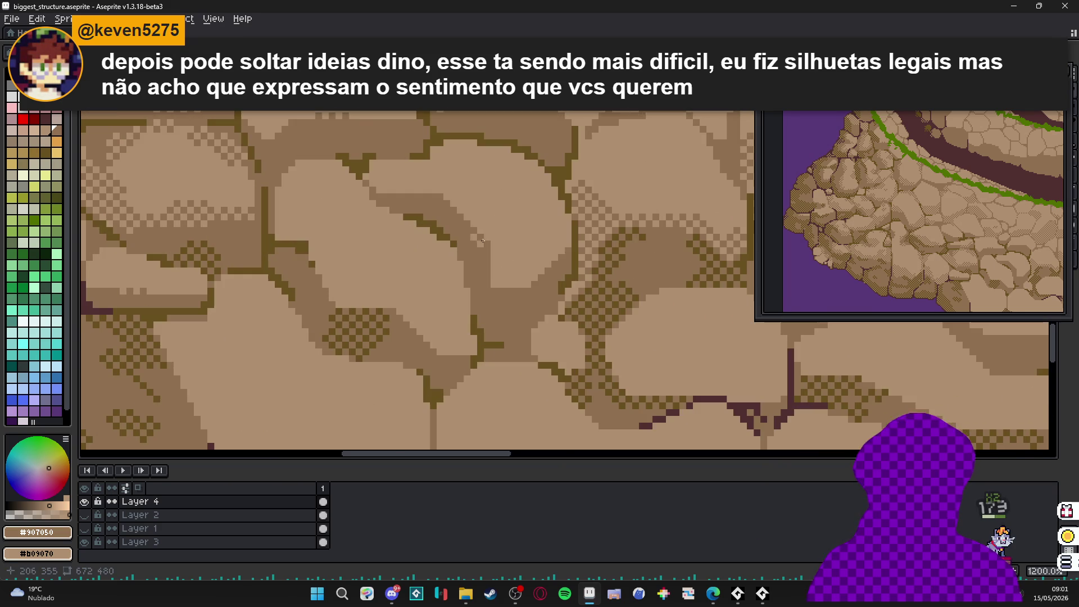
left_click_drag(453, 206, 497, 246)
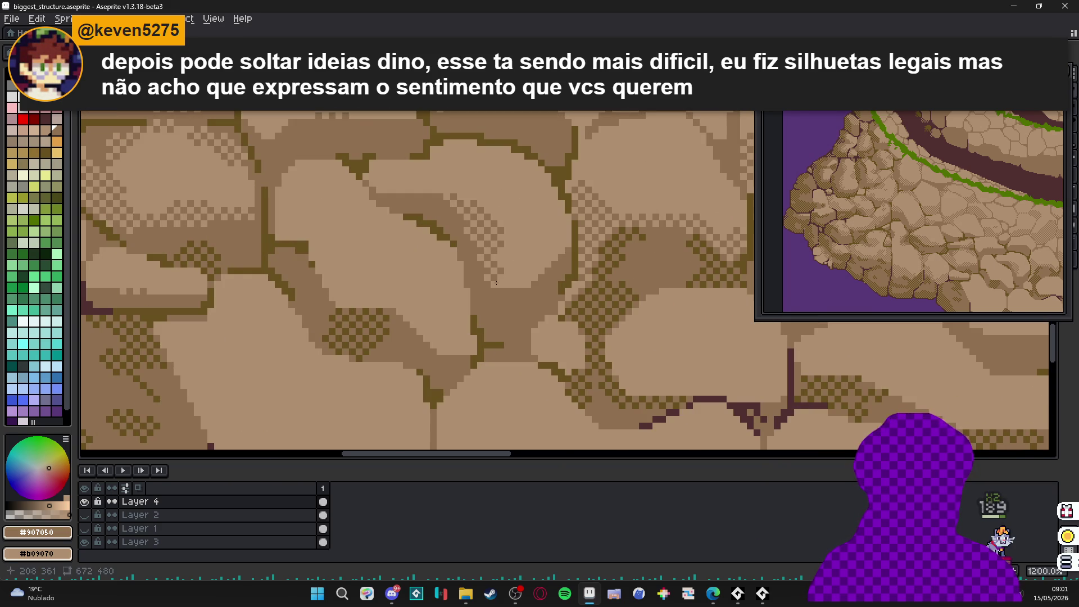
- Extend the dark dithered shading rightward and touch up dithering on a stone, zooming to check
left_click_drag(496, 282, 530, 281)
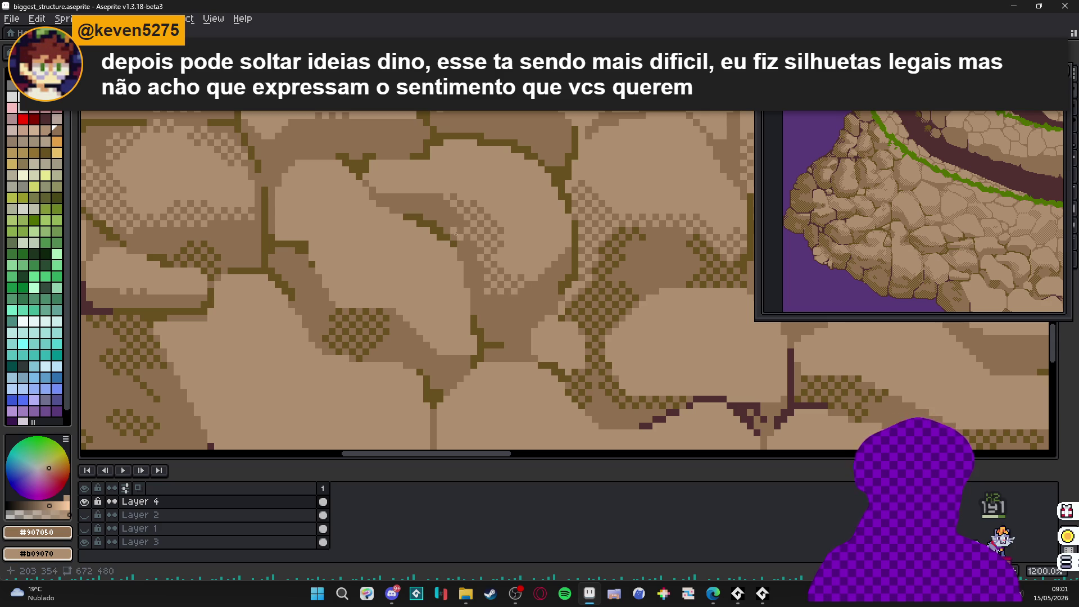
mouse_move(390, 193)
left_mouse_down()
mouse_move(455, 182)
mouse_move(455, 148)
left_mouse_up()
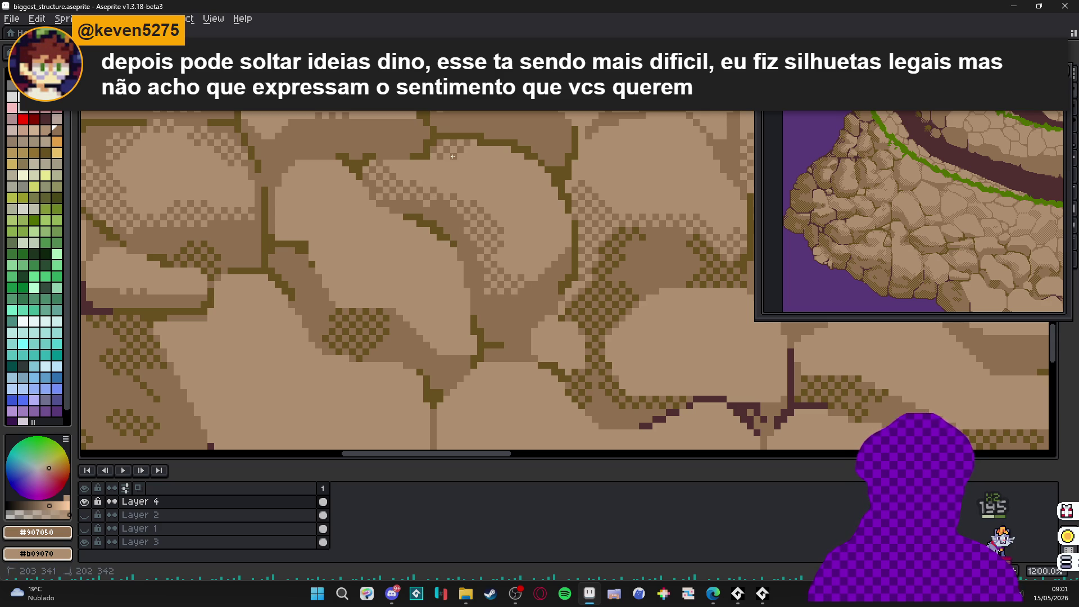
scroll(468, 154, "down", 3)
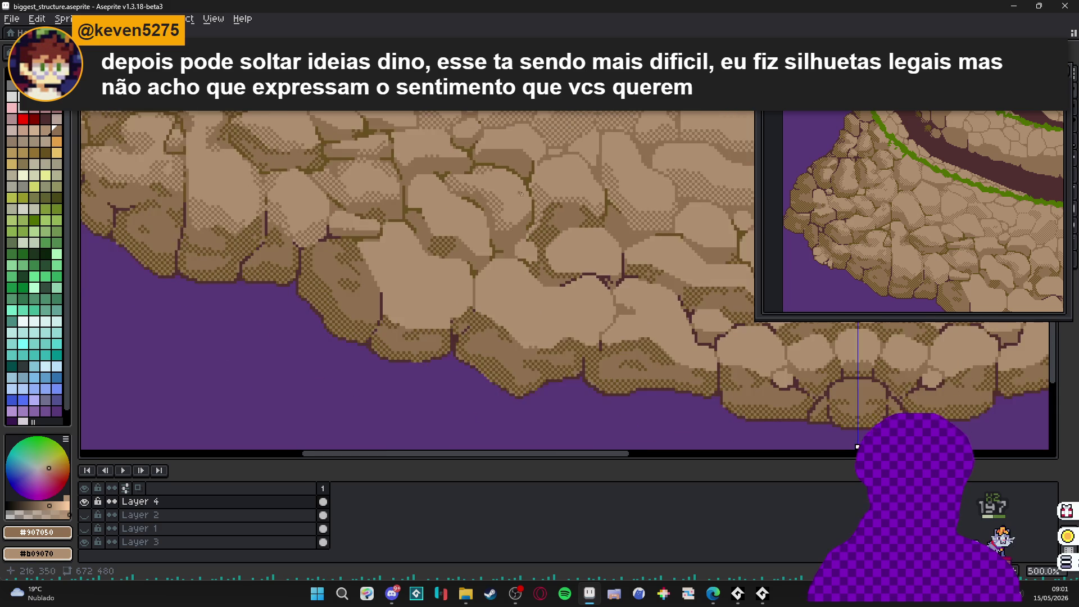
scroll(523, 166, "up", 4)
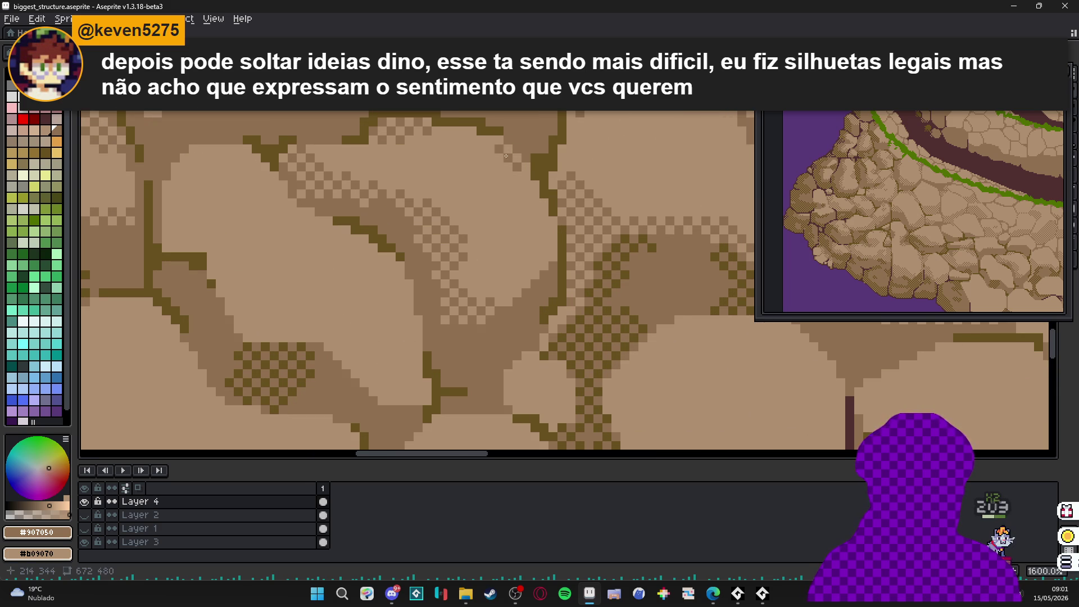
scroll(496, 151, "down", 4)
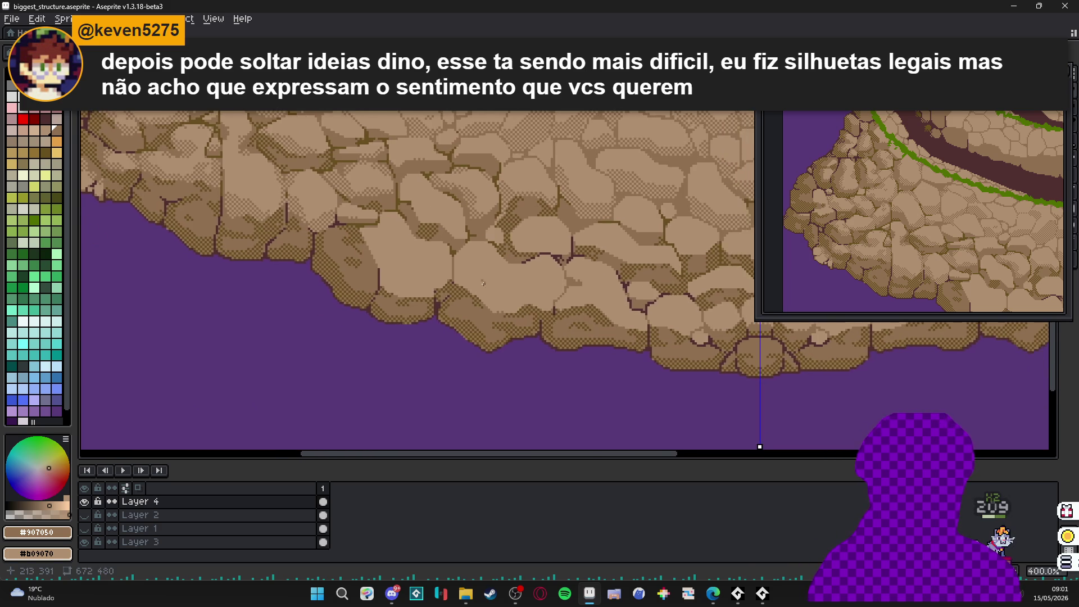
scroll(462, 289, "up", 3)
- Fill the lower half of the large pale stone near the cliff's lower-left edge with checker dithering
scroll(473, 292, "down", 2)
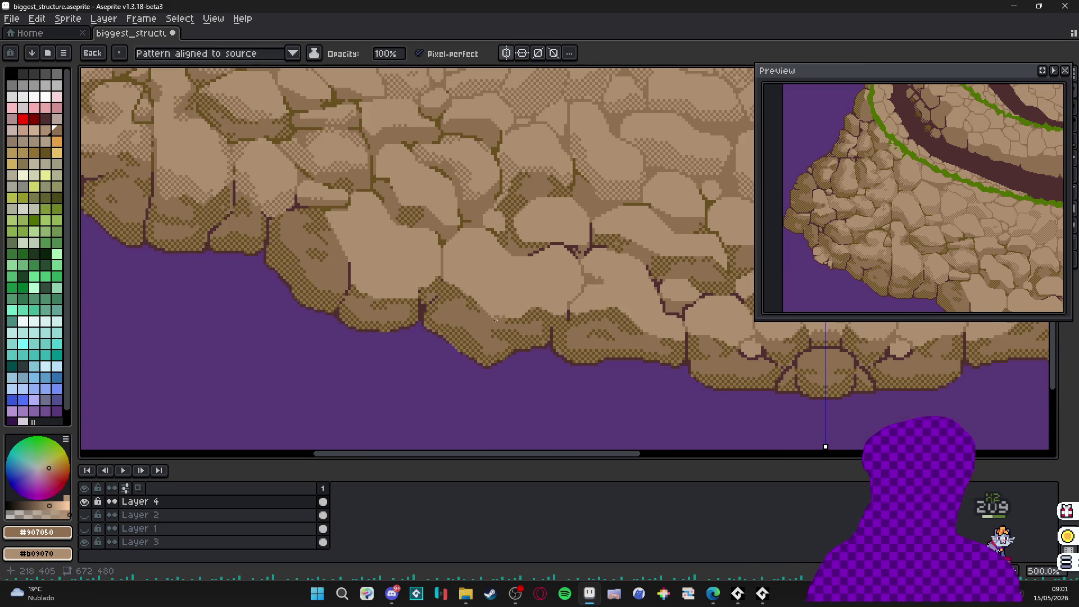
scroll(496, 320, "up", 1)
scroll(458, 315, "up", 1)
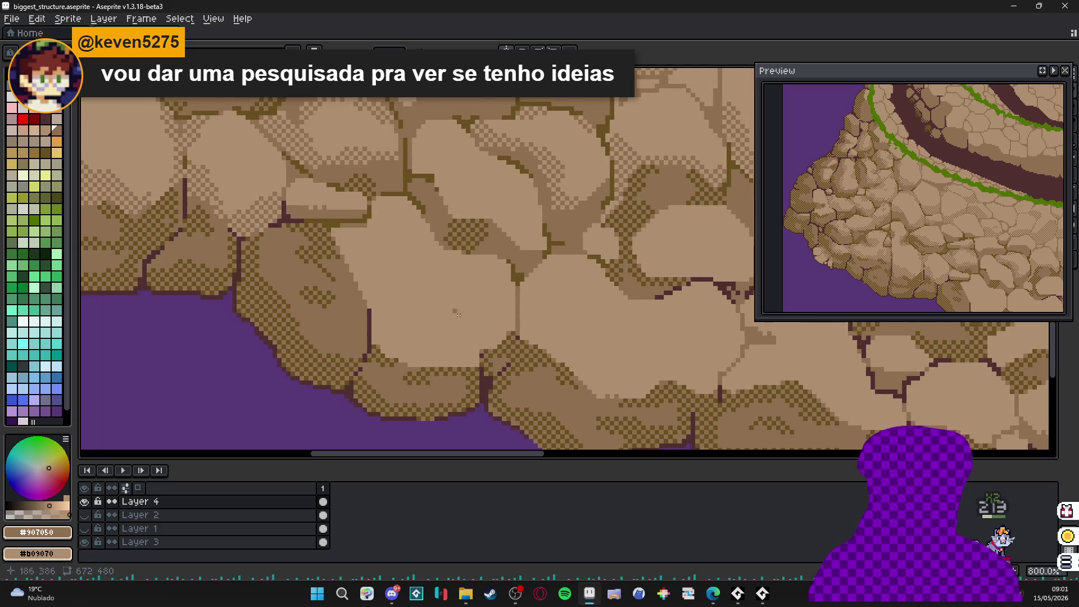
scroll(458, 315, "down", 4)
scroll(456, 316, "up", 4)
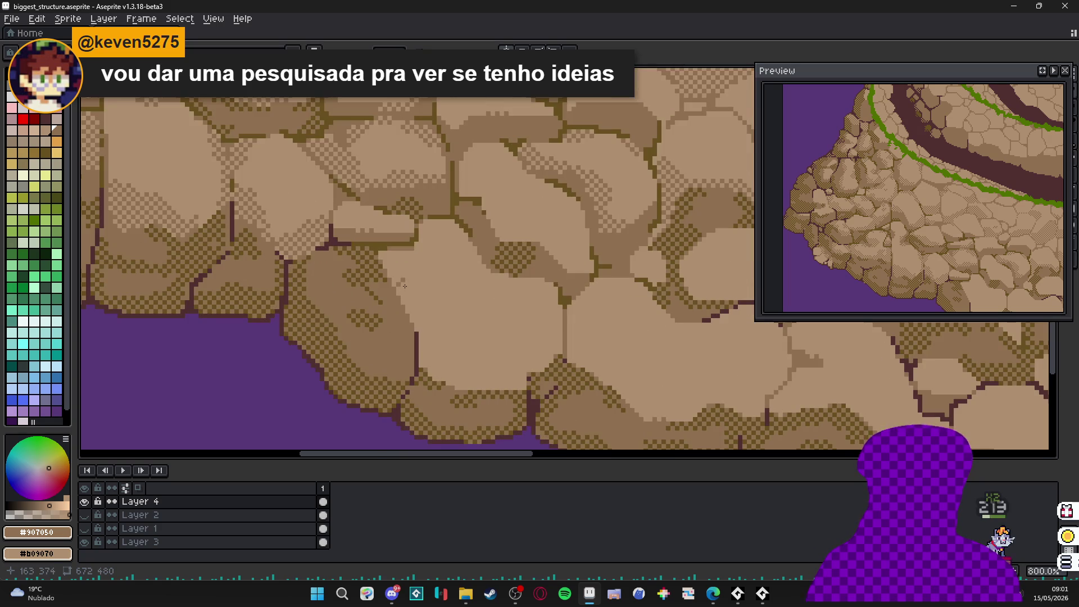
mouse_move(386, 259)
left_mouse_down()
mouse_move(458, 336)
mouse_move(532, 345)
mouse_move(563, 317)
left_mouse_up()
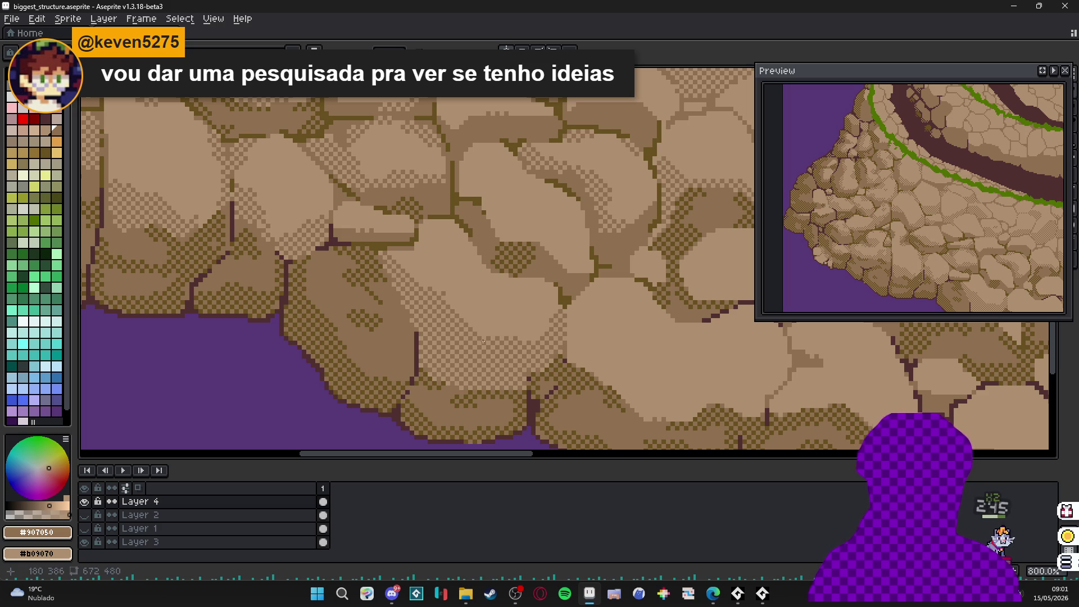
- Fill a lower-cliff stone area with brown checker dithering
scroll(564, 316, "down", 4)
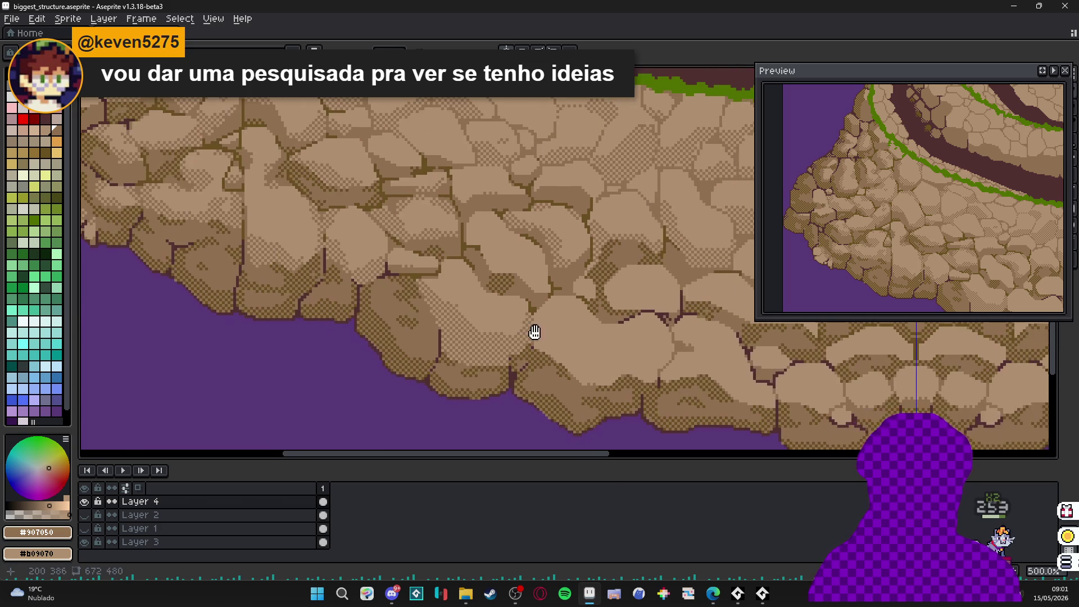
scroll(486, 327, "up", 3)
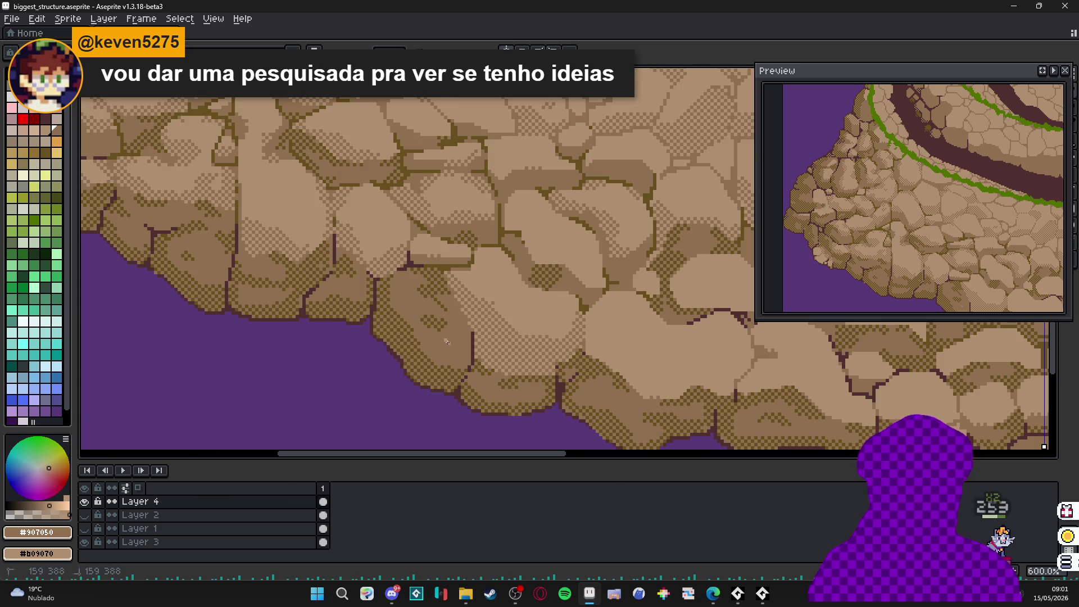
scroll(450, 346, "down", 3)
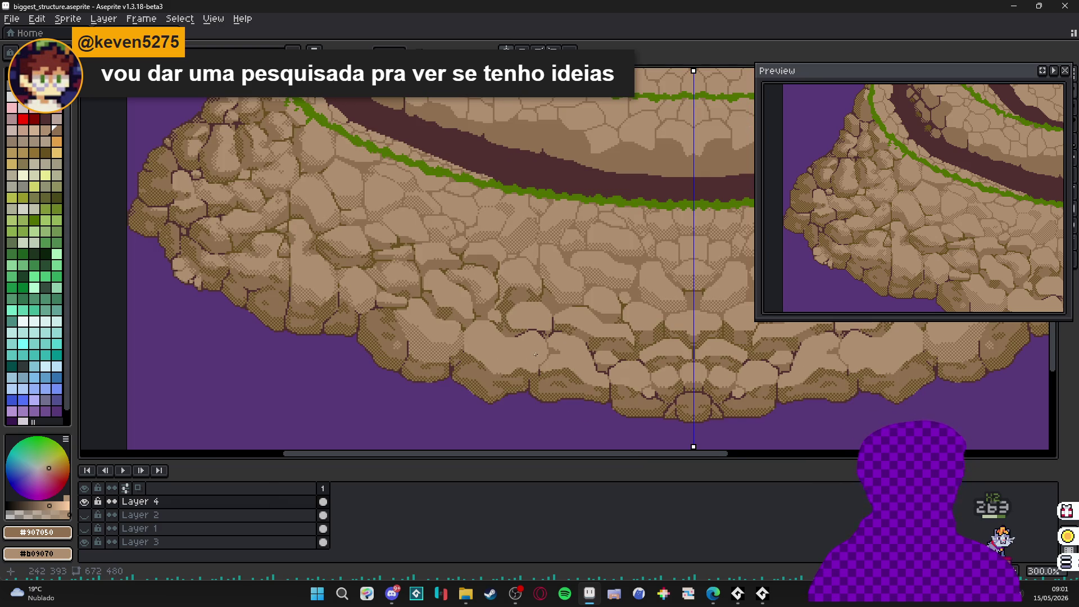
scroll(534, 354, "up", 1)
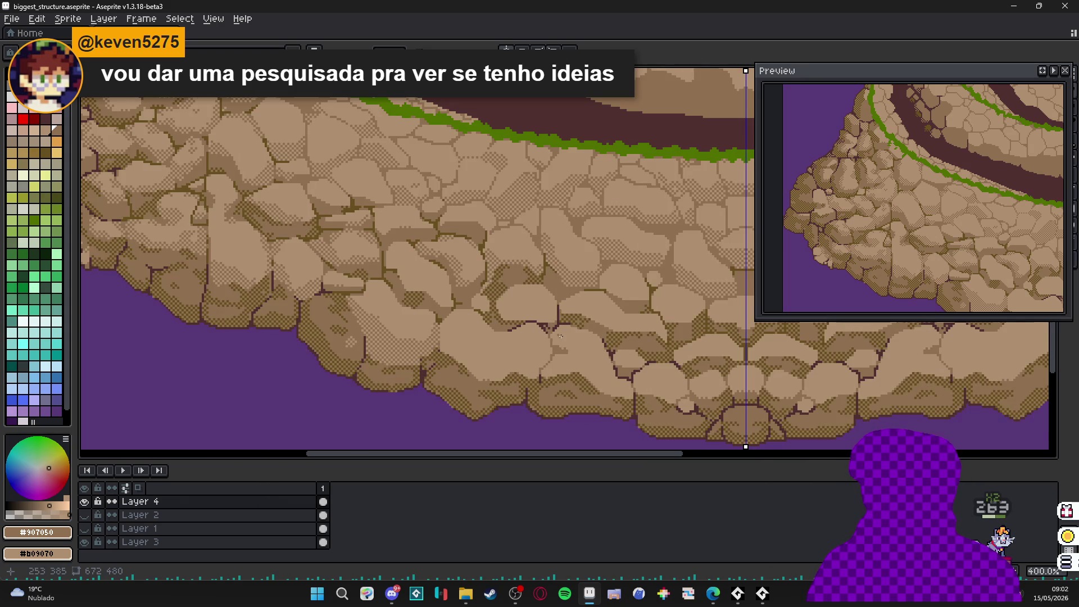
scroll(561, 336, "up", 2)
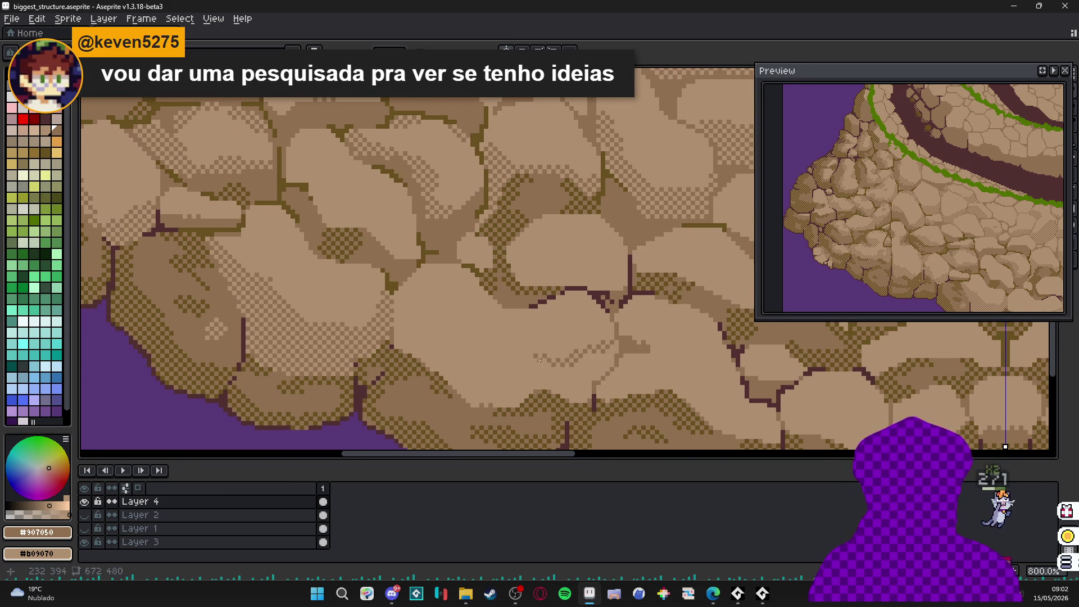
mouse_move(451, 346)
left_mouse_down()
mouse_move(408, 323)
mouse_move(394, 359)
mouse_move(477, 402)
mouse_move(563, 371)
left_mouse_up()
- Add dark dither pixels along a stone edge and dither-fill another stone outline
scroll(562, 371, "down", 2)
scroll(553, 357, "up", 4)
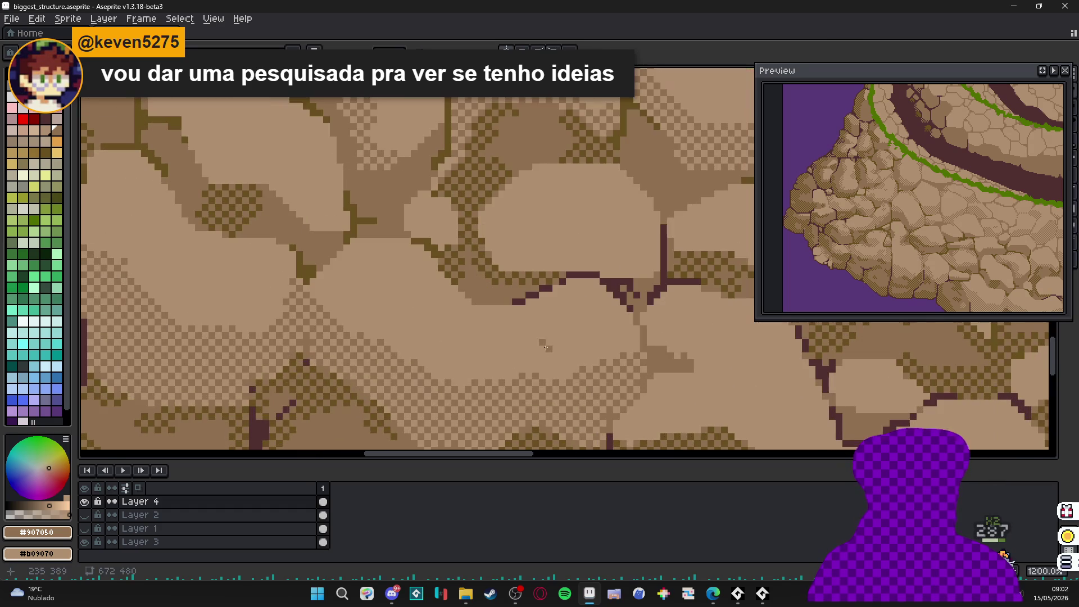
left_click_drag(520, 335, 494, 315)
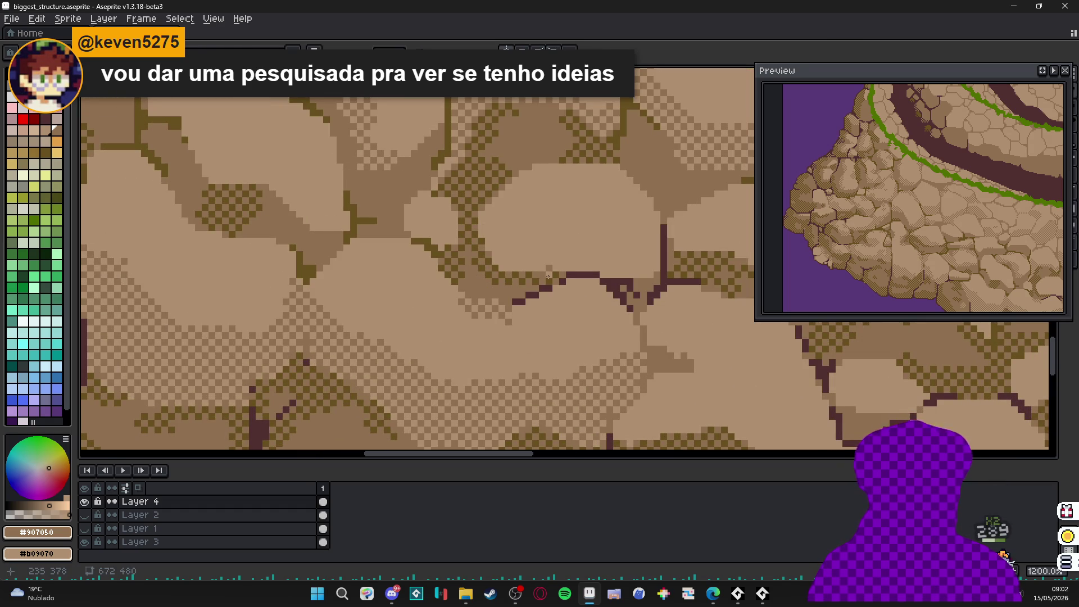
mouse_move(657, 221)
left_mouse_down()
mouse_move(488, 261)
mouse_move(589, 262)
left_mouse_up()
key("g")
scroll(589, 261, "down", 4)
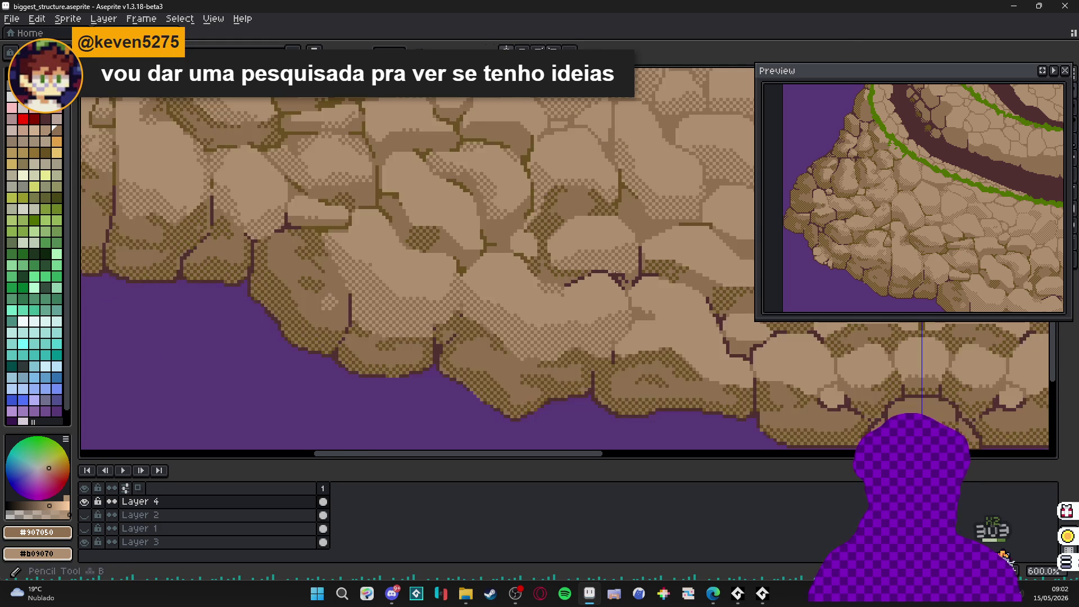
scroll(548, 313, "up", 3)
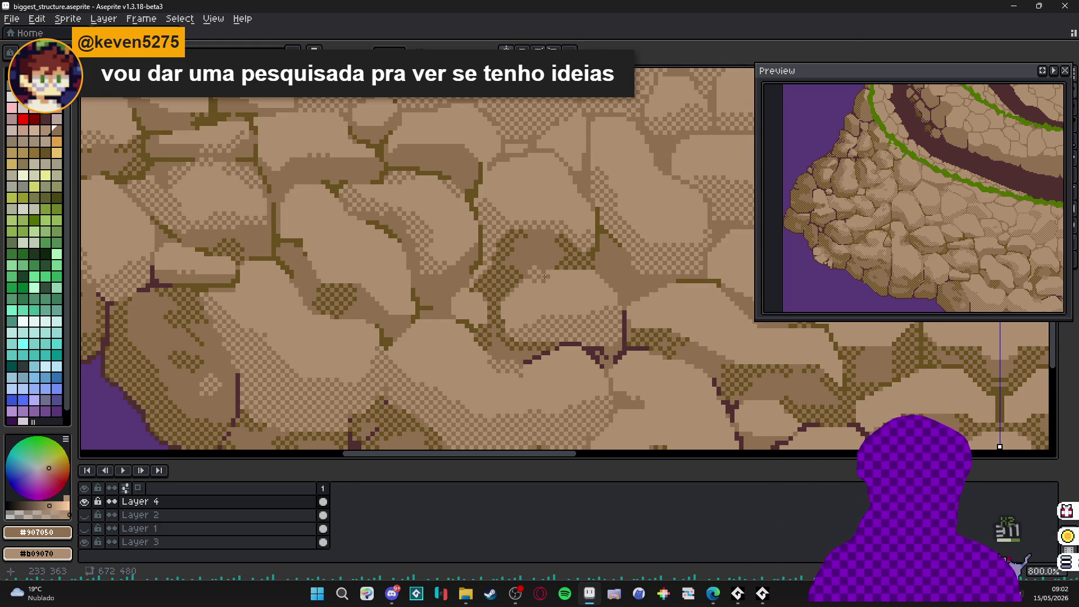
scroll(624, 324, "down", 3)
scroll(624, 324, "down", 1)
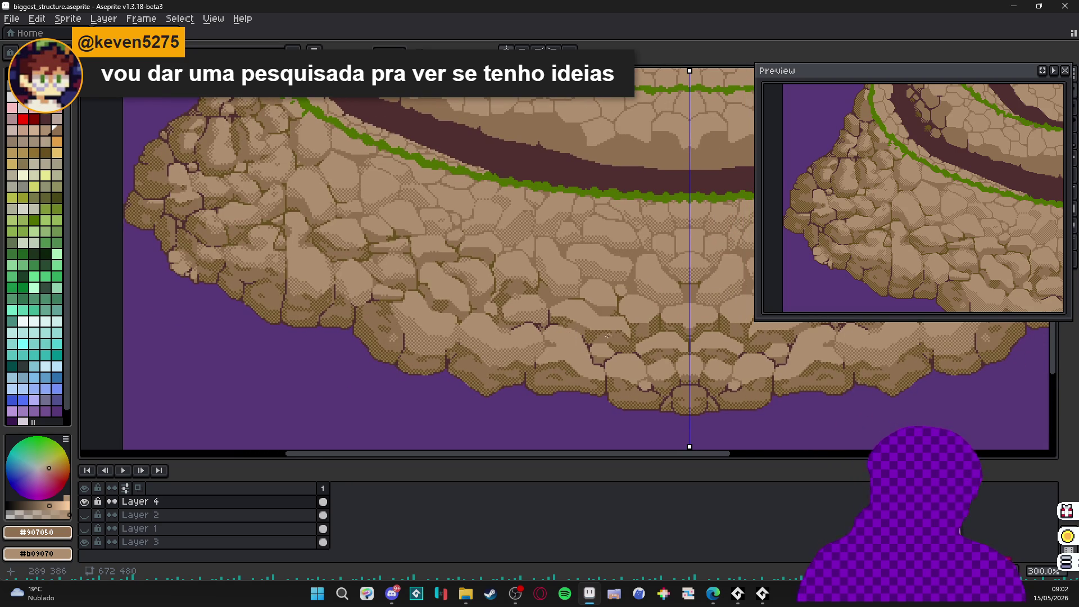
- With the Pencil (B), paint a dithered stroke along a stone's edge
scroll(606, 336, "up", 4)
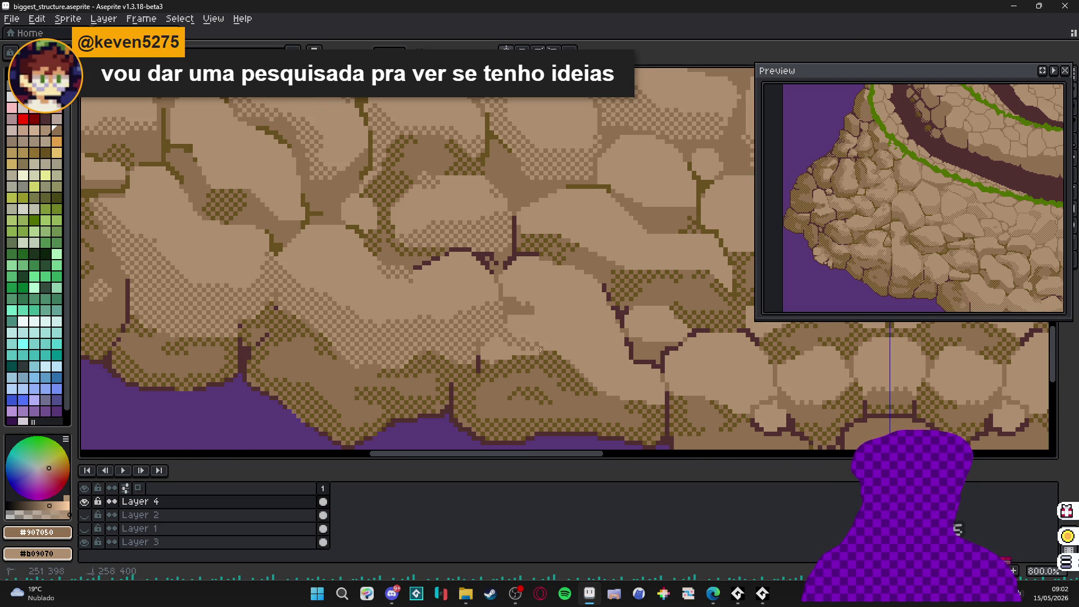
key("b")
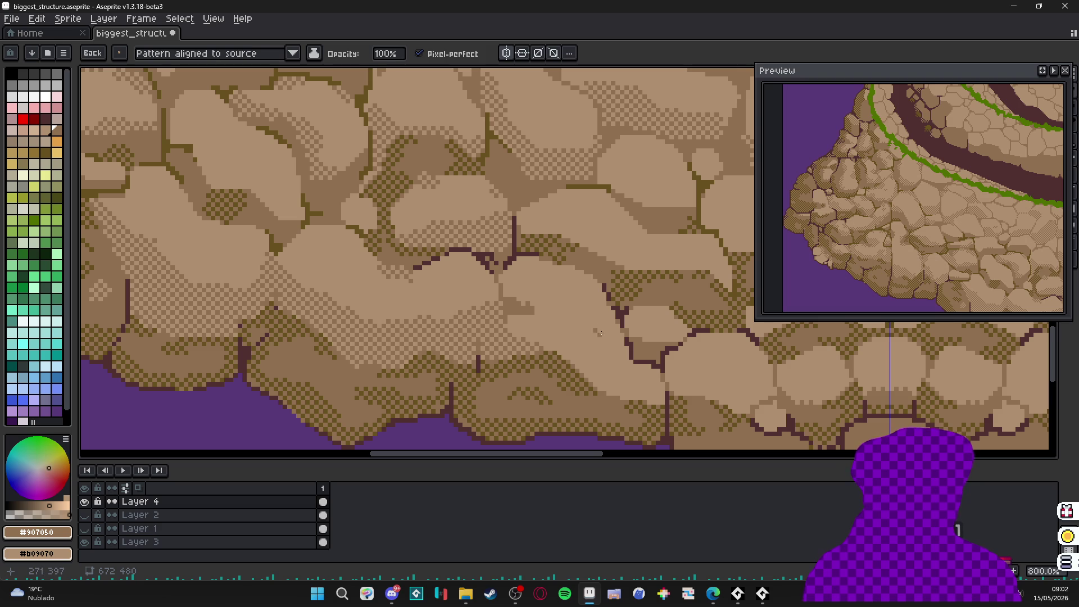
left_click_drag(610, 312, 578, 350)
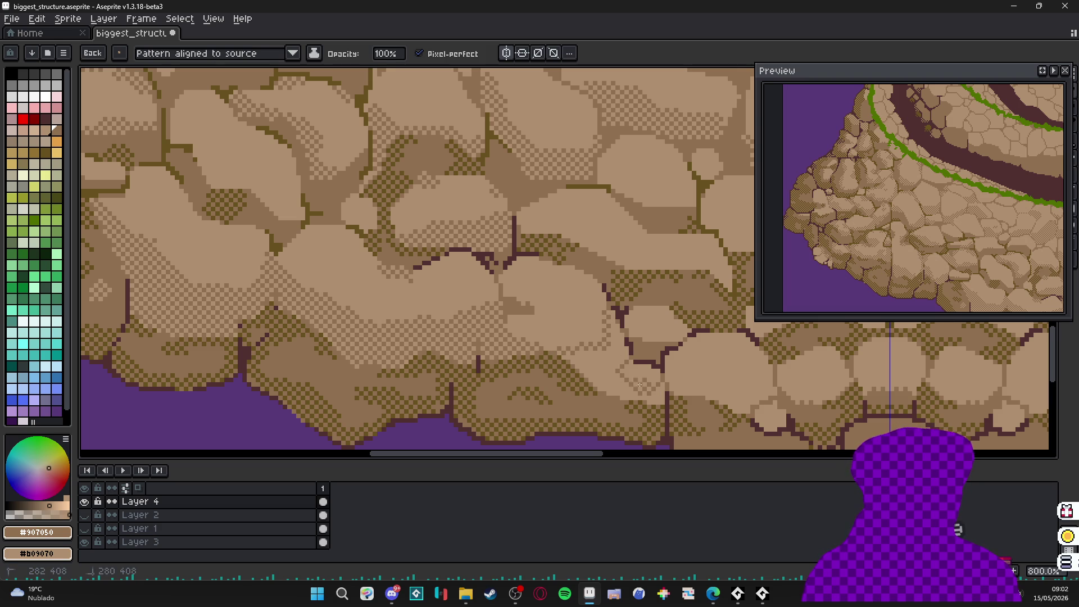
- Lighten part of the dark mid-cliff band with light checker-dither pixels
scroll(488, 336, "up", 2)
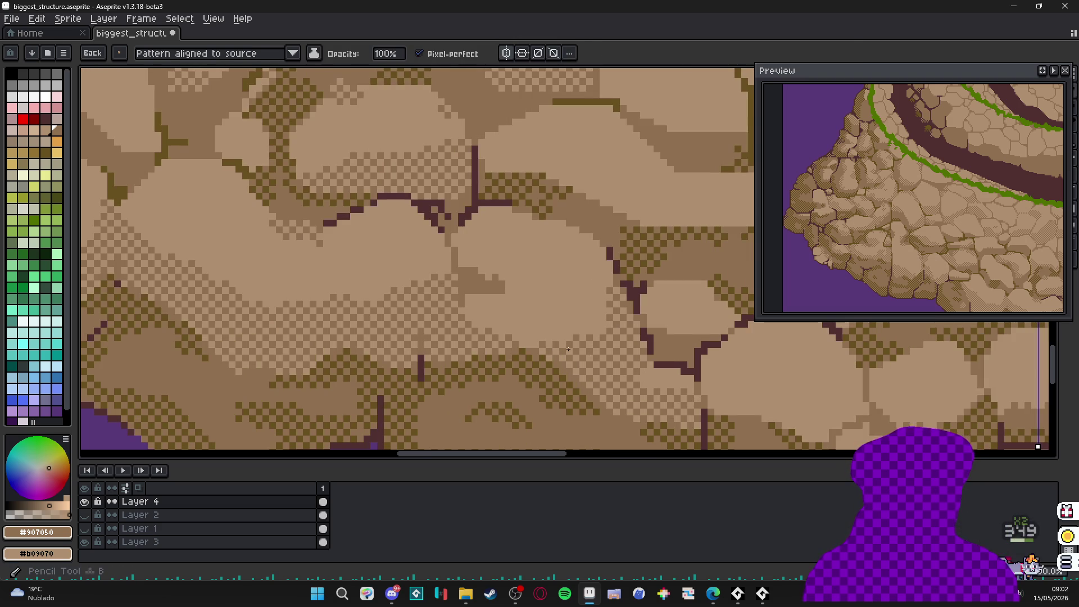
mouse_move(455, 250)
left_mouse_down()
mouse_move(491, 253)
mouse_move(516, 288)
left_mouse_up()
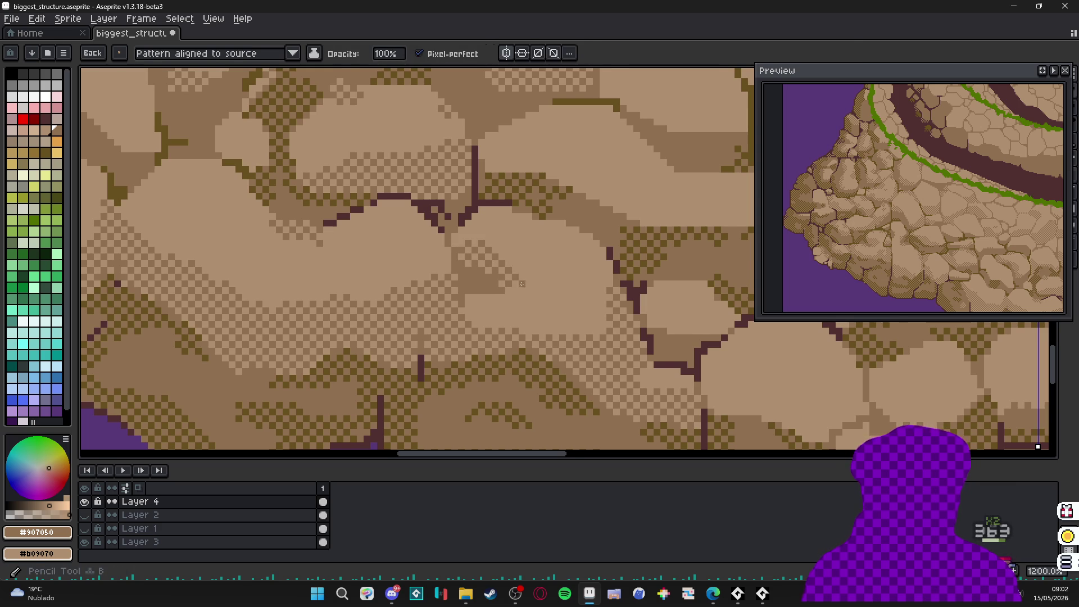
scroll(517, 297, "down", 1)
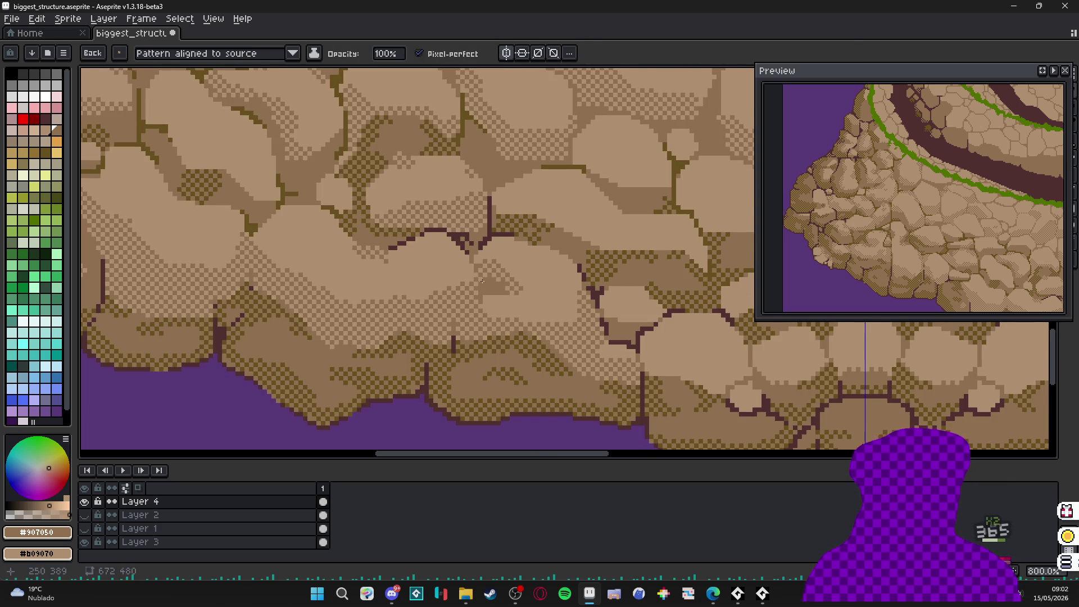
scroll(404, 264, "up", 1)
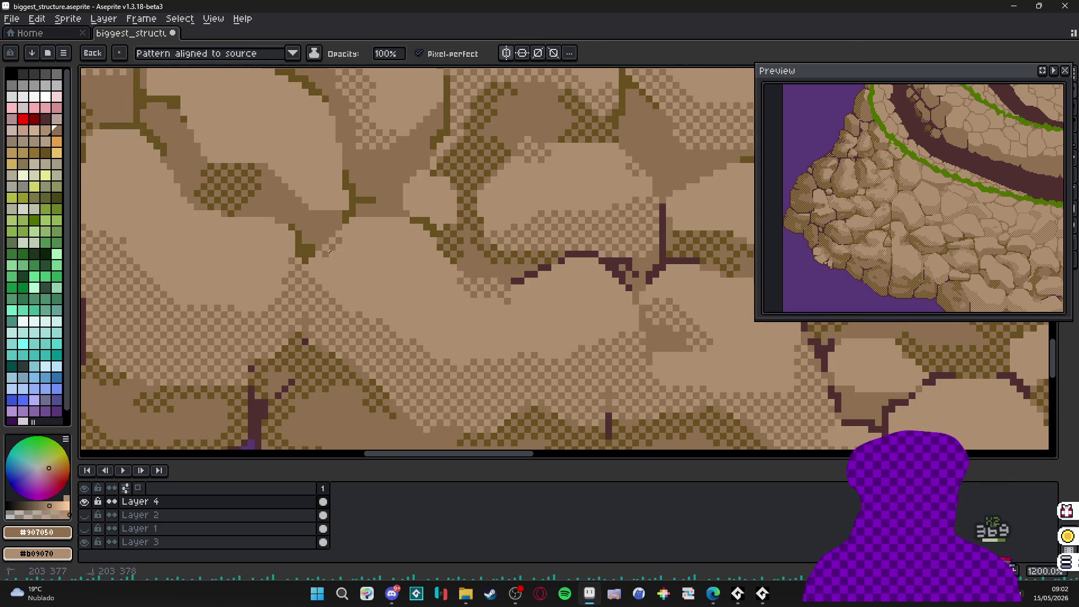
scroll(365, 244, "down", 1)
scroll(389, 222, "up", 1)
scroll(395, 214, "down", 3)
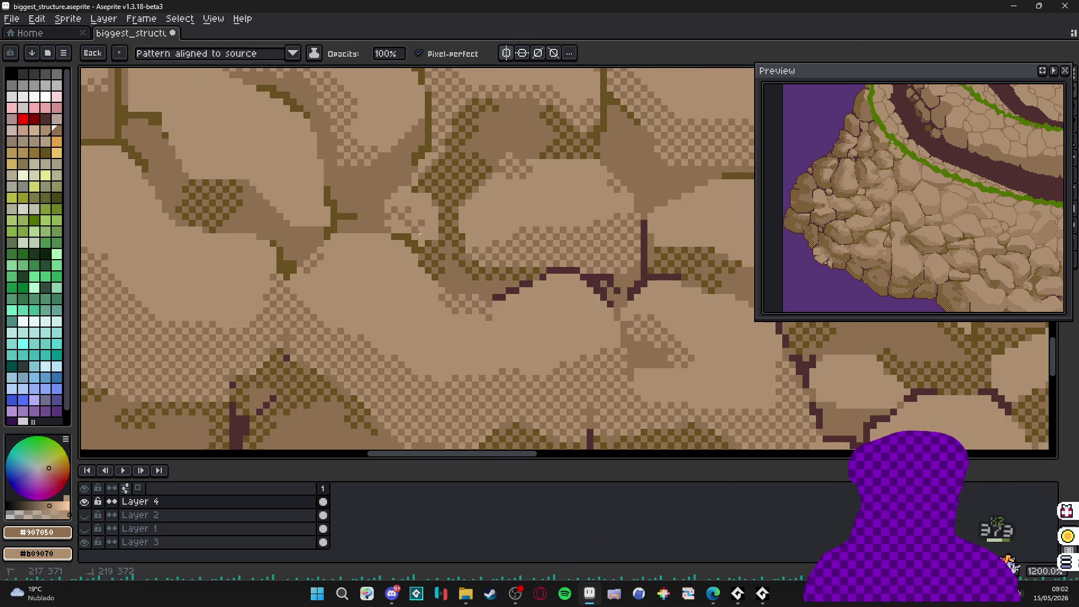
- Paint mirrored checker shading across the lower stones and onto another stone
scroll(504, 254, "down", 3)
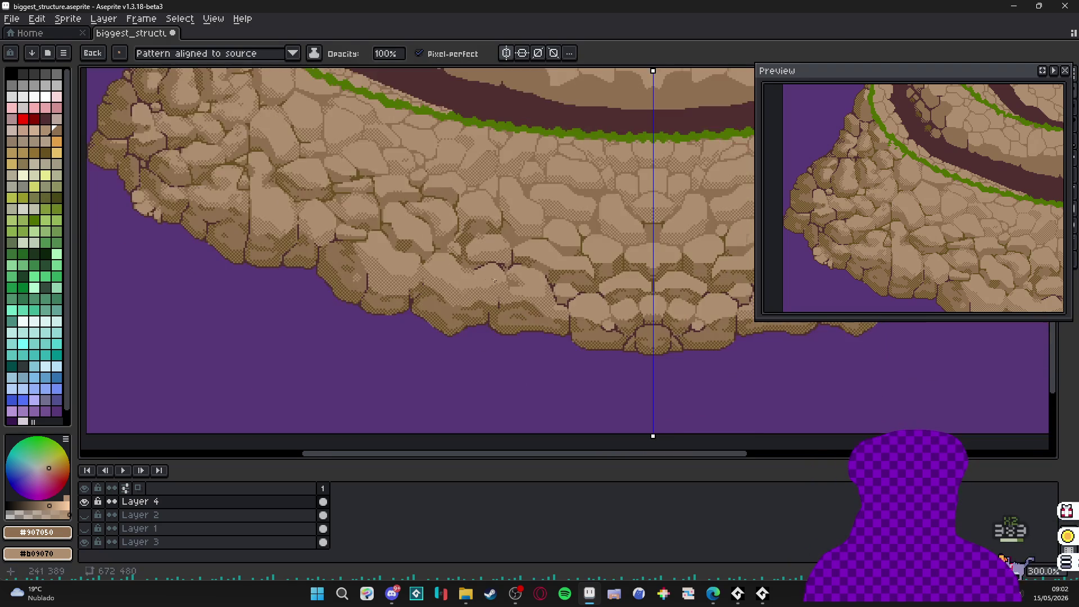
scroll(554, 286, "right", 1)
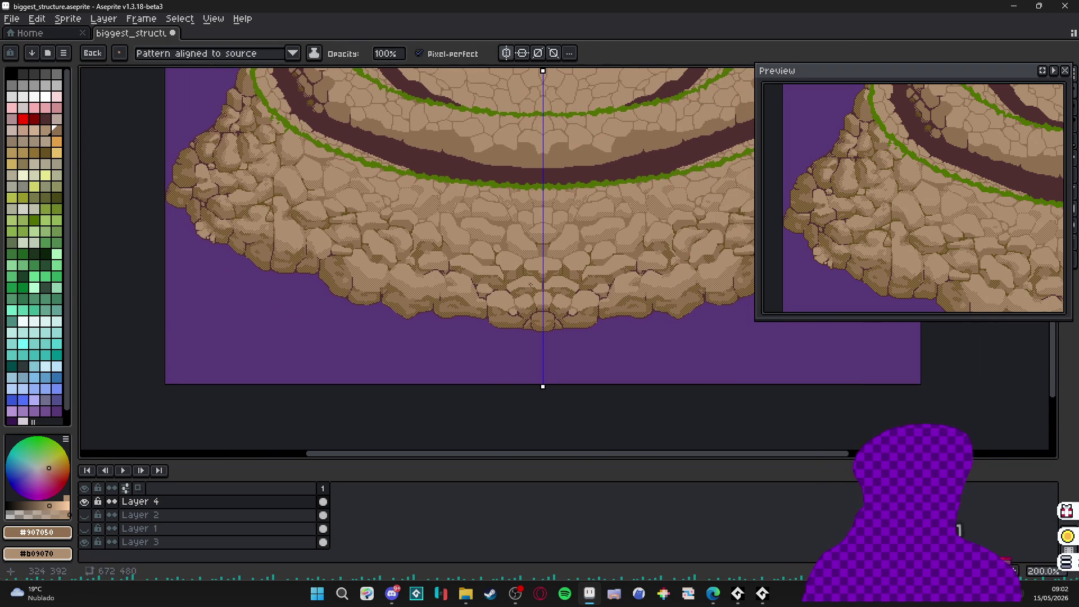
scroll(558, 295, "right", 1)
scroll(553, 281, "up", 7)
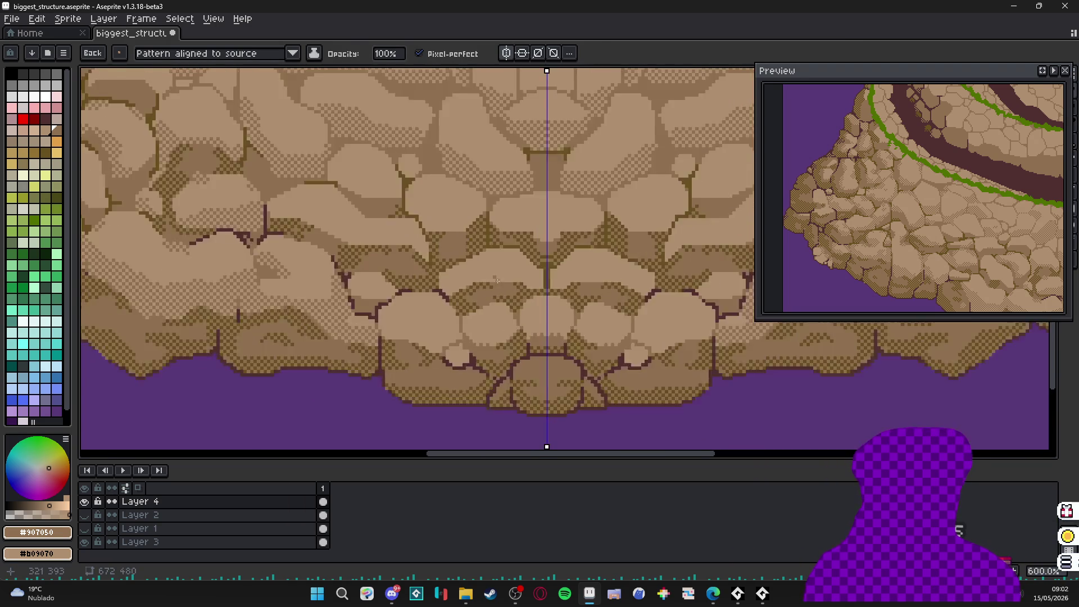
left_click_drag(537, 279, 406, 266)
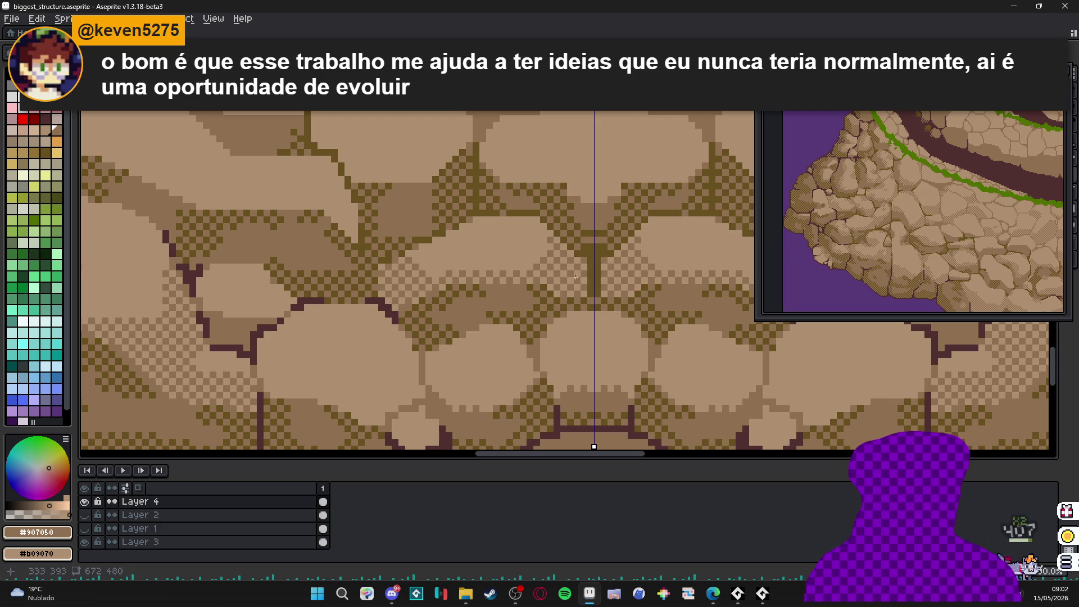
scroll(555, 292, "down", 5)
scroll(556, 293, "up", 5)
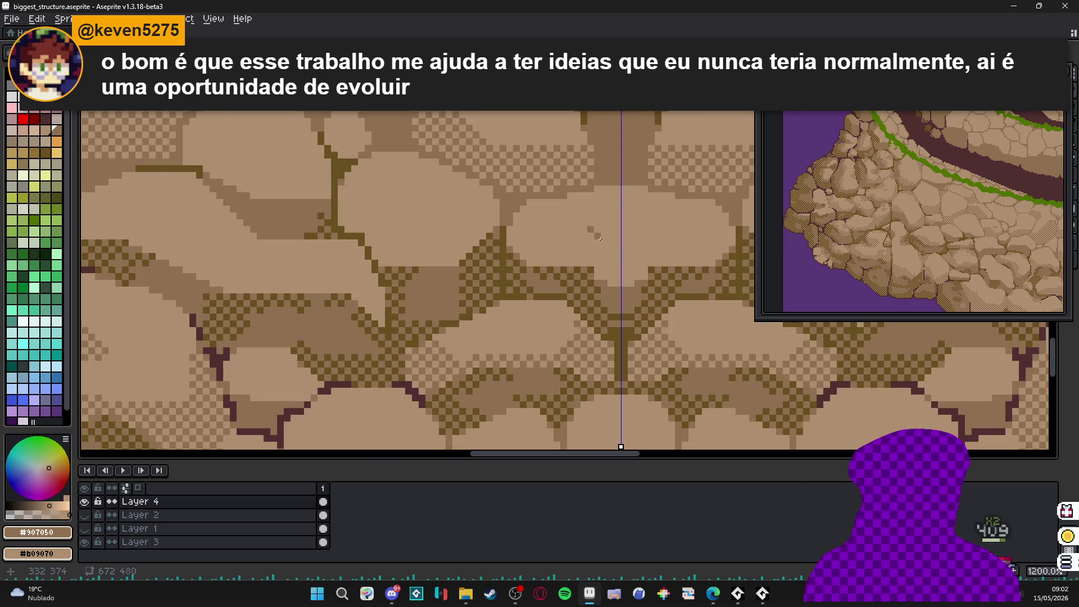
mouse_move(611, 236)
left_mouse_down()
mouse_move(534, 238)
mouse_move(515, 214)
mouse_move(612, 255)
mouse_move(587, 254)
left_mouse_up()
- Dither the left cracks with mirroring, touch up checker pixels, and lighten dark outline pixels
scroll(587, 256, "down", 5)
scroll(595, 247, "up", 5)
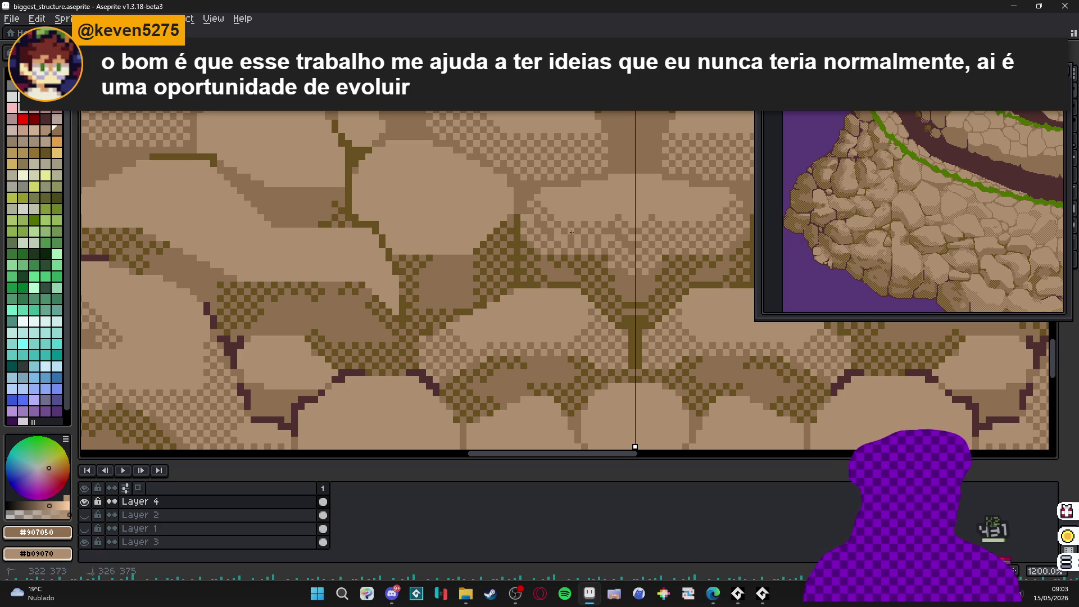
mouse_move(520, 213)
left_mouse_down()
mouse_move(519, 231)
mouse_move(553, 250)
left_mouse_up()
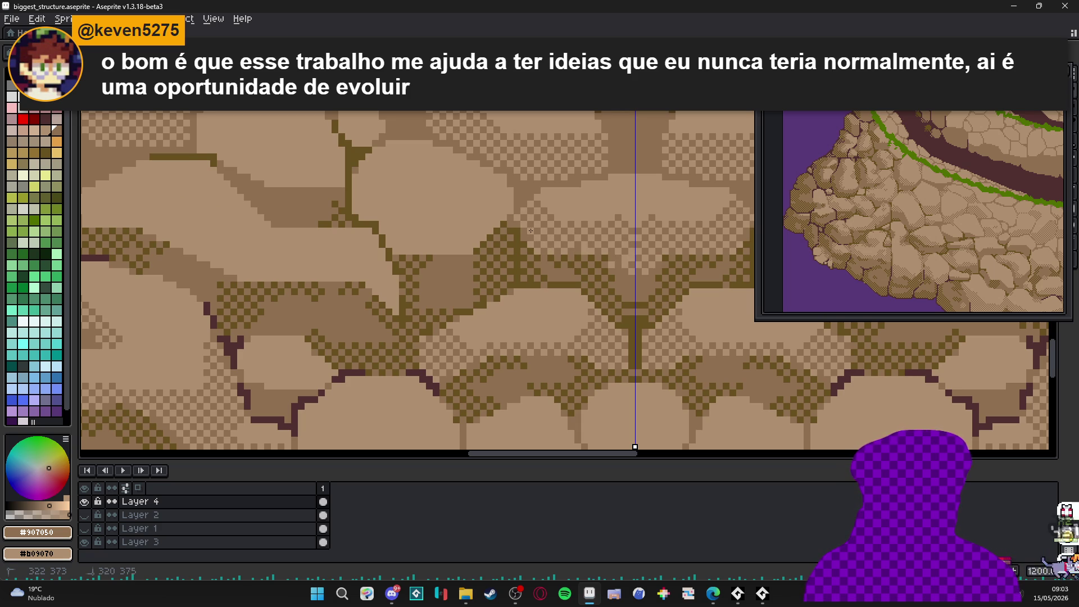
mouse_move(359, 196)
left_mouse_down()
mouse_move(444, 228)
mouse_move(509, 195)
left_mouse_up()
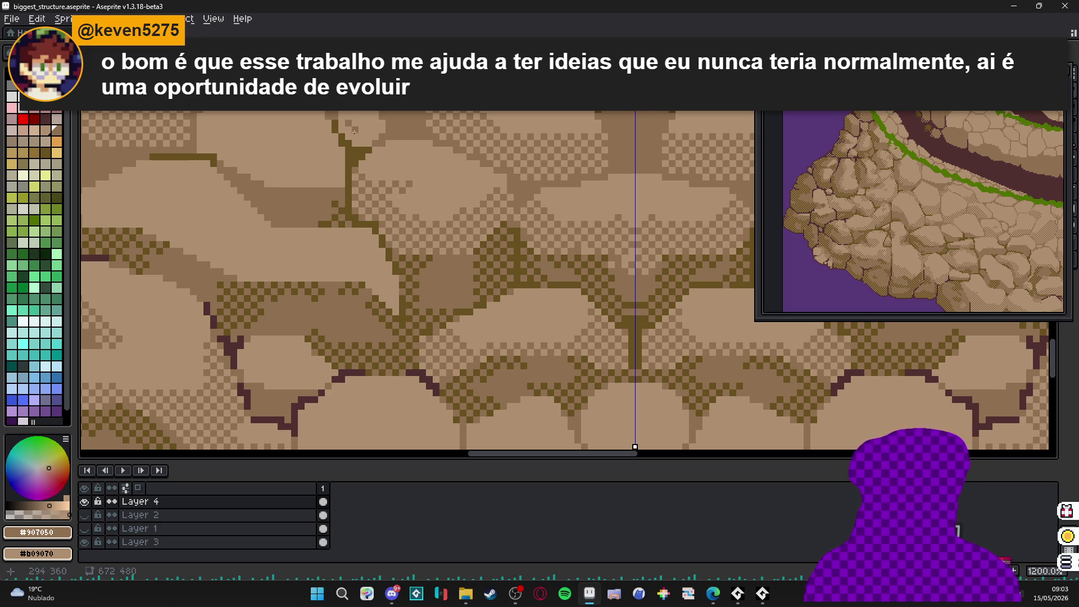
left_click_drag(367, 140, 424, 211)
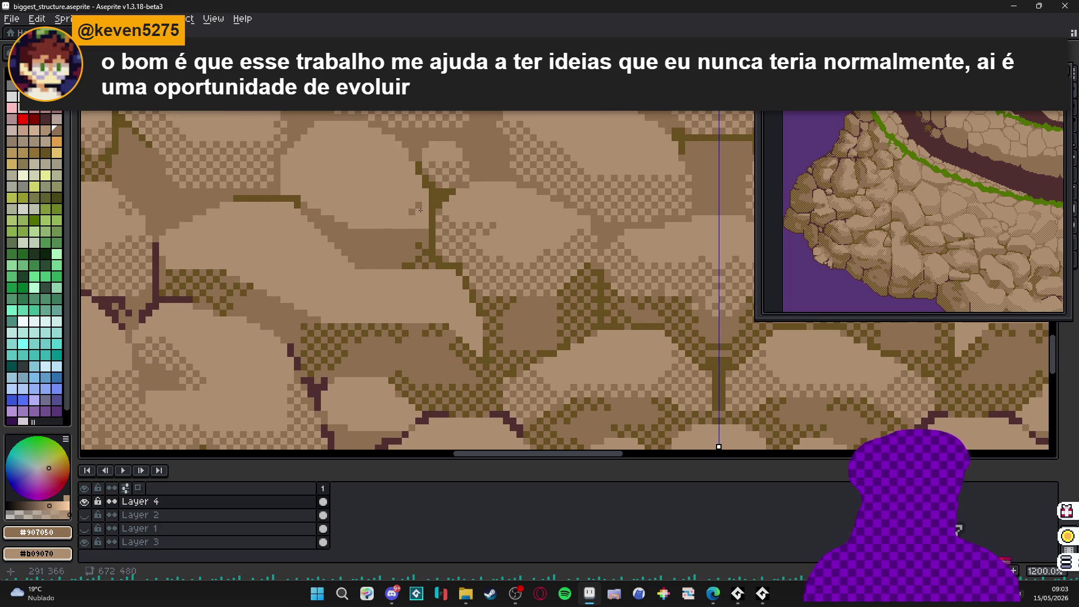
- Redo a dithered shading stroke along a stone's lower side after undoing the first attempt
left_click_drag(285, 189, 408, 212)
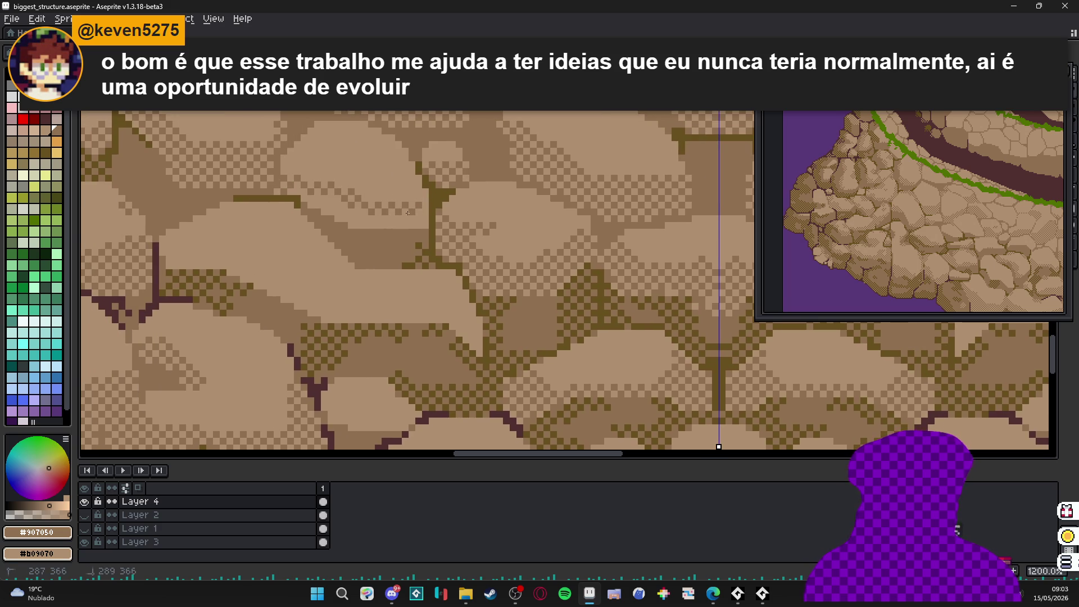
key("ctrl+z")
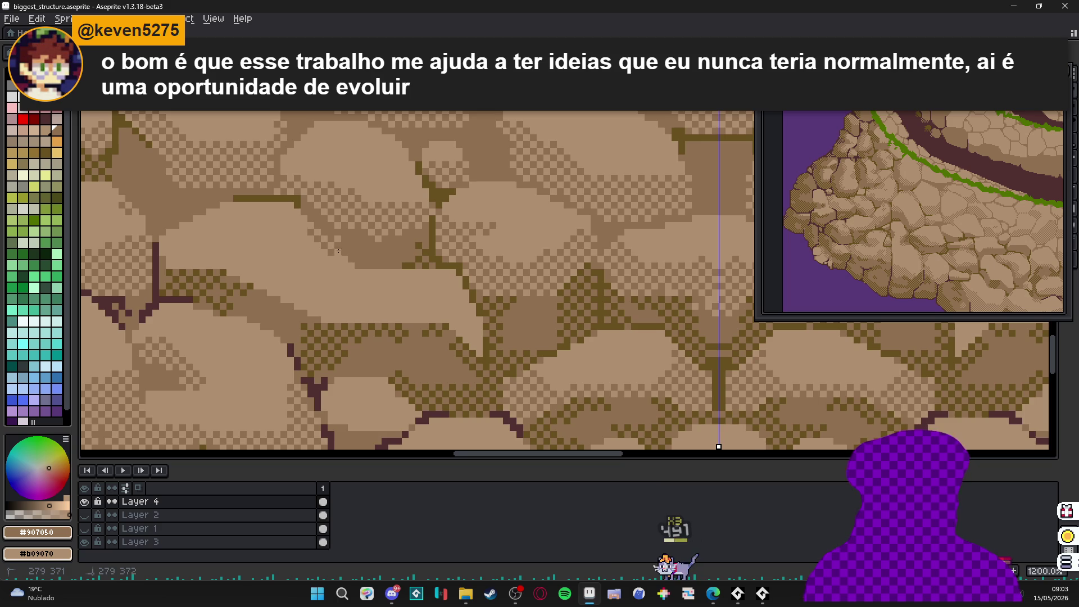
left_click_drag(306, 275, 330, 276)
mouse_move(261, 276)
left_mouse_down()
mouse_move(305, 275)
mouse_move(341, 242)
mouse_move(368, 262)
mouse_move(382, 311)
mouse_move(472, 309)
mouse_move(489, 295)
mouse_move(337, 281)
left_mouse_up()
key("b")
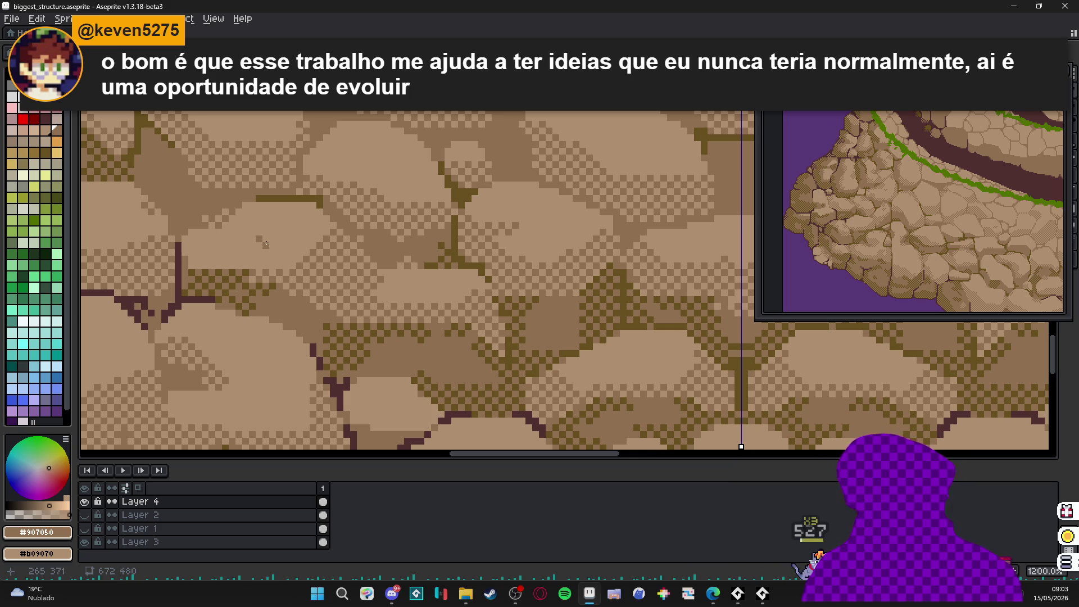
- Zoom and pan around the cliff, touching up one stone's shading
scroll(265, 243, "down", 4)
scroll(323, 291, "up", 1)
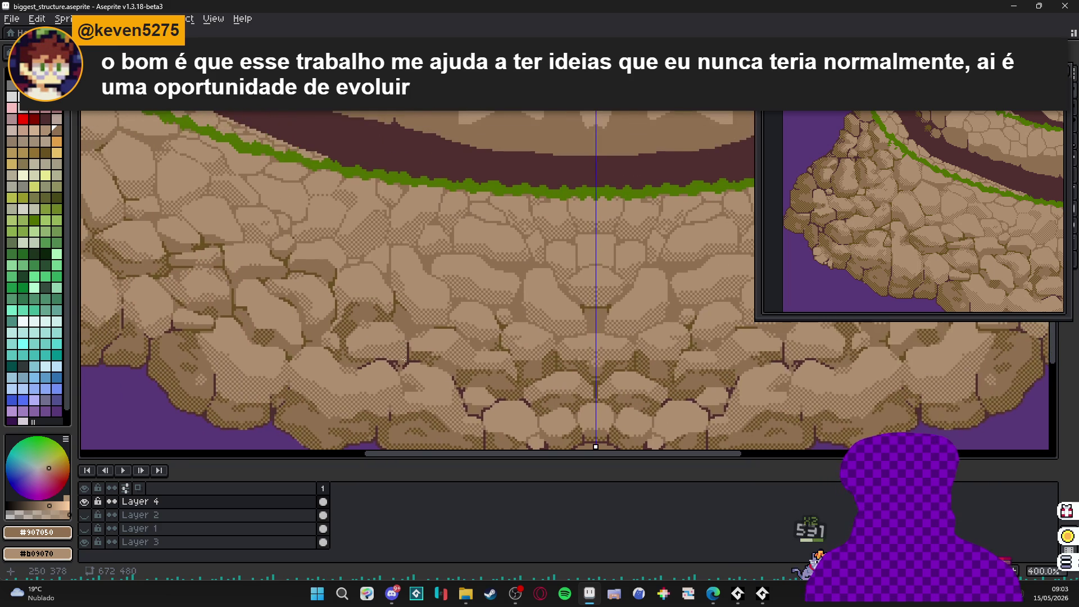
scroll(404, 359, "down", 1)
scroll(415, 353, "left", 3)
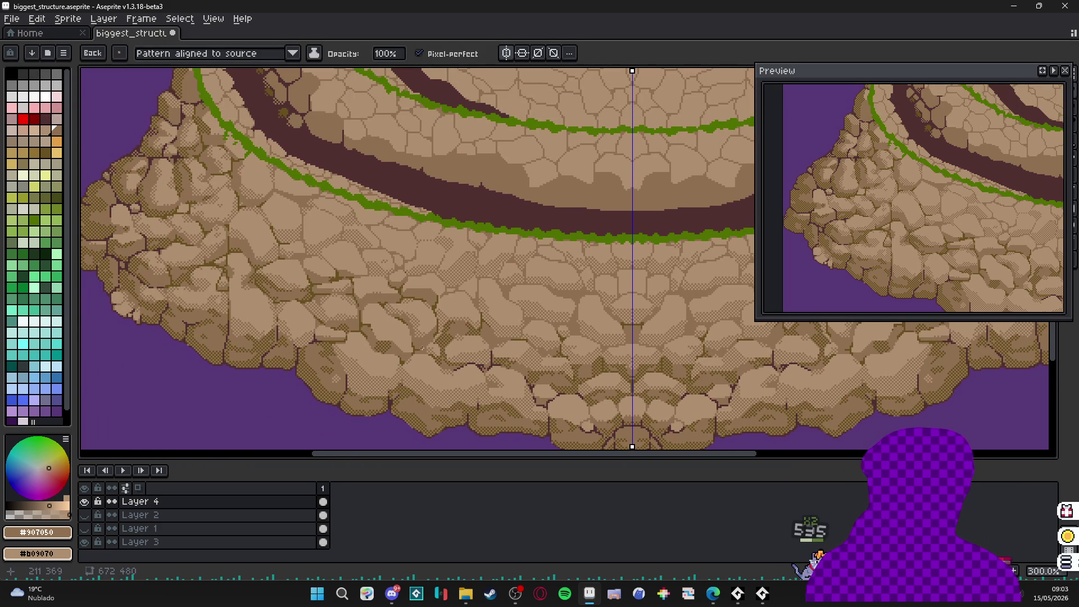
scroll(430, 348, "down", 1)
scroll(430, 348, "right", 1)
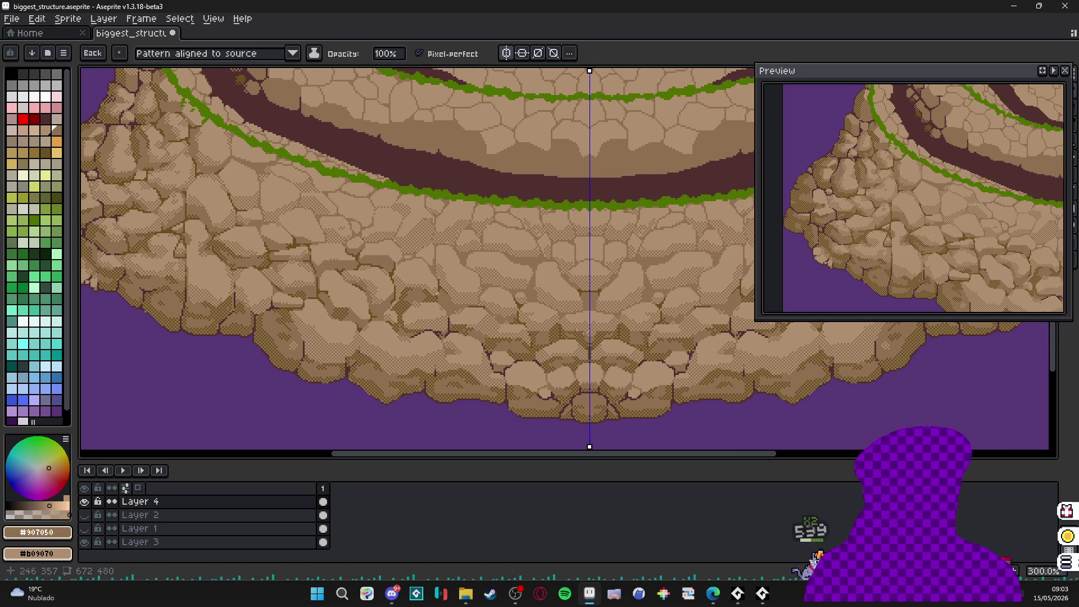
scroll(290, 246, "up", 4)
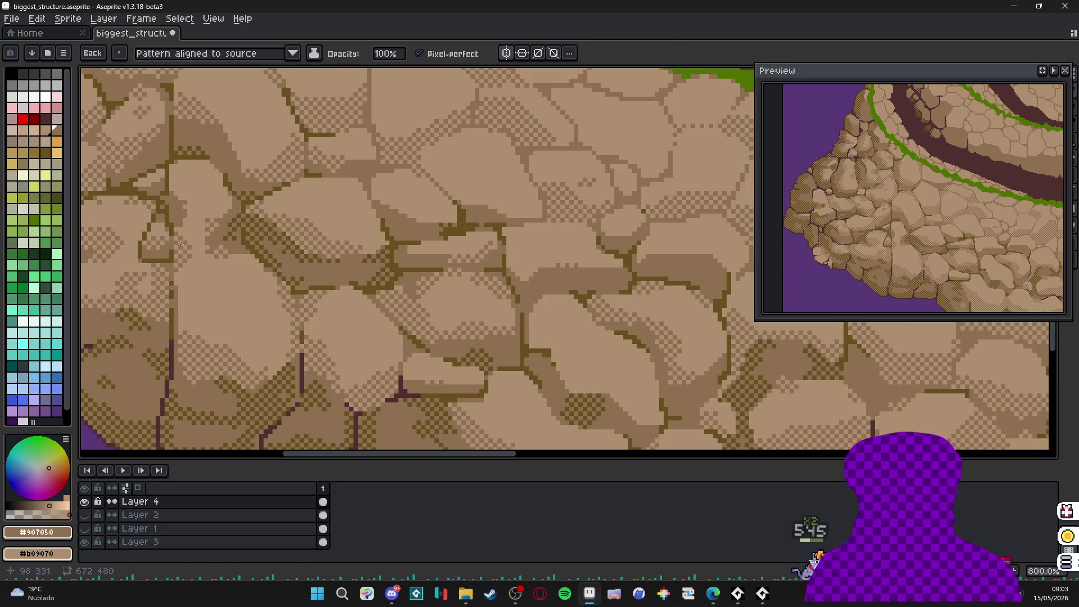
left_click_drag(181, 271, 176, 277)
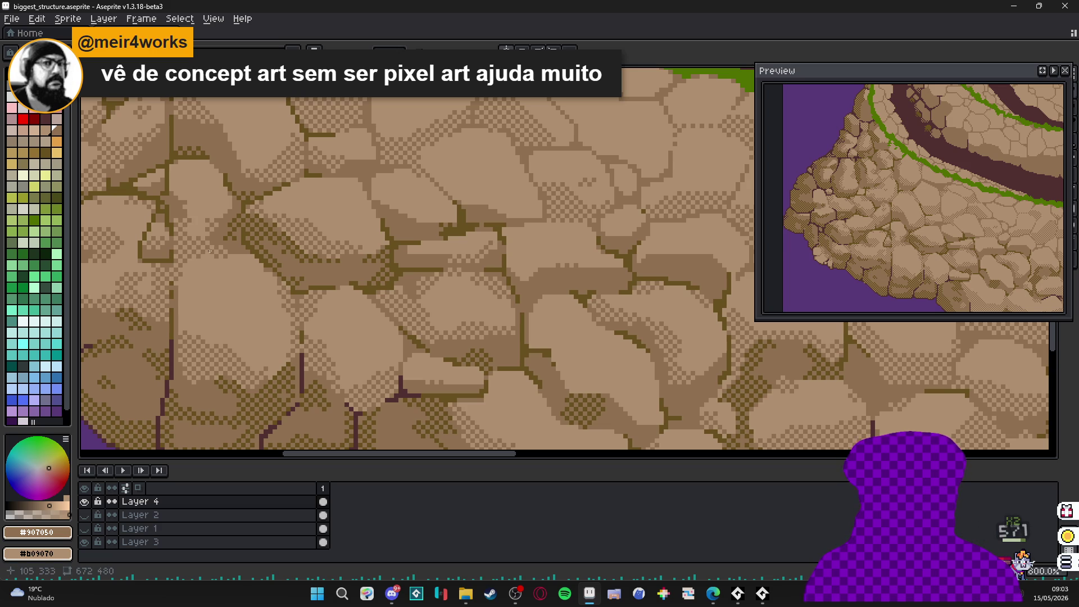
scroll(238, 286, "down", 3)
scroll(238, 286, "down", 2)
scroll(209, 243, "up", 7)
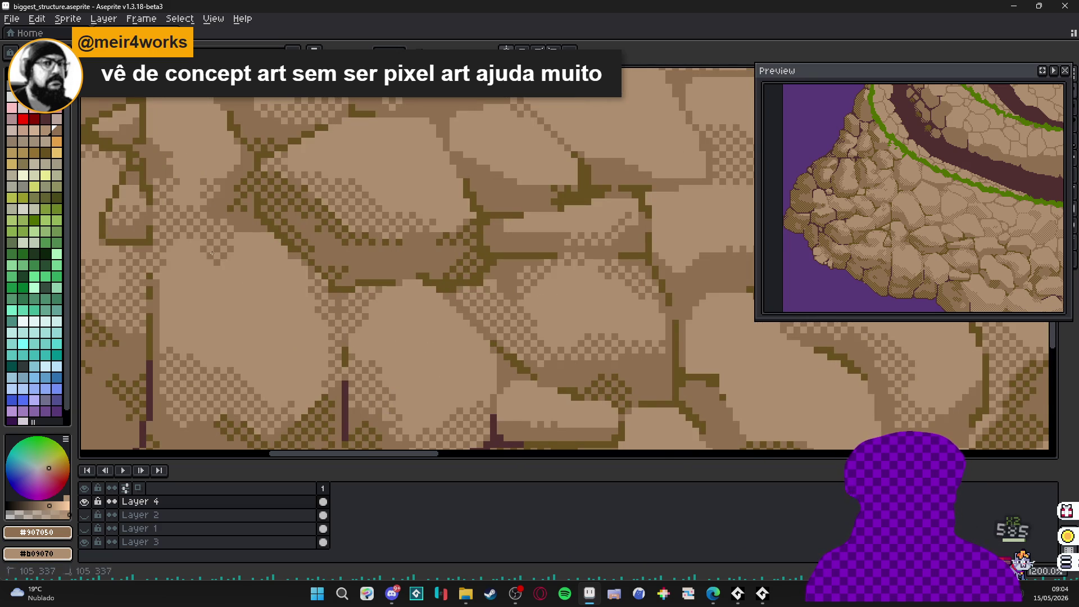
scroll(237, 286, "down", 6)
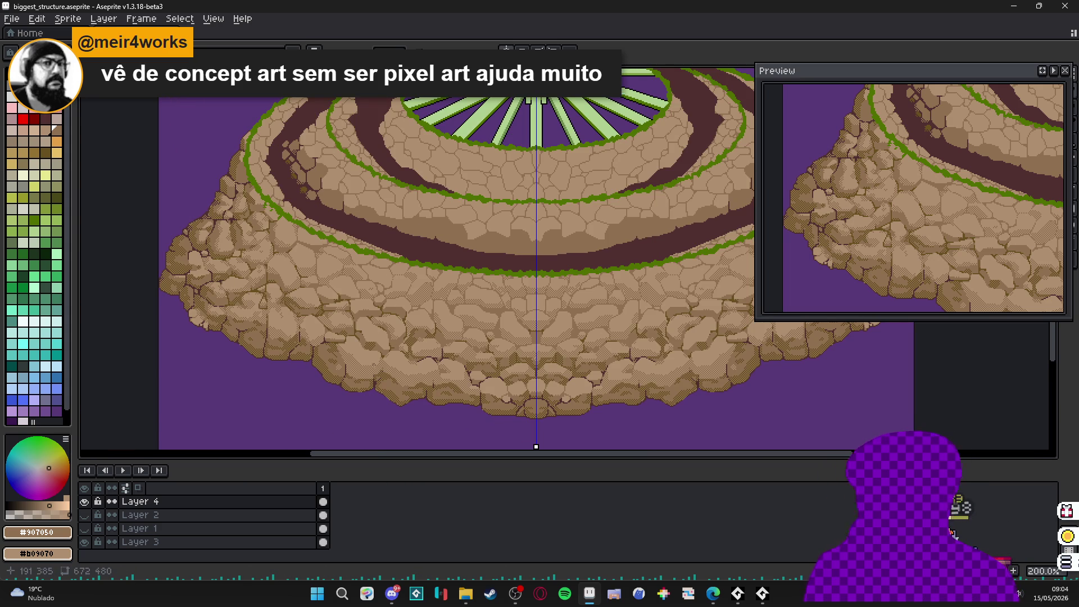
- Paint a diagonal band of darker checker dither across the cliff stones
scroll(360, 316, "up", 6)
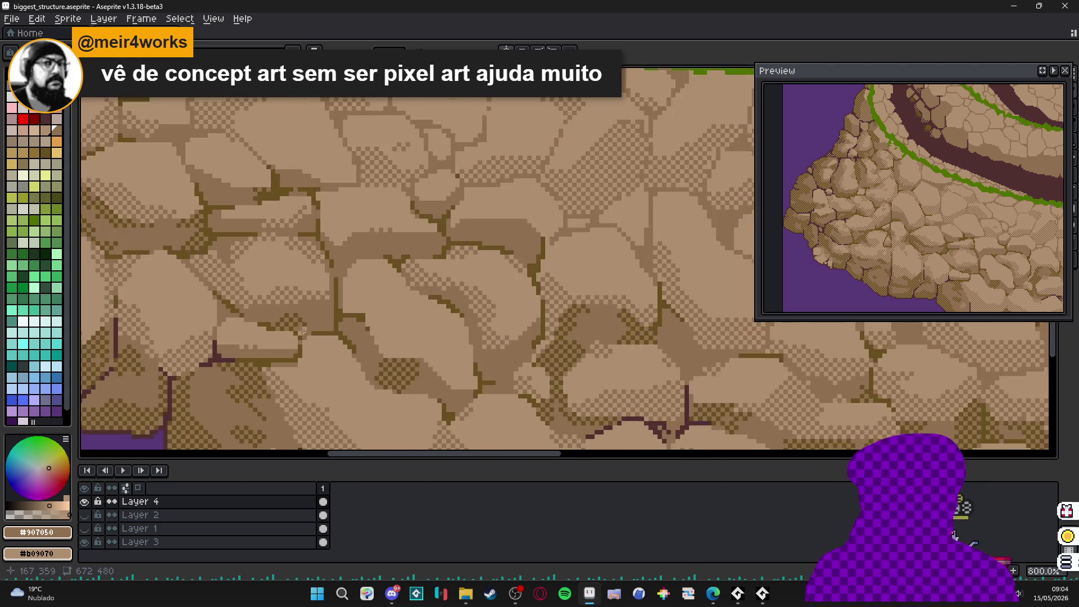
mouse_move(334, 281)
left_mouse_down()
mouse_move(378, 297)
mouse_move(387, 337)
mouse_move(323, 289)
mouse_move(318, 265)
mouse_move(393, 350)
mouse_move(386, 366)
mouse_move(373, 349)
left_mouse_up()
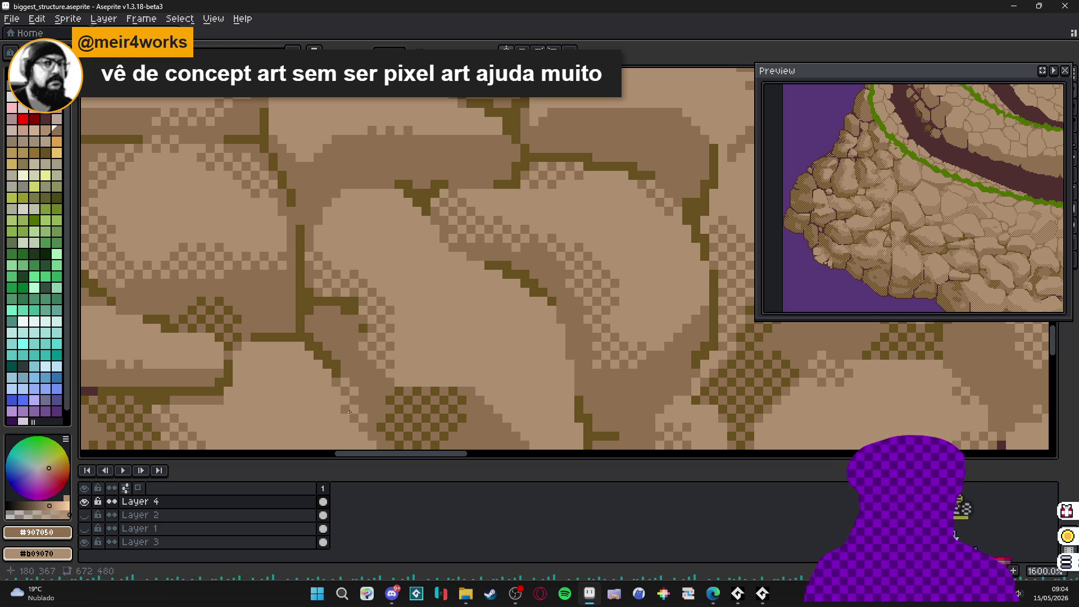
left_click_drag(416, 432, 366, 390)
mouse_move(422, 362)
left_mouse_down()
mouse_move(458, 353)
mouse_move(478, 388)
mouse_move(525, 402)
mouse_move(484, 401)
left_mouse_up()
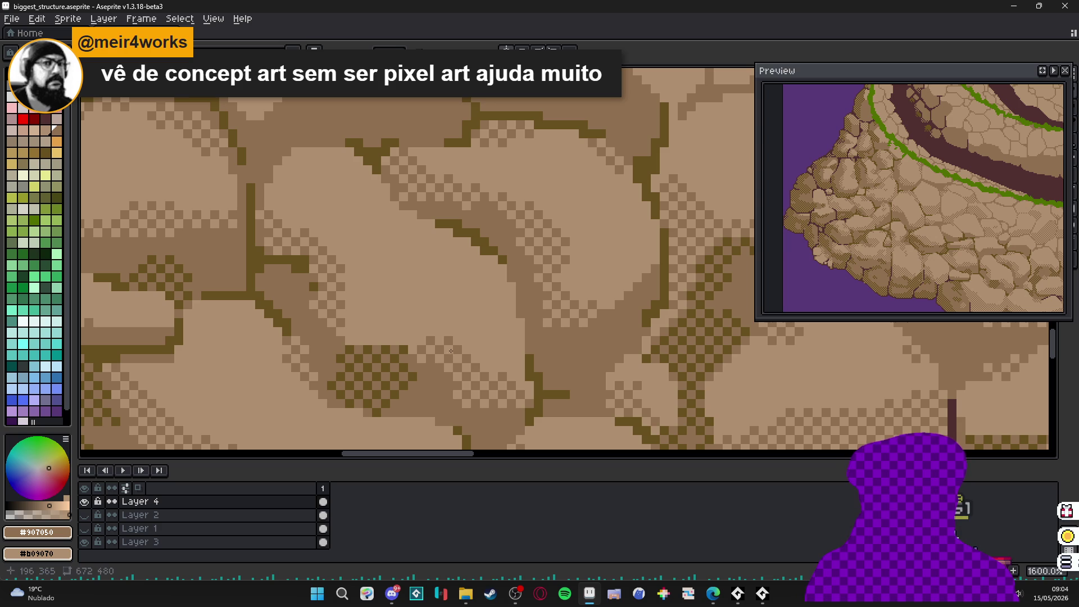
- Add checker dither along the stones' shadow edges and dot light dither pixels on an edge
mouse_move(451, 351)
left_mouse_down()
mouse_move(496, 366)
mouse_move(527, 332)
left_mouse_up()
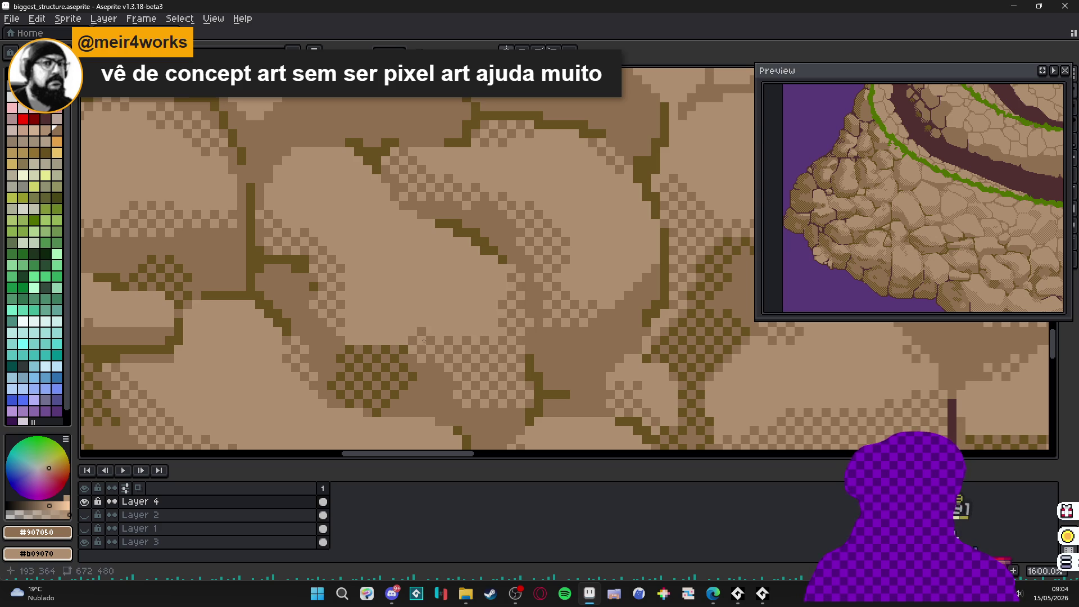
left_click_drag(436, 327, 449, 319)
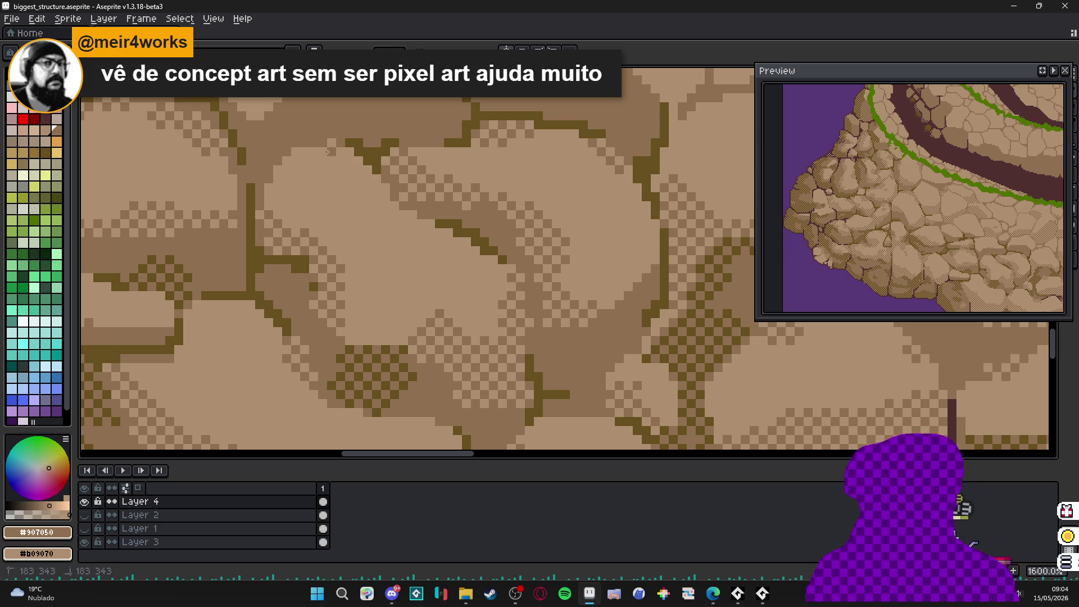
mouse_move(327, 152)
left_mouse_down()
mouse_move(318, 164)
mouse_move(400, 228)
left_mouse_up()
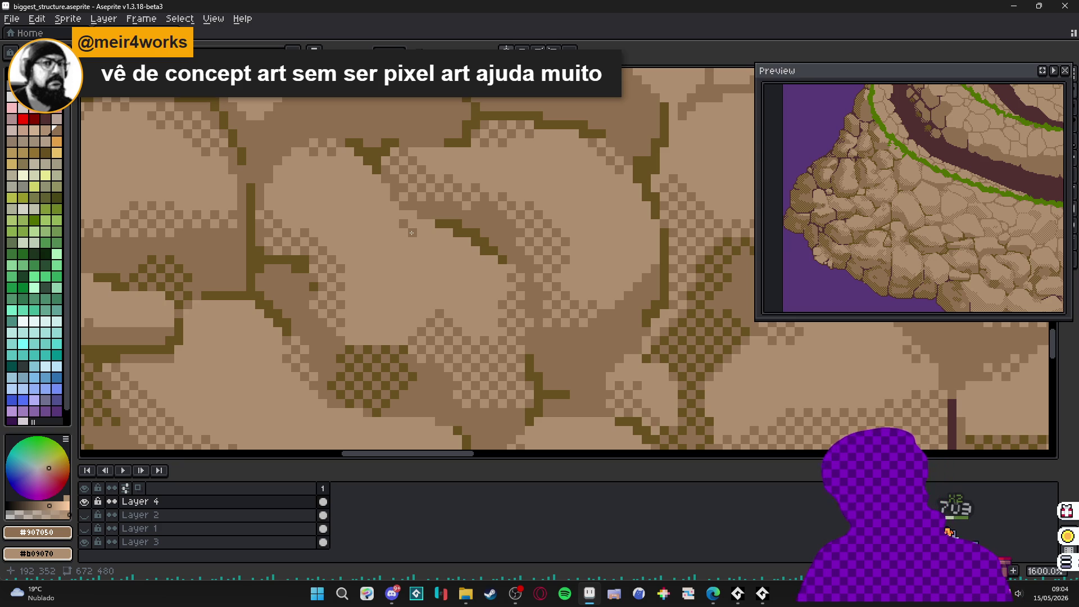
scroll(411, 232, "down", 3)
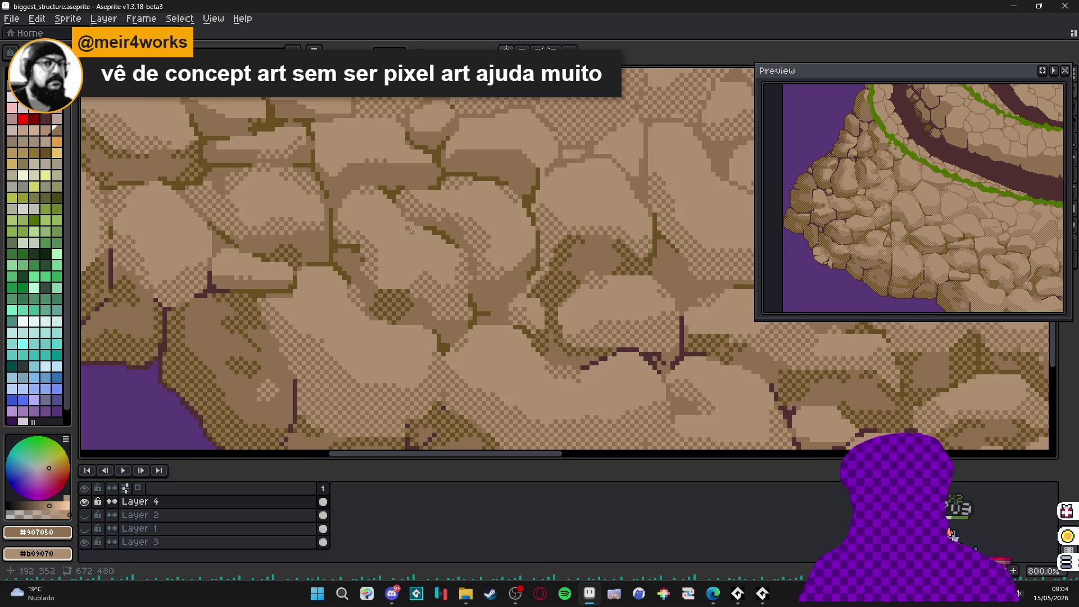
scroll(403, 290, "up", 4)
left_click(414, 296)
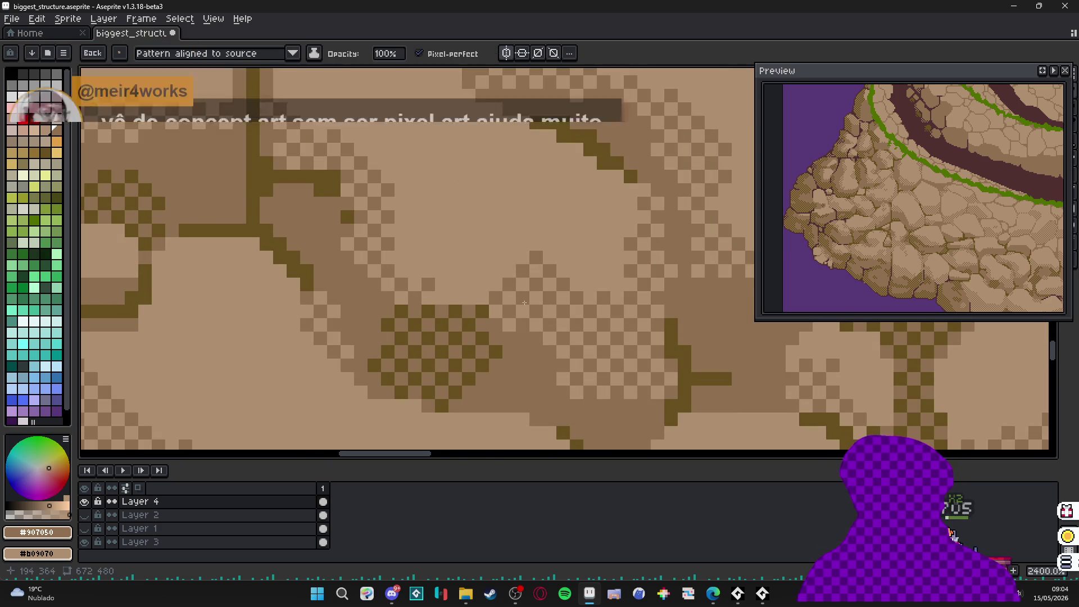
scroll(547, 309, "down", 3)
scroll(559, 311, "down", 3)
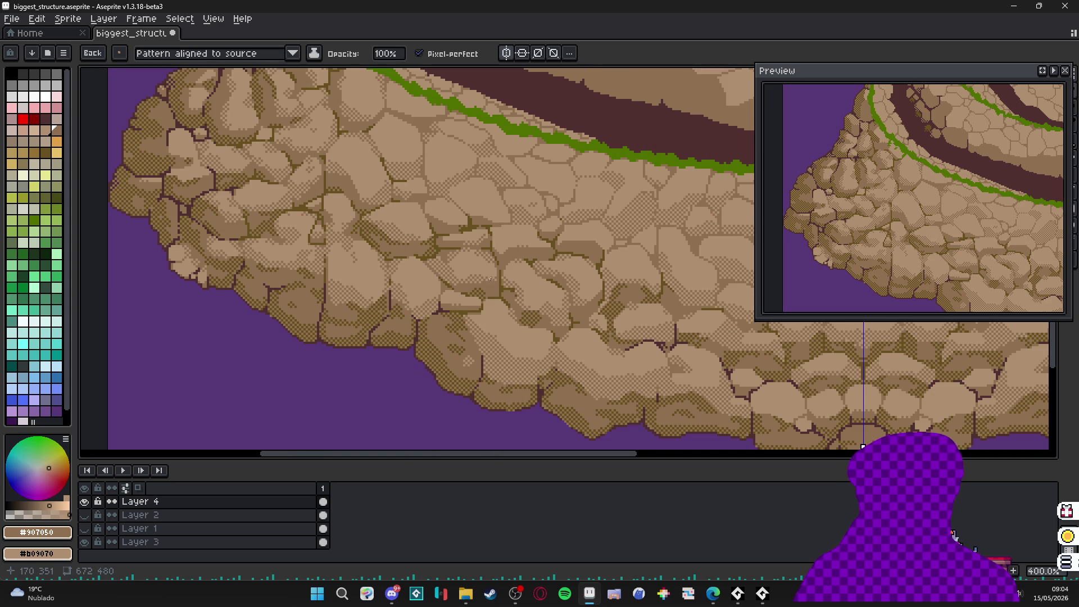
- Try a thin dark crack across a stone, undoing the stray diagonal line
scroll(529, 245, "up", 3)
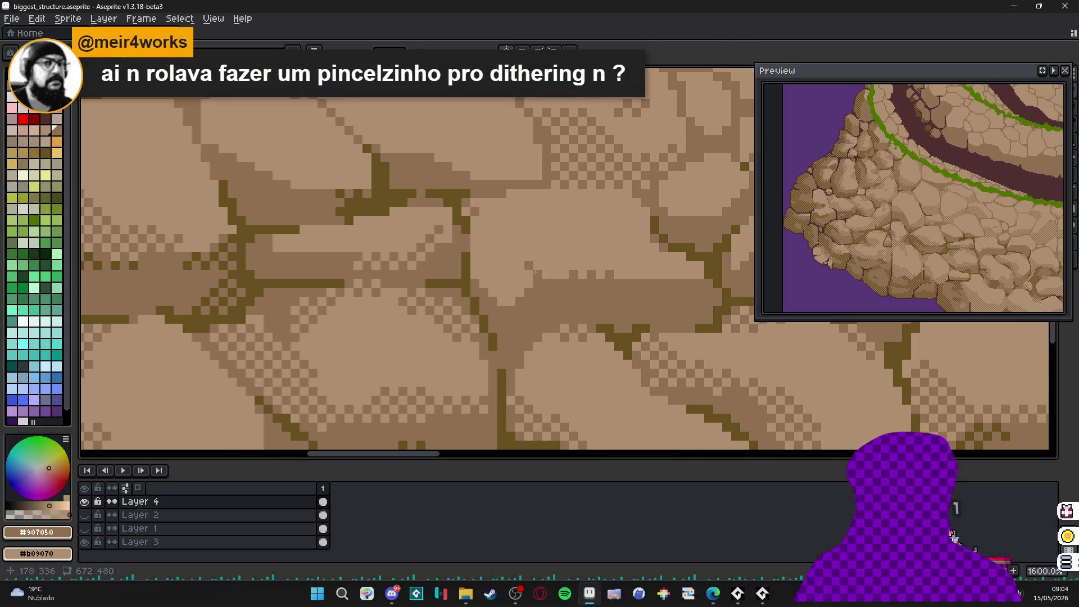
left_click(526, 263, "shift")
left_click(500, 274)
key("ctrl+z")
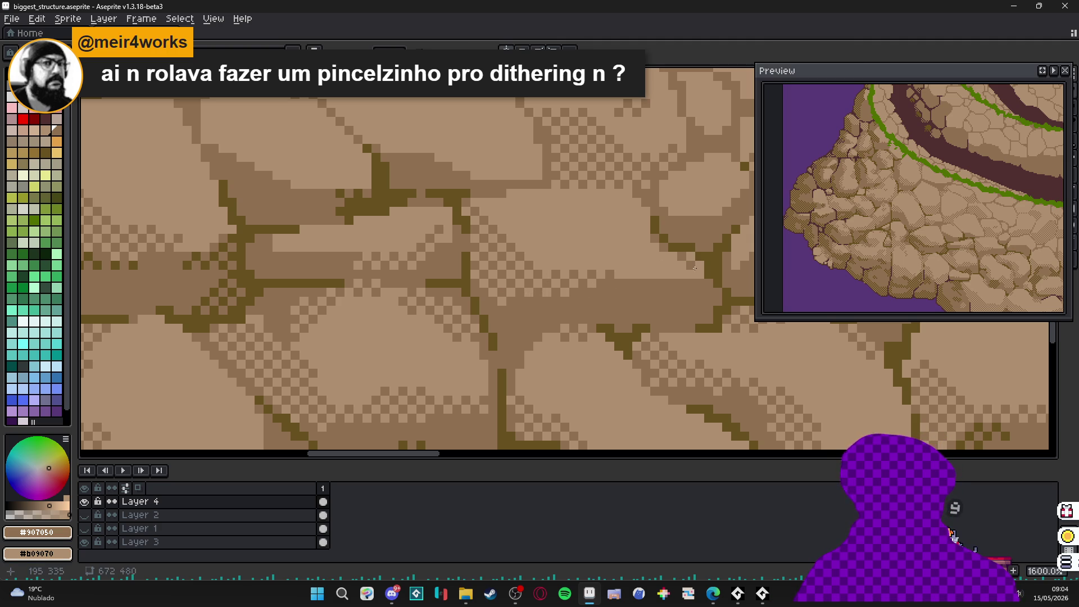
- Dither-shade many cliff stones, undoing the stroke that landed inside the dark ring
scroll(585, 247, "down", 3)
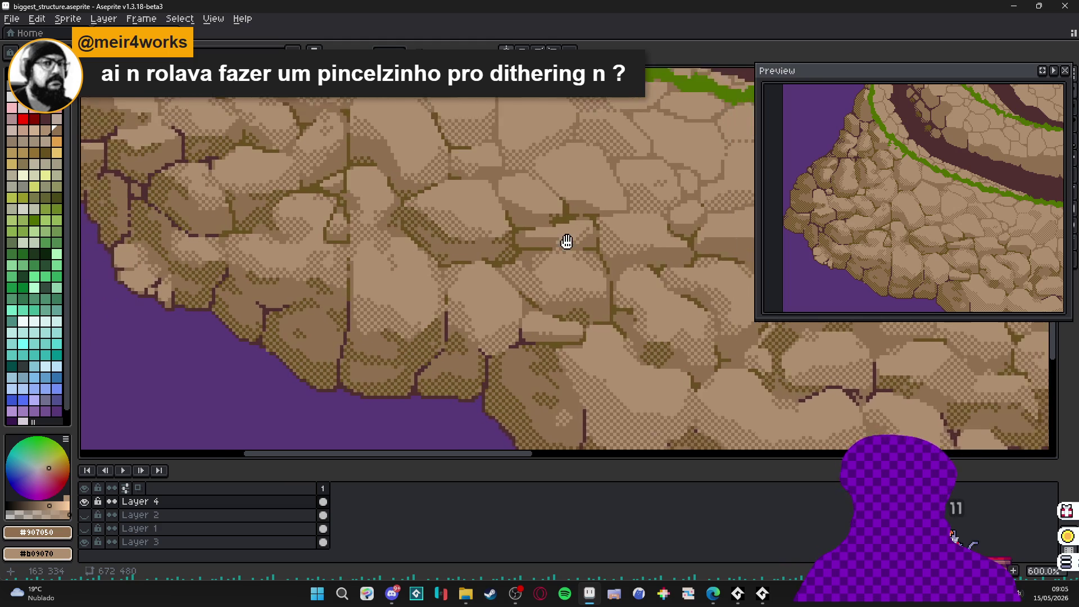
mouse_move(497, 162)
left_mouse_down()
mouse_move(450, 179)
mouse_move(618, 191)
mouse_move(393, 376)
mouse_move(356, 187)
mouse_move(298, 365)
mouse_move(241, 393)
left_mouse_up()
left_click_drag(447, 247, 596, 301)
key("ctrl+z")
scroll(406, 237, "up", 5)
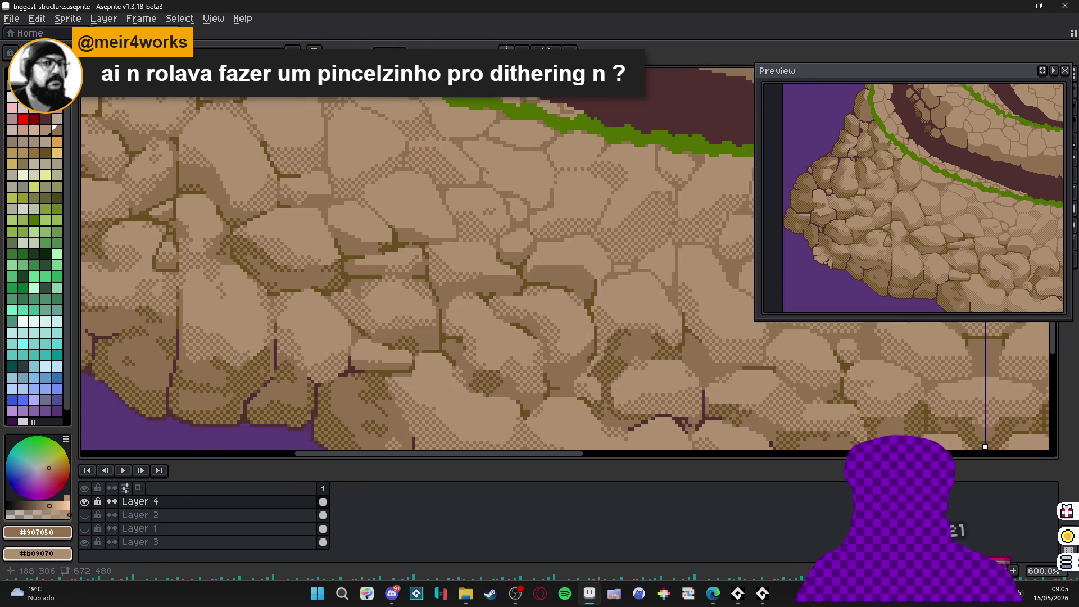
- Extend a checker-dither band along the stones' lower edges and add light dither near the crack
mouse_move(405, 238)
left_mouse_down()
mouse_move(466, 236)
mouse_move(503, 264)
mouse_move(564, 275)
left_mouse_up()
mouse_move(419, 240)
left_mouse_down()
mouse_move(317, 168)
mouse_move(526, 265)
left_mouse_up()
left_click_drag(163, 247, 390, 264)
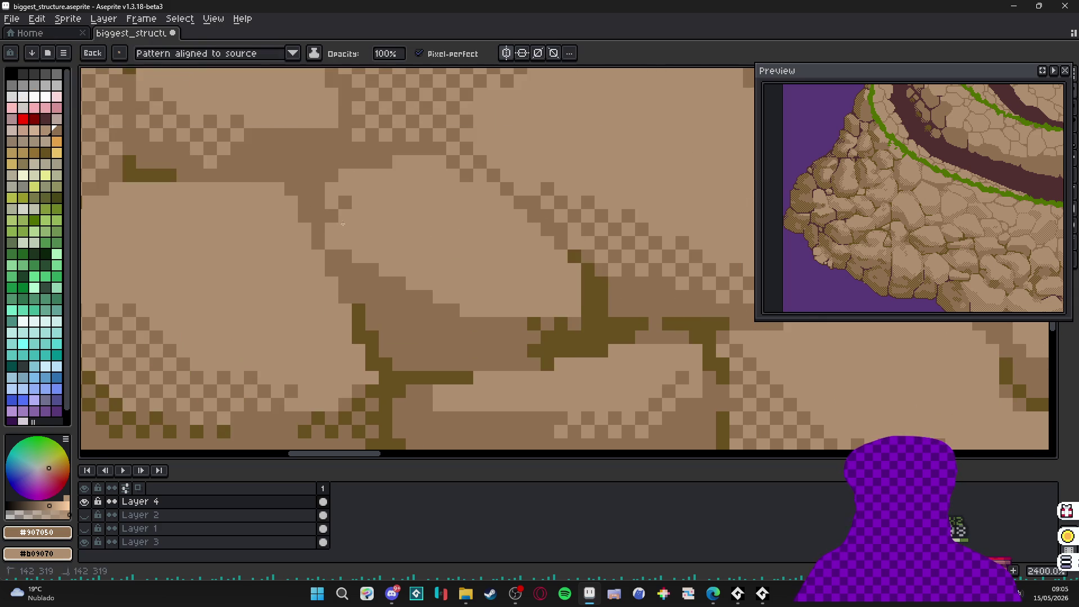
left_click_drag(367, 222, 384, 225)
left_click_drag(412, 263, 385, 263)
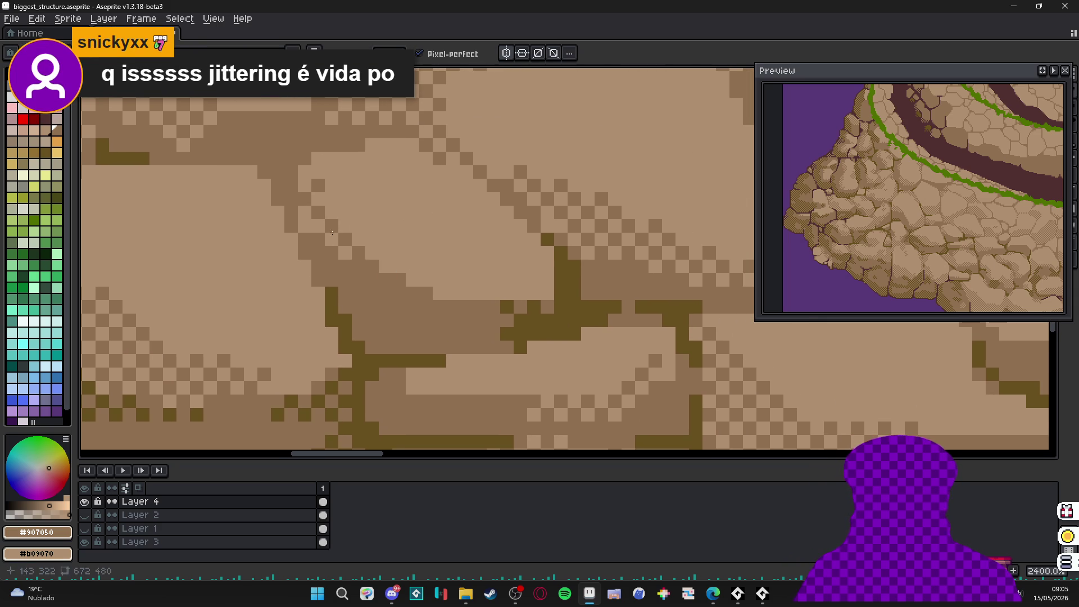
mouse_move(337, 222)
left_mouse_down()
mouse_move(404, 258)
mouse_move(416, 294)
mouse_move(451, 304)
left_mouse_up()
mouse_move(370, 259)
left_mouse_down()
mouse_move(292, 226)
mouse_move(304, 172)
mouse_move(338, 169)
mouse_move(349, 196)
left_mouse_up()
scroll(348, 196, "down", 10)
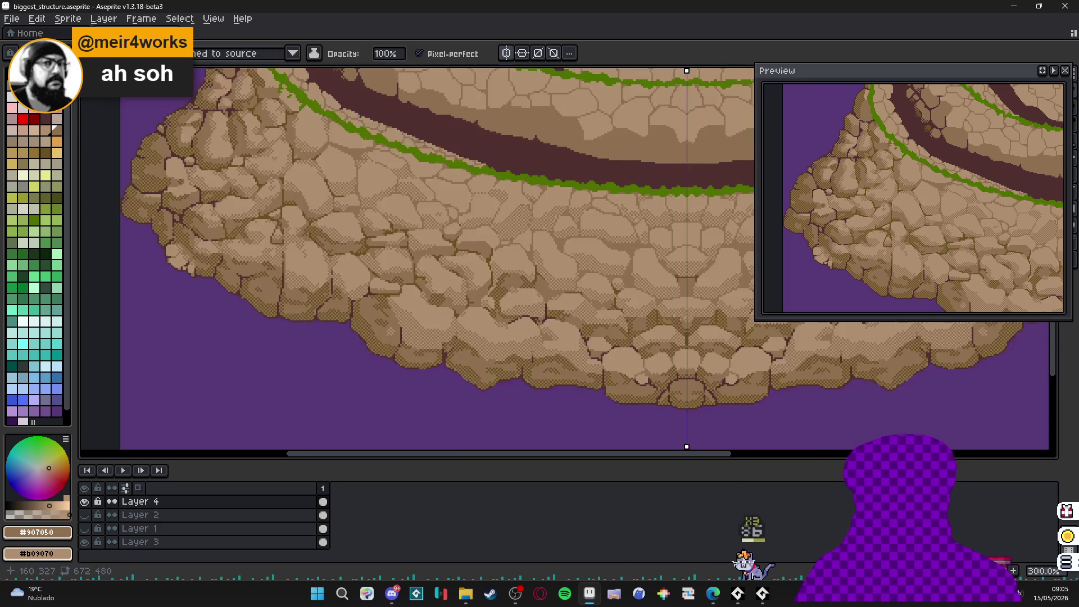
scroll(350, 321, "down", 1)
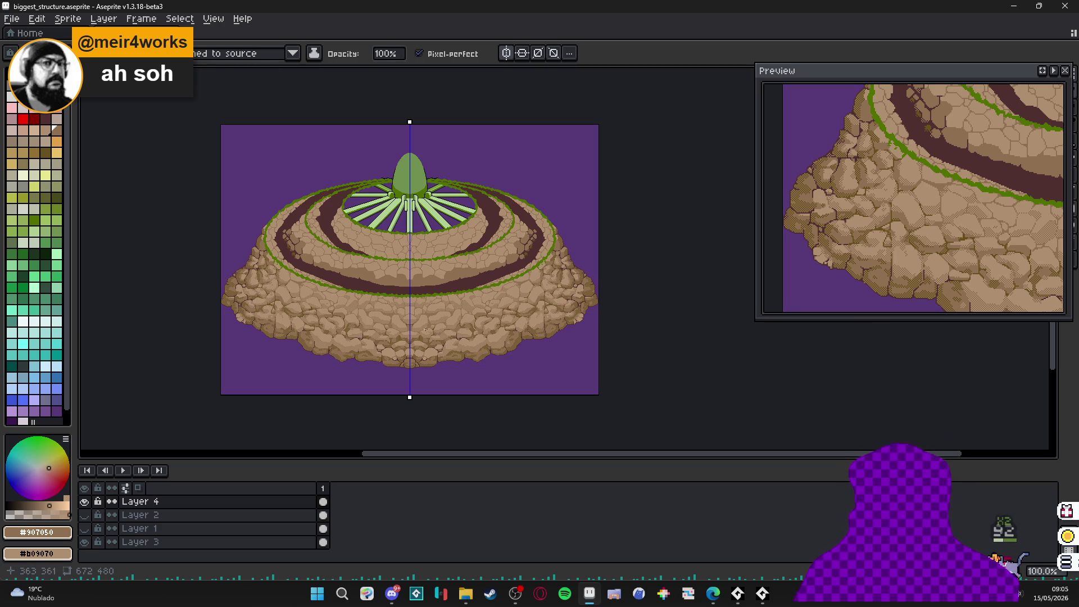
scroll(304, 300, "up", 3)
scroll(334, 304, "up", 2)
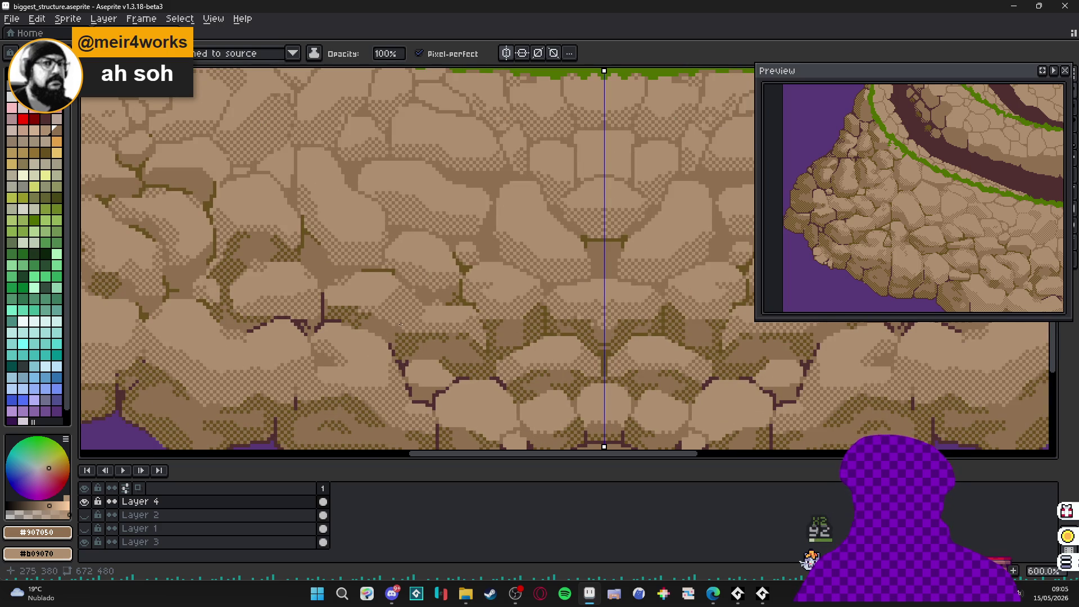
scroll(400, 324, "down", 2)
scroll(427, 286, "left", 3)
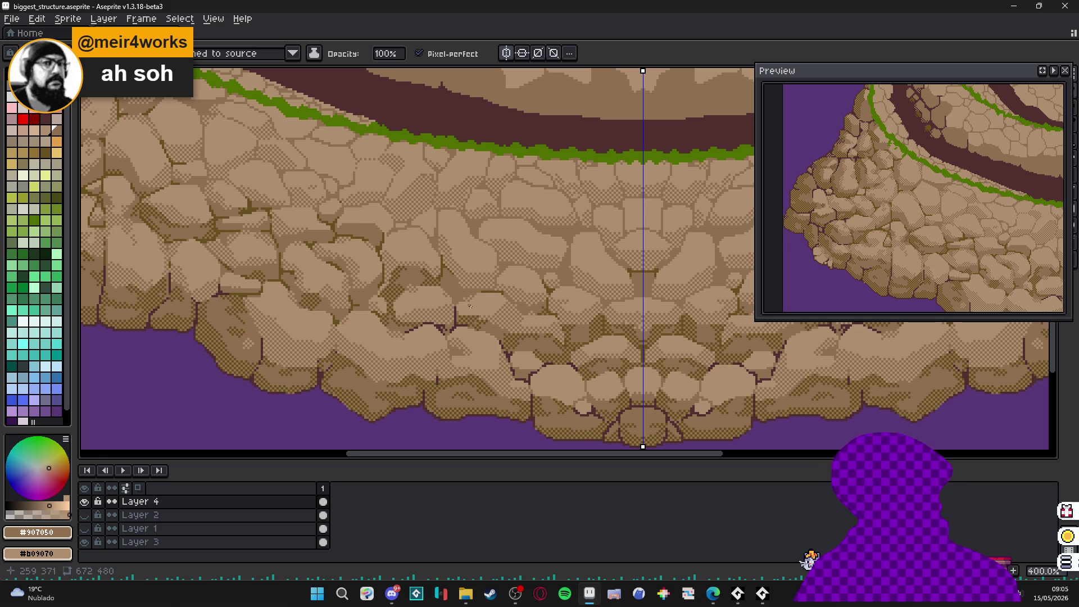
scroll(449, 304, "up", 3)
scroll(432, 304, "left", 2)
scroll(419, 304, "up", 2)
- Eyedrop dark brown #685020 as primary and medium brown #907050 as secondary colour
scroll(418, 304, "up", 4)
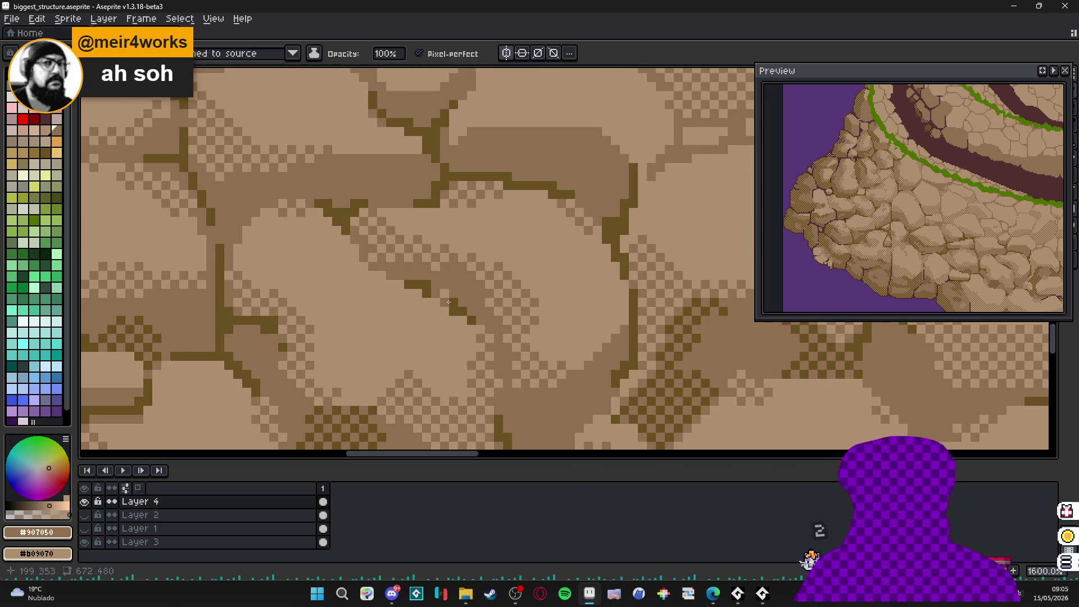
left_click(452, 294, "alt")
left_click(412, 200)
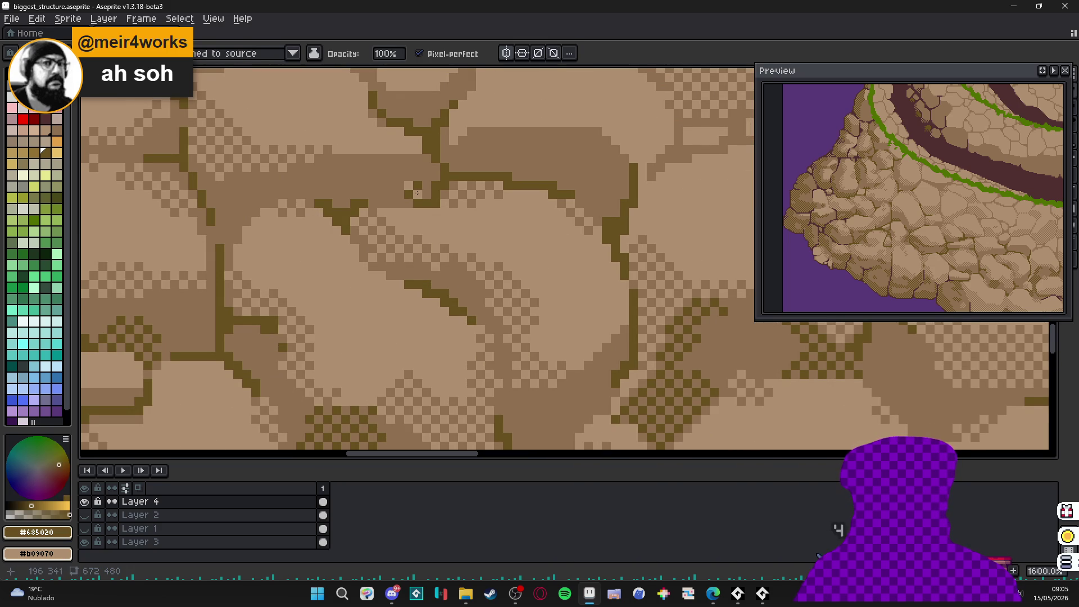
right_click(399, 181, "alt")
right_click(419, 190)
right_click(398, 201)
- Paint dark and medium brown dithered pixels into a stone crevice beside the central crack
left_click(392, 182)
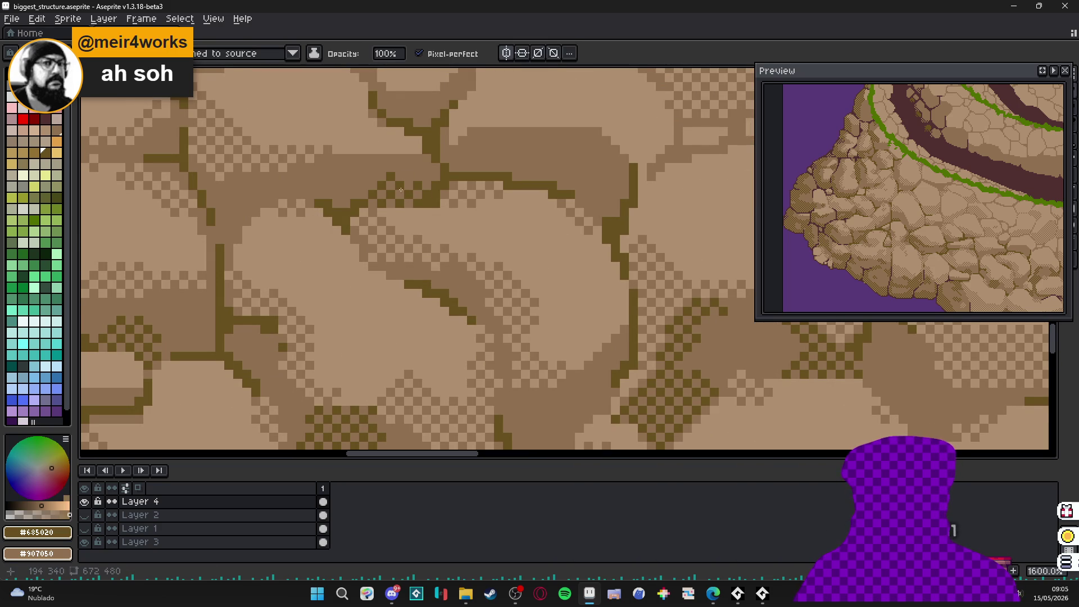
right_click(391, 177)
left_click(418, 174)
left_click_drag(385, 169, 354, 172)
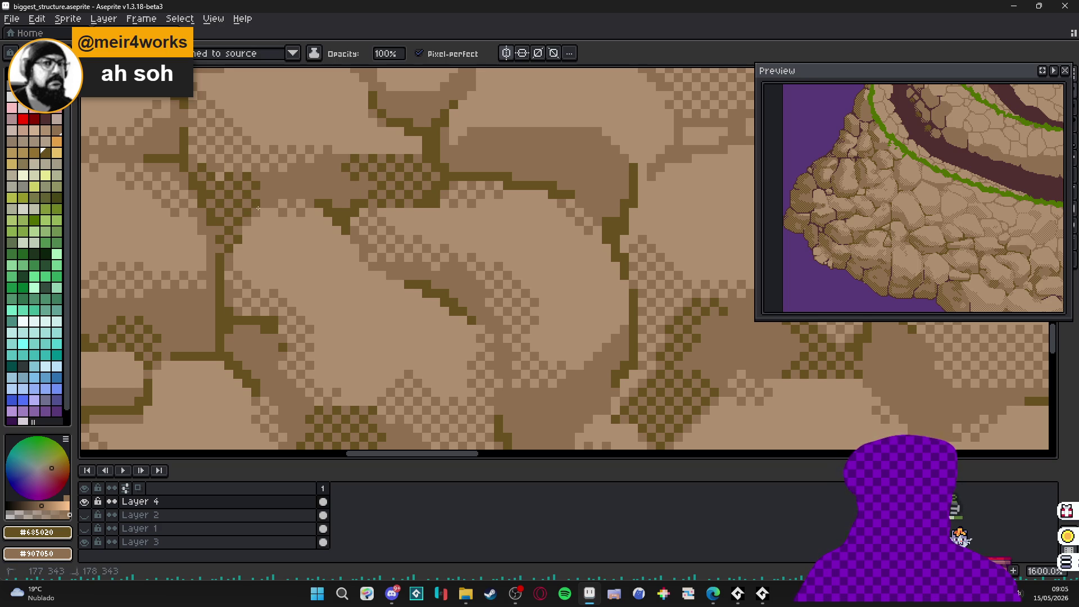
scroll(258, 208, "down", 6)
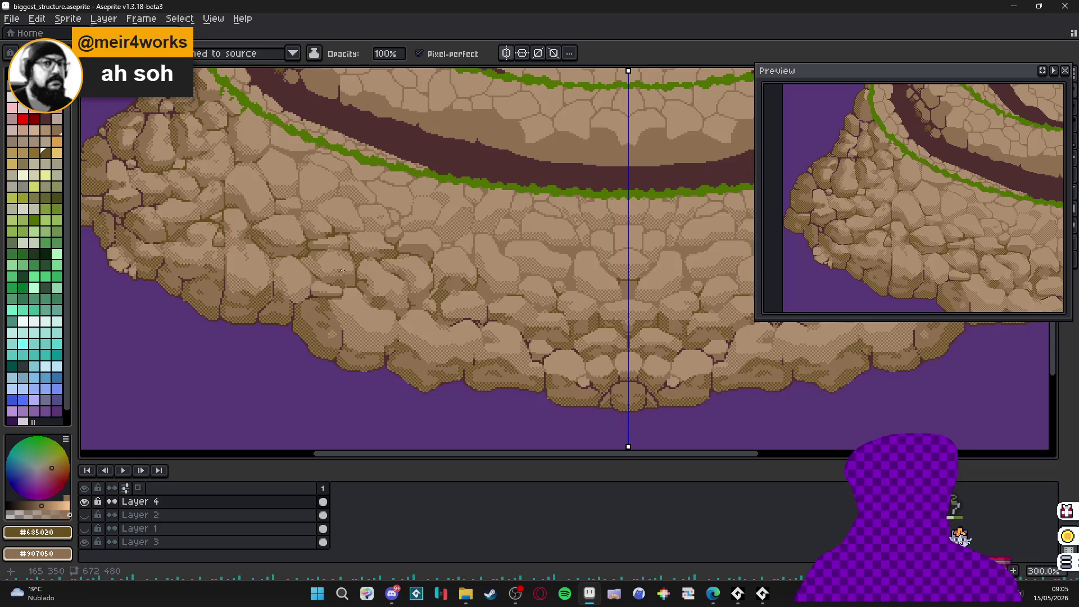
mouse_move(342, 270)
left_mouse_down()
mouse_move(411, 292)
mouse_move(393, 304)
mouse_move(423, 310)
left_mouse_up()
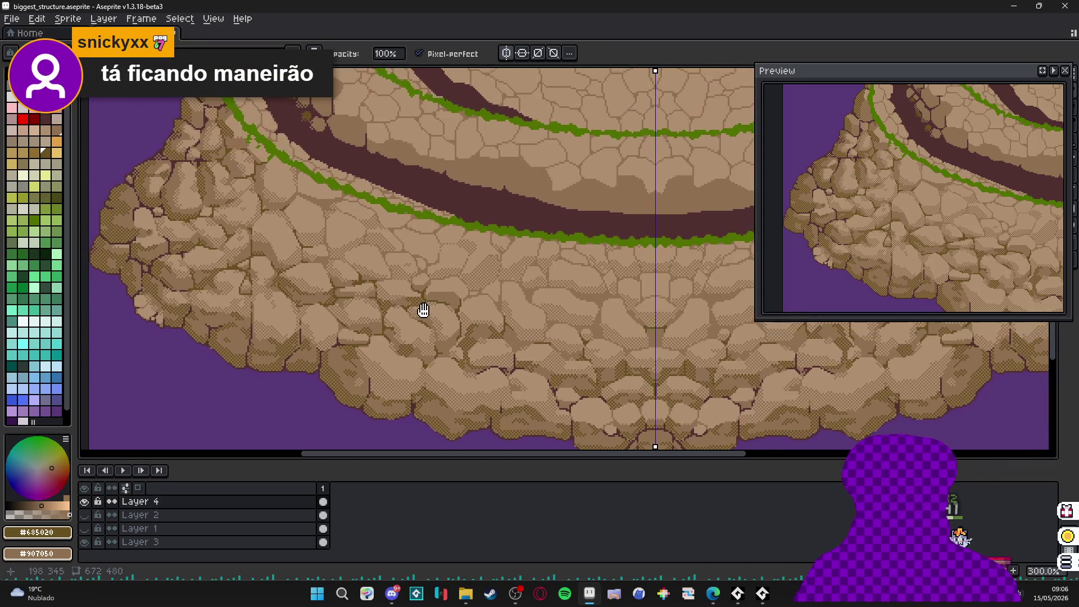
scroll(402, 298, "up", 7)
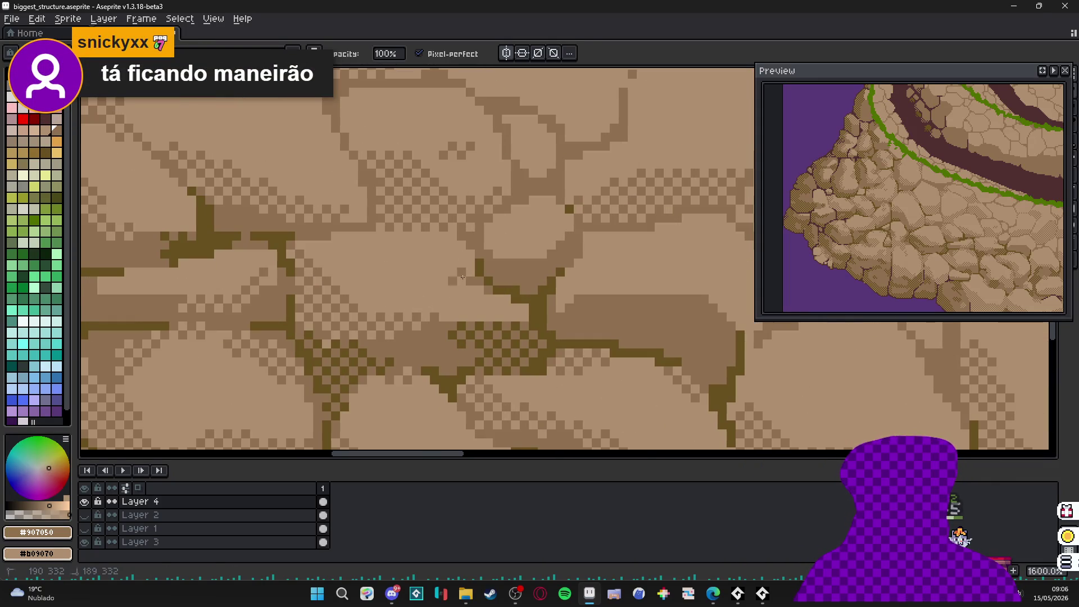
scroll(479, 306, "right", 3)
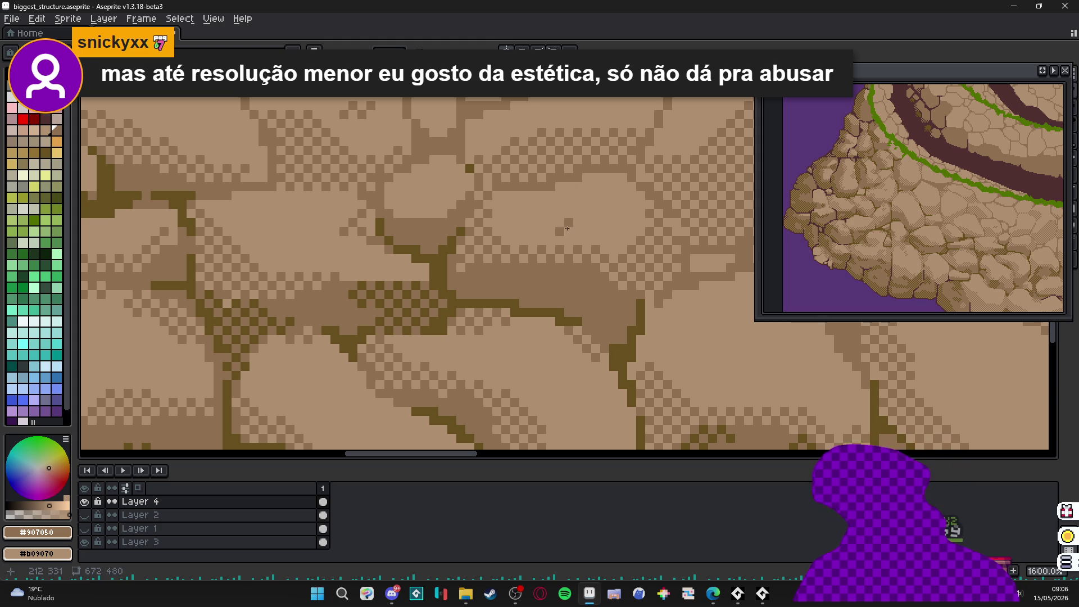
- Sample the dark outline and medium browns, then paint a dark dithered outline along the diagonal
scroll(567, 228, "down", 7)
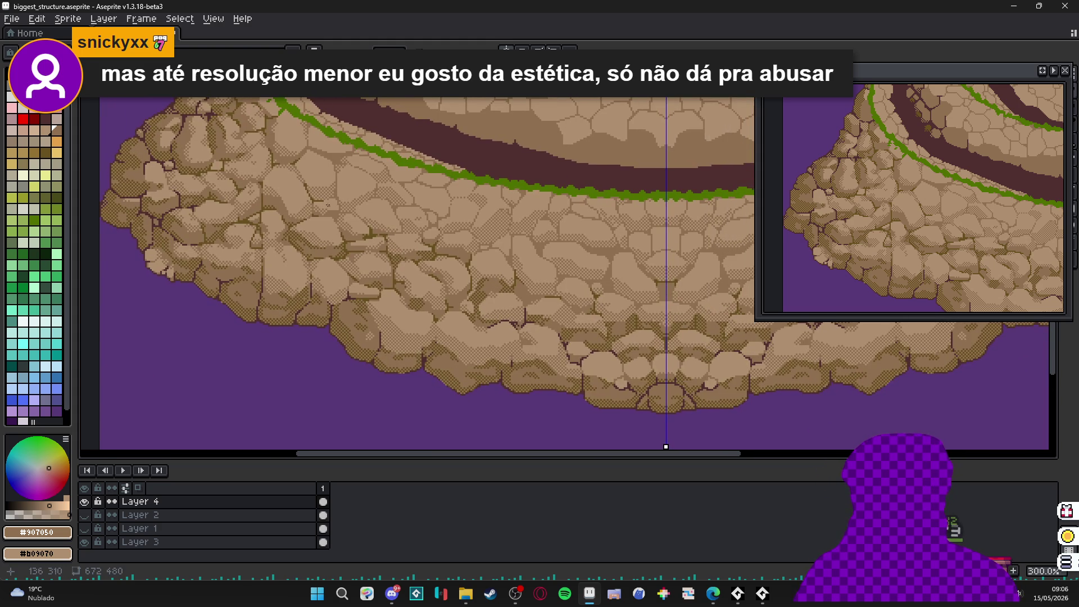
scroll(328, 204, "up", 9)
left_click(313, 241, "alt")
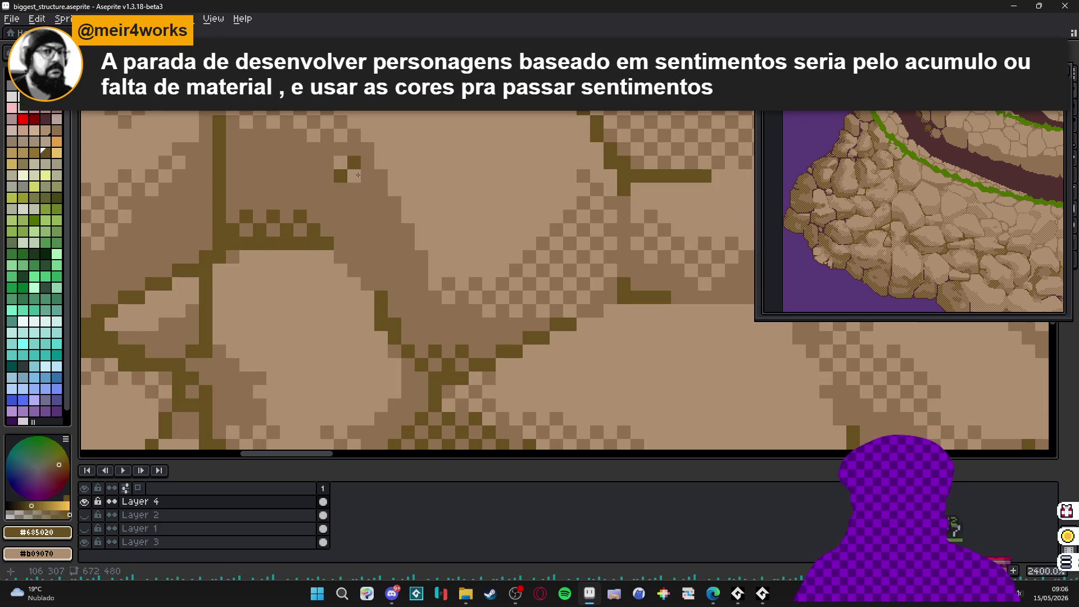
right_click(358, 175, "alt")
mouse_move(354, 169)
left_mouse_down()
mouse_move(368, 162)
mouse_move(382, 202)
mouse_move(328, 154)
mouse_move(233, 175)
left_mouse_up()
left_click(341, 176)
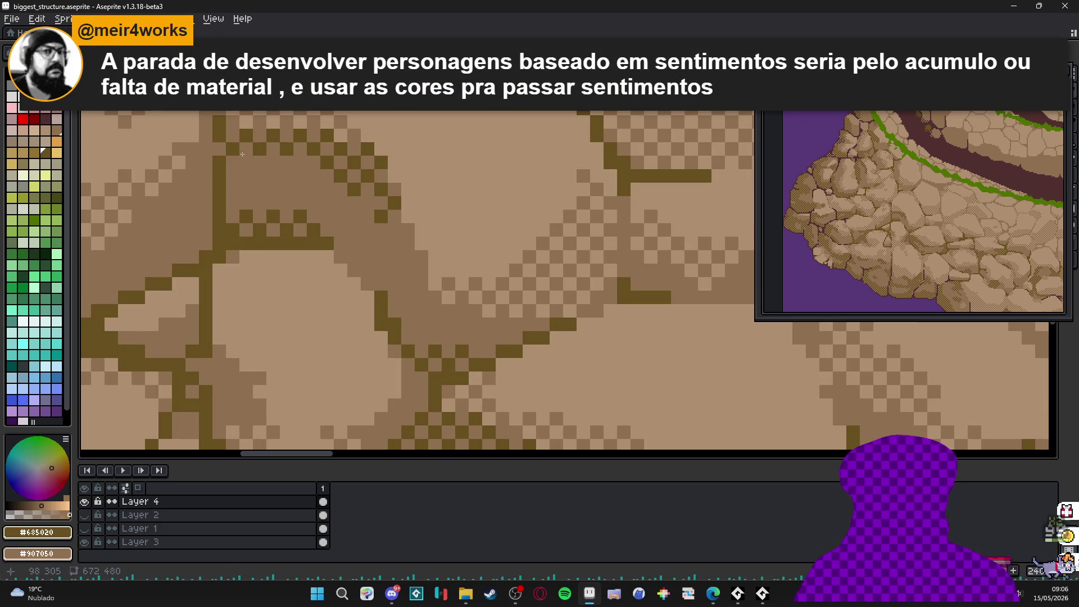
- Add a small patch of dark checker-dither shading near a pale stone's upper edge
scroll(291, 219, "down", 6)
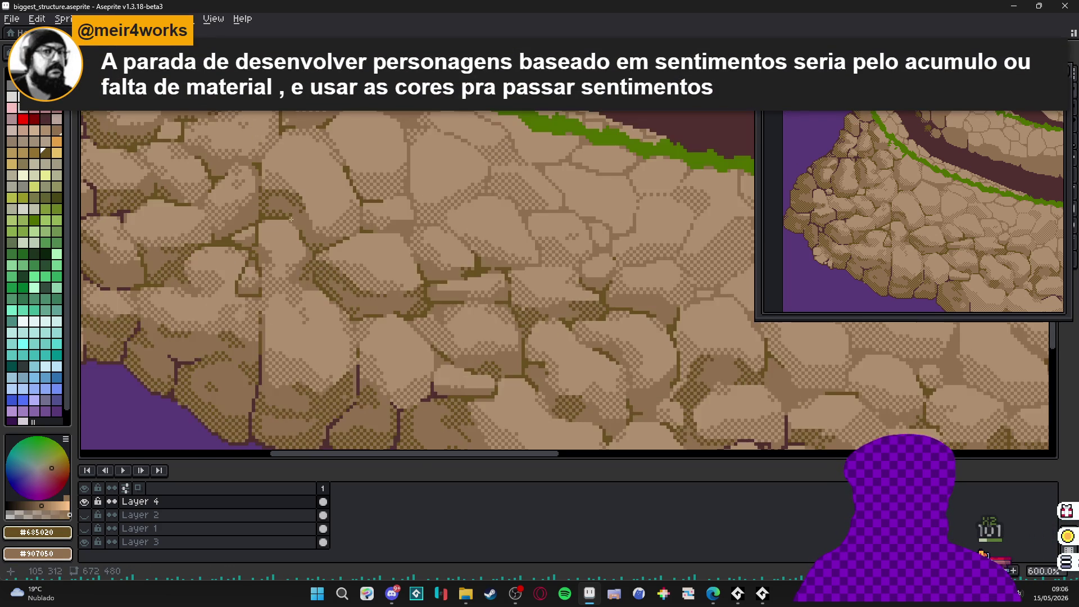
scroll(325, 221, "up", 4)
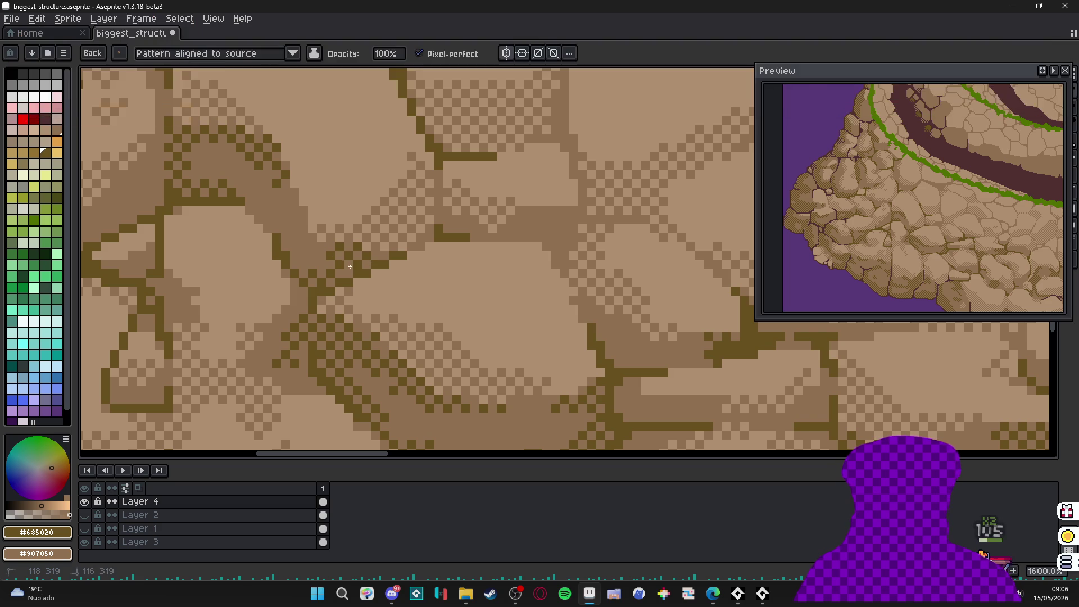
scroll(344, 275, "down", 3)
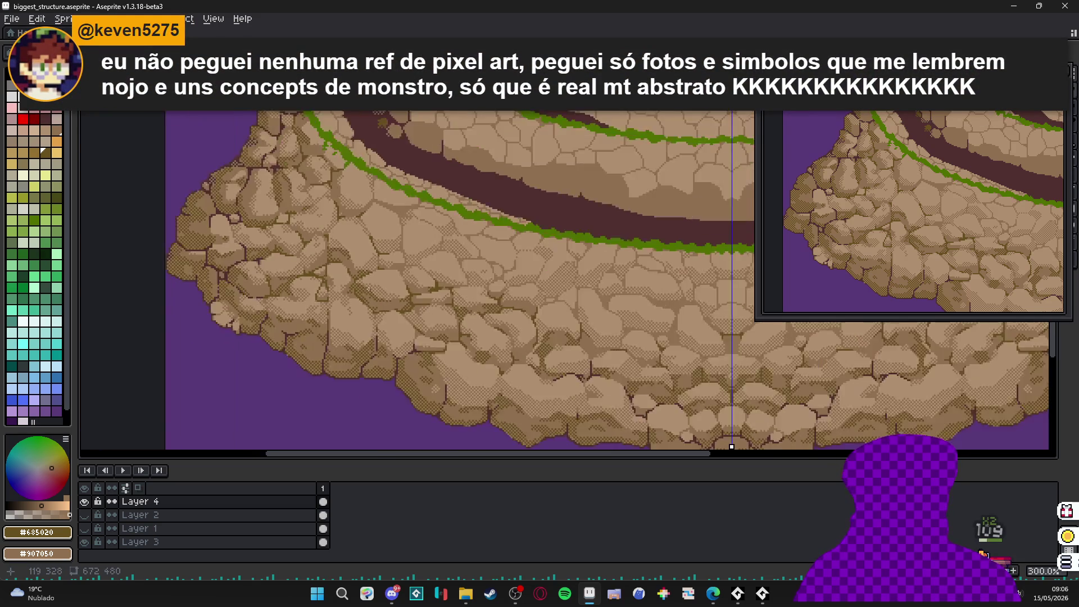
scroll(348, 258, "up", 6)
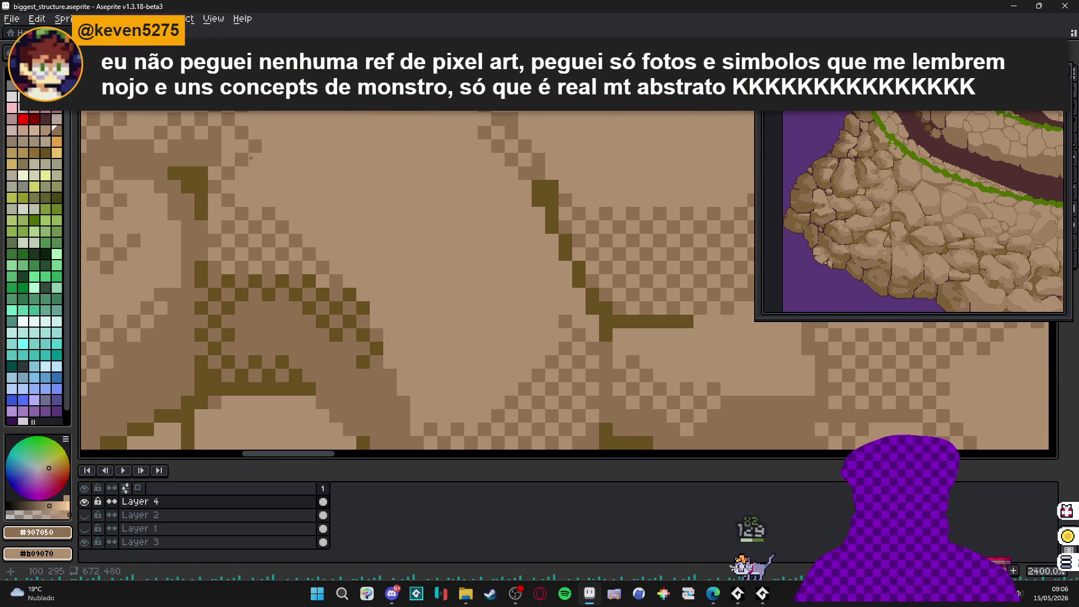
left_click_drag(417, 209, 444, 256)
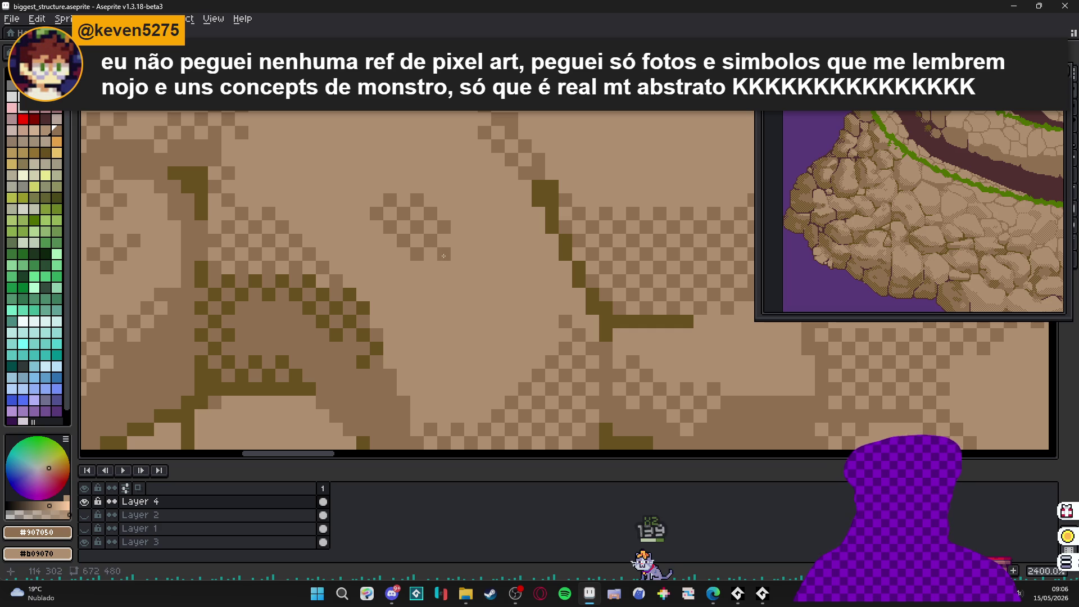
scroll(405, 245, "down", 2)
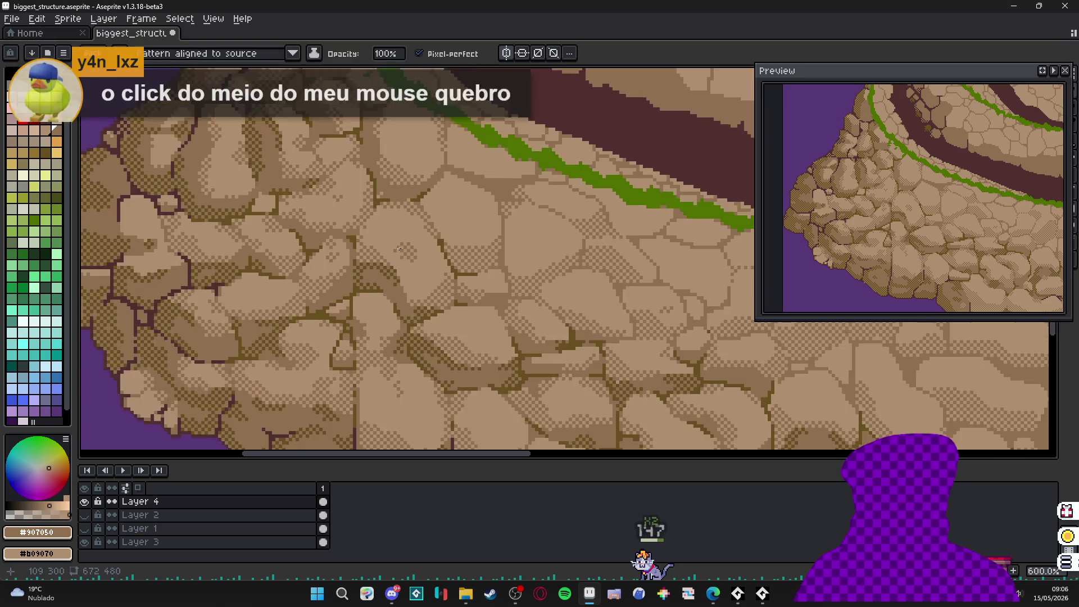
scroll(397, 253, "down", 5)
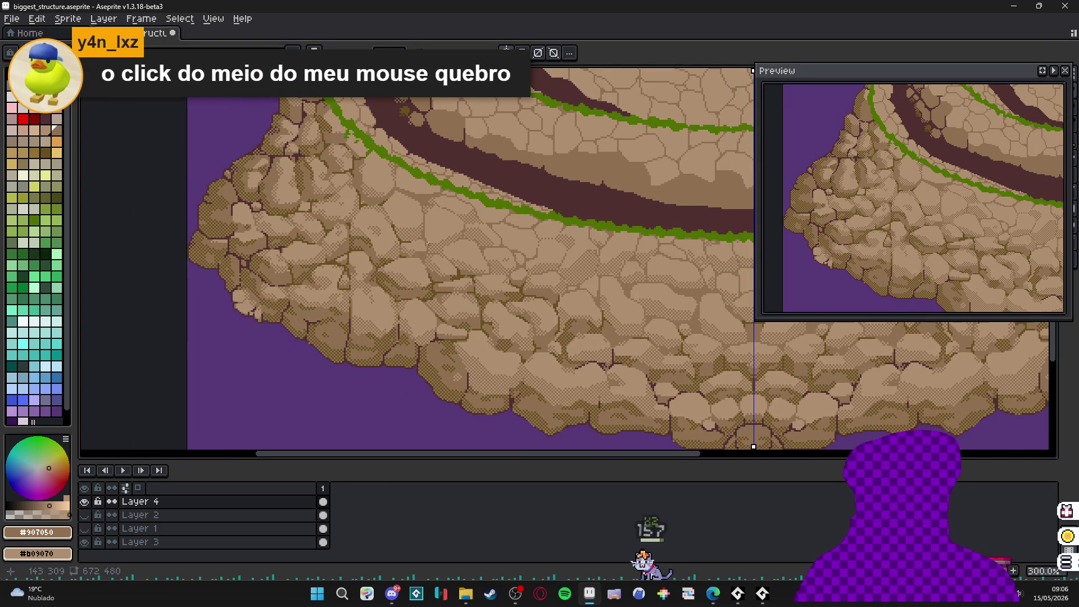
scroll(424, 221, "down", 2)
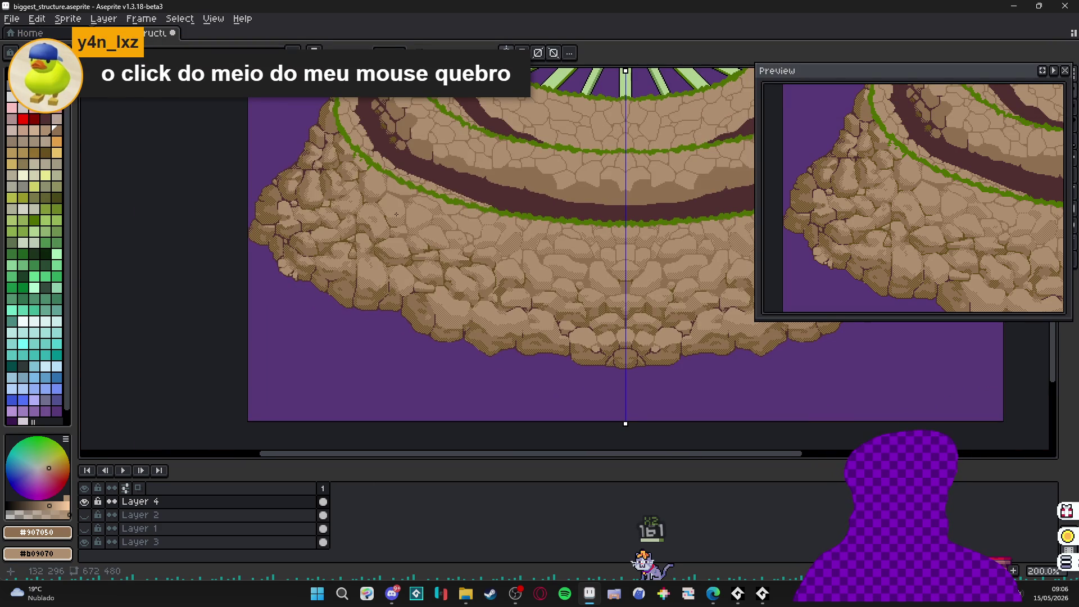
left_click_drag(396, 214, 434, 263)
scroll(425, 240, "up", 6)
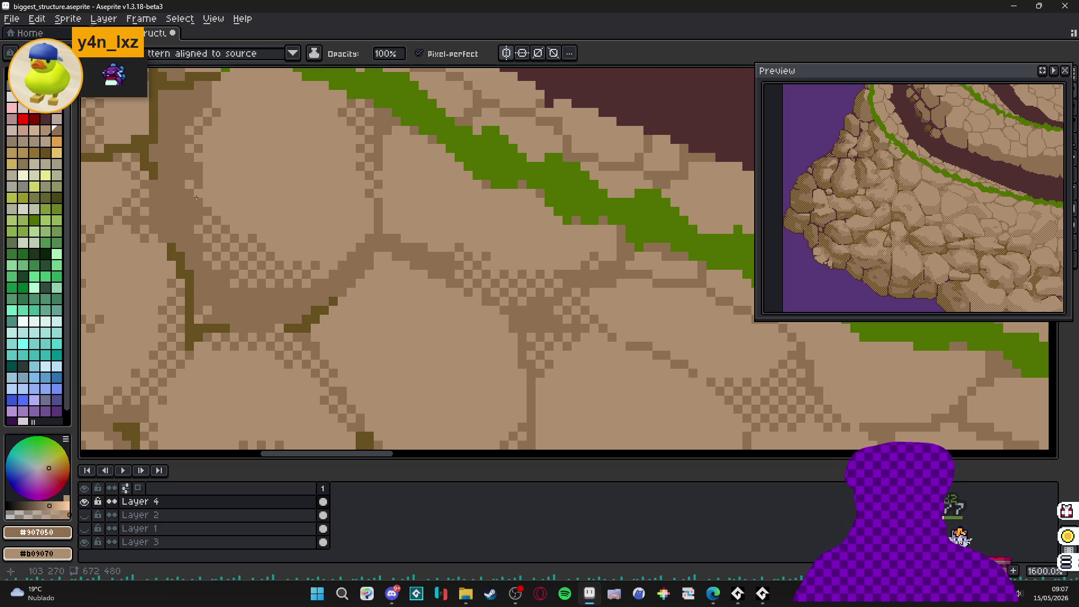
- Zoom in and out over the cliff stones to review the dithered shading
scroll(227, 209, "down", 3)
scroll(293, 210, "up", 3)
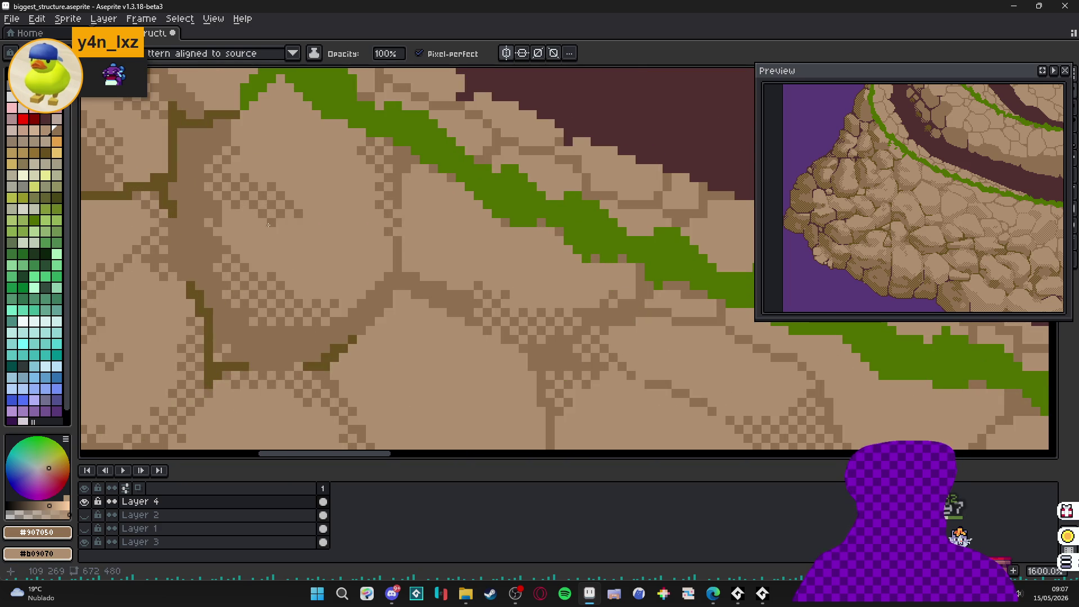
scroll(225, 211, "down", 5)
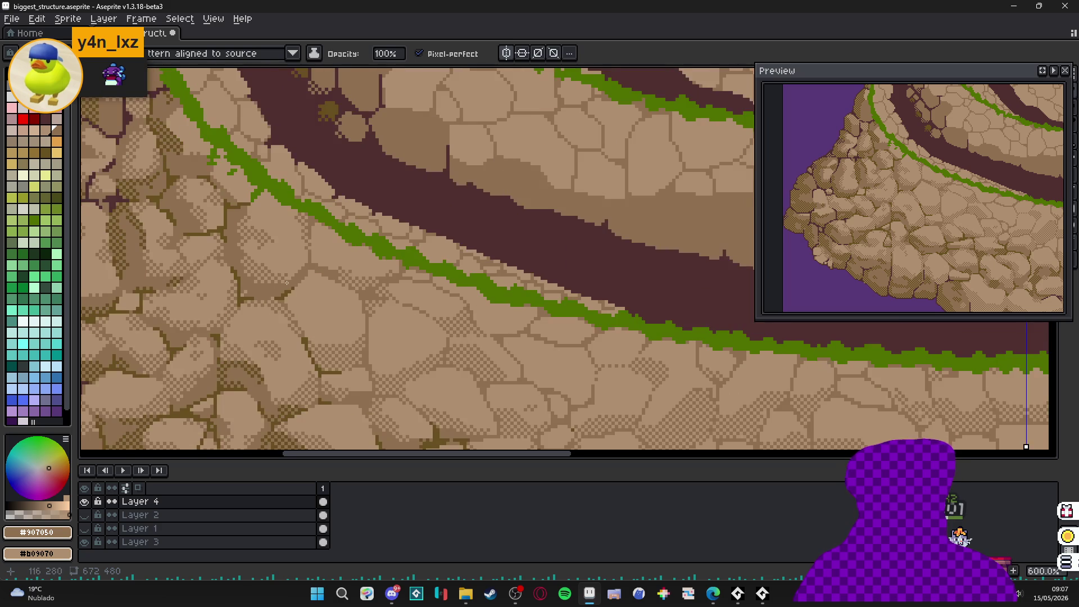
scroll(329, 277, "up", 3)
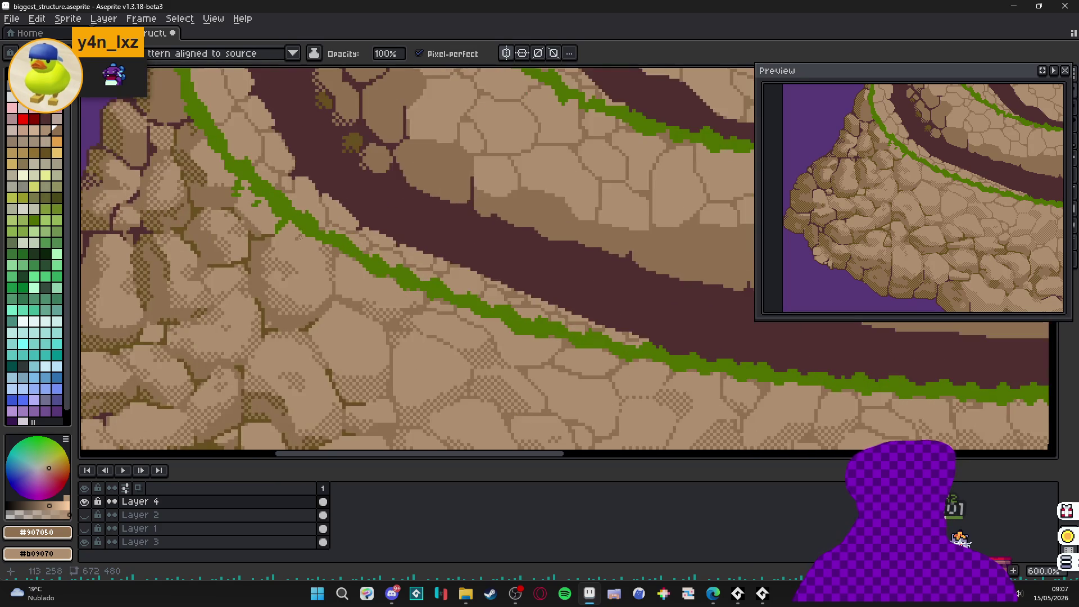
scroll(314, 264, "down", 4)
scroll(306, 251, "up", 6)
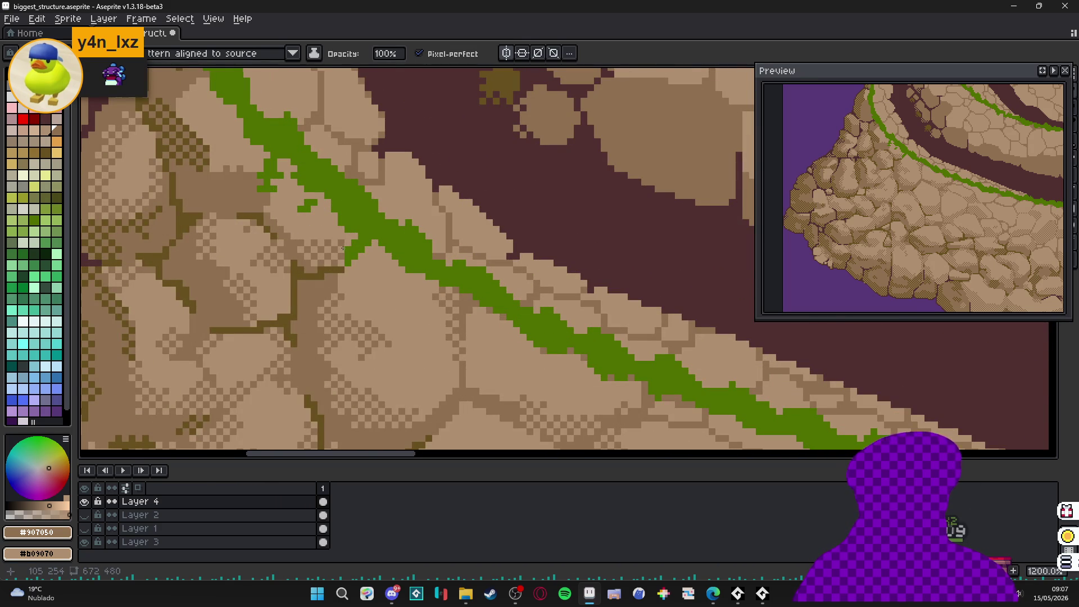
scroll(343, 247, "down", 6)
scroll(314, 225, "up", 4)
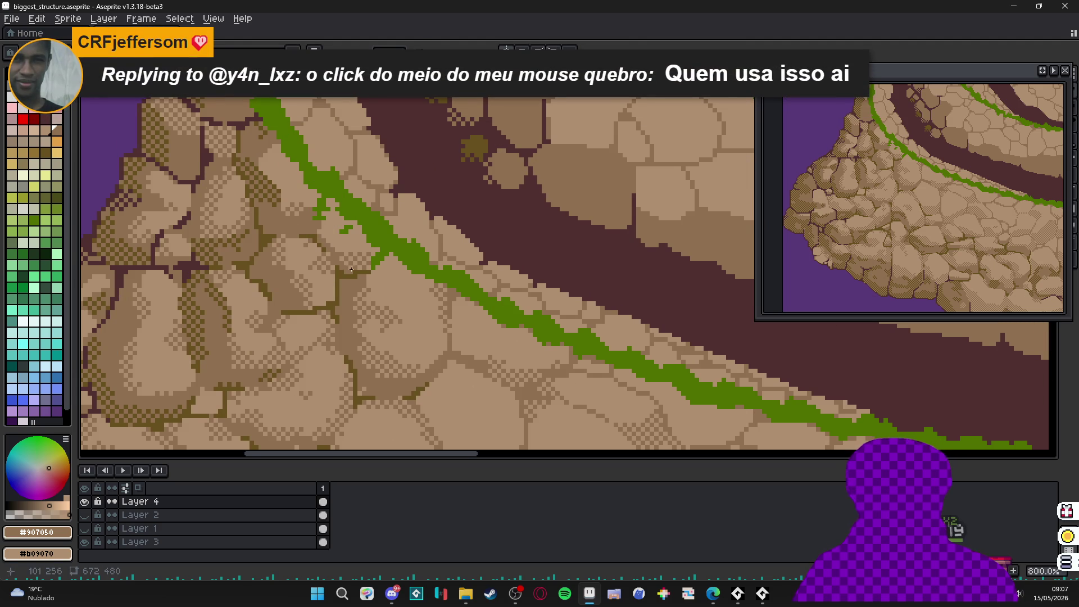
- Pan over the nearby stones, then switch to the web browser showing the Grizzly Man Steam page
left_click_drag(351, 270, 361, 248)
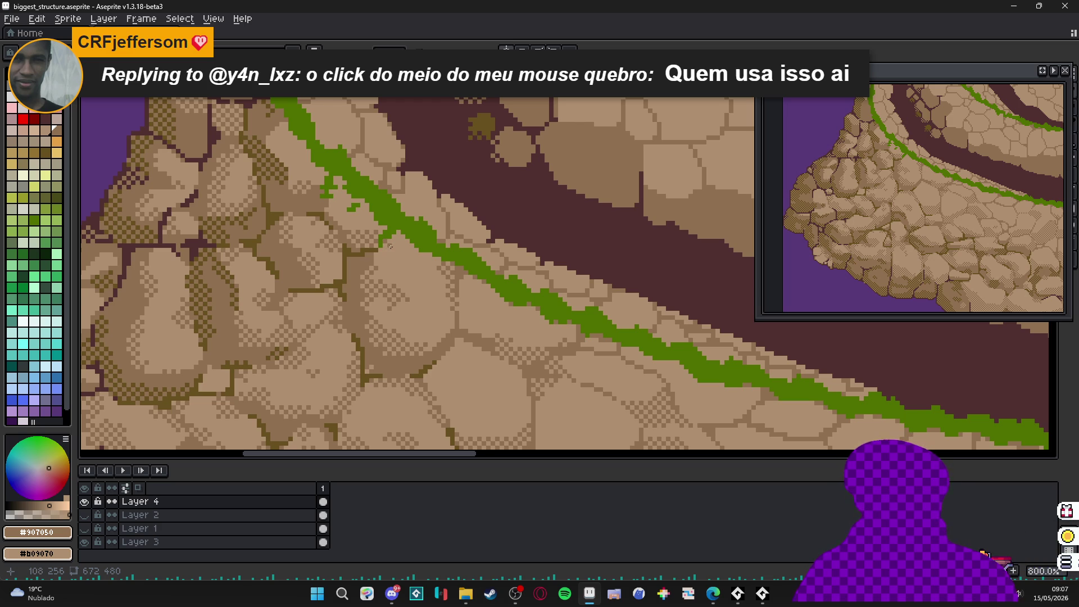
scroll(424, 276, "down", 5)
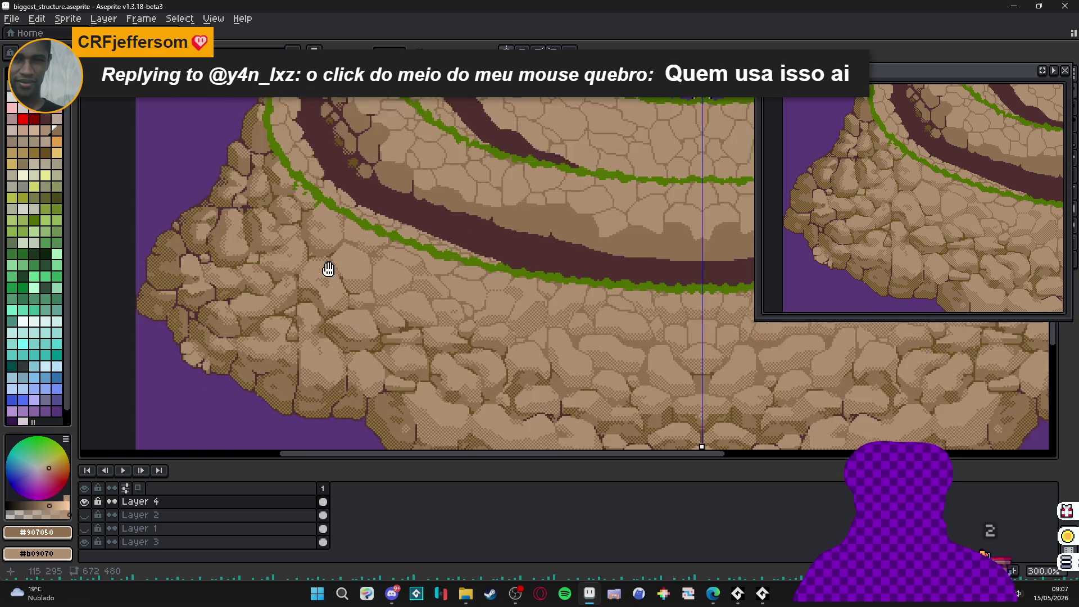
scroll(362, 292, "up", 6)
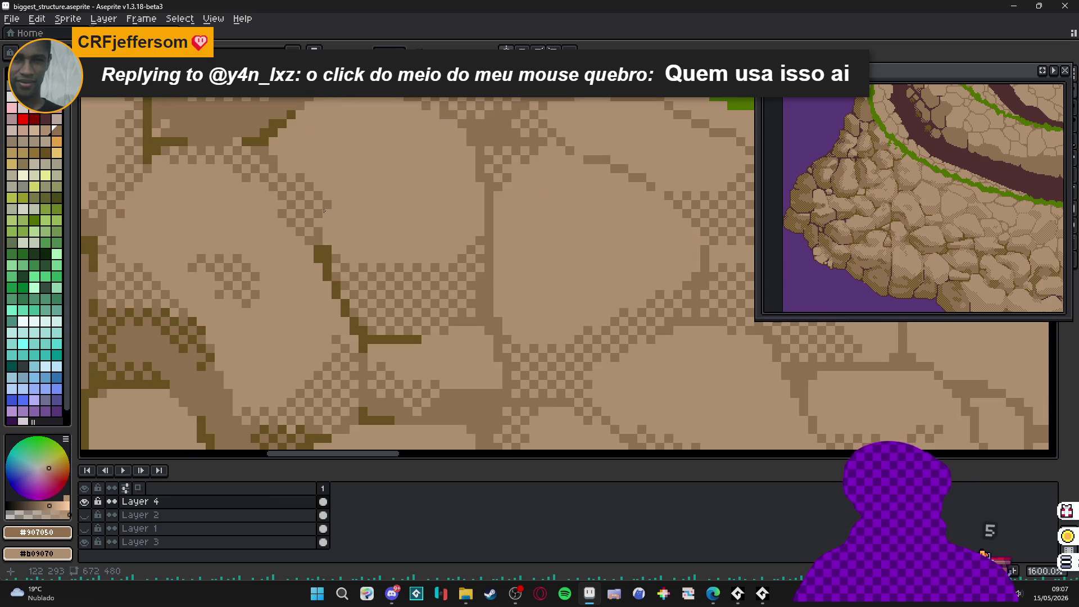
scroll(340, 225, "down", 1)
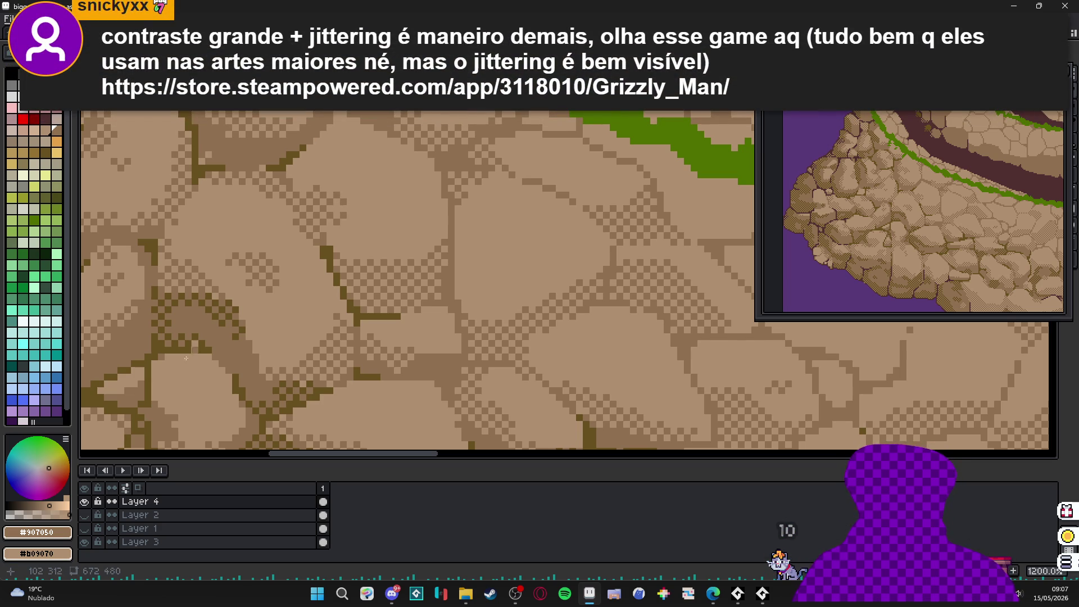
key("alt+Tab")
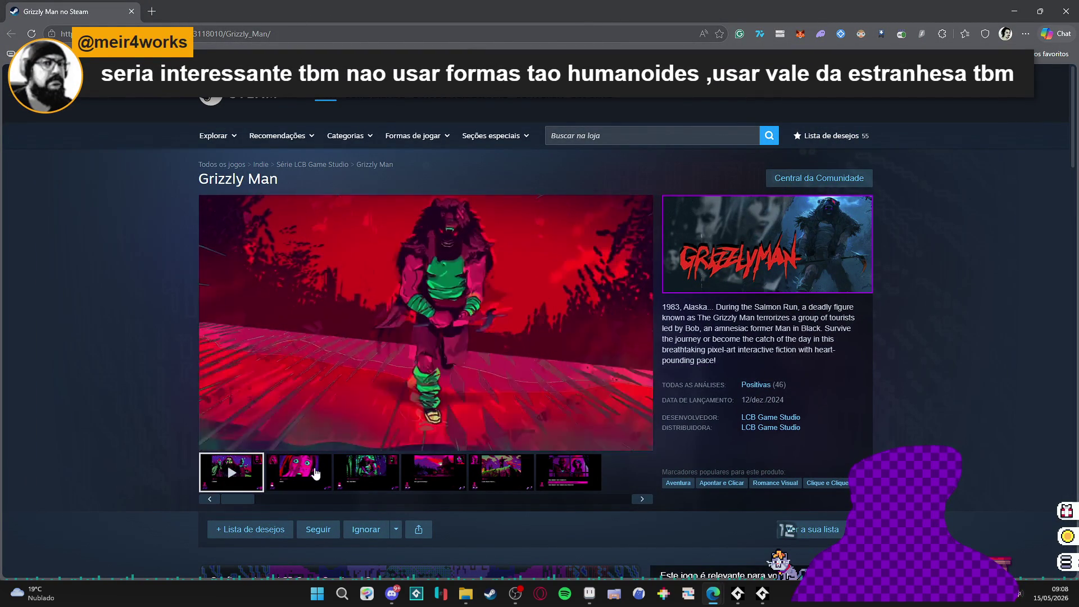
- Stop the trailer and open the Grizzly Man ALL SALMON! screenshot at full size
left_click(318, 474)
left_click(361, 473)
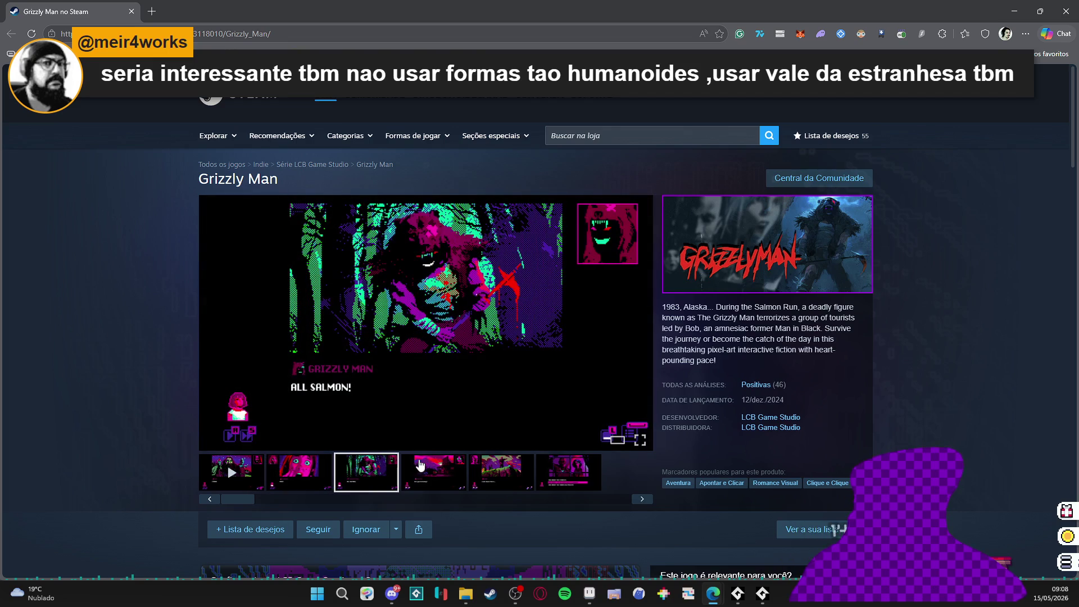
left_click(470, 345)
- Step through the six Grizzly Man screenshots in the enlarged viewer
left_click(922, 320)
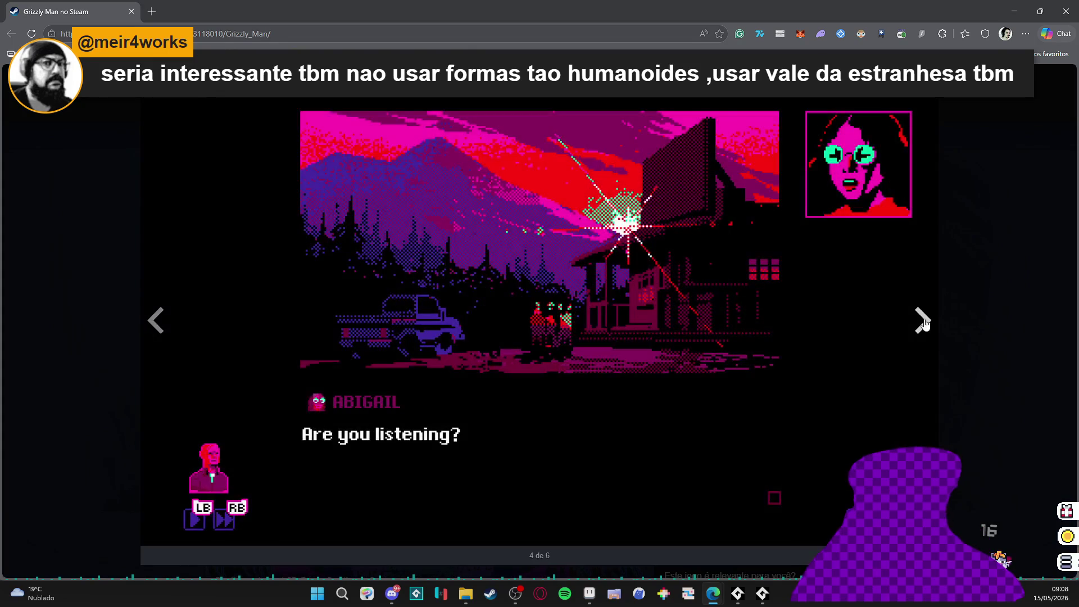
left_click(924, 323)
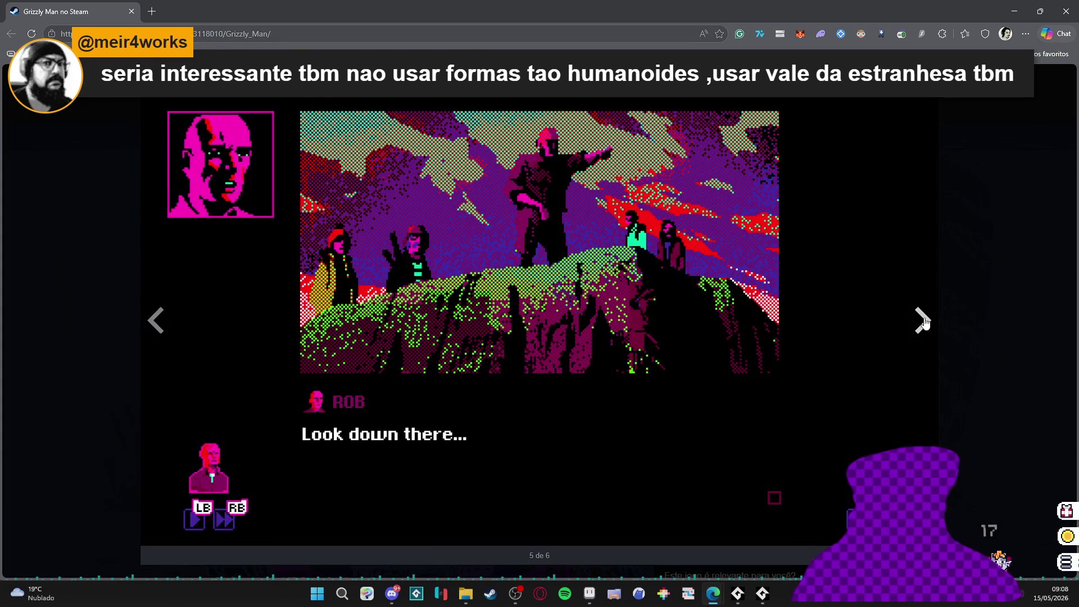
left_click(924, 322)
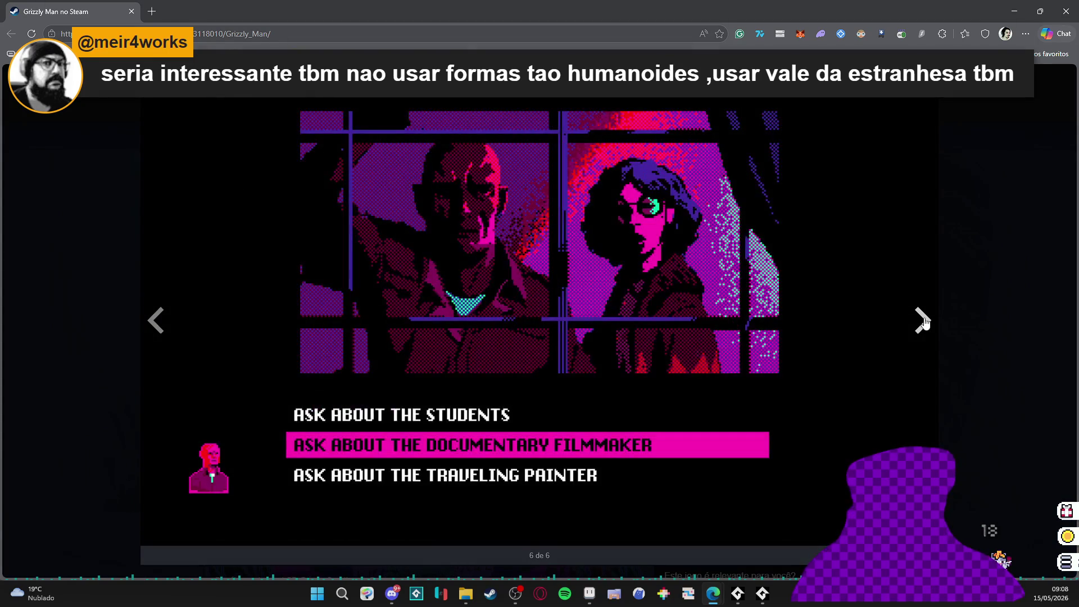
left_click(925, 322)
left_click(924, 322)
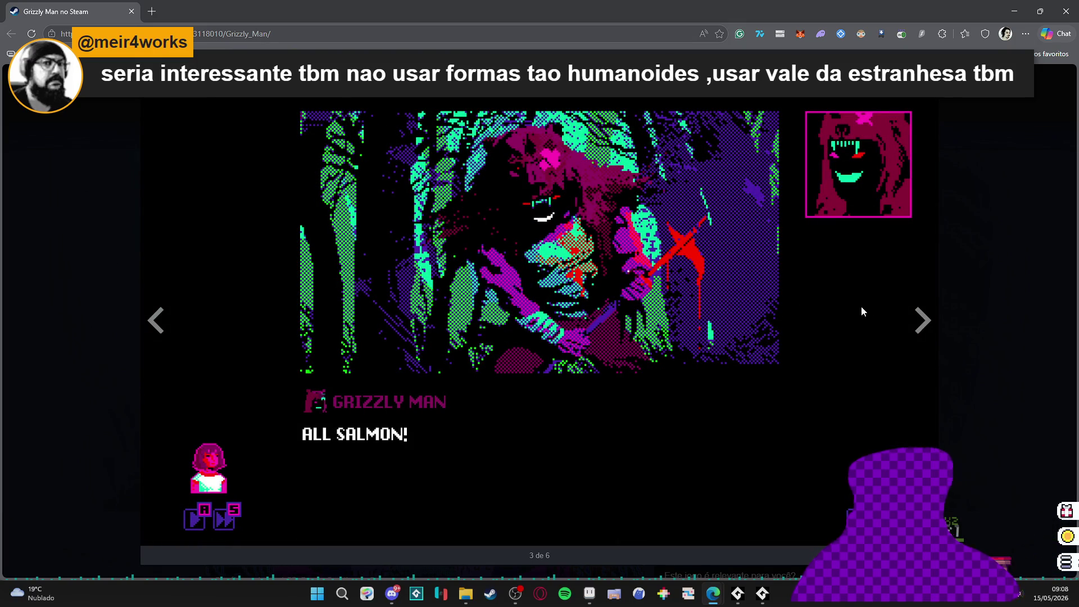
- Watch the Valfaris: Mecha Therion trailer full screen, skipping ahead to the ship scene
key("Escape")
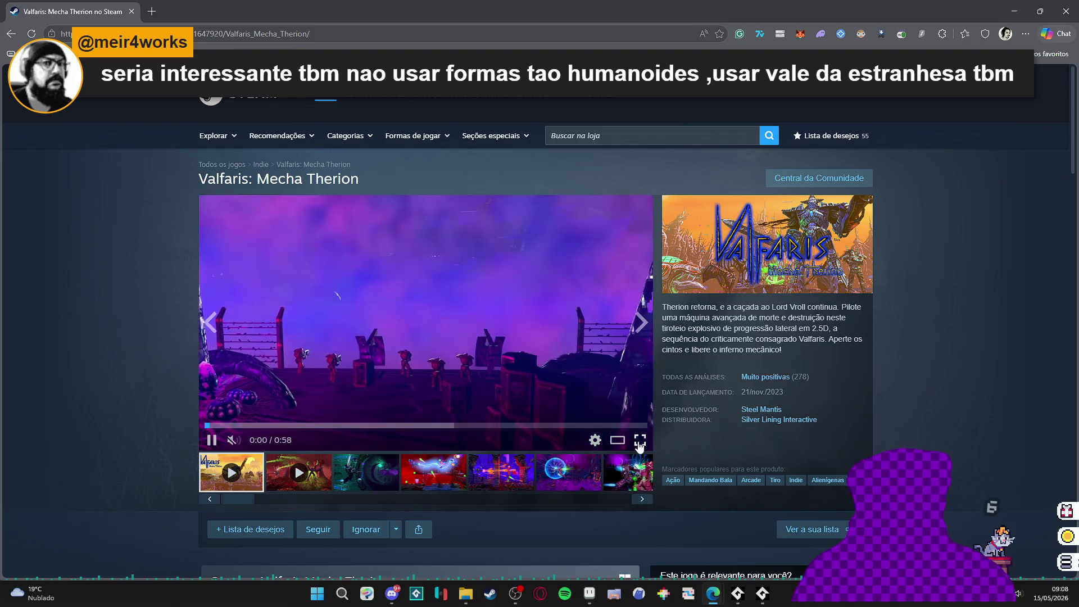
double_click(567, 466)
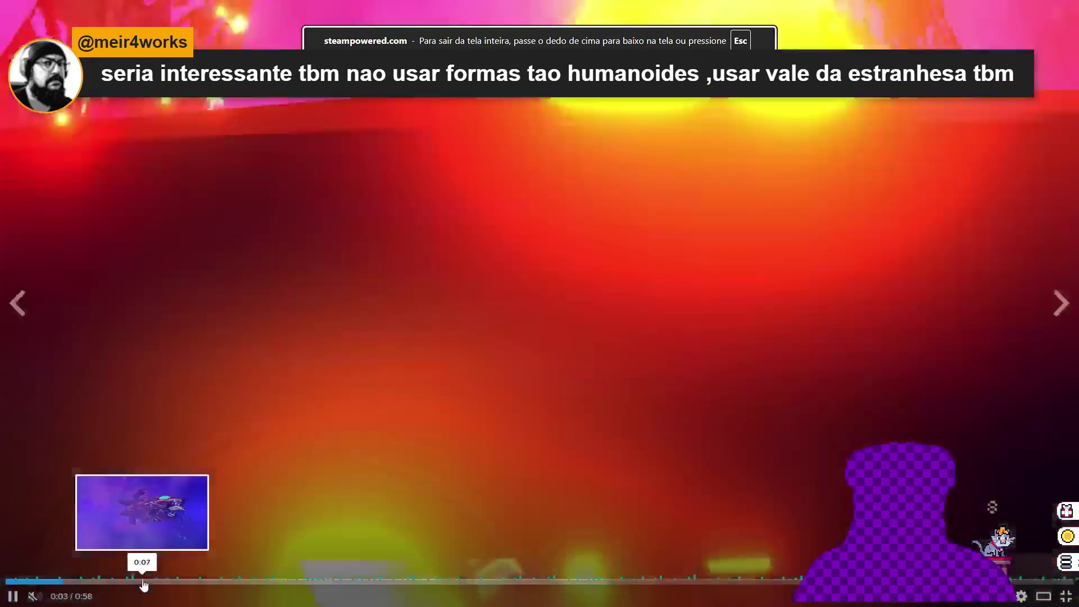
left_click(514, 582)
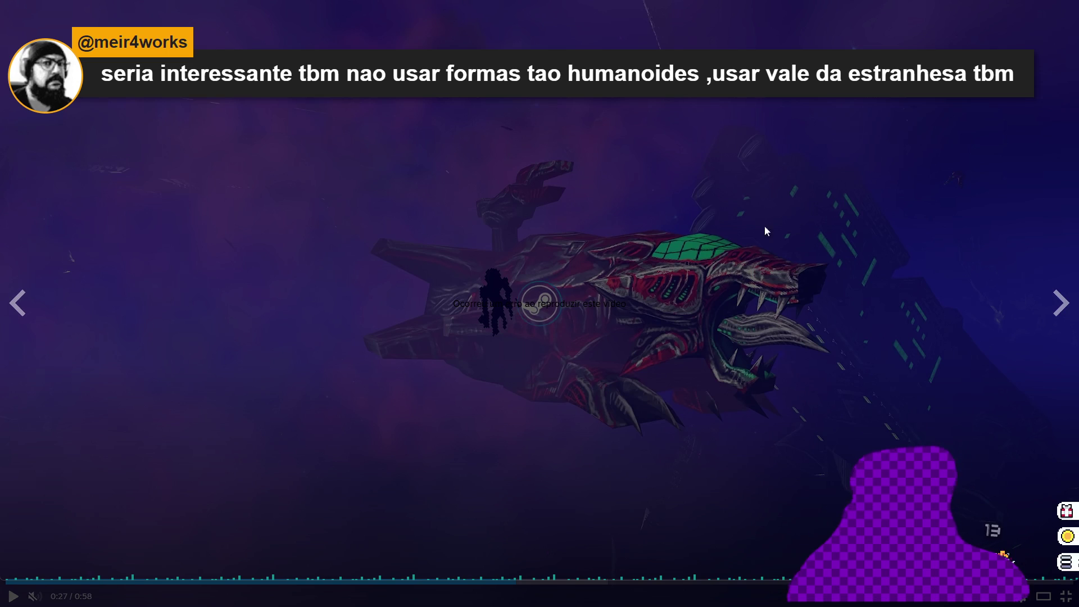
key("Escape")
- List every game by developer Steel Mantis
scroll(709, 450, "down", 5)
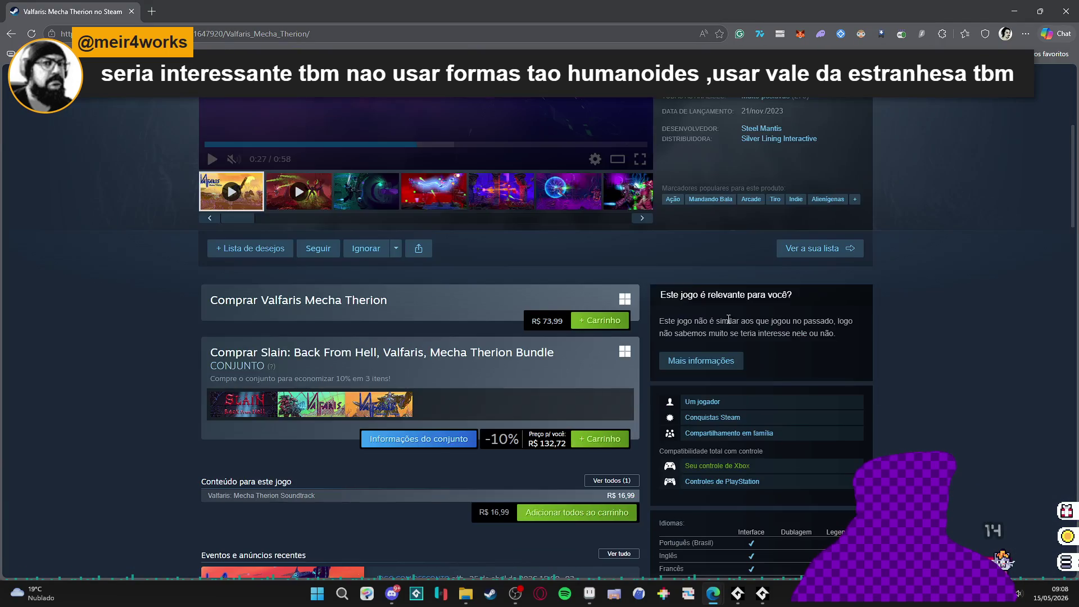
scroll(767, 292, "up", 3)
left_click(784, 299)
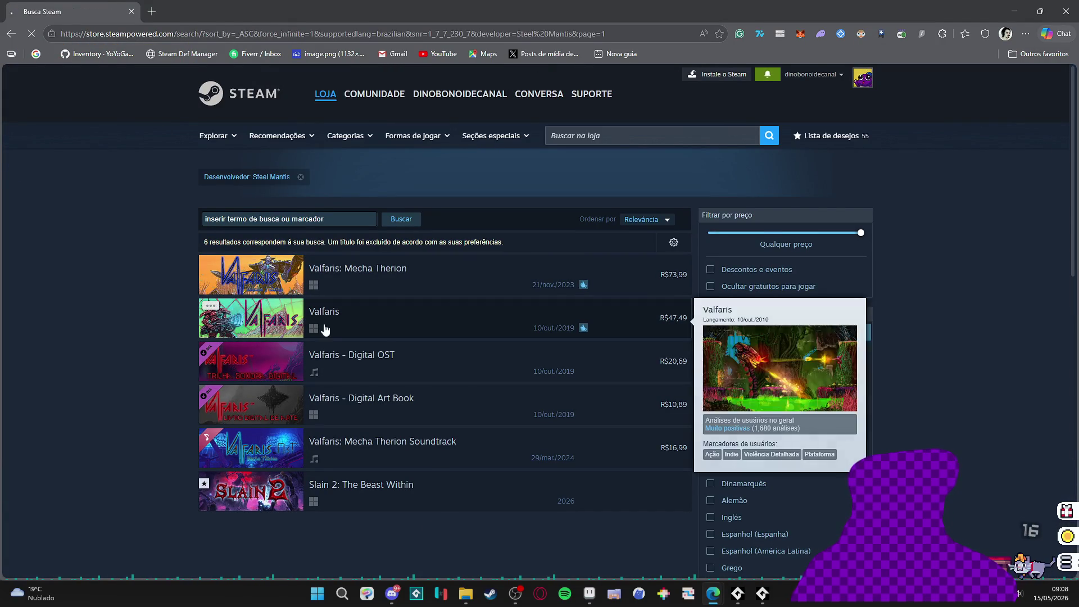
- Open the original Valfaris page and watch its trailer full screen, pausing at 0:25
left_click(258, 335)
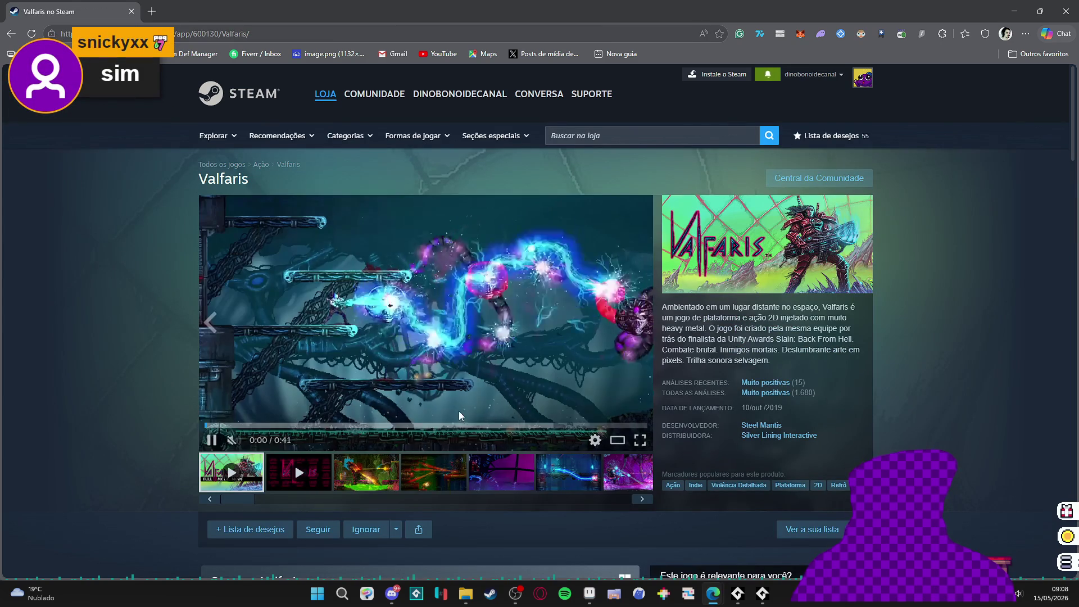
left_click(643, 439)
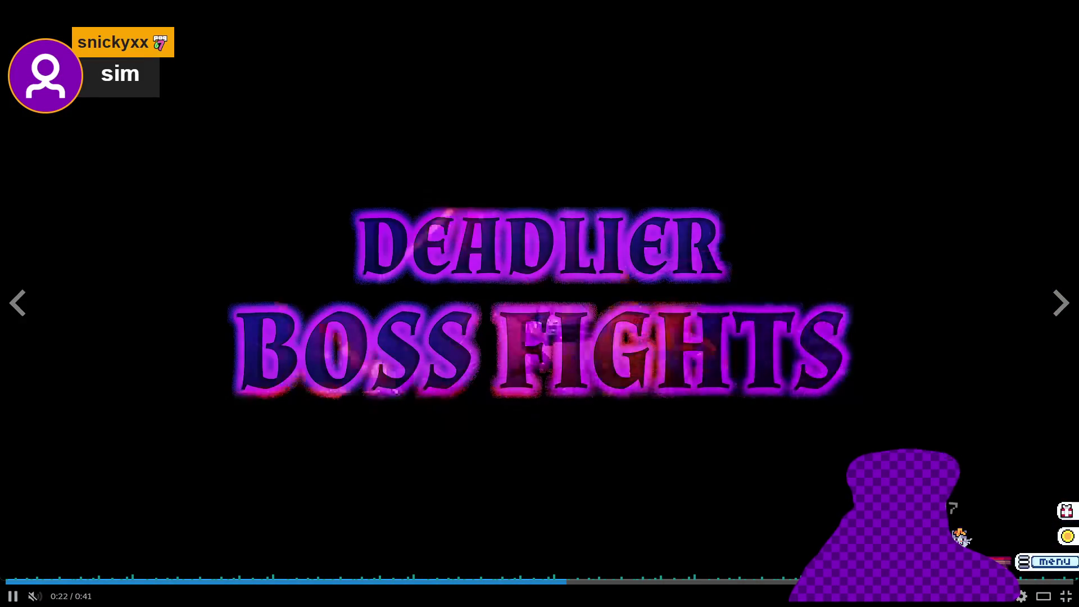
key("Escape")
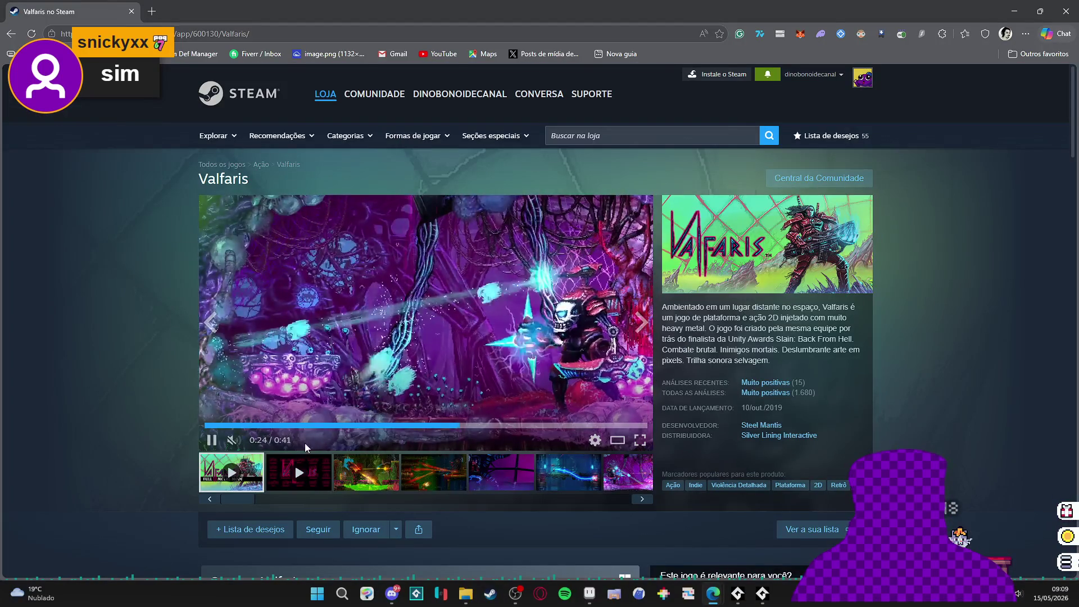
left_click(210, 441)
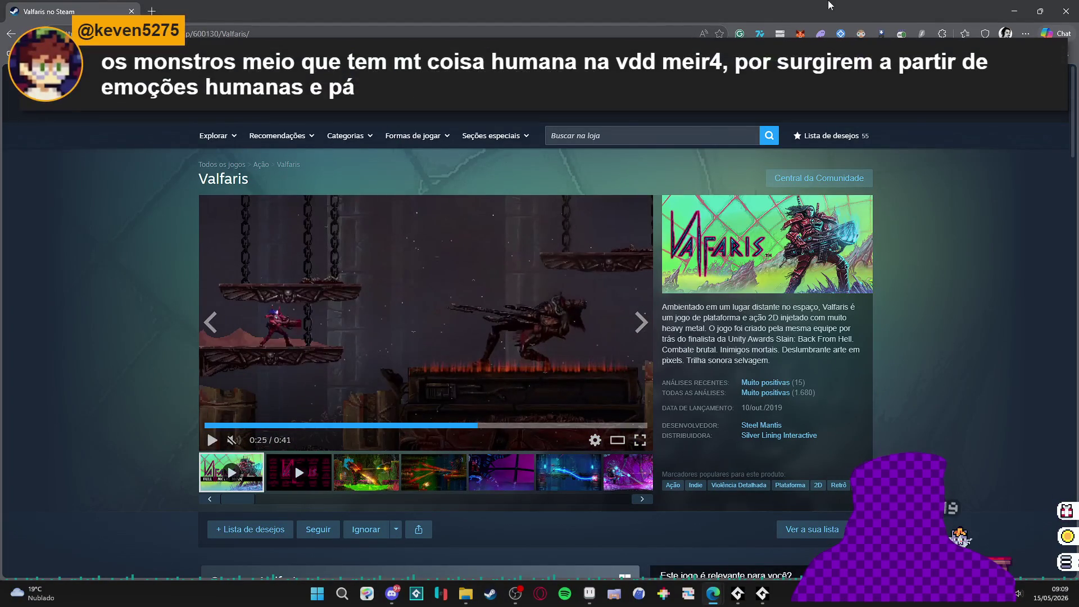
- Return to Aseprite, zoom out to 200% and centre the whole rocky structure
key("alt+Tab")
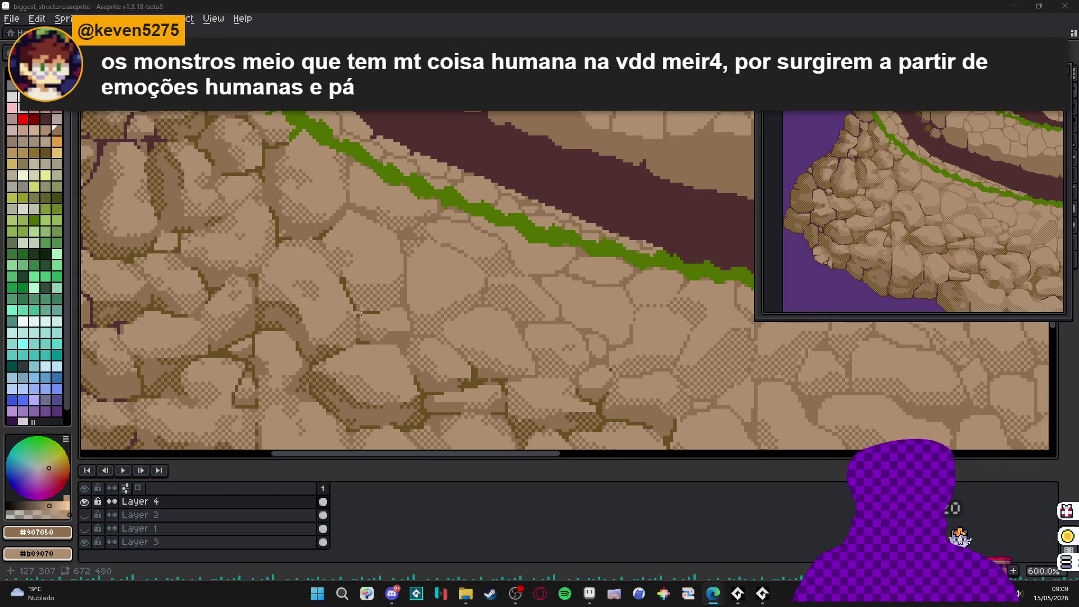
scroll(345, 298, "down", 3)
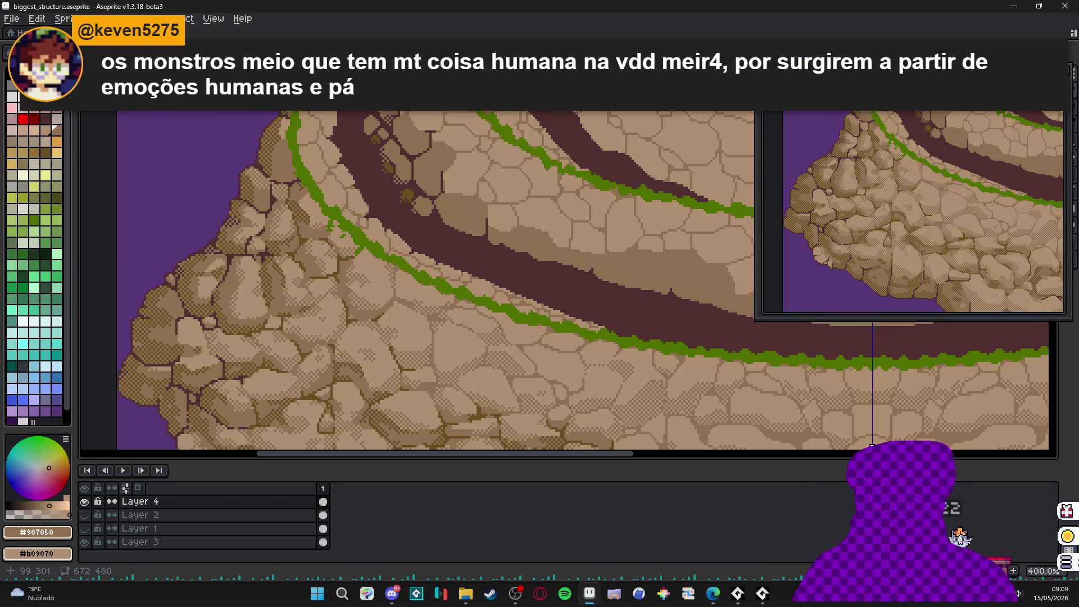
scroll(344, 354, "down", 3)
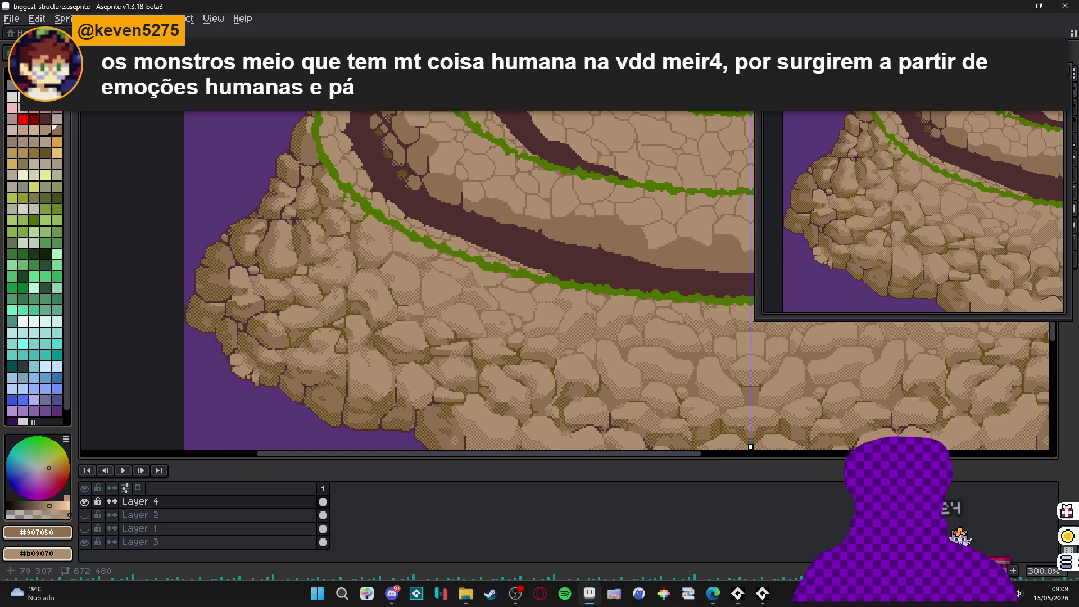
scroll(316, 299, "down", 1)
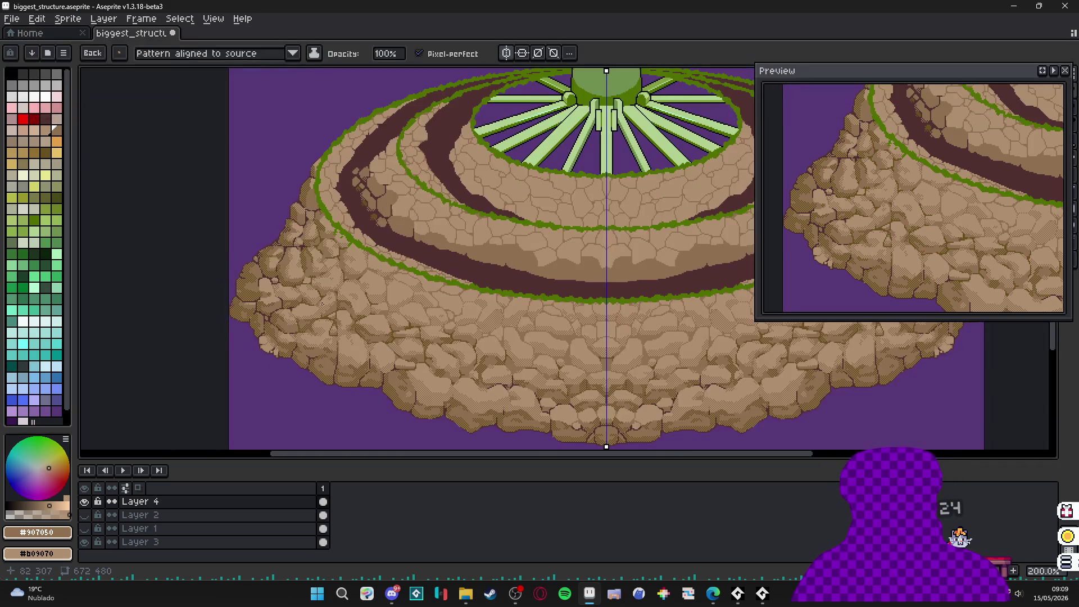
left_click_drag(418, 375, 405, 377)
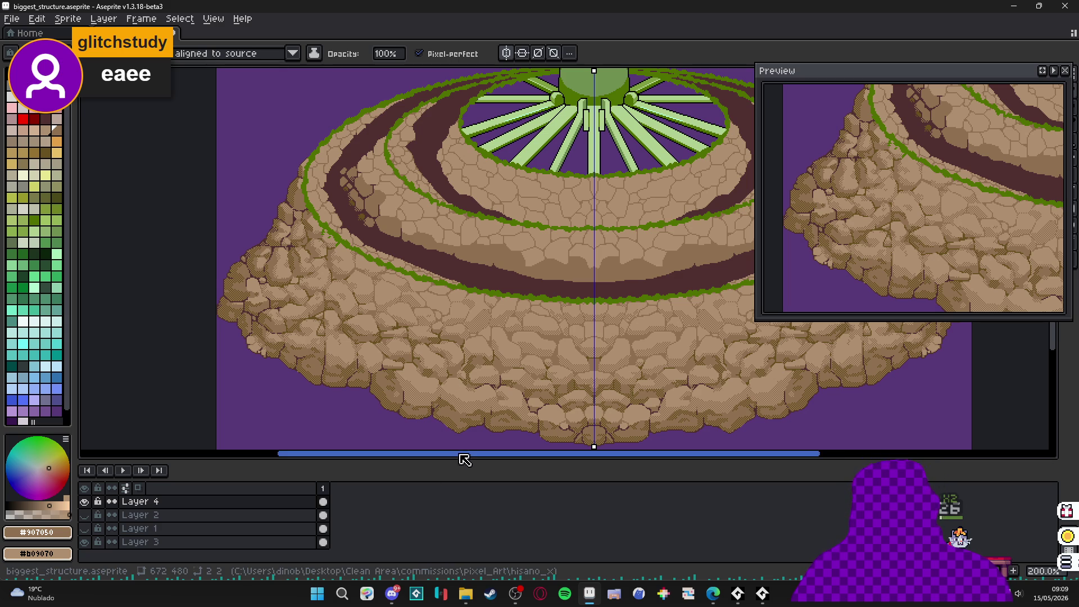
- Briefly open and close File Explorer, then focus the chat application
left_click(466, 593)
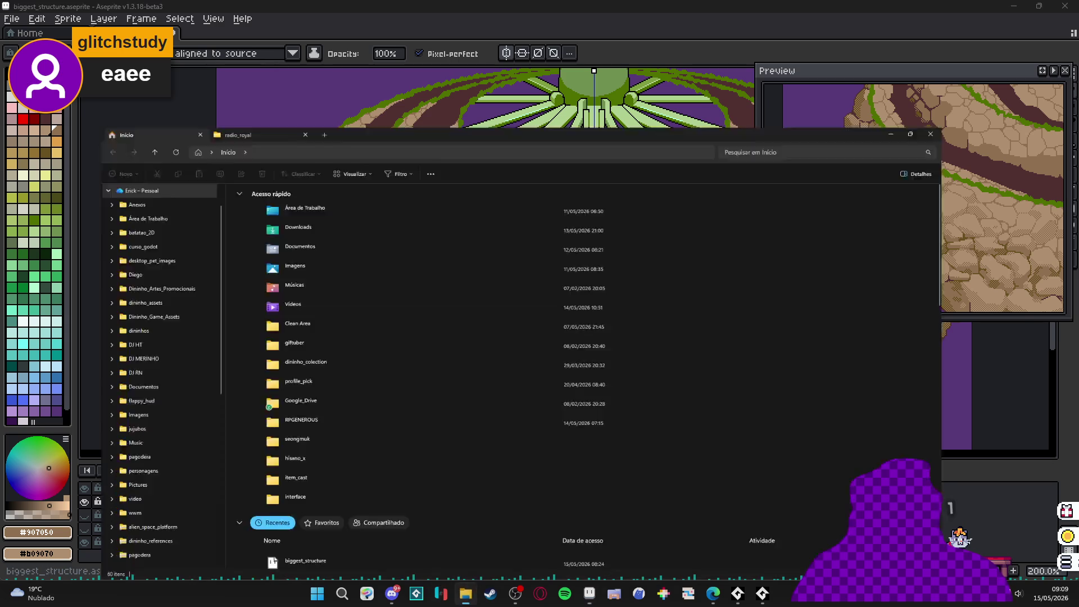
left_click(1064, 7)
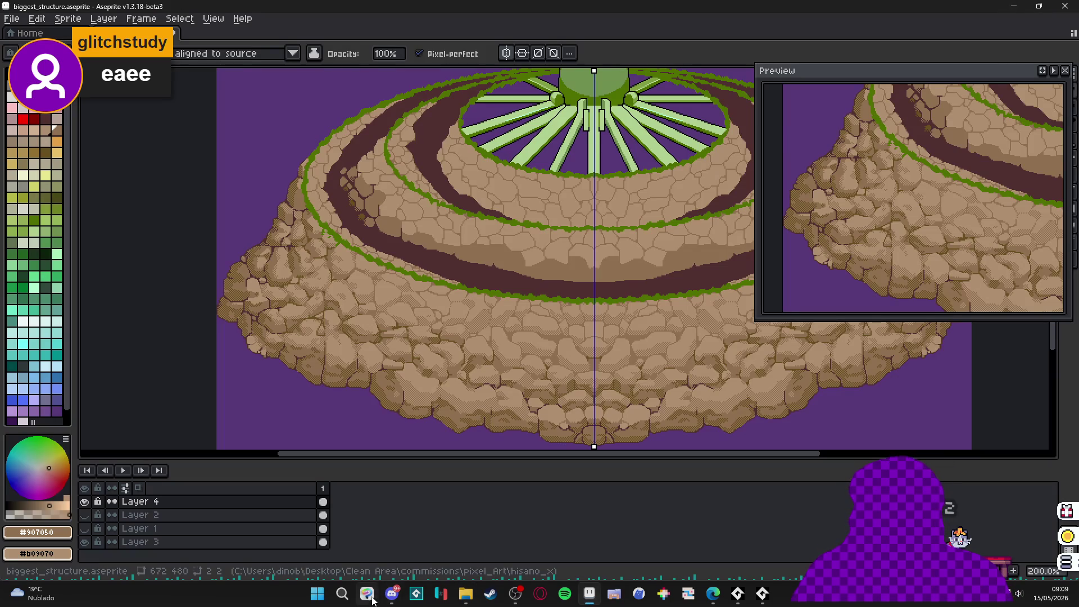
left_click(392, 595)
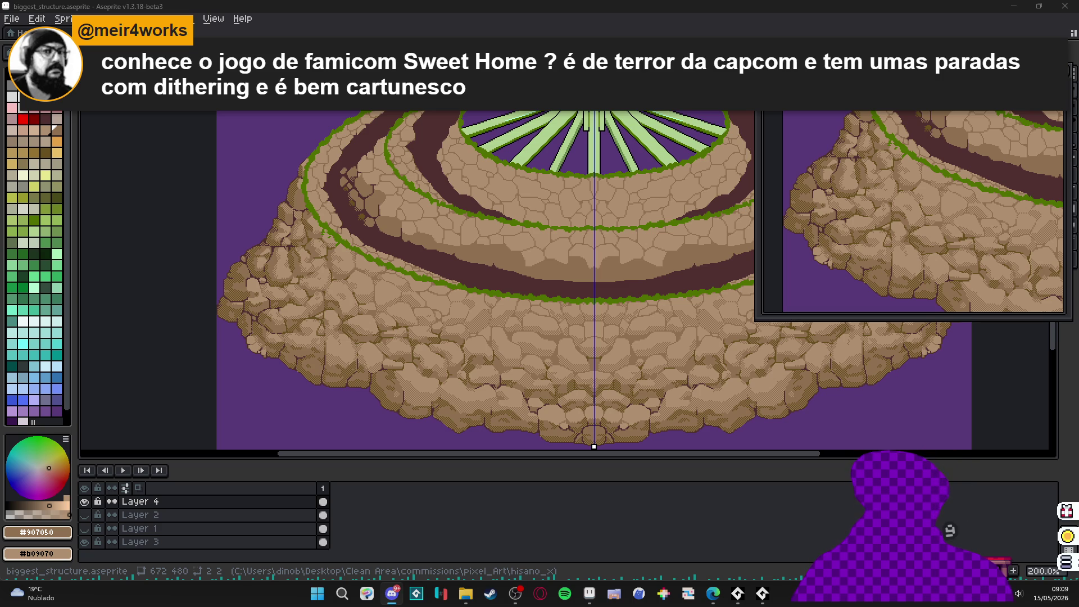
key("alt+f")
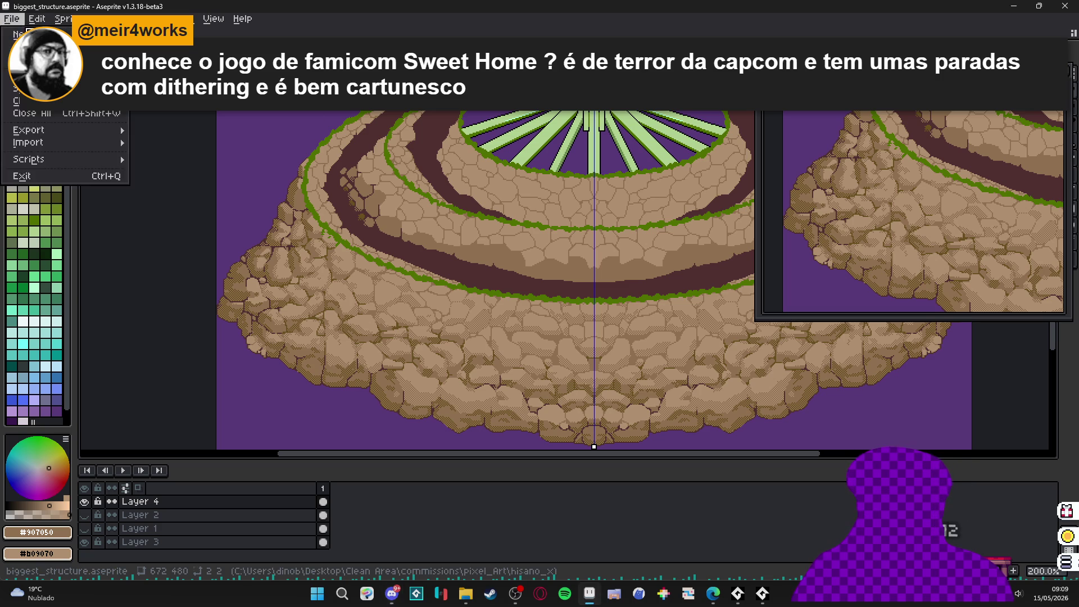
key("n")
left_click(508, 417)
key("ctrl+v")
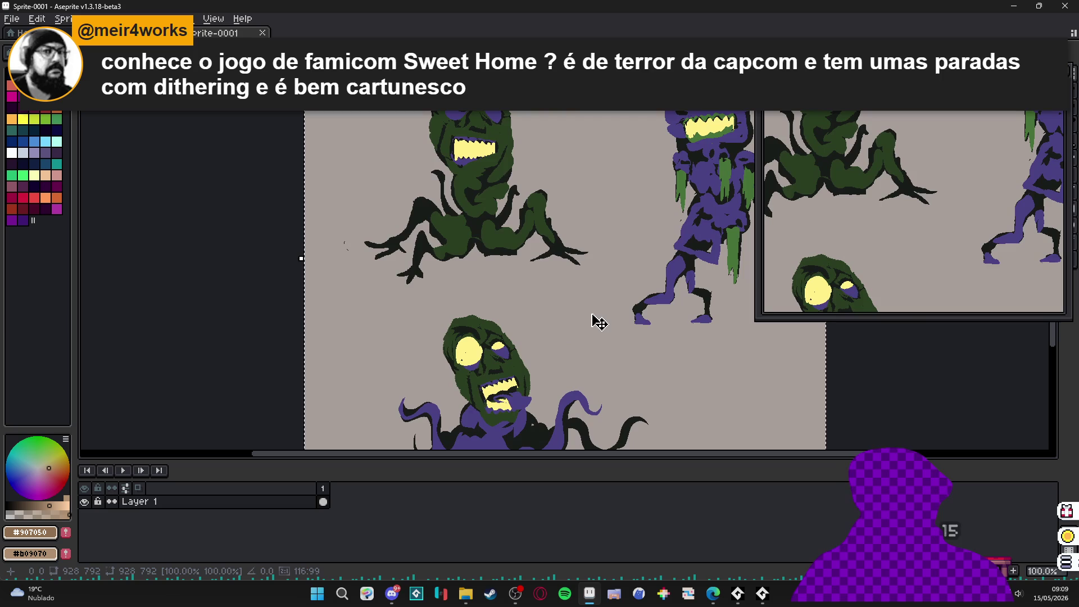
mouse_move(649, 303)
left_mouse_down()
mouse_move(592, 308)
mouse_move(556, 393)
left_mouse_up()
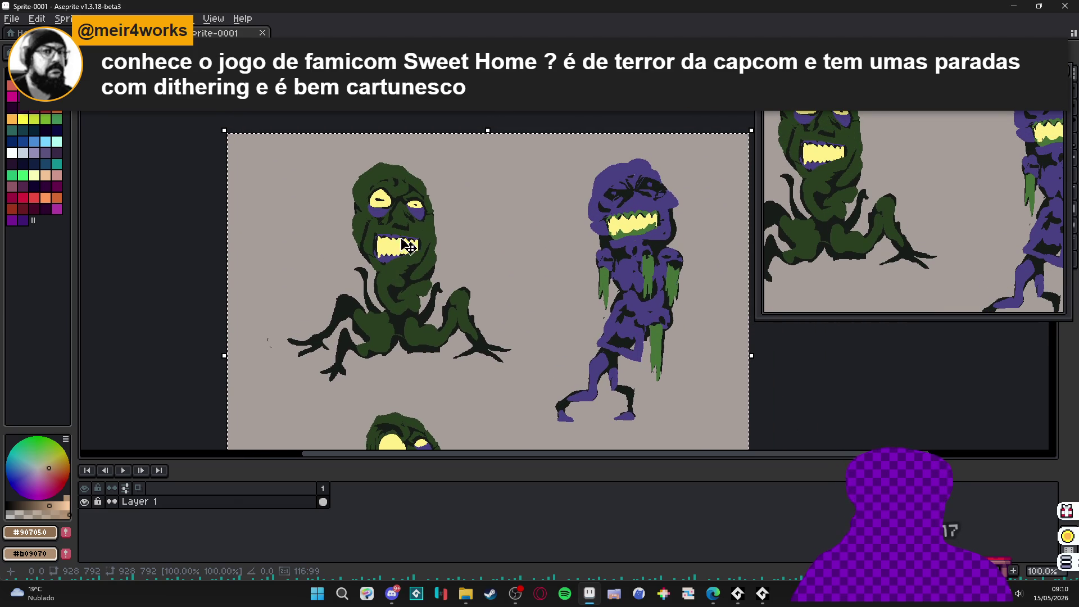
key("Return")
scroll(650, 241, "up", 1)
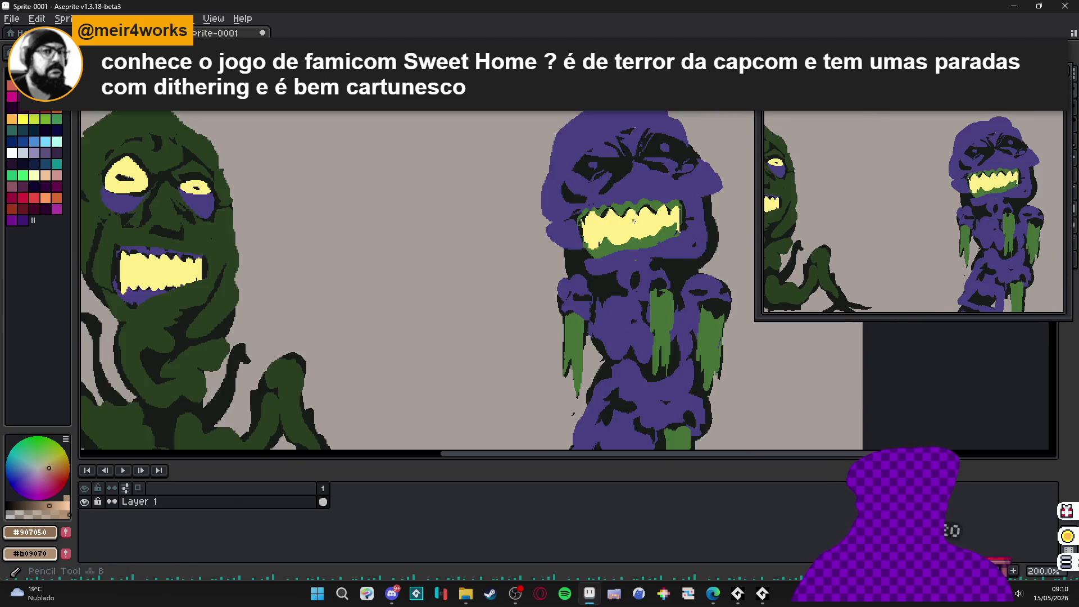
scroll(614, 221, "down", 1)
scroll(538, 182, "up", 1)
scroll(543, 197, "down", 1)
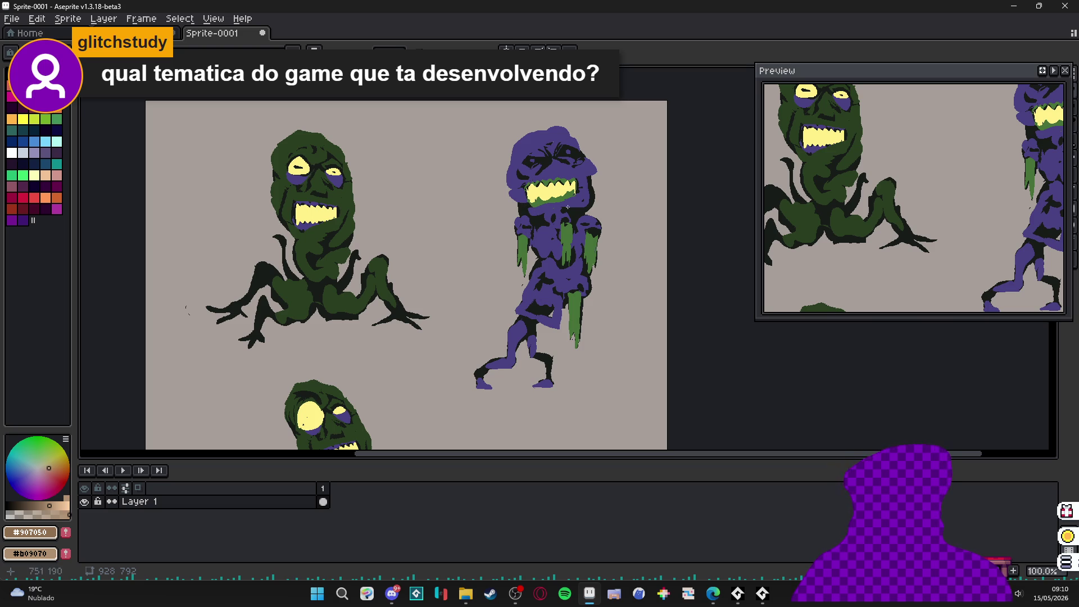
scroll(524, 286, "up", 1)
scroll(504, 280, "down", 1)
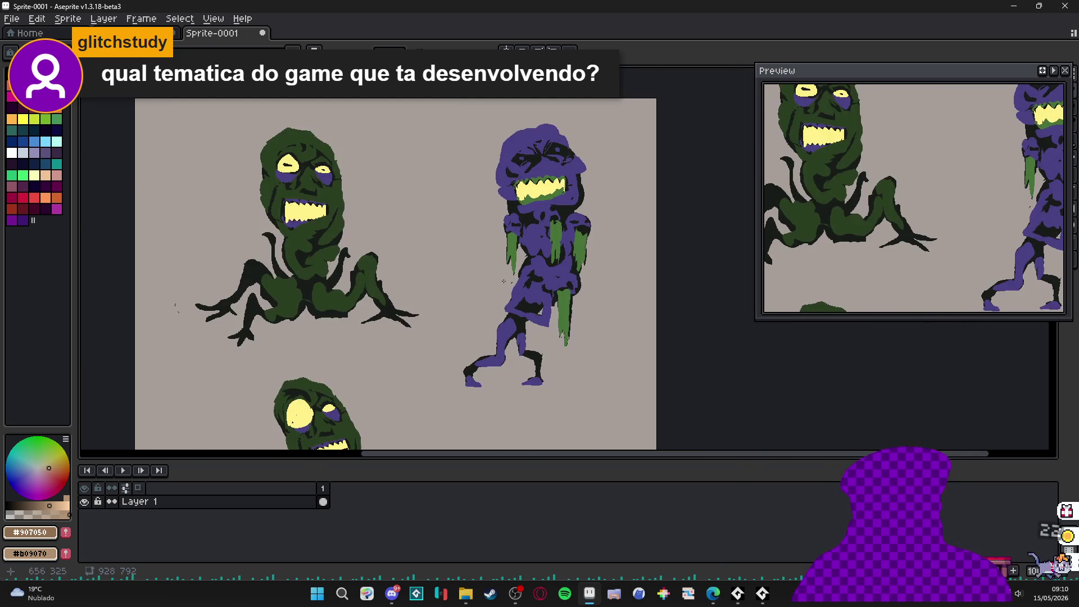
scroll(503, 281, "down", 1)
scroll(503, 281, "up", 1)
scroll(546, 227, "up", 1)
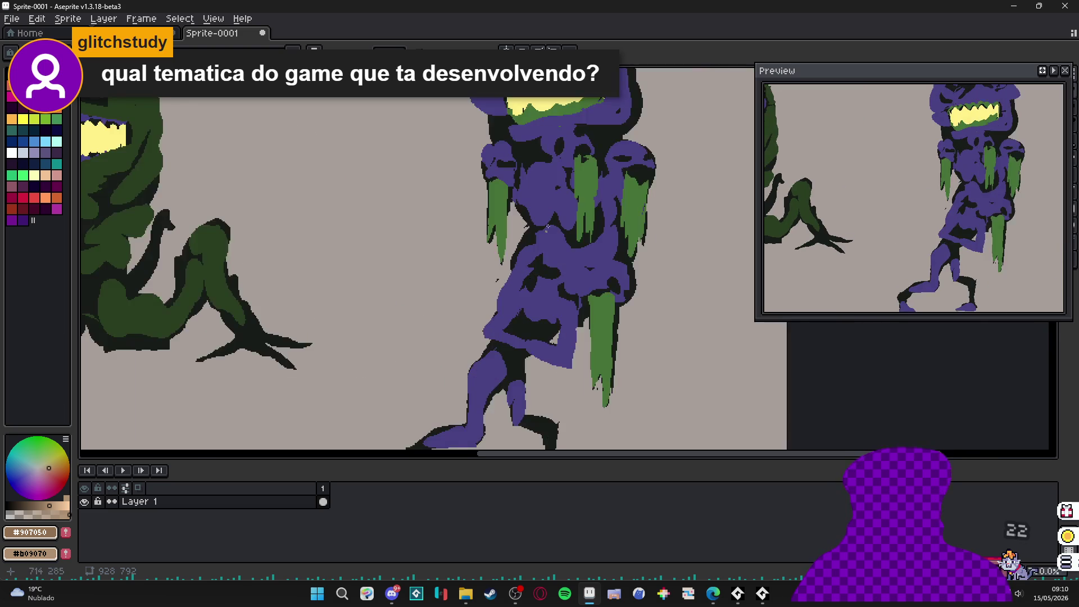
scroll(547, 228, "down", 1)
left_click(515, 208, "alt")
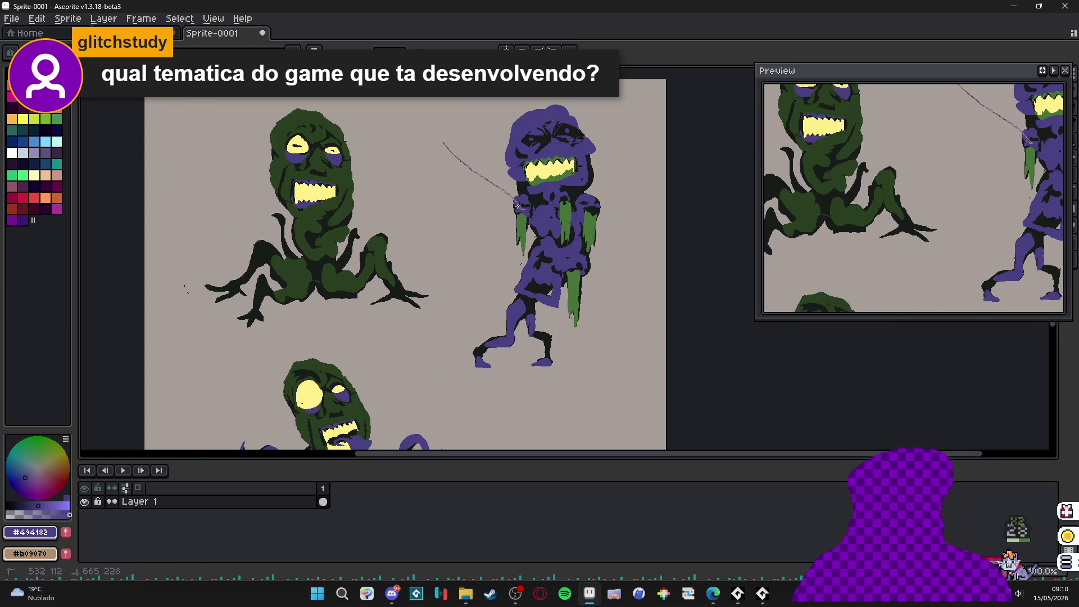
left_click(267, 33)
left_click(543, 321)
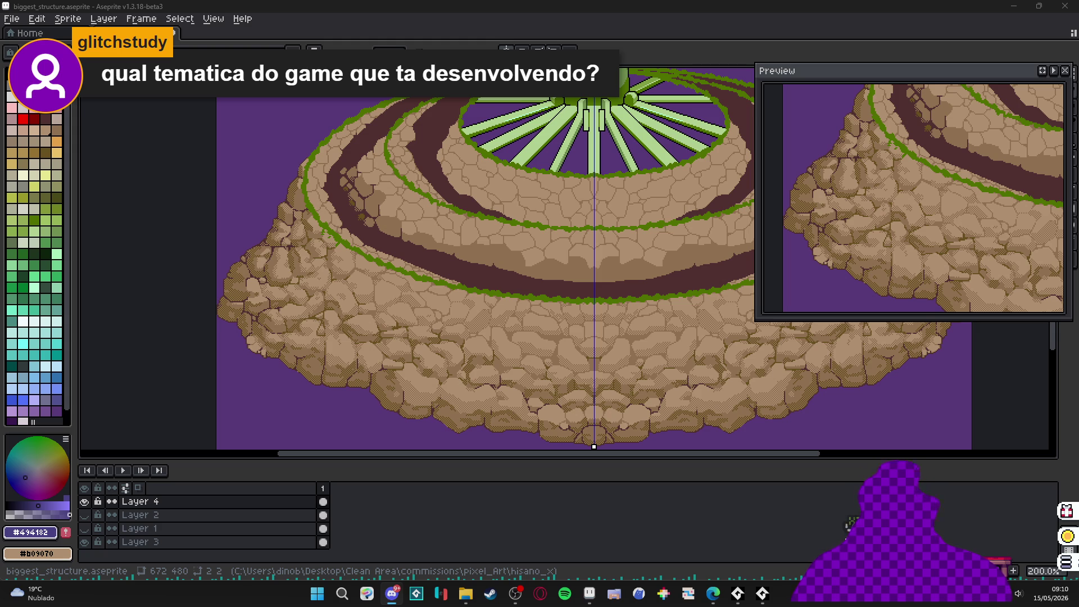
- Create a new sprite and paste the dark tentacled tree creature reference into it
key("alt+Tab")
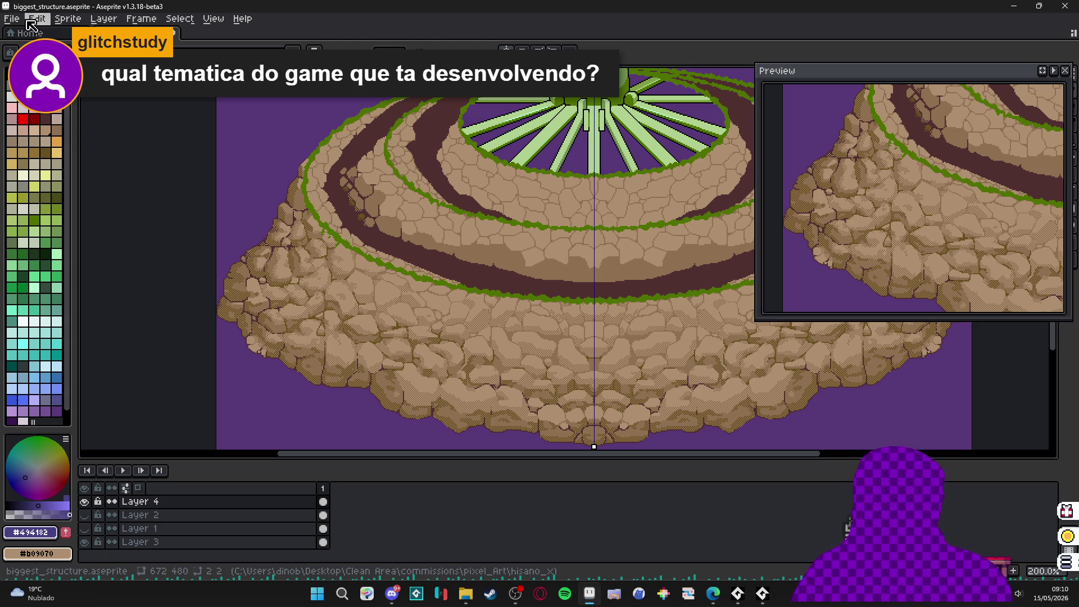
left_click(11, 18)
left_click(22, 31)
left_click(503, 415)
key("ctrl+v")
scroll(613, 309, "up", 2)
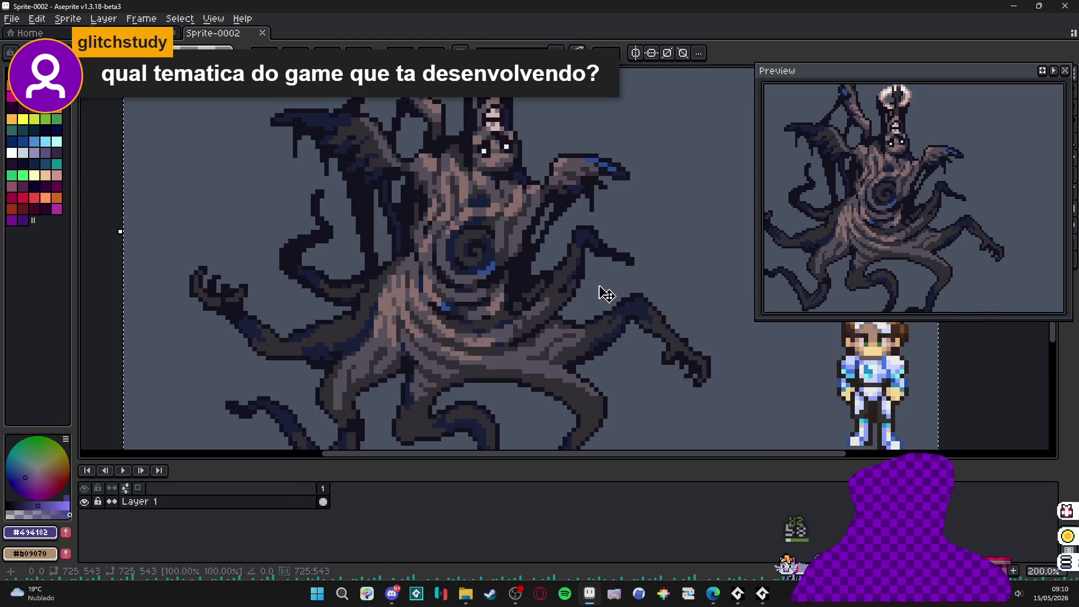
scroll(508, 301, "down", 1)
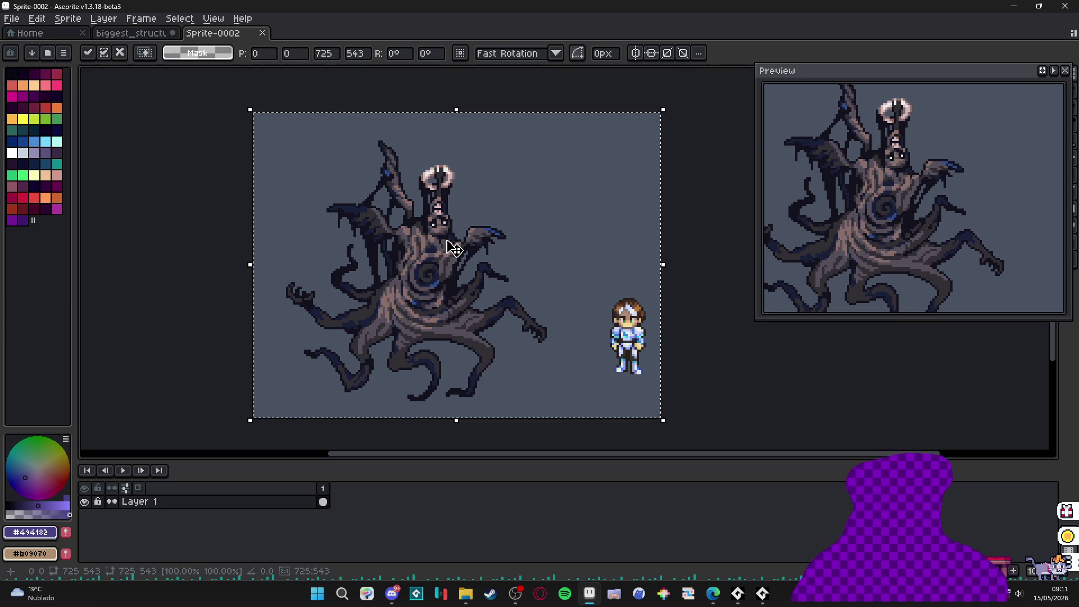
- Open and minimize File Explorer, return to Sprite-0002, and start another new sprite
key("super+e")
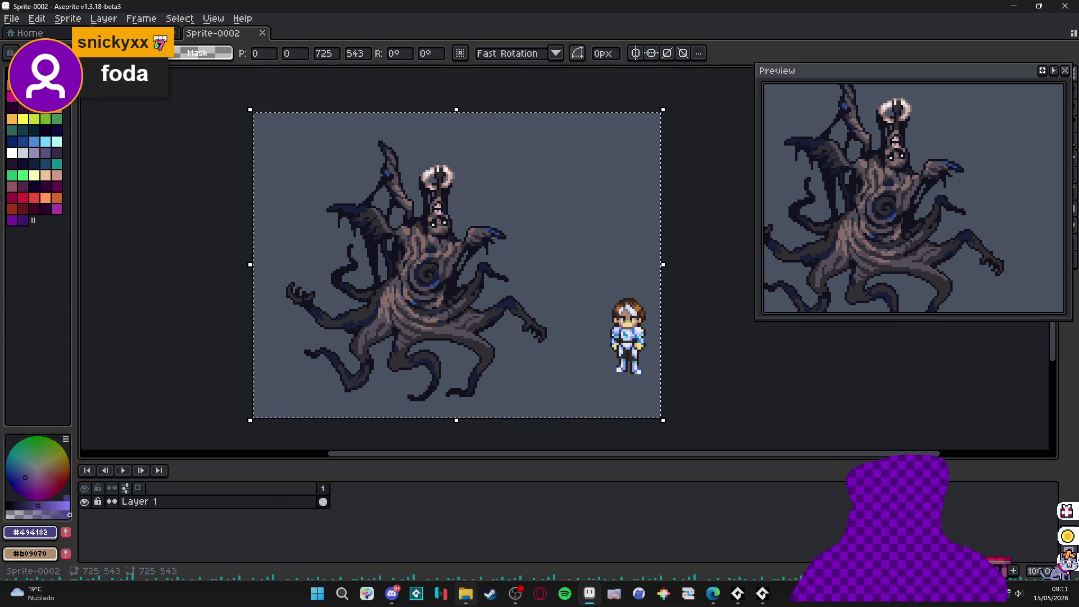
left_click(1015, 5)
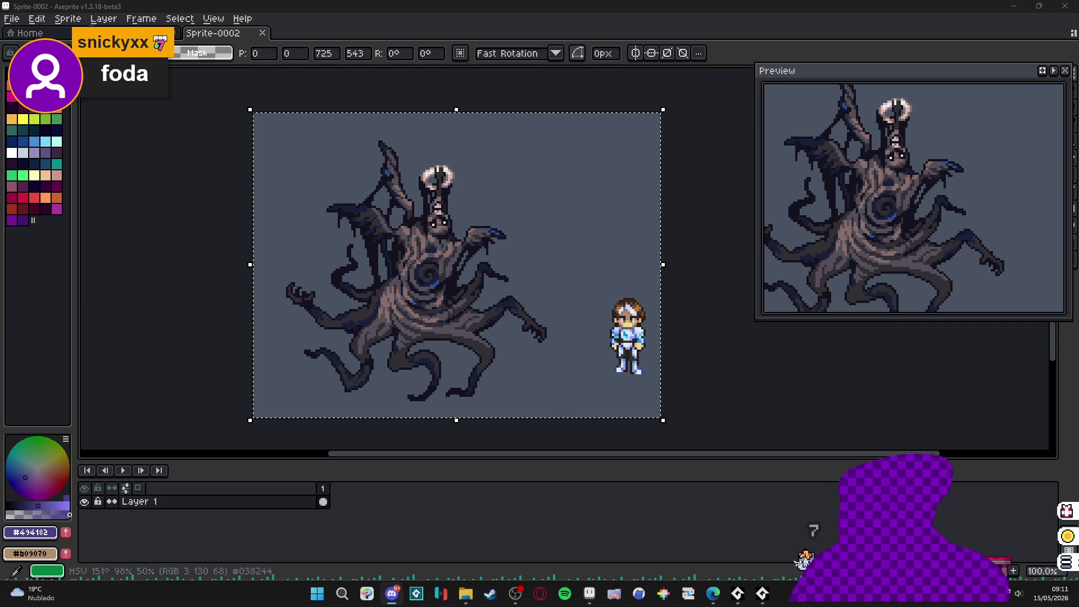
left_click(589, 592)
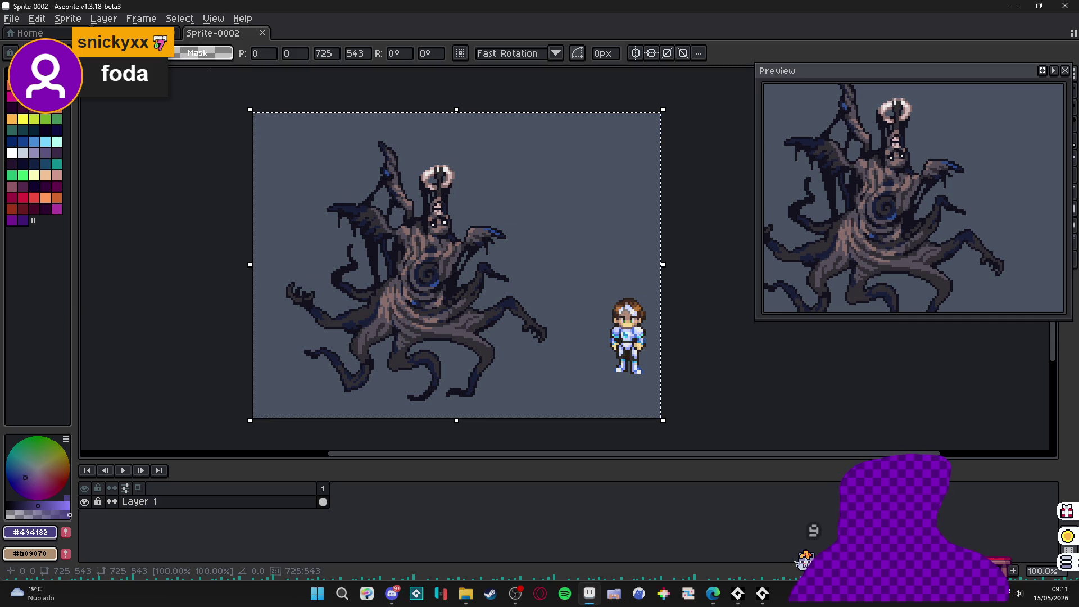
left_click(25, 32)
left_click(212, 35)
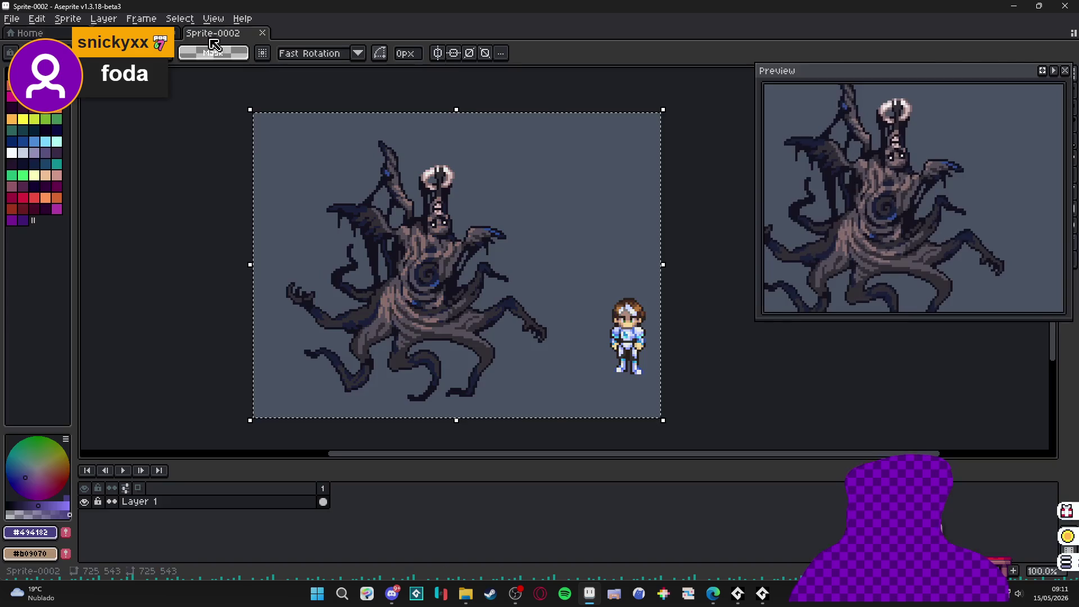
left_click(12, 19)
left_click(23, 32)
- Create Sprite-0003 holding the pasted pink worm with golden spines reference
left_click(505, 414)
key("ctrl+v")
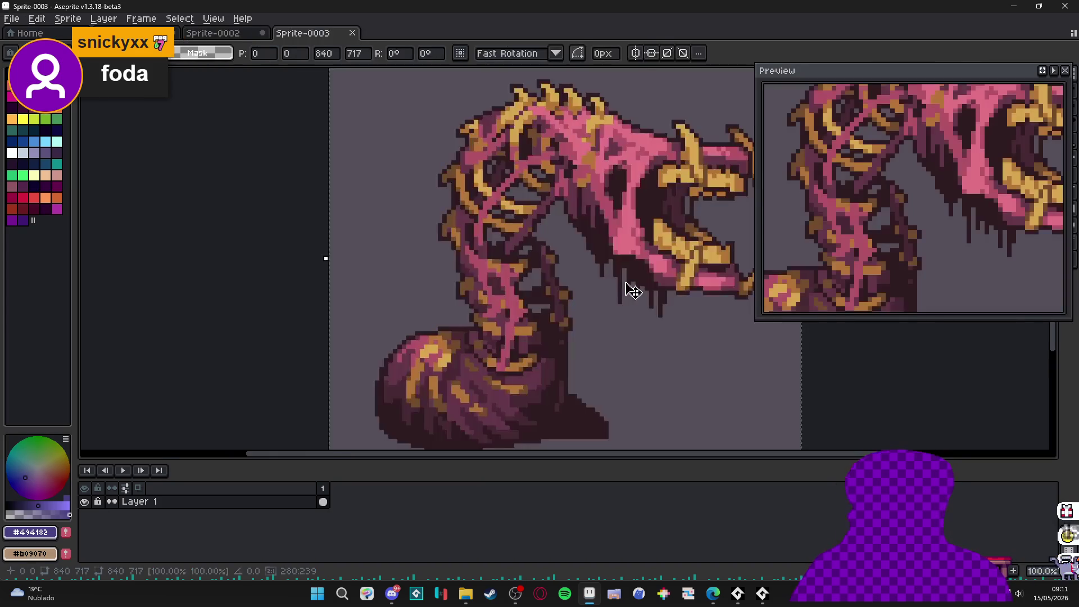
scroll(560, 293, "down", 1)
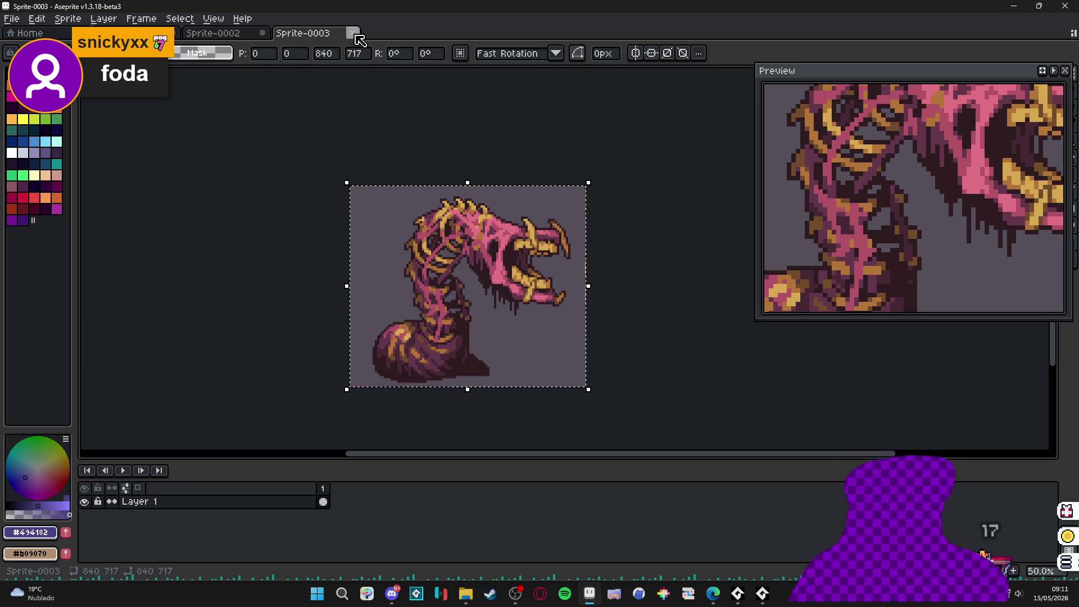
- Close Sprite-0003 and Sprite-0002, choosing Don't Save for each
left_click(352, 33)
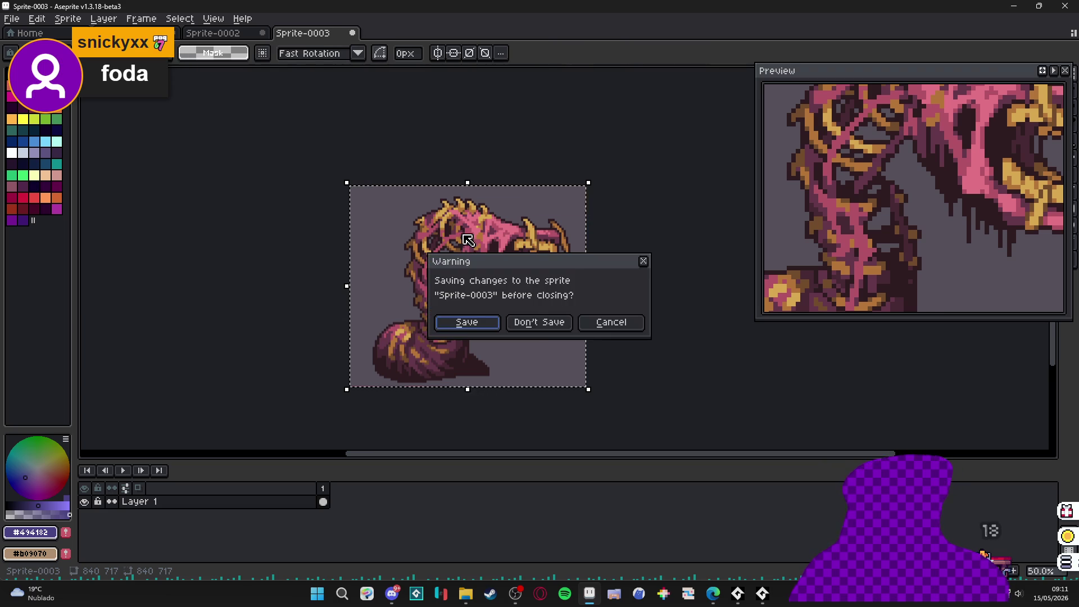
left_click(546, 326)
key("ctrl+w")
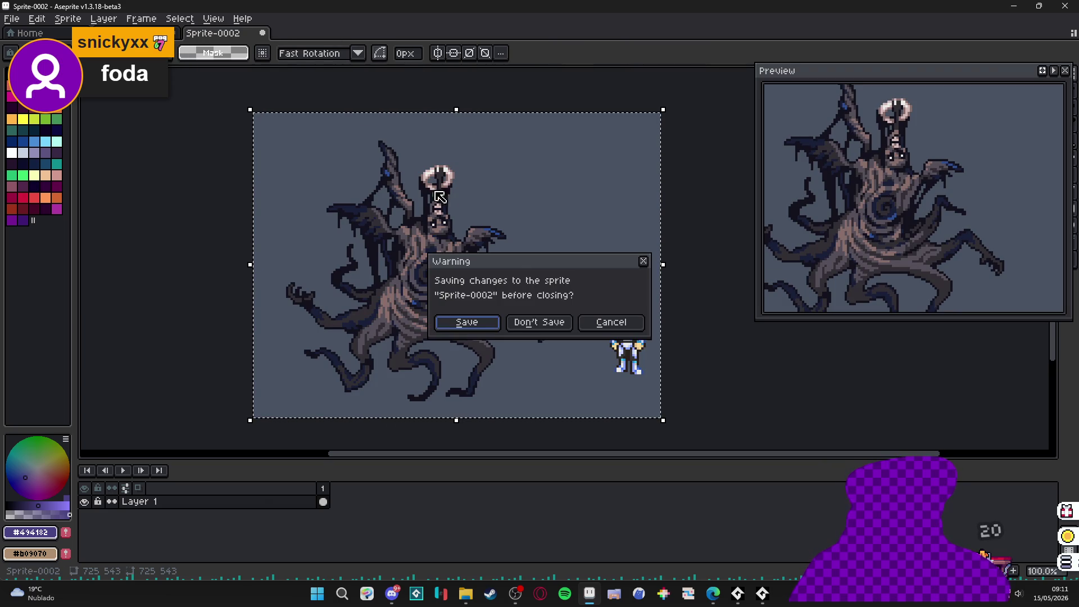
left_click(533, 325)
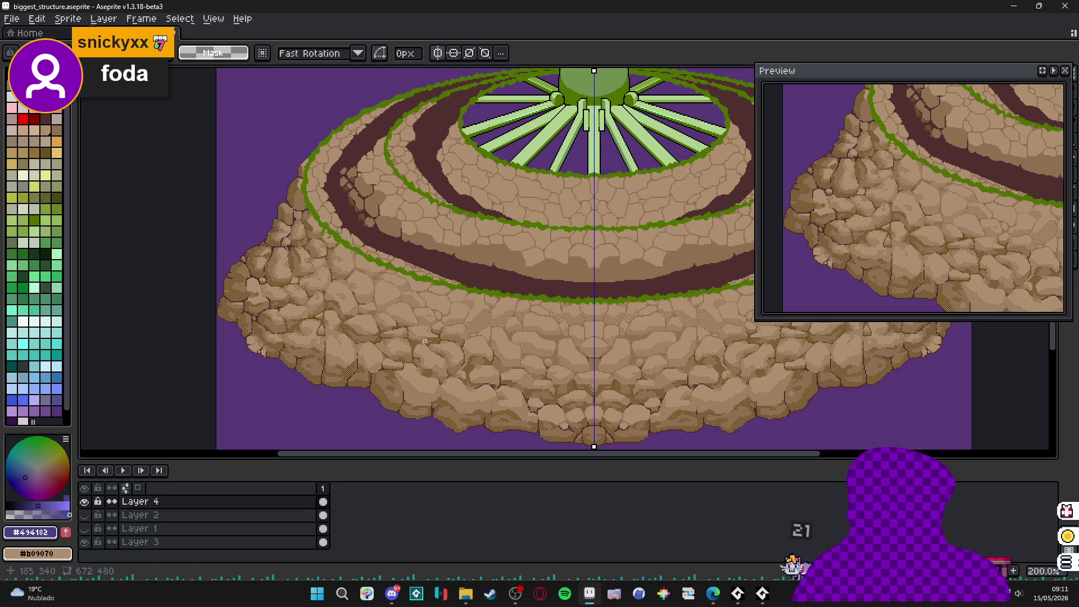
- Switch to the Pencil and sample the rock brown #907050 from the stones
scroll(426, 351, "down", 2)
scroll(426, 351, "up", 3)
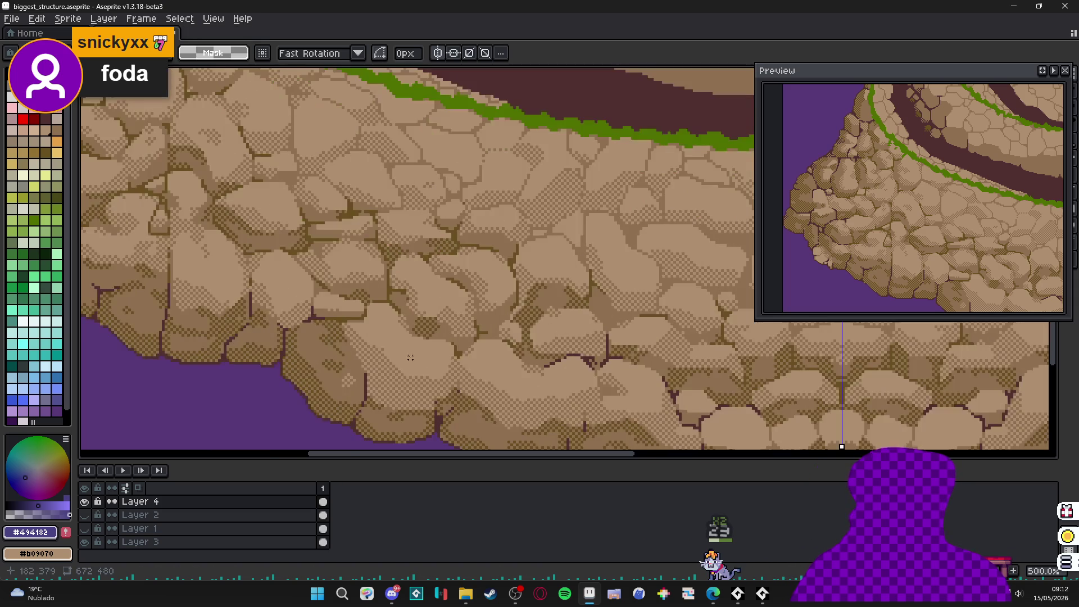
key("b")
scroll(398, 374, "up", 8)
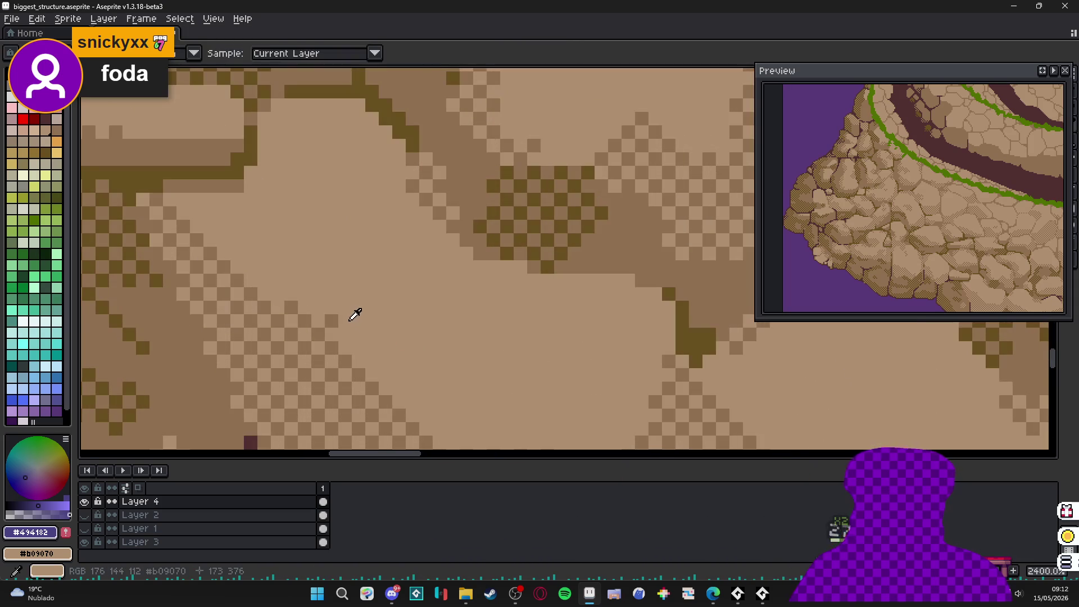
left_click(390, 330, "alt")
- Zoom out and recentre the view to inspect the whole dithered structure
scroll(390, 331, "down", 4)
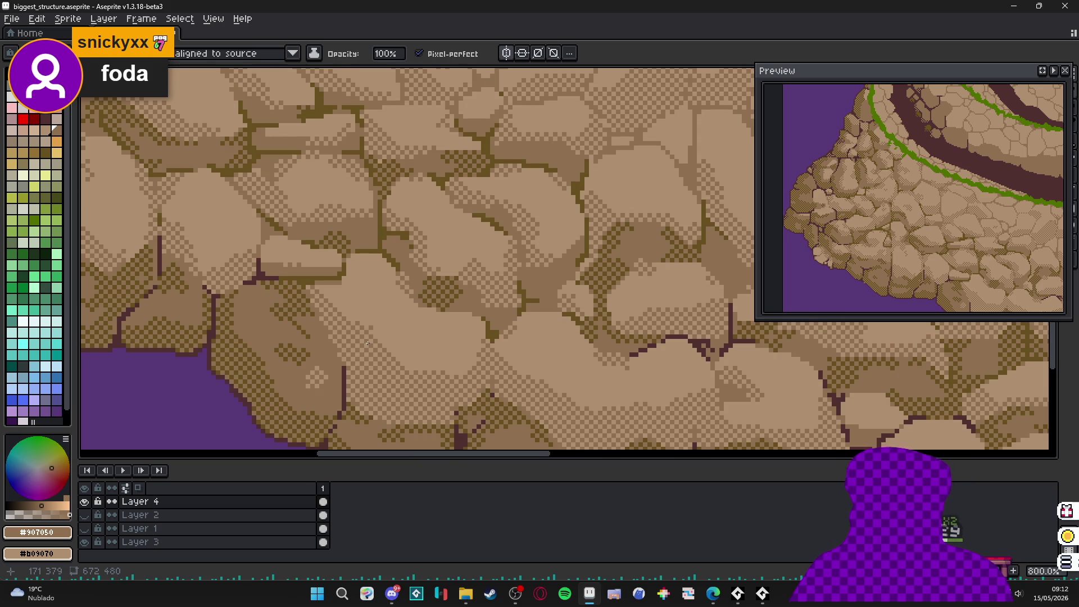
scroll(387, 365, "up", 1)
scroll(387, 365, "down", 1)
scroll(387, 365, "down", 1)
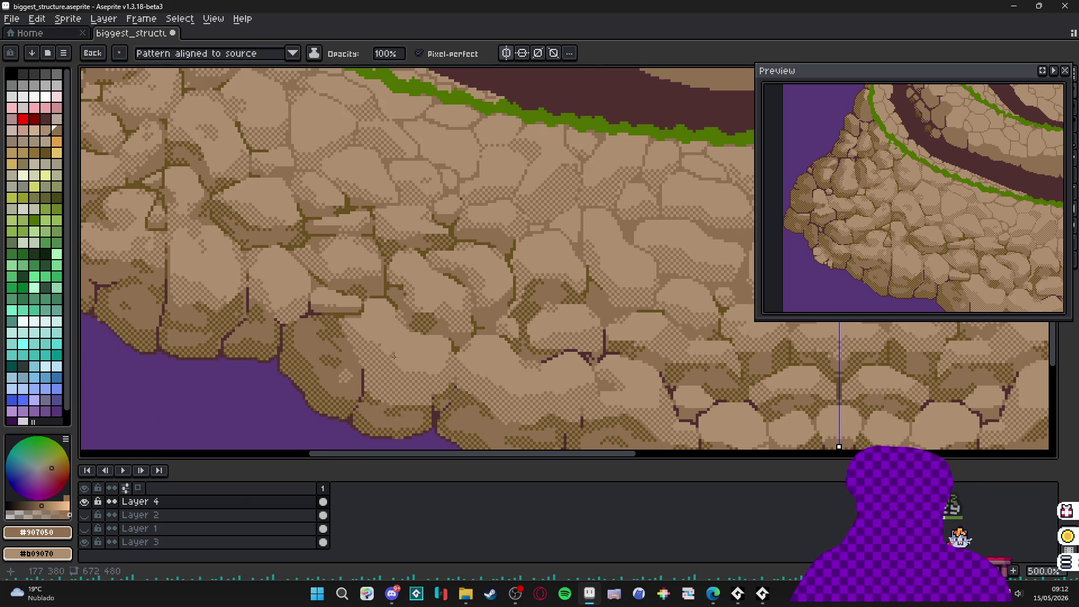
scroll(394, 357, "down", 2)
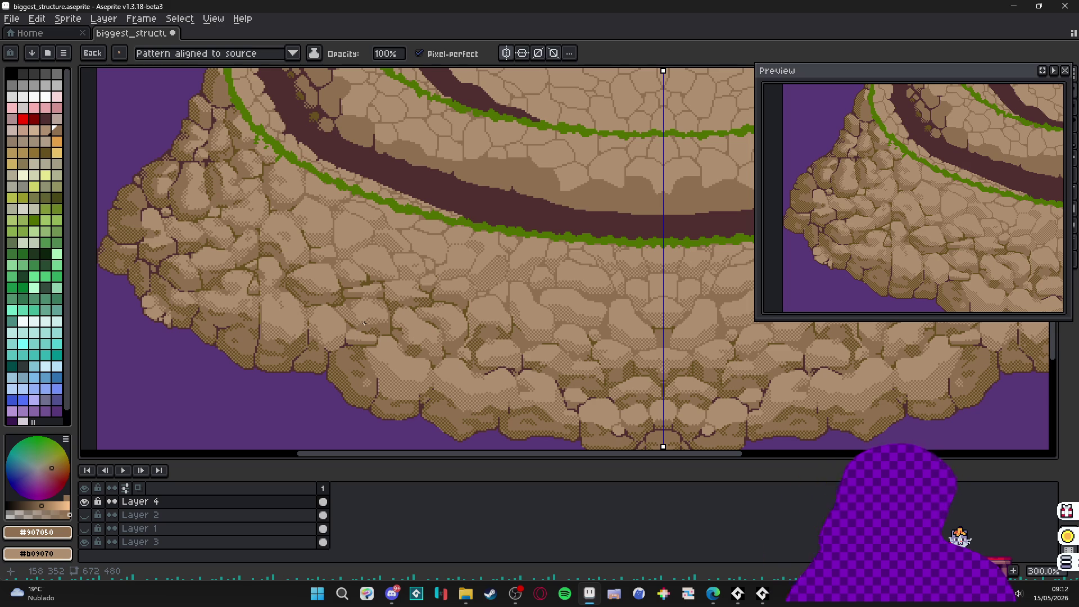
scroll(378, 335, "down", 1)
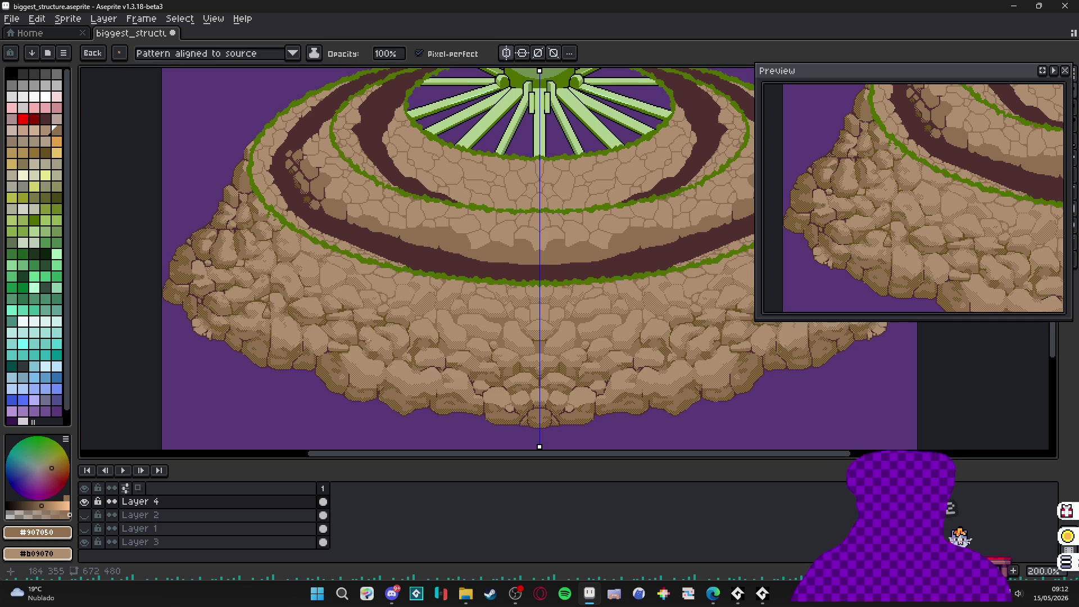
left_click_drag(376, 362, 396, 365)
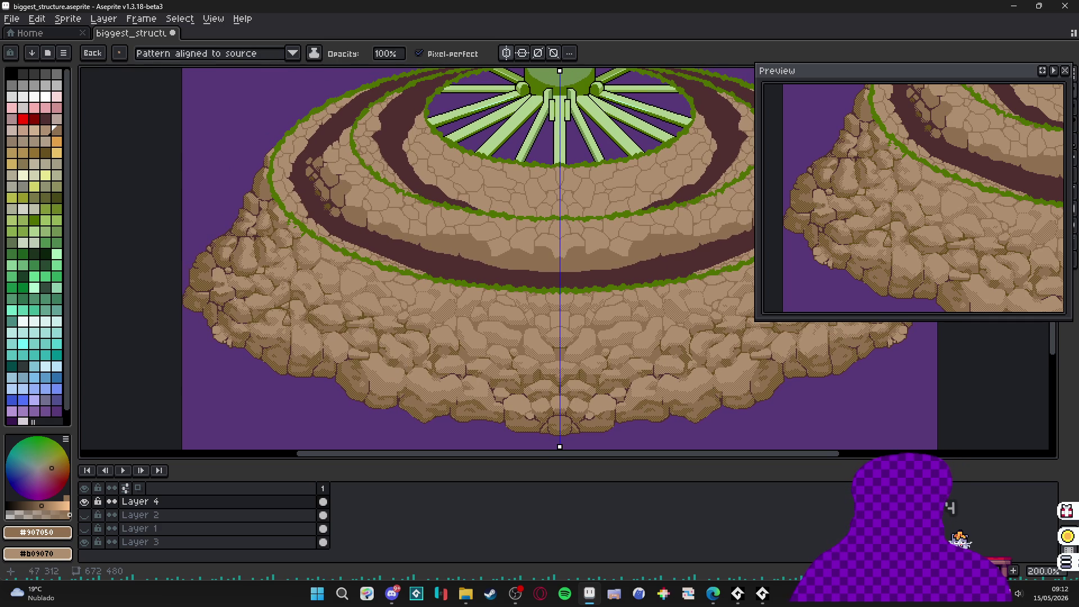
scroll(235, 258, "up", 7)
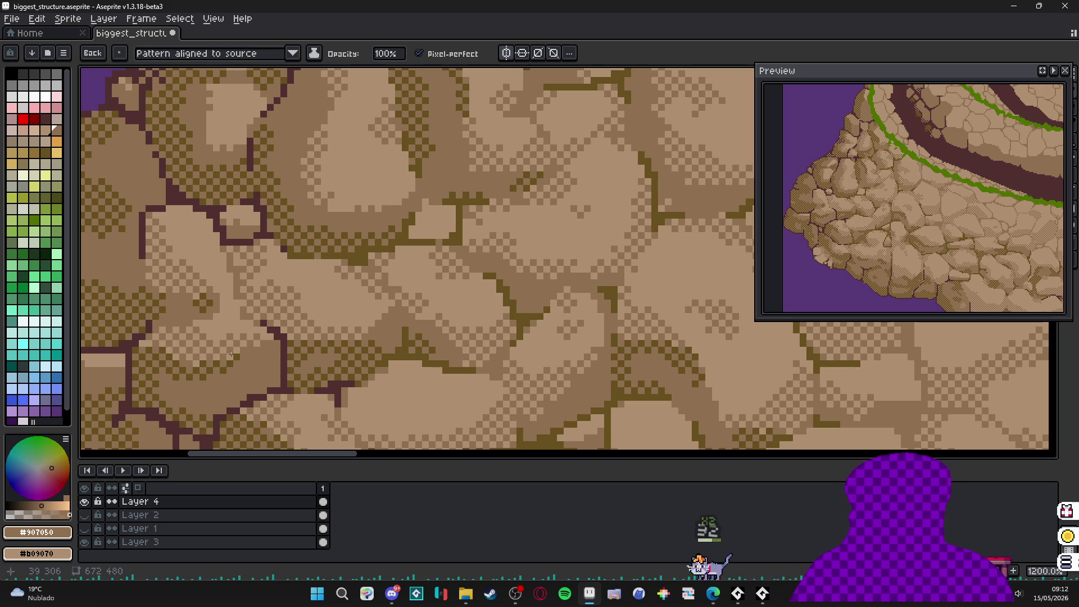
scroll(274, 373, "down", 3)
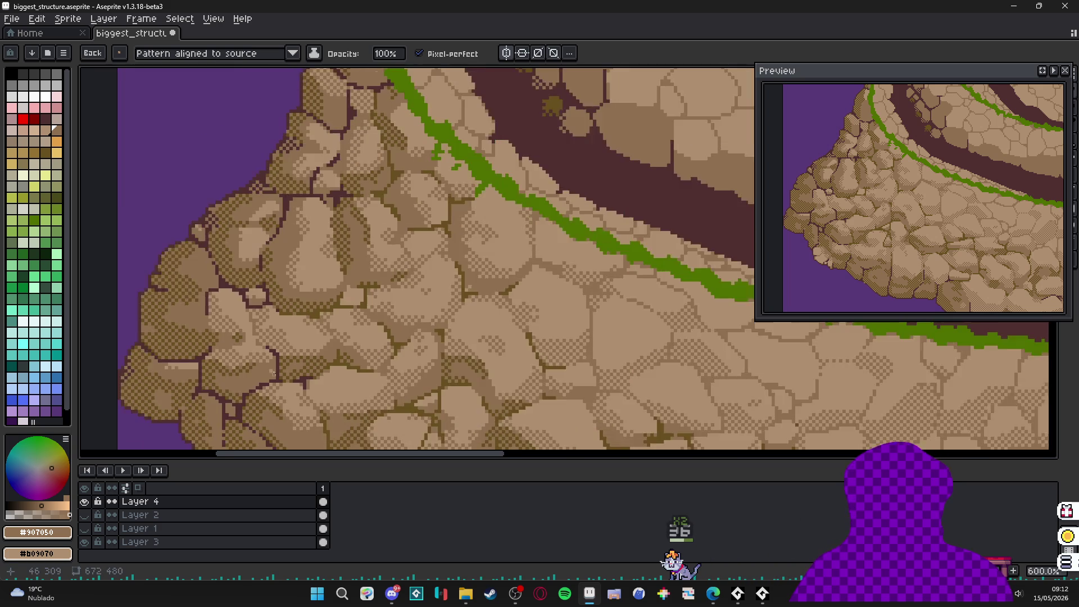
scroll(274, 373, "down", 1)
scroll(339, 396, "down", 1)
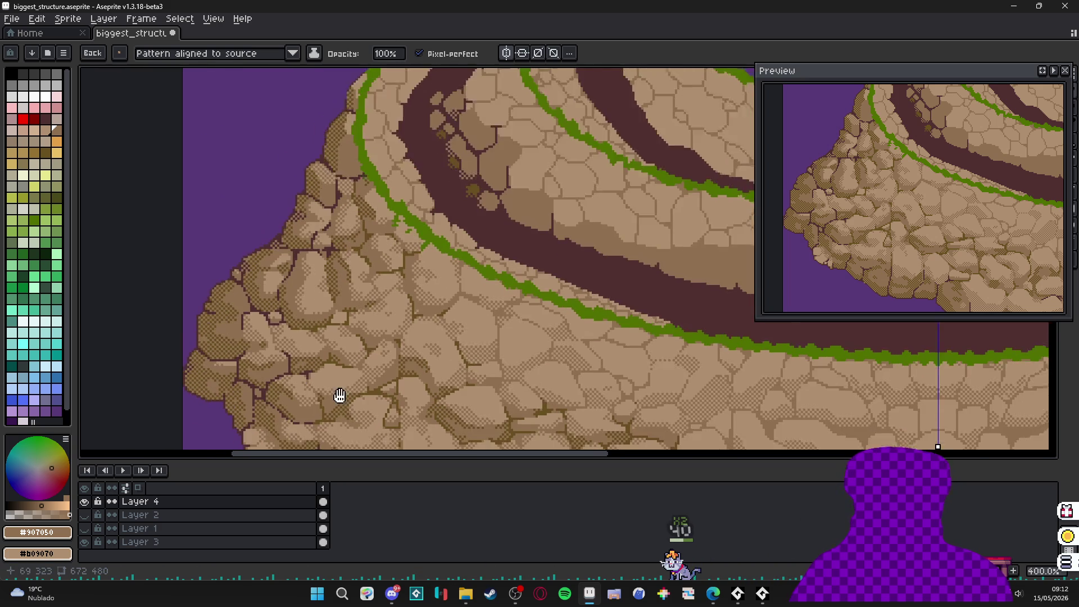
- Inspect the cliff's left edge at several zoom levels, then bring Steam to the front
left_click_drag(339, 395, 355, 332)
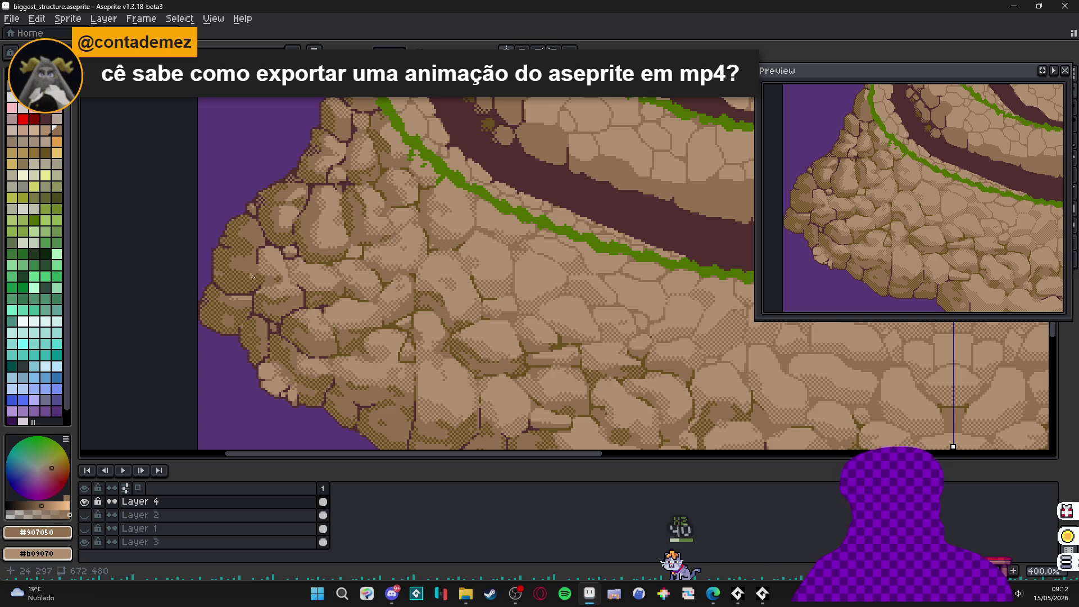
scroll(253, 277, "up", 3)
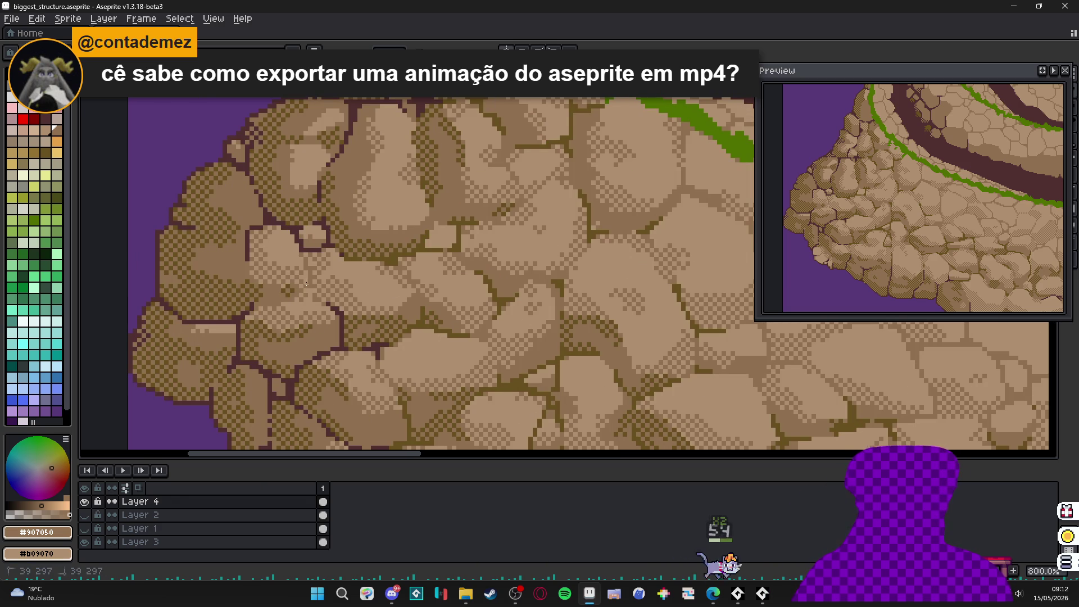
scroll(308, 323, "down", 1)
scroll(308, 323, "down", 1)
scroll(356, 294, "up", 4)
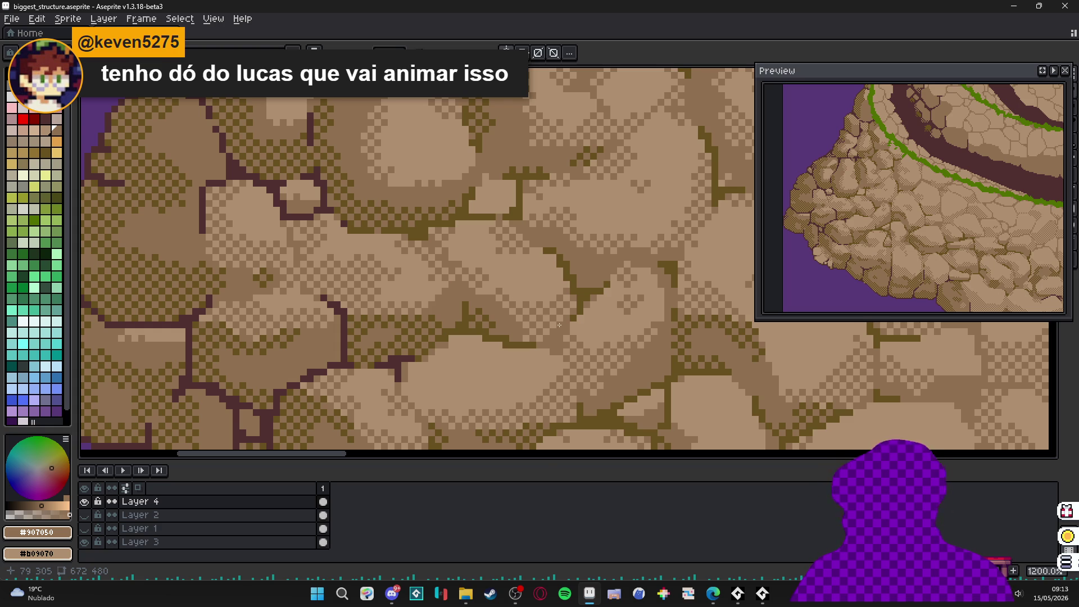
left_click(490, 594)
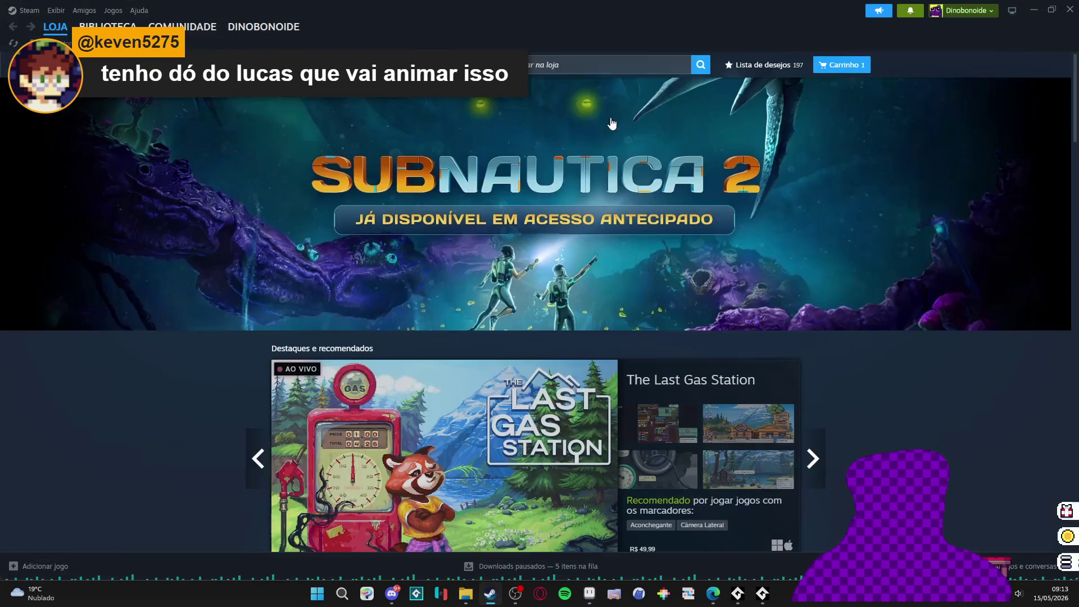
- Open the Steam store search box to show its popular-search suggestions
left_click(625, 59)
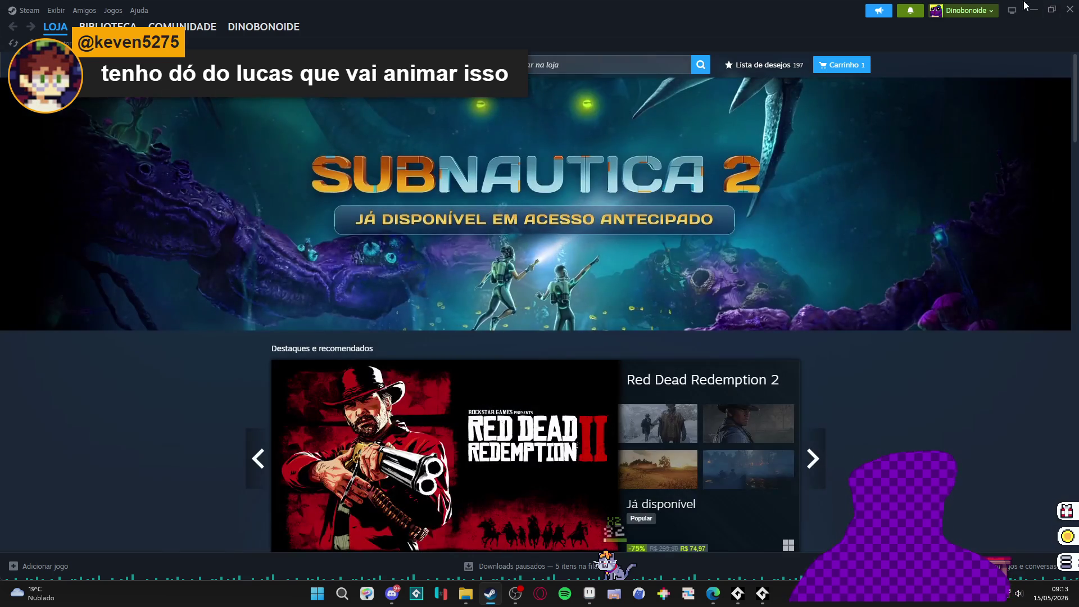
left_click(1034, 9)
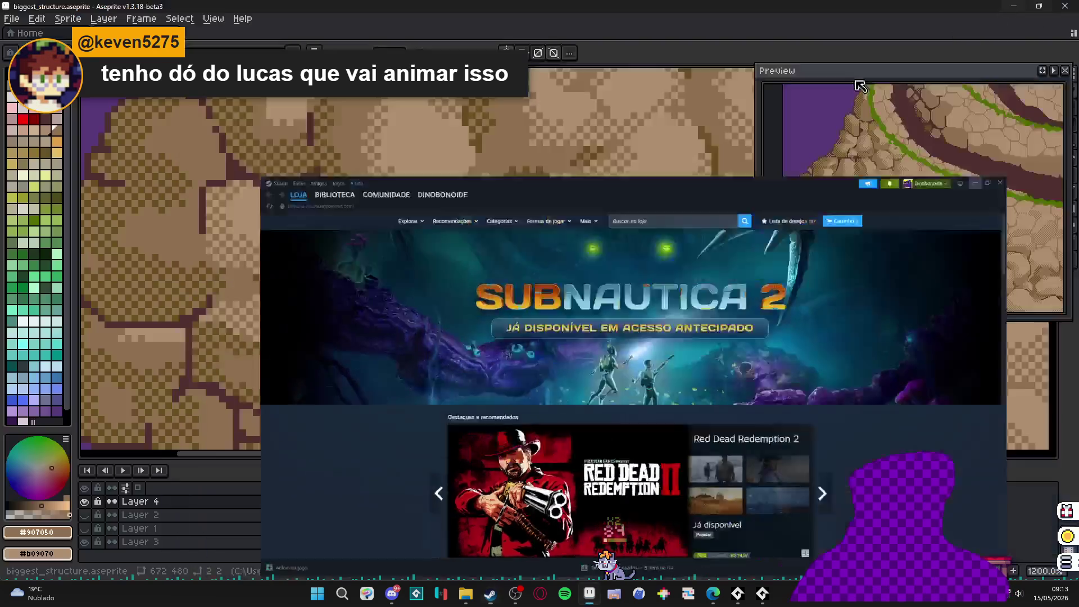
scroll(445, 302, "down", 3)
scroll(445, 255, "up", 4)
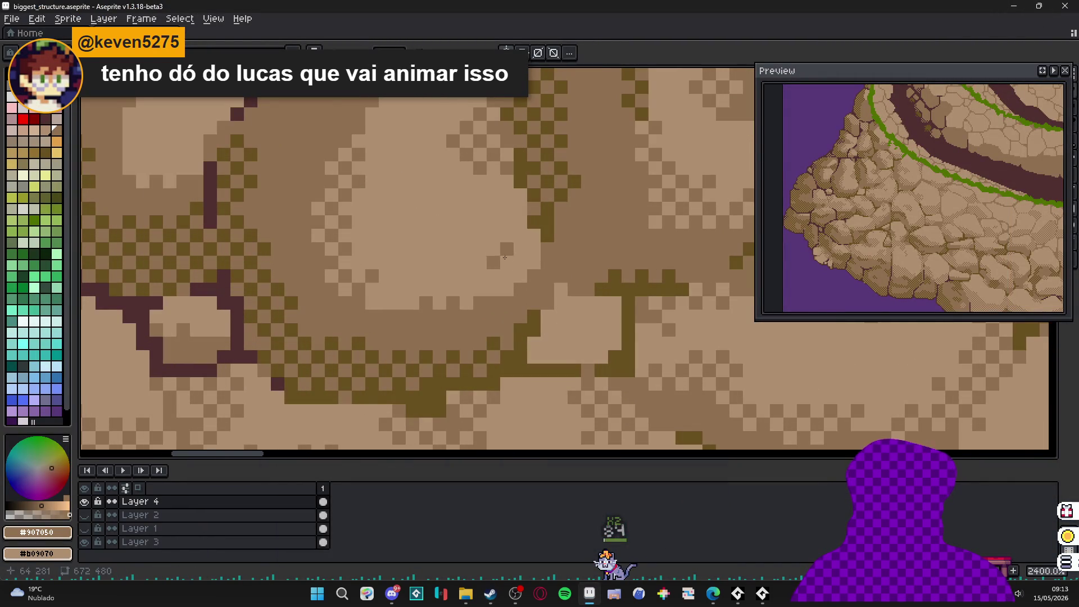
mouse_move(517, 269)
left_mouse_down()
mouse_move(450, 290)
mouse_move(452, 274)
mouse_move(421, 304)
left_mouse_up()
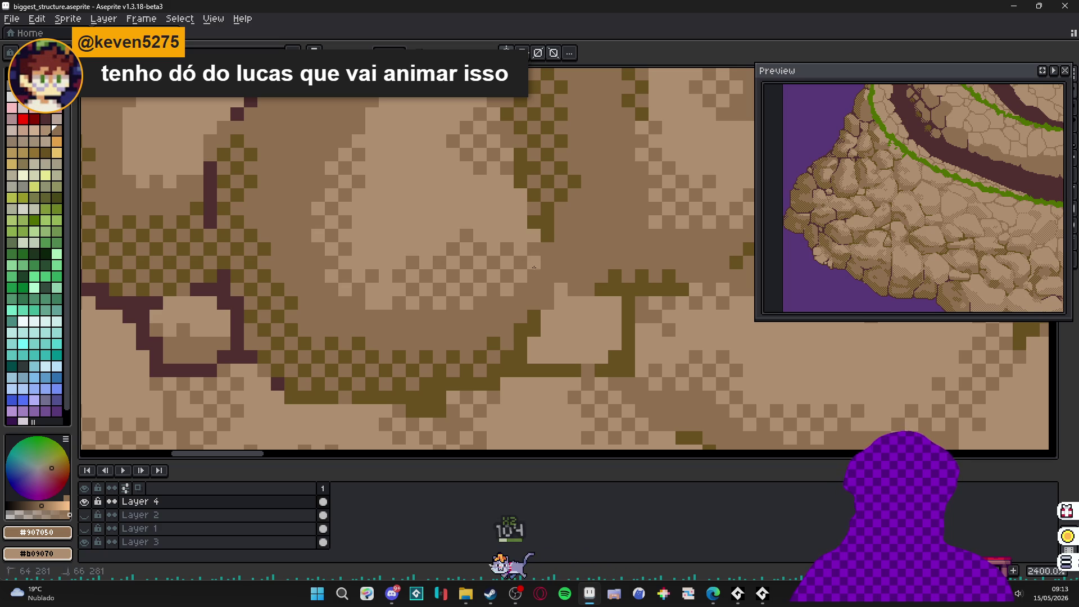
scroll(467, 304, "down", 3)
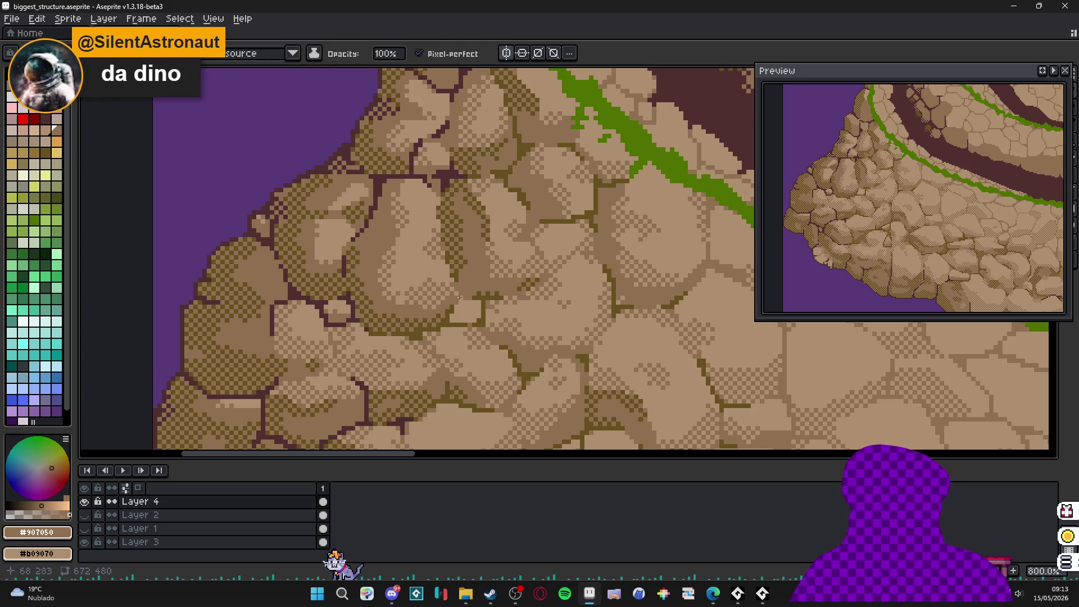
scroll(459, 297, "down", 4)
scroll(399, 202, "up", 8)
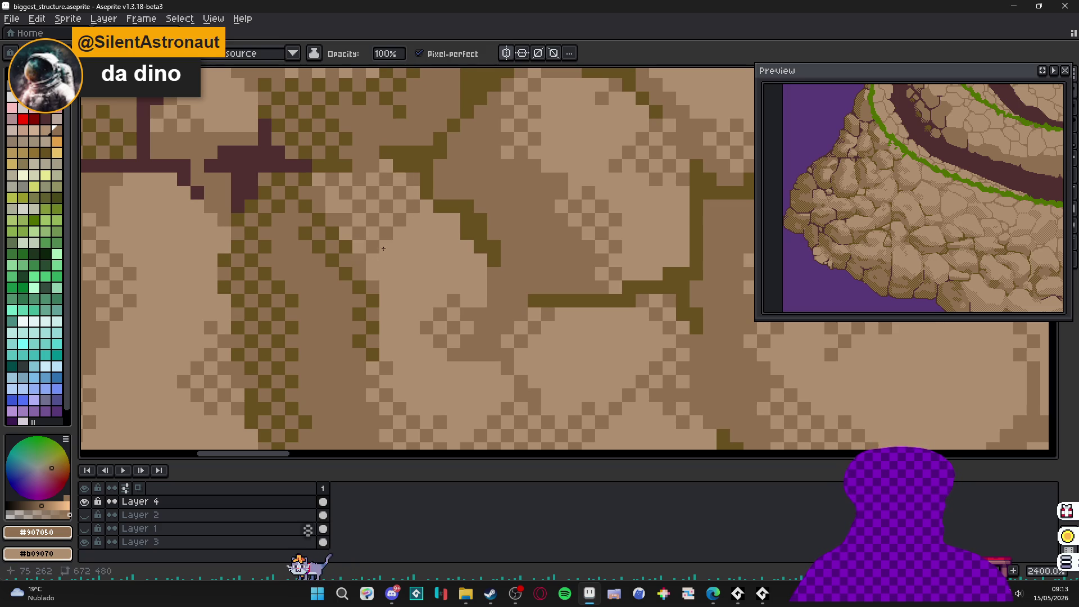
scroll(380, 276, "down", 3)
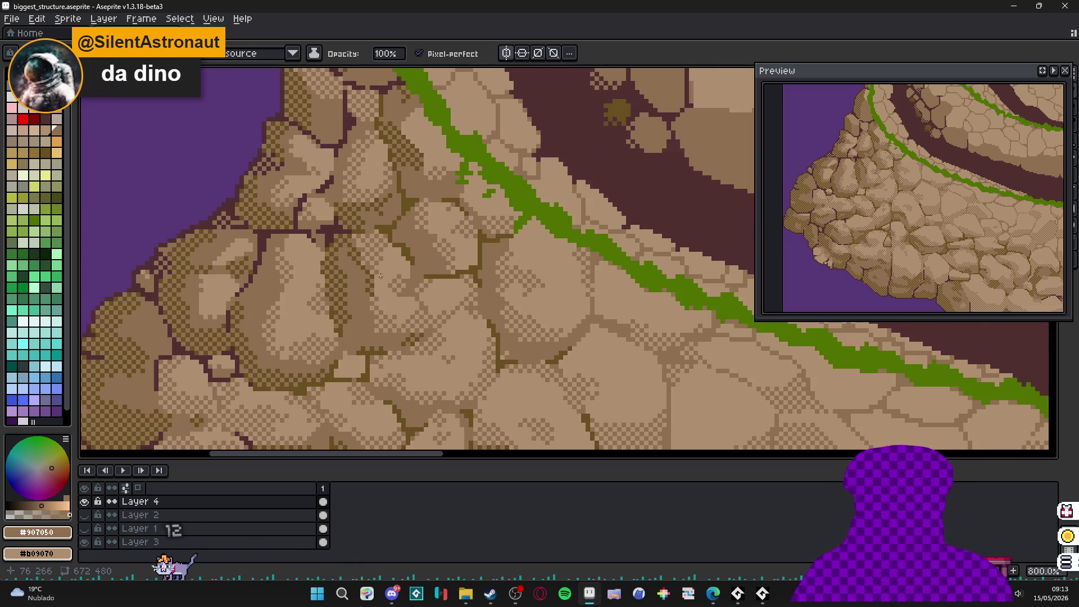
scroll(381, 276, "up", 2)
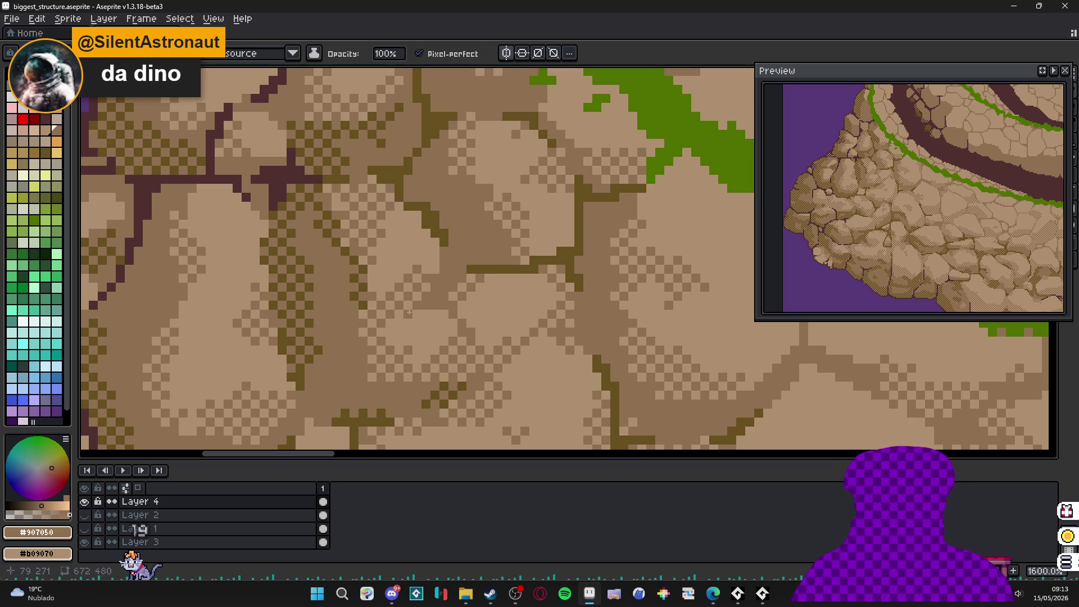
scroll(409, 312, "down", 2)
scroll(422, 296, "up", 2)
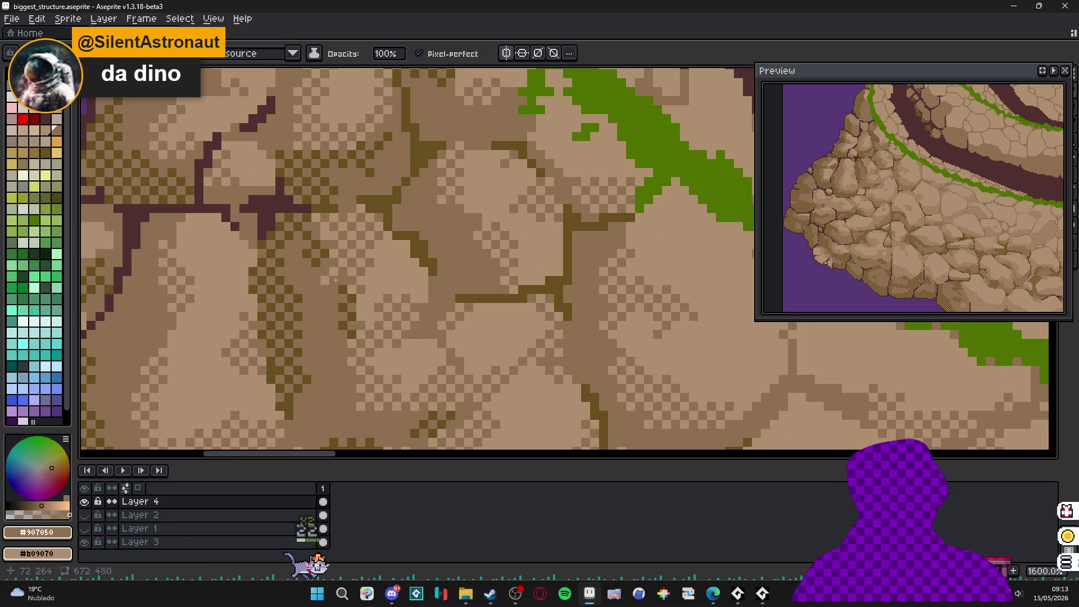
scroll(360, 290, "down", 2)
scroll(433, 312, "up", 3)
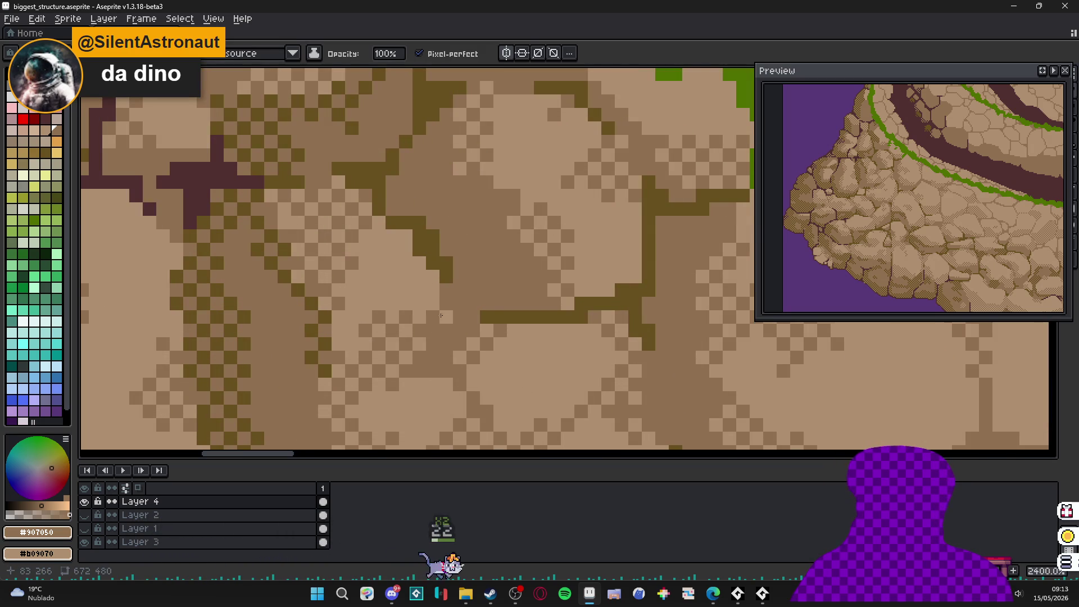
scroll(441, 315, "down", 4)
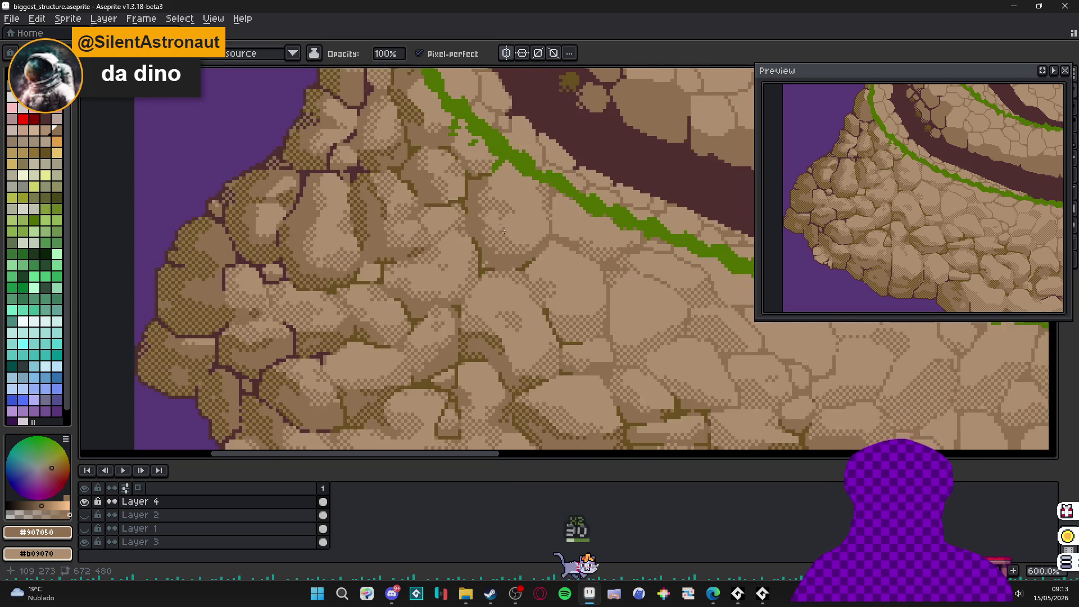
scroll(504, 231, "down", 3)
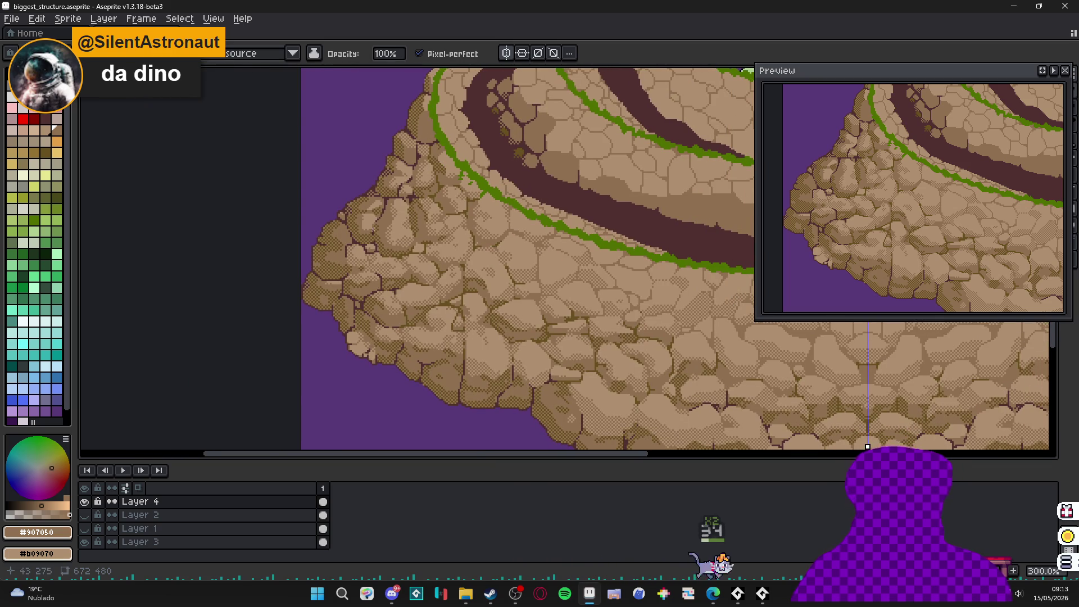
scroll(372, 231, "up", 5)
key("g")
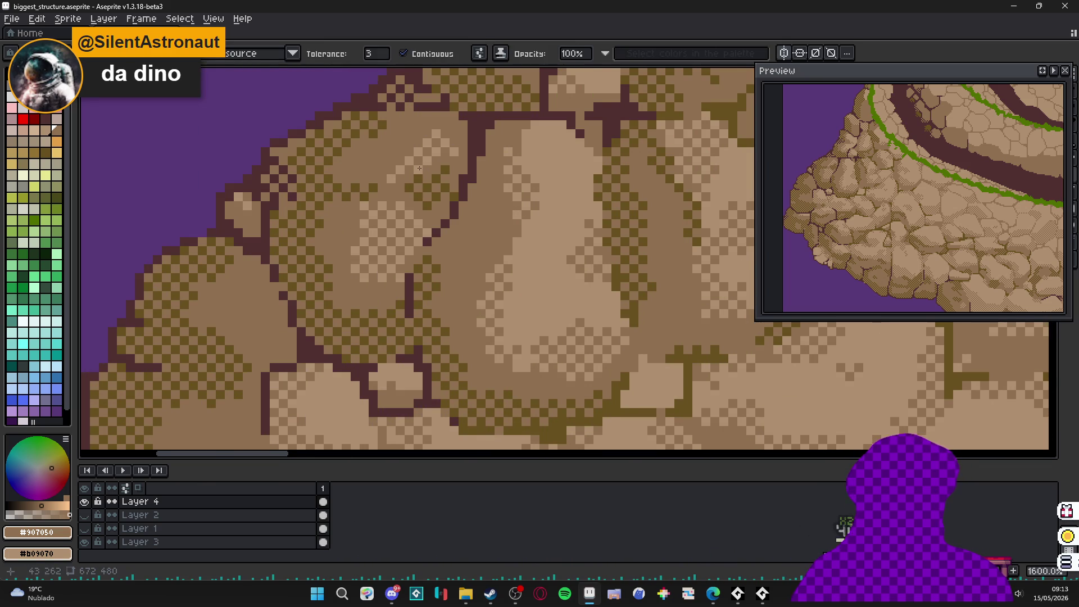
scroll(388, 290, "down", 4)
scroll(386, 293, "down", 3)
scroll(377, 319, "up", 3)
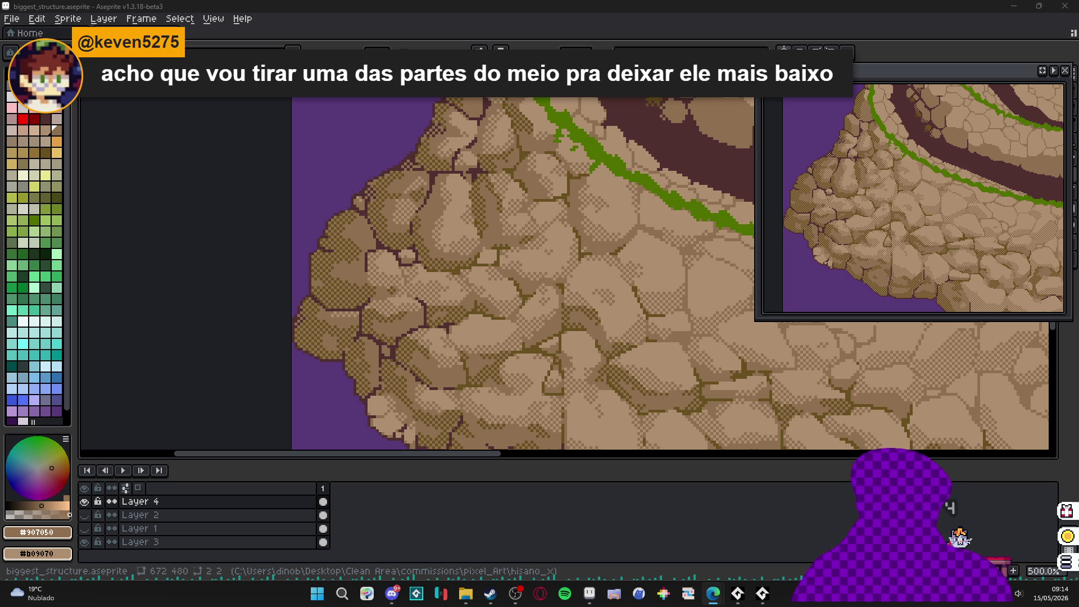
scroll(433, 204, "down", 2)
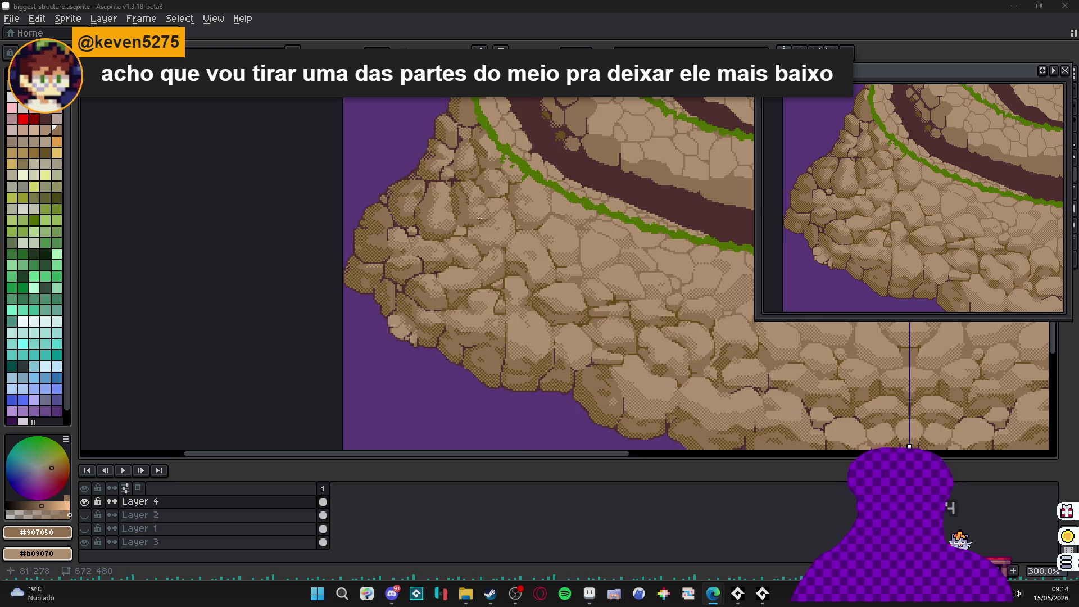
scroll(480, 218, "up", 7)
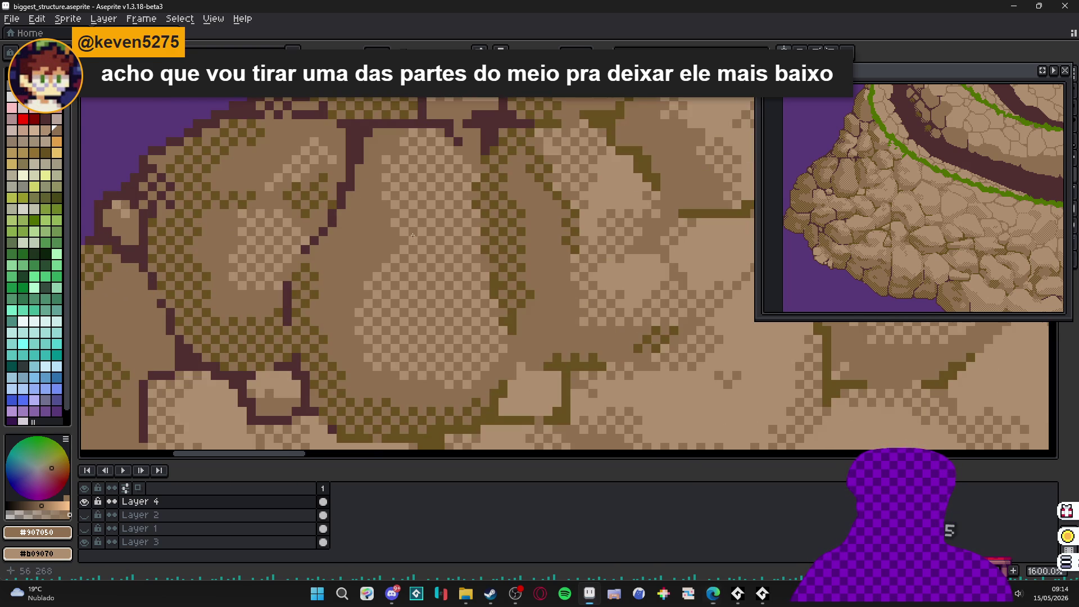
left_click(423, 241)
scroll(427, 241, "down", 2)
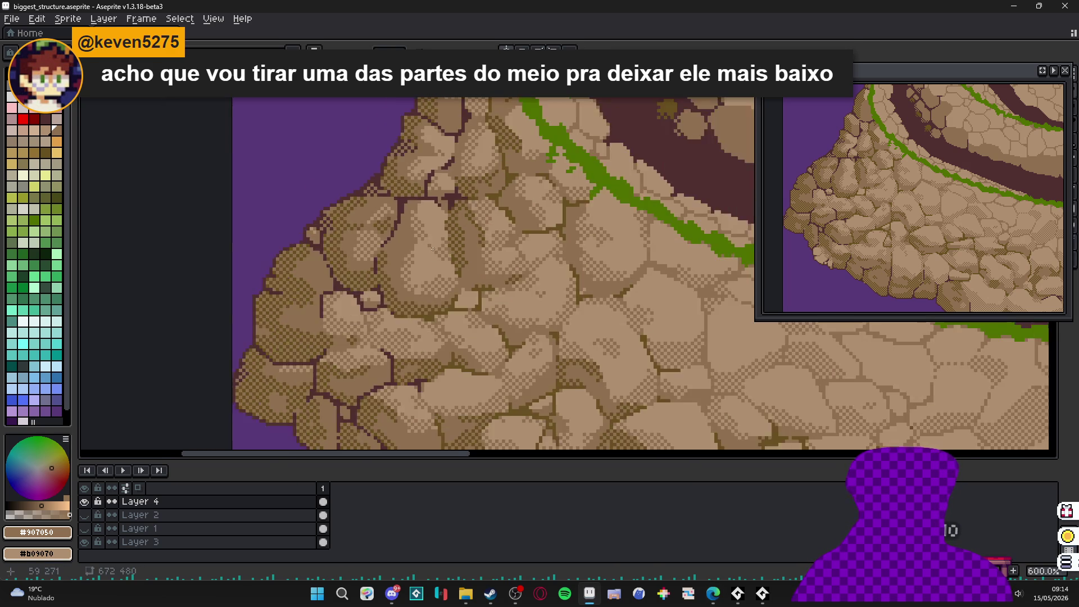
scroll(431, 244, "up", 2)
scroll(430, 243, "down", 4)
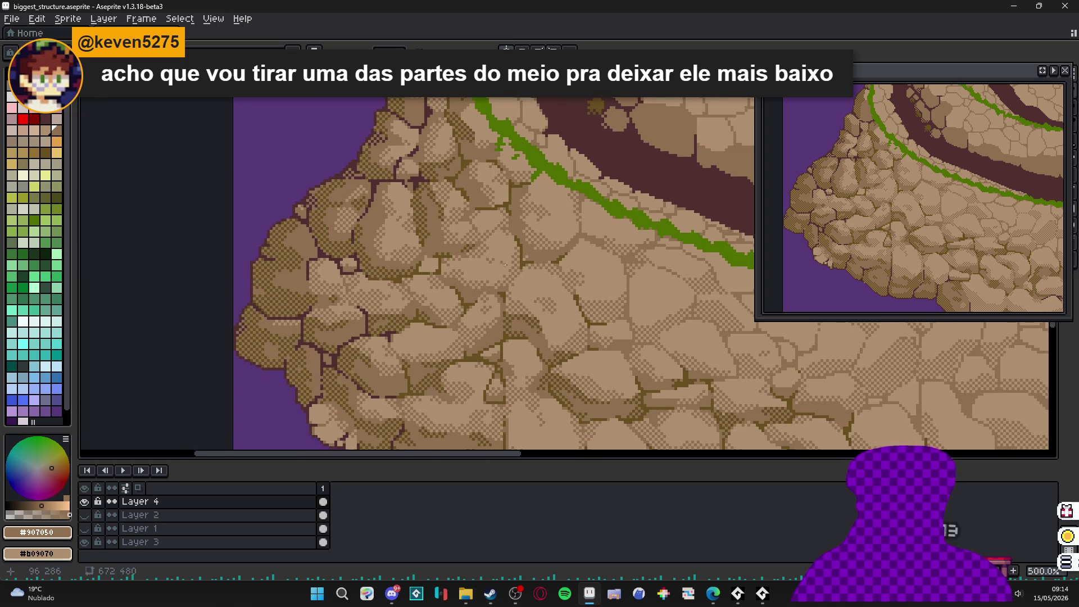
scroll(339, 230, "down", 2)
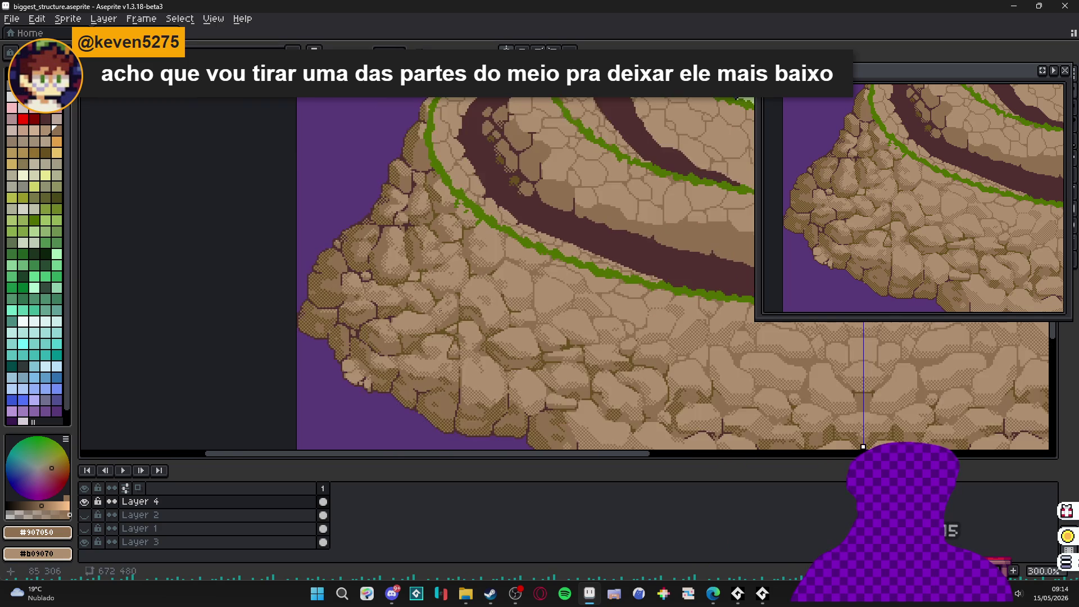
scroll(393, 320, "up", 6)
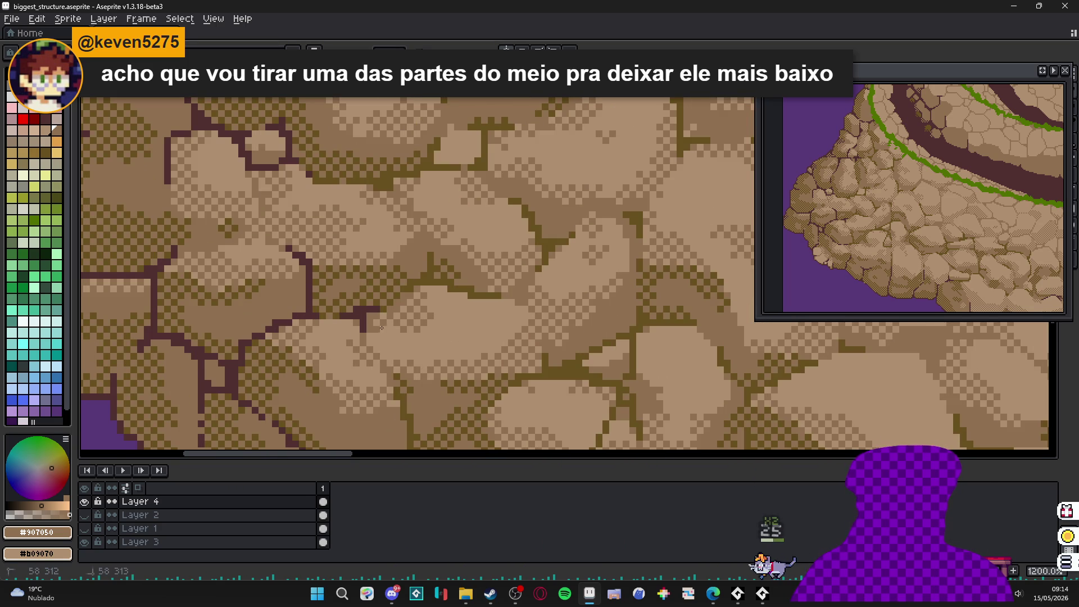
scroll(460, 327, "down", 5)
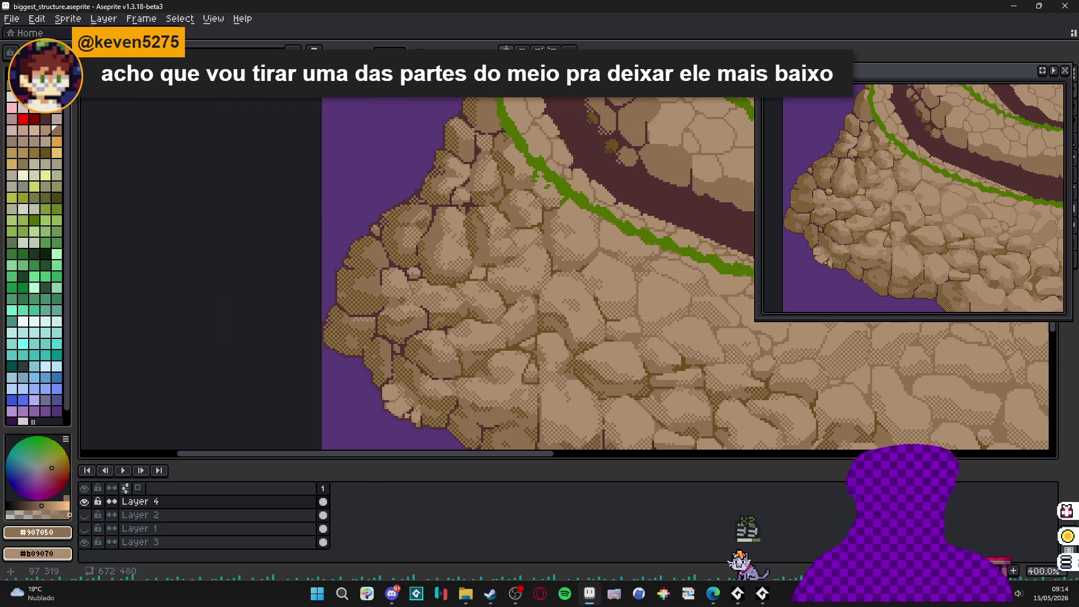
scroll(441, 332, "up", 2)
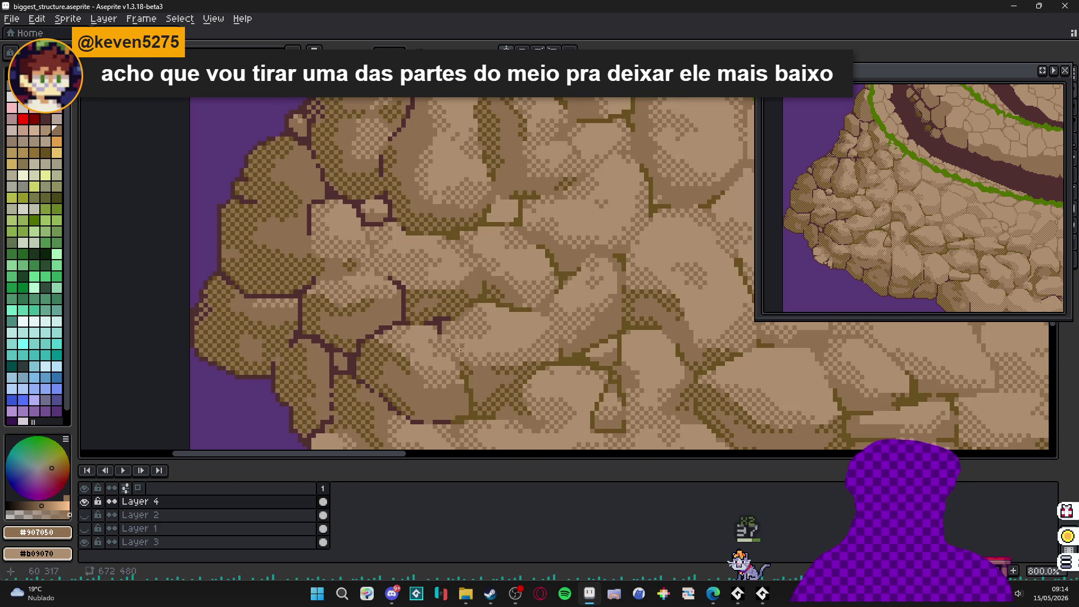
scroll(467, 351, "down", 5)
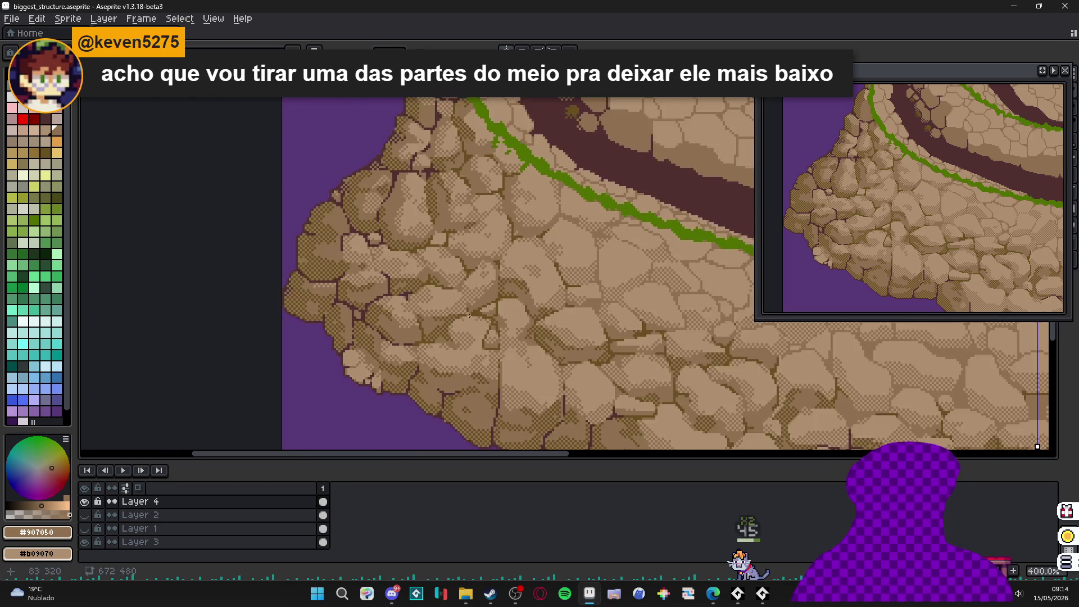
scroll(507, 327, "up", 3)
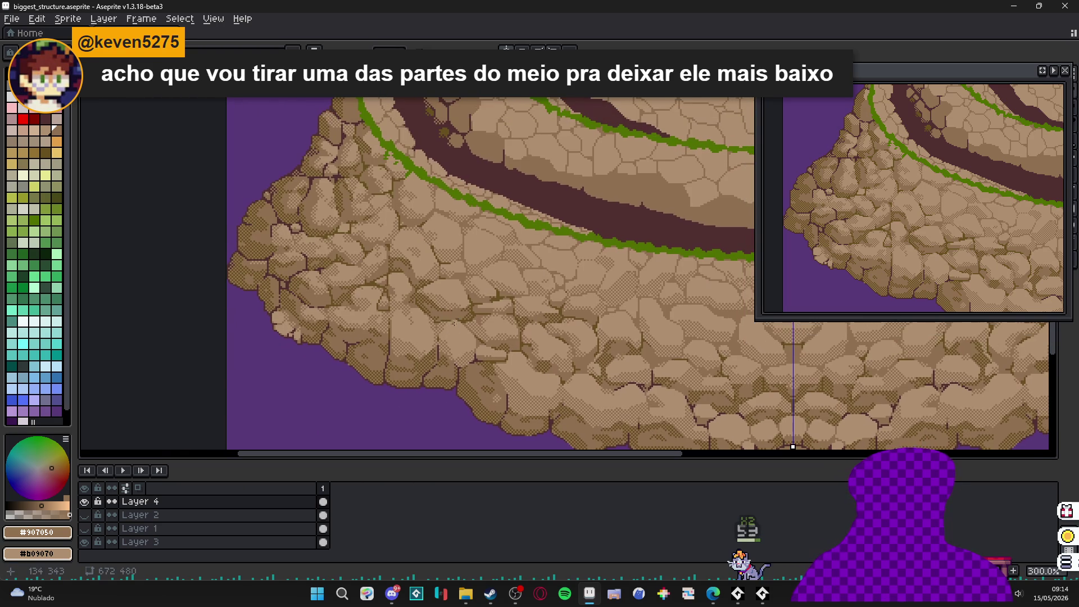
scroll(495, 225, "down", 2)
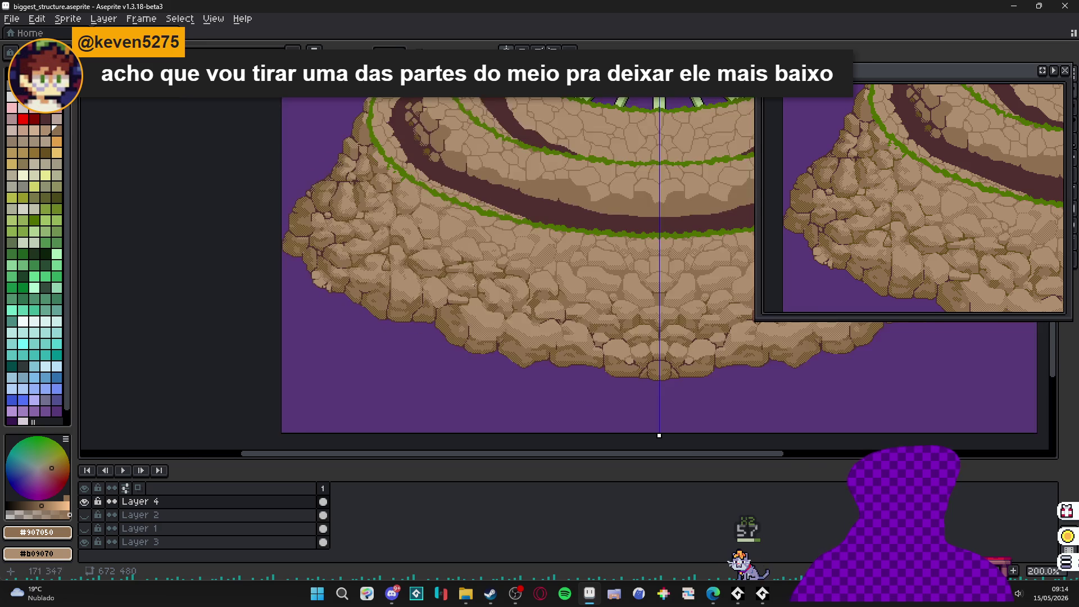
scroll(361, 257, "up", 6)
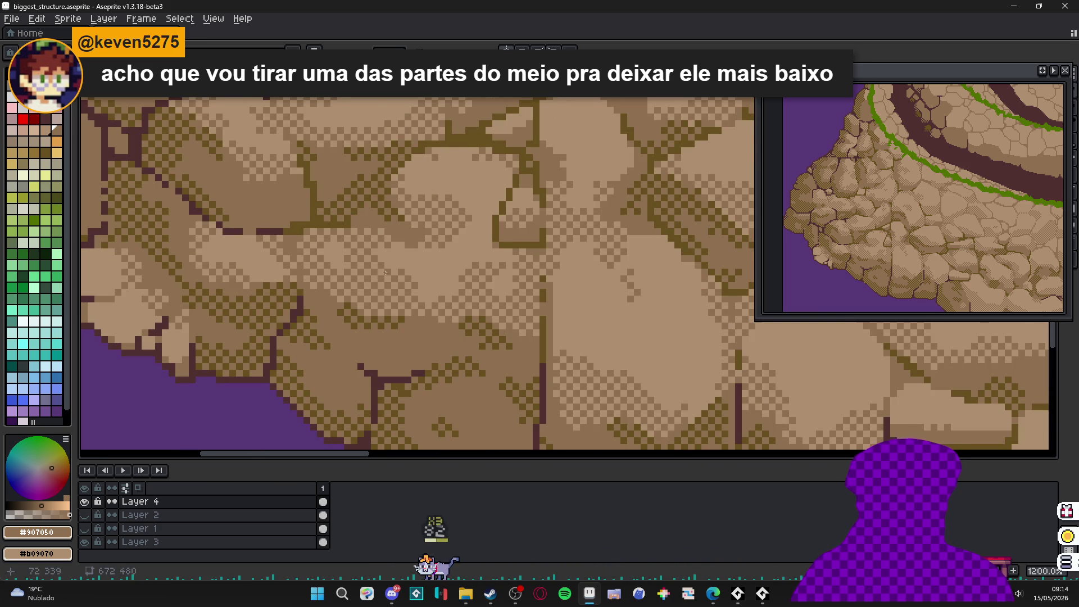
scroll(396, 277, "down", 3)
scroll(414, 311, "up", 3)
right_click(399, 313, "alt")
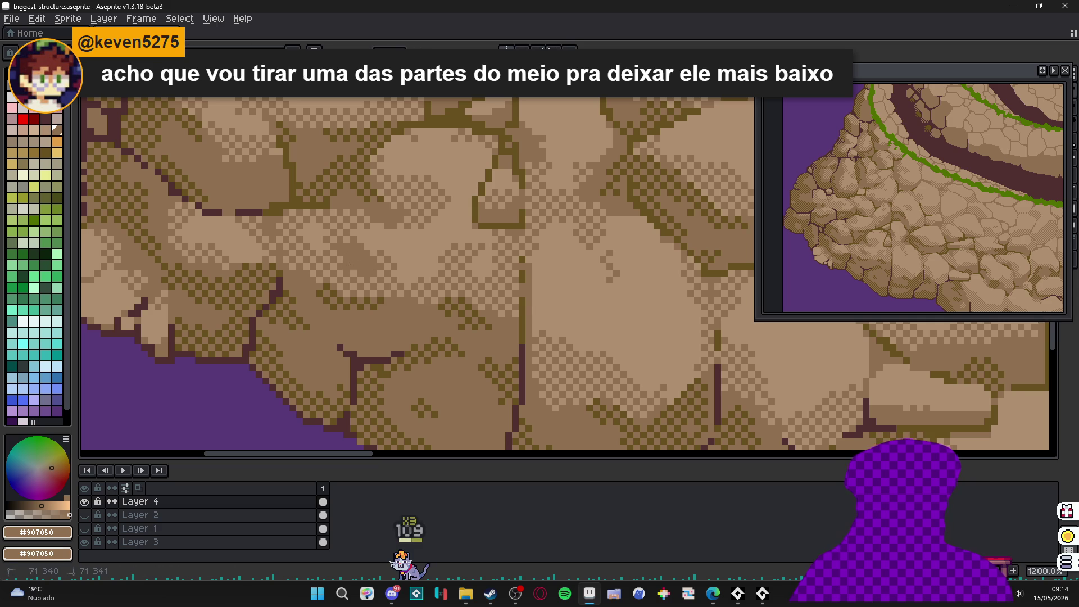
scroll(398, 279, "up", 2)
left_click(405, 233, "alt")
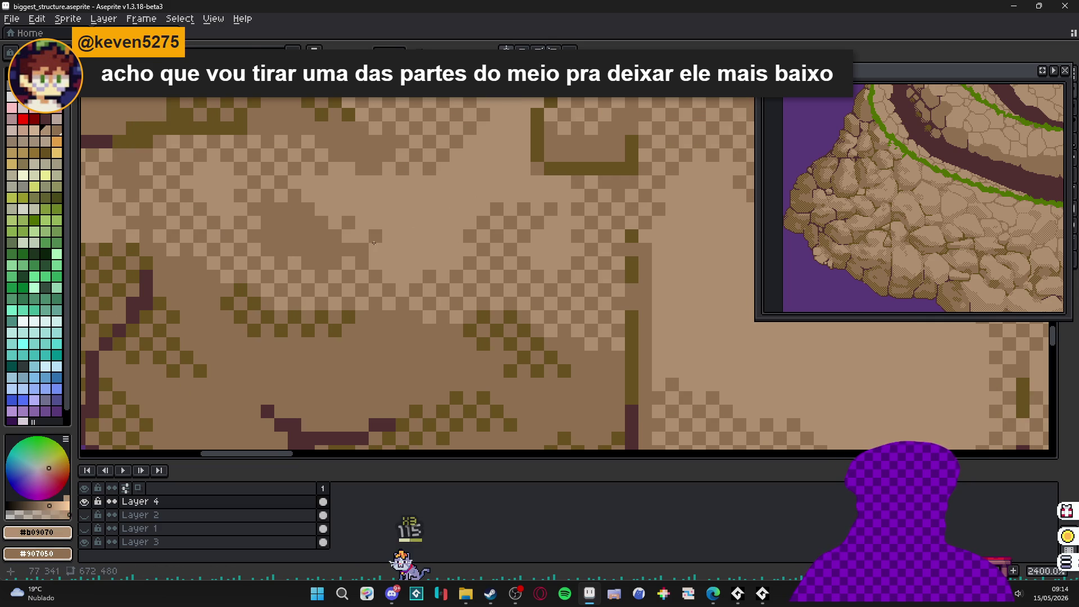
right_click(408, 212, "alt")
left_click(333, 234, "alt")
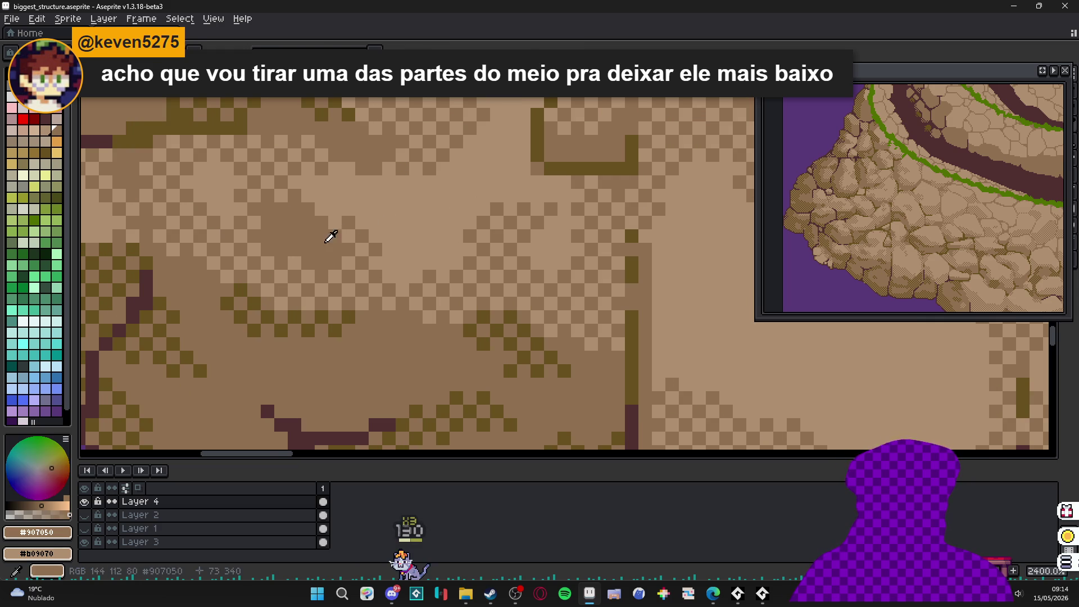
scroll(407, 270, "down", 4)
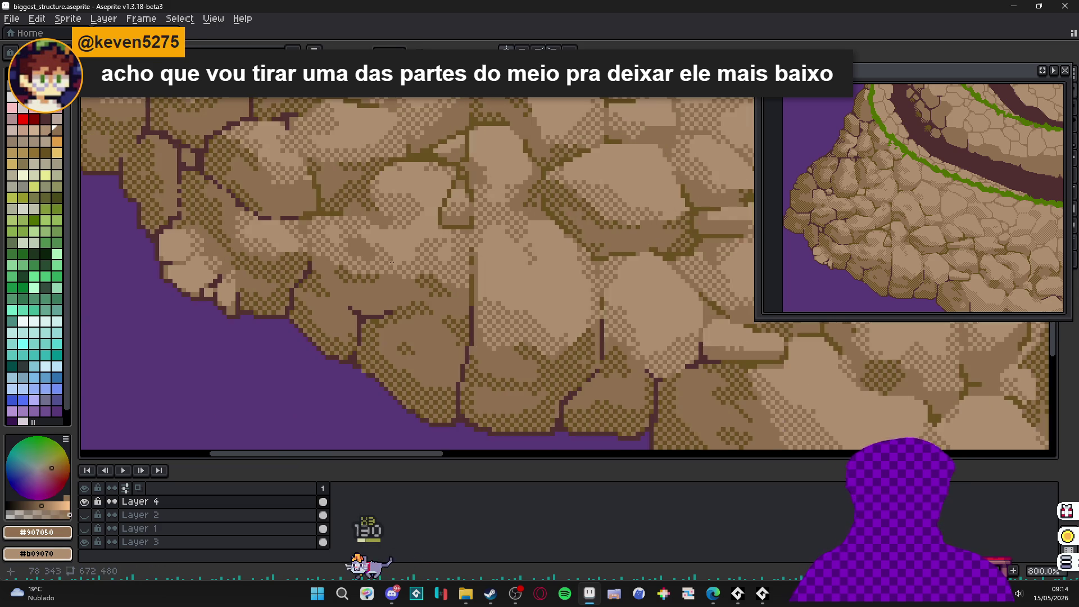
scroll(407, 277, "down", 3)
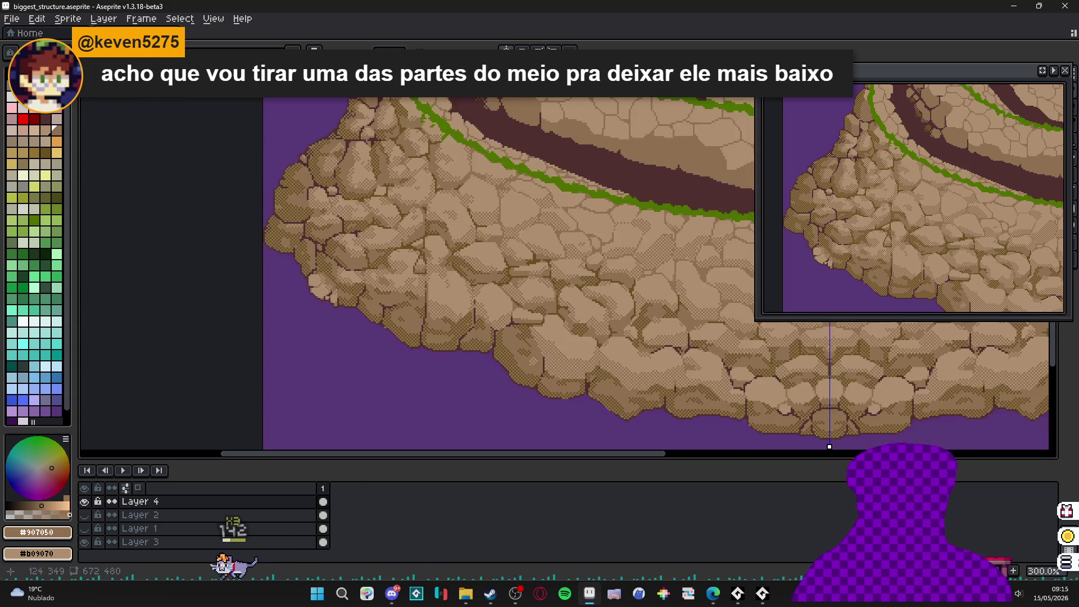
scroll(474, 325, "down", 1)
mouse_move(475, 325)
left_mouse_down()
mouse_move(358, 319)
mouse_move(408, 309)
left_mouse_up()
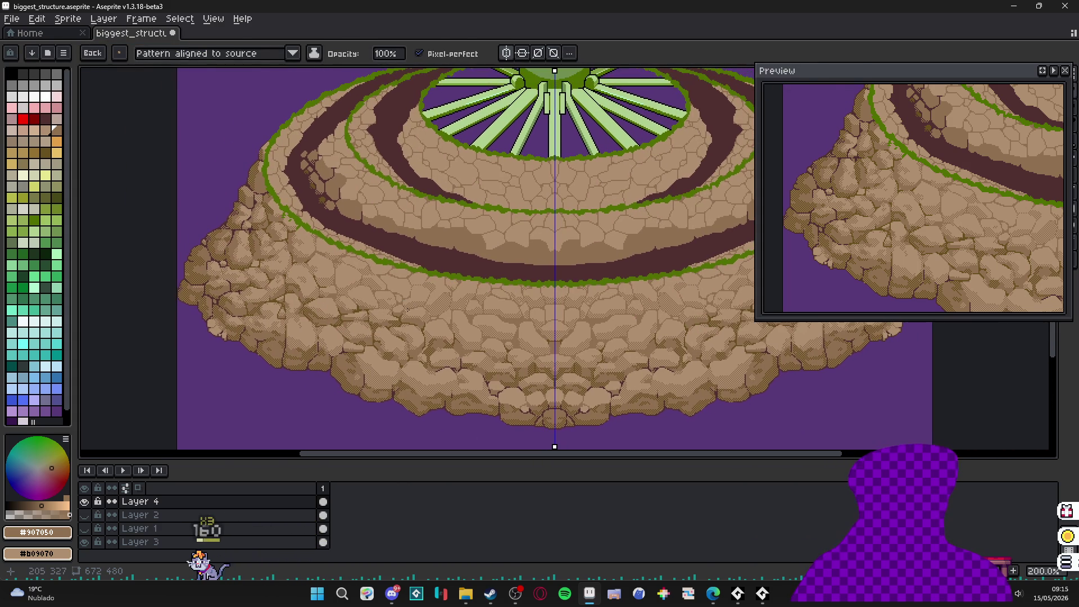
- Checker-fill a small rock area with the Paint Bucket, undoing an oversized first fill
scroll(401, 295, "up", 5)
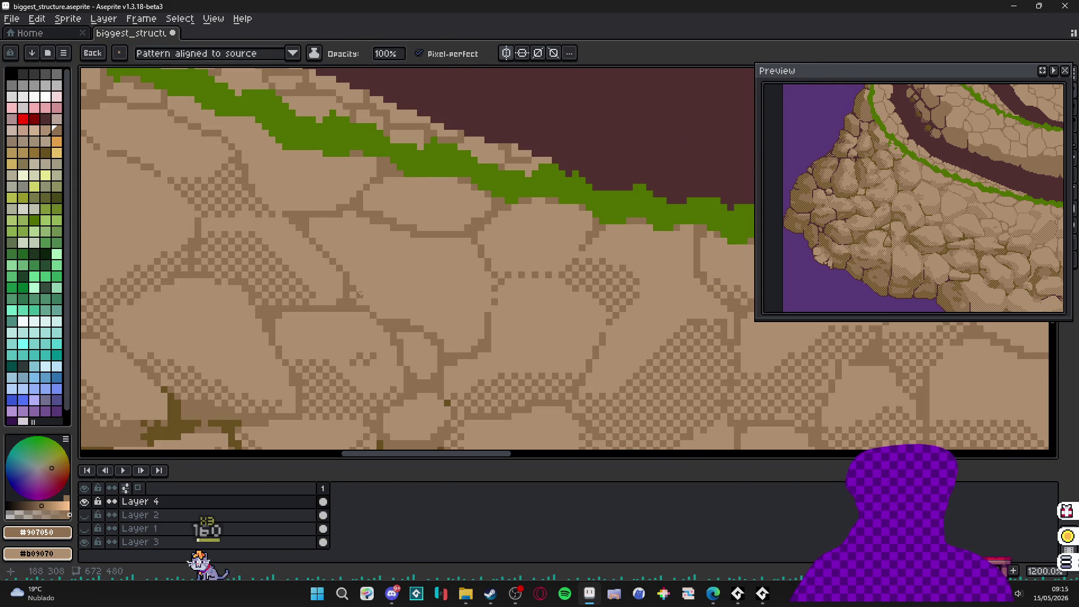
key("g")
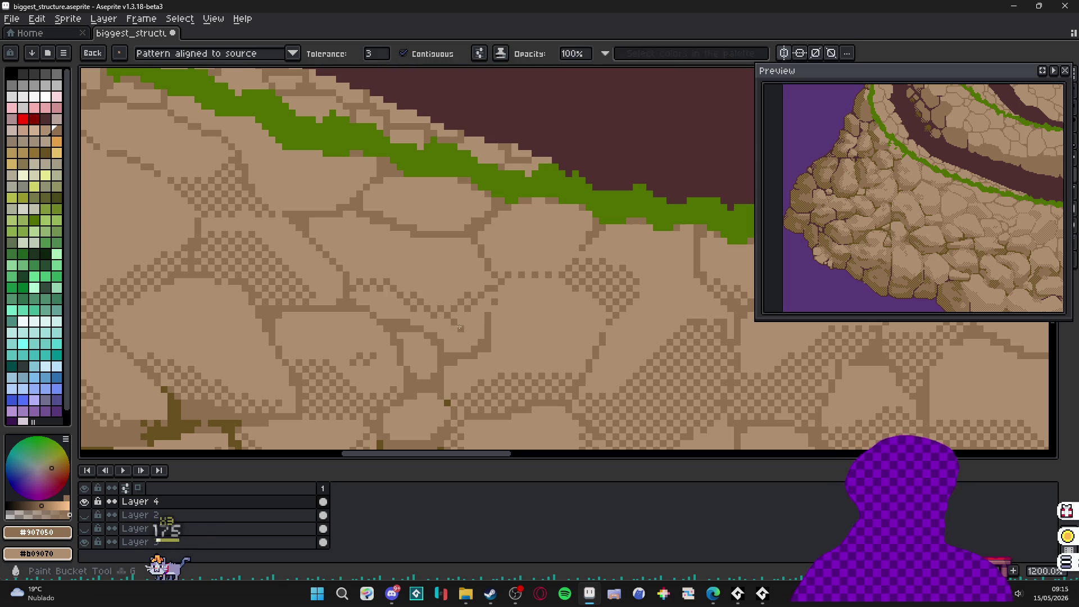
left_click(459, 328)
key("ctrl+z")
key("b")
key("g")
left_click(427, 335)
key("b")
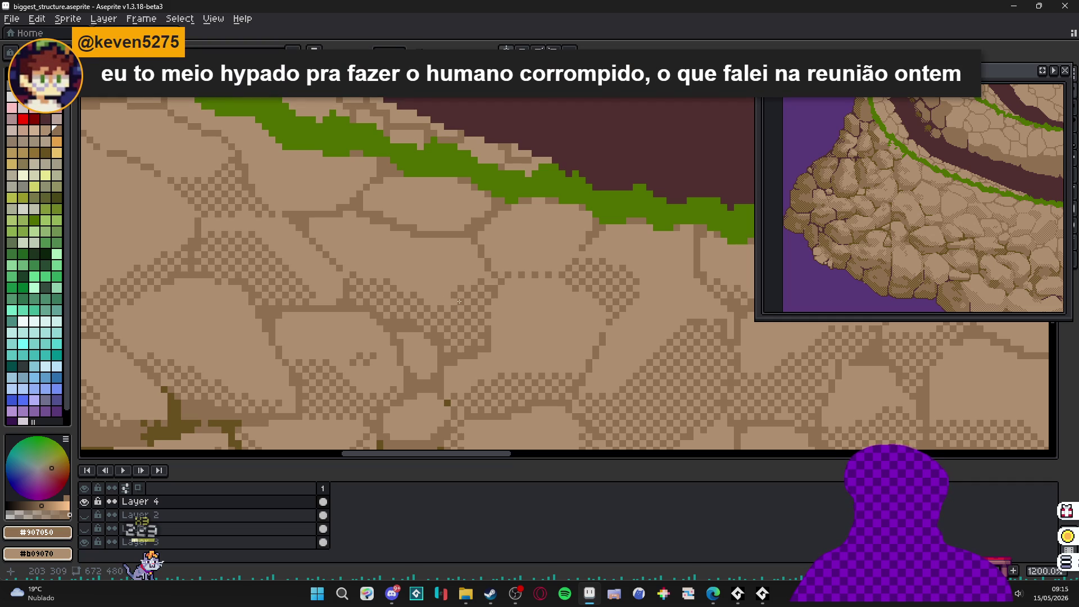
- Draw darker diagonal crack pixels across the stones with the Pencil
scroll(463, 298, "down", 1)
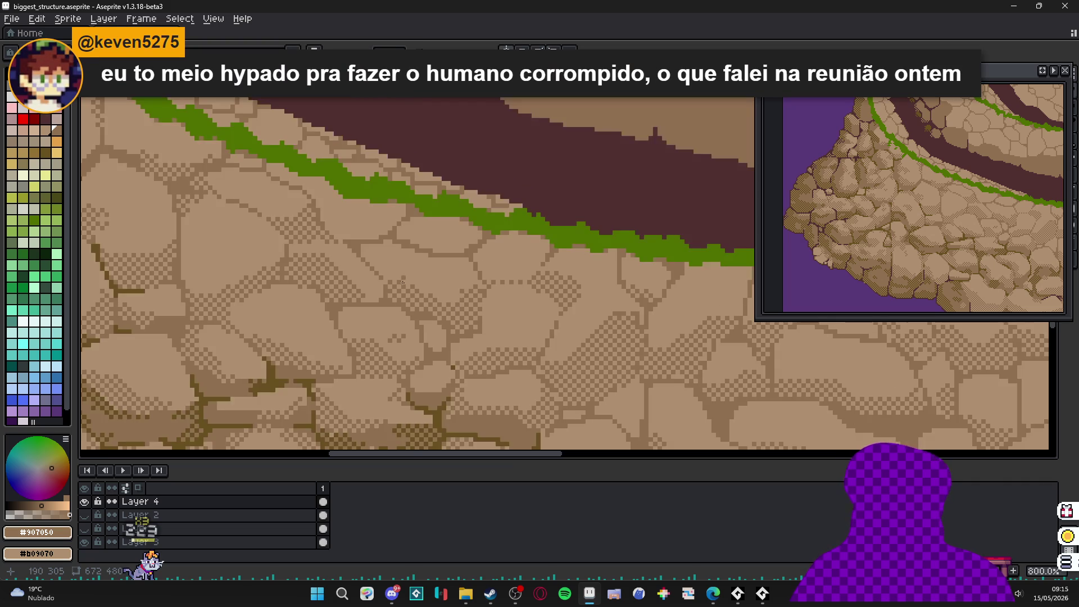
scroll(383, 271, "up", 4)
left_click_drag(364, 205, 411, 292)
left_click(393, 197)
left_click_drag(392, 250, 400, 260)
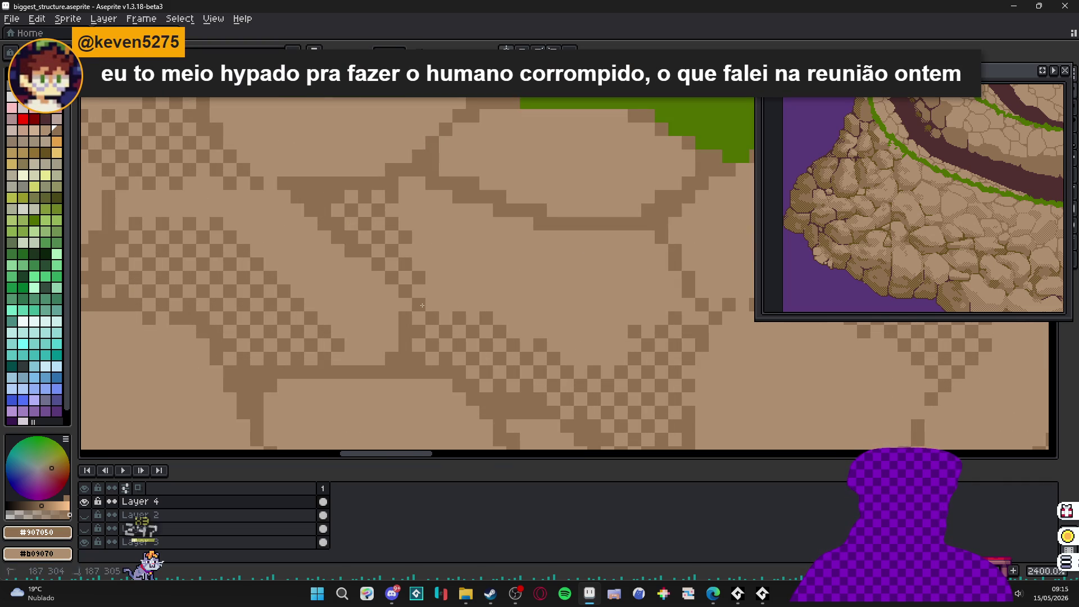
mouse_move(499, 223)
left_mouse_down()
mouse_move(459, 156)
mouse_move(514, 185)
mouse_move(612, 197)
mouse_move(691, 160)
left_mouse_up()
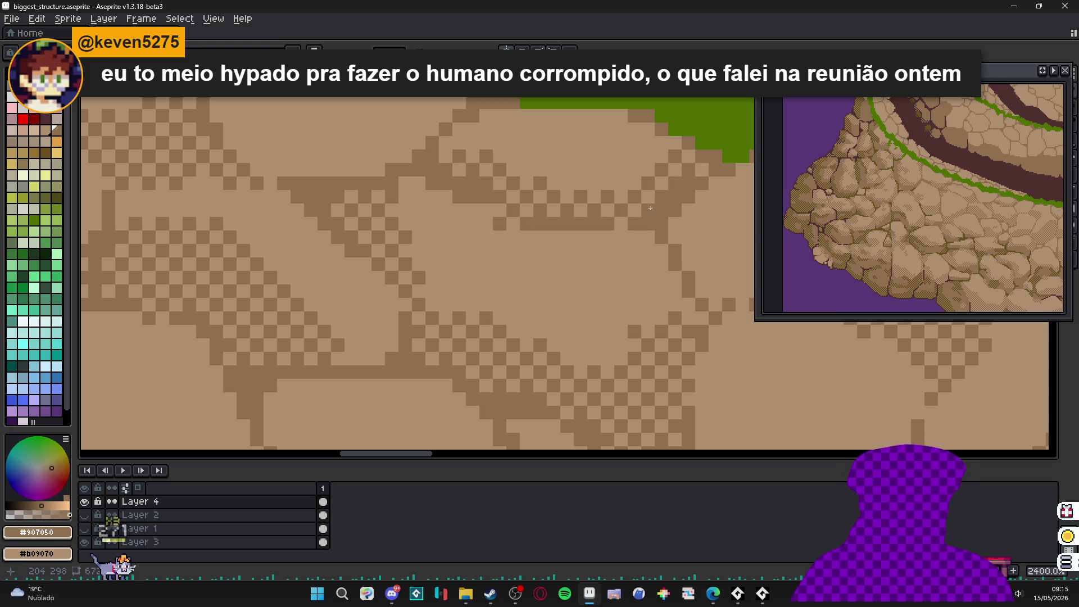
- Dither darker checker shading along stone edges beside the green grass band
scroll(487, 195, "down", 2)
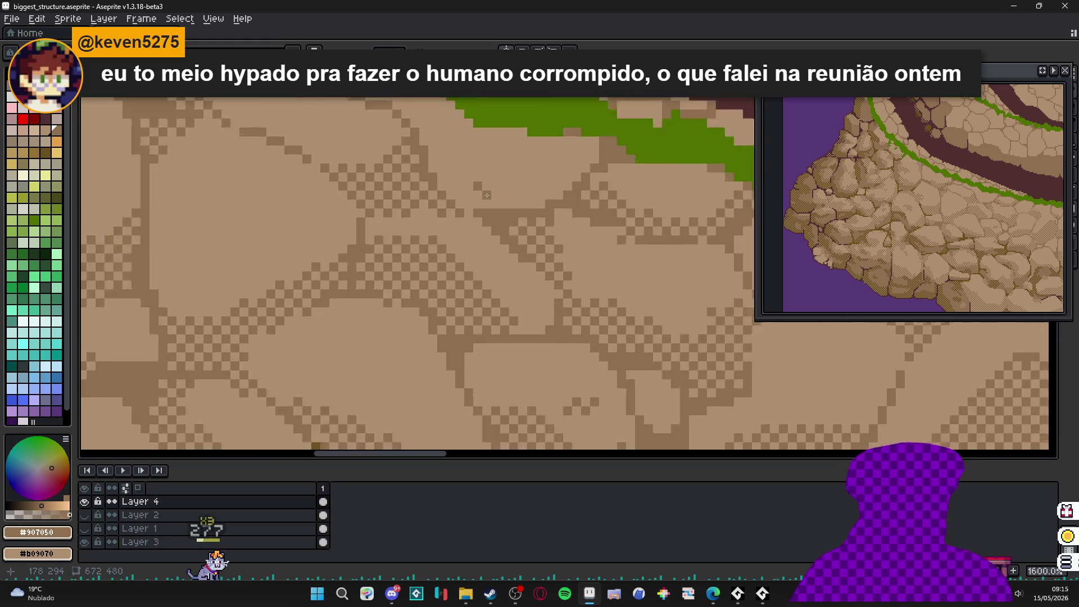
scroll(487, 194, "up", 2)
mouse_move(419, 157)
left_mouse_down()
mouse_move(522, 189)
mouse_move(519, 202)
mouse_move(433, 192)
mouse_move(476, 216)
left_mouse_up()
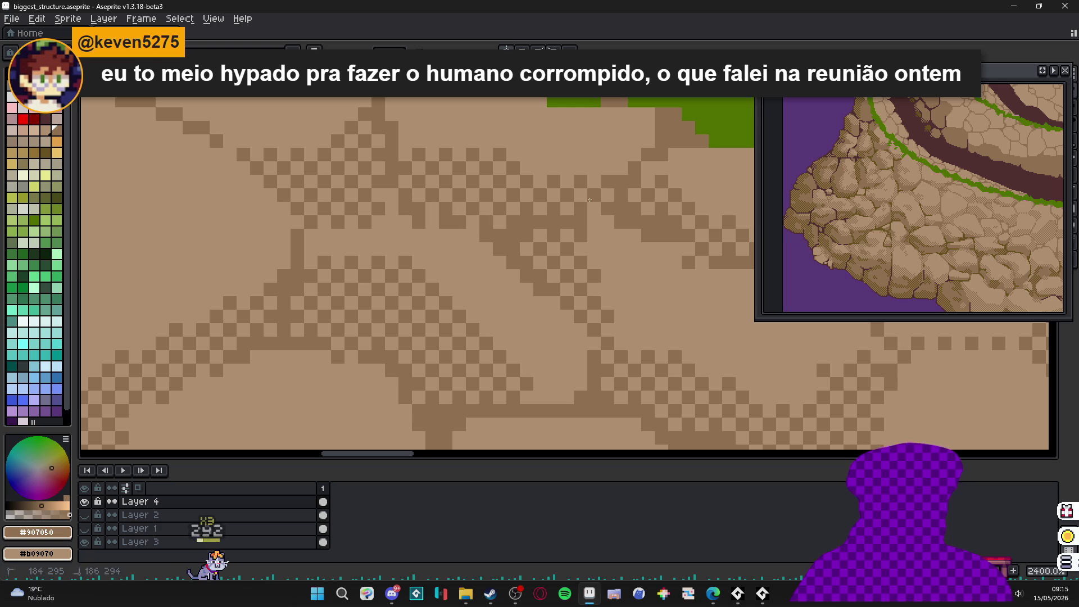
scroll(589, 199, "down", 2)
scroll(397, 174, "up", 2)
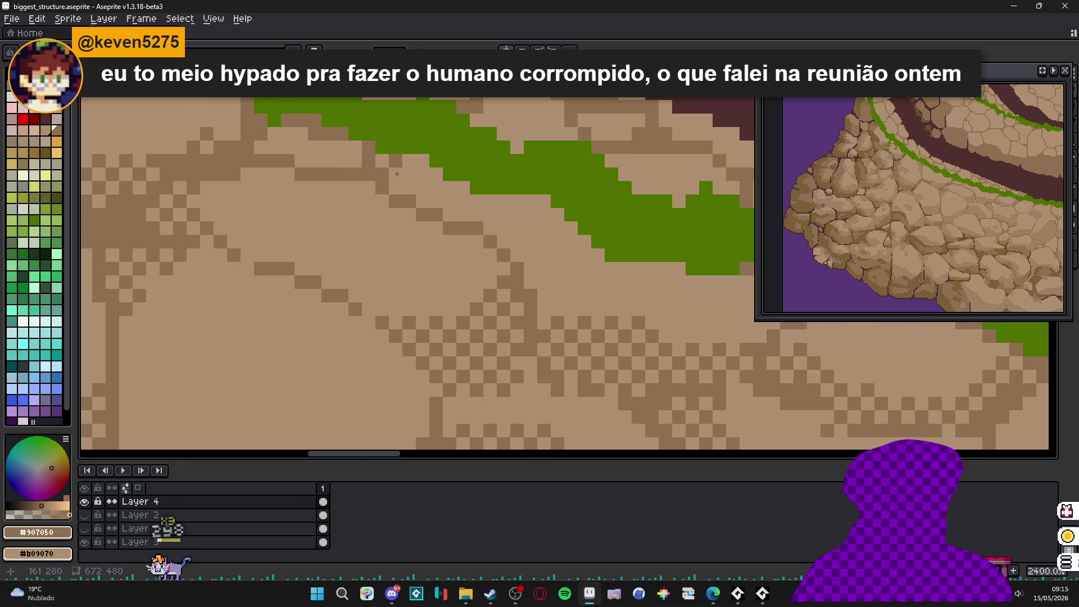
left_click_drag(404, 174, 439, 194)
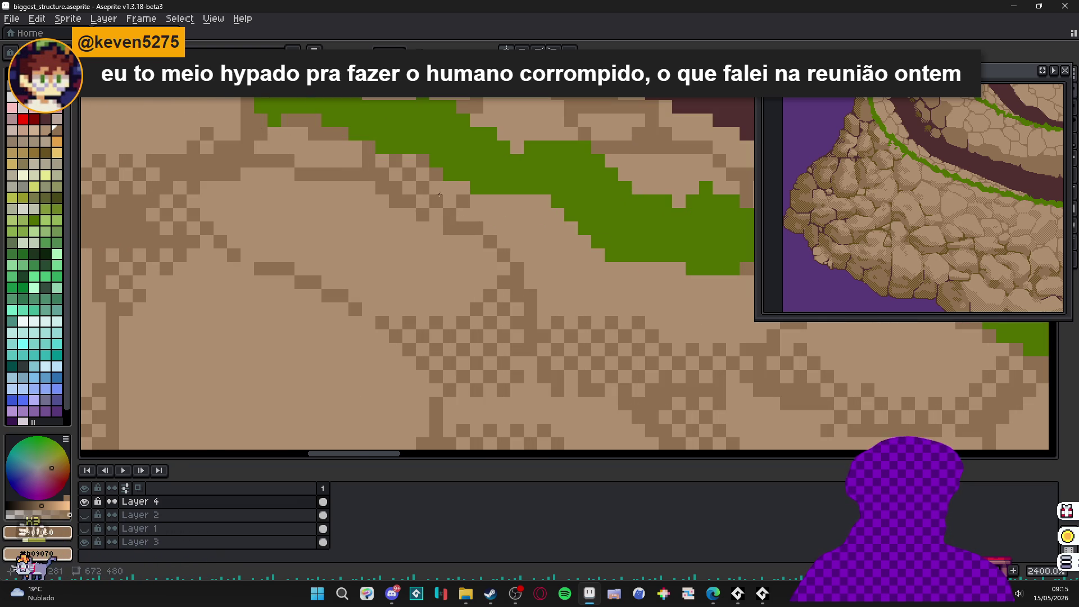
left_click_drag(488, 227, 504, 210)
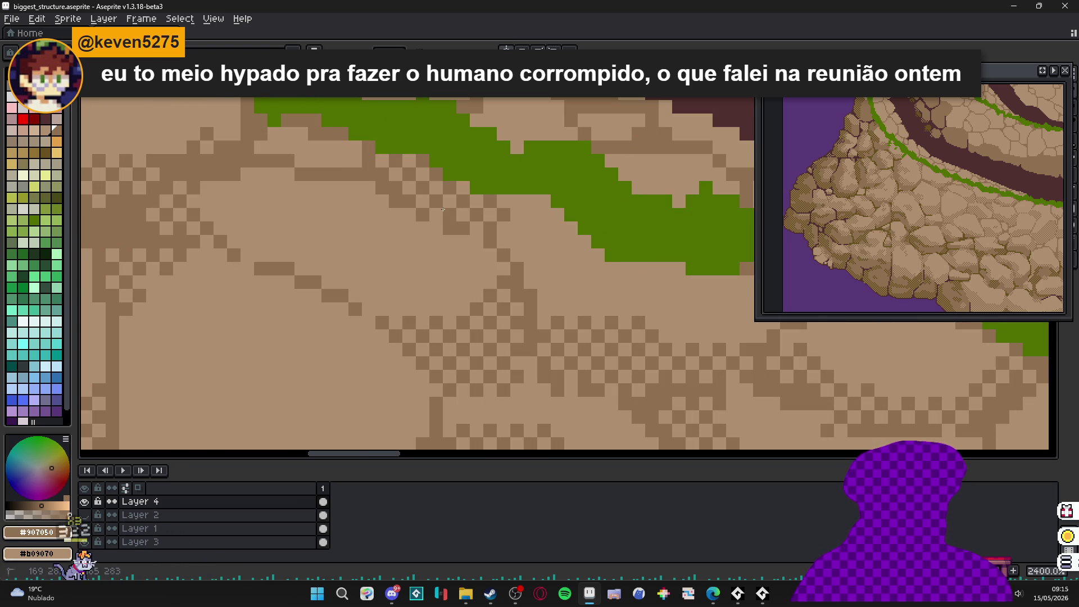
left_click(354, 164)
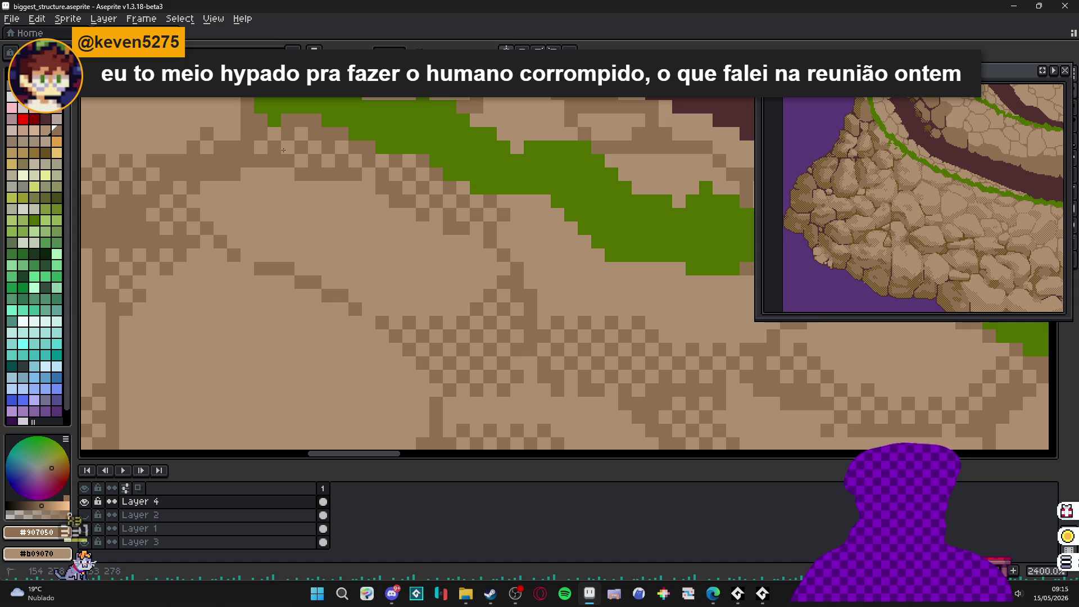
scroll(344, 237, "down", 3)
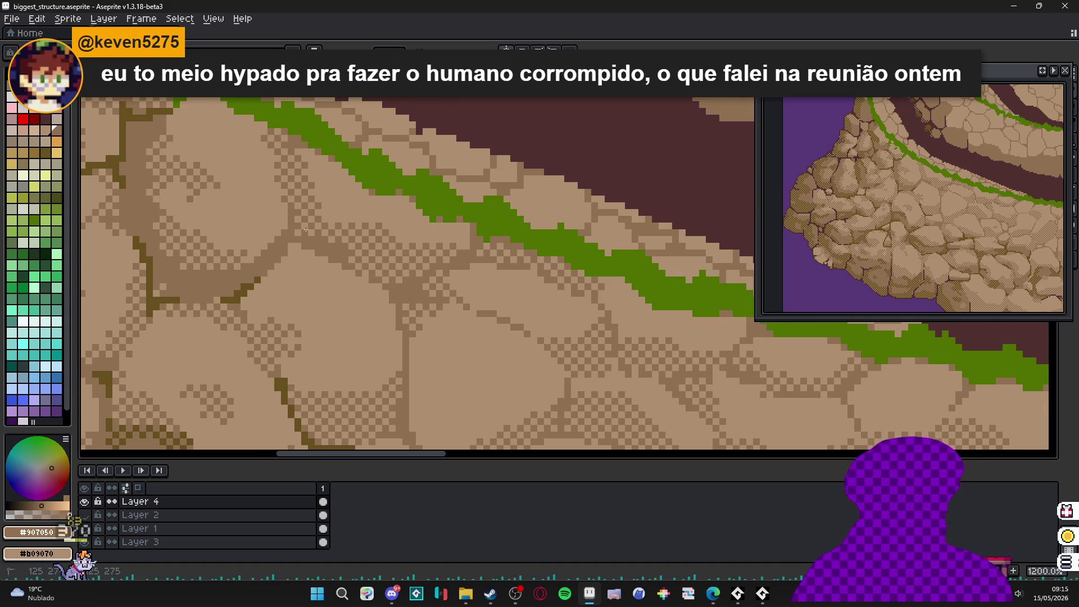
scroll(303, 222, "down", 7)
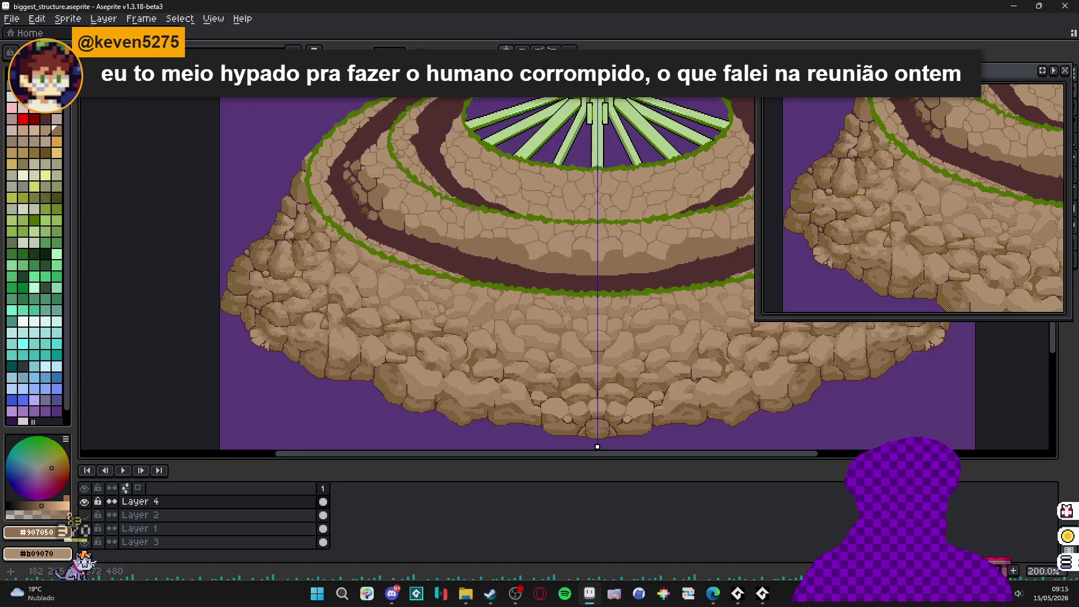
scroll(383, 279, "up", 5)
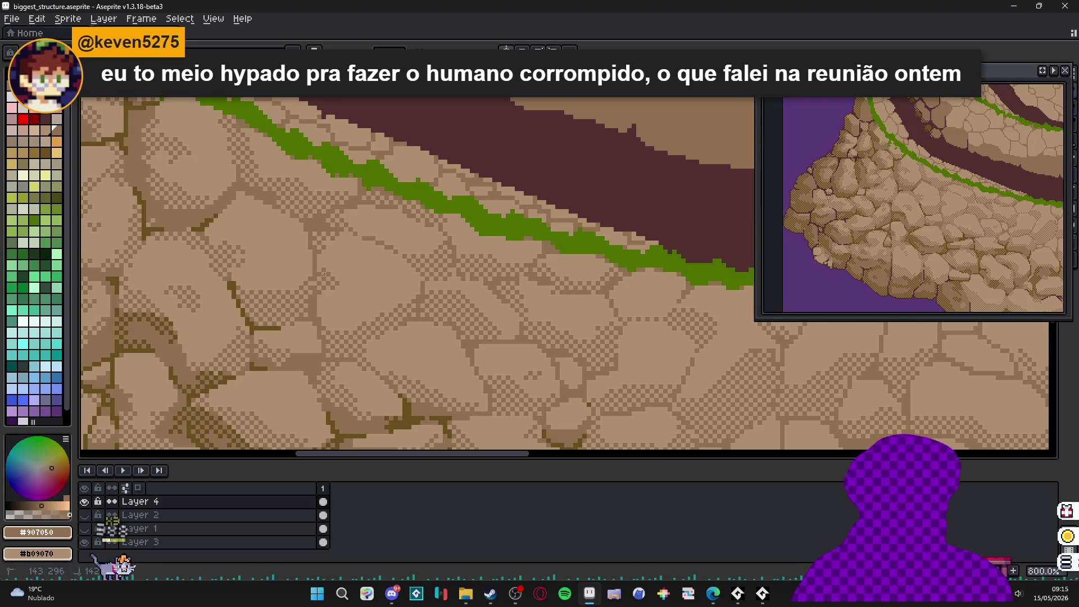
scroll(357, 287, "down", 3)
scroll(357, 287, "down", 3)
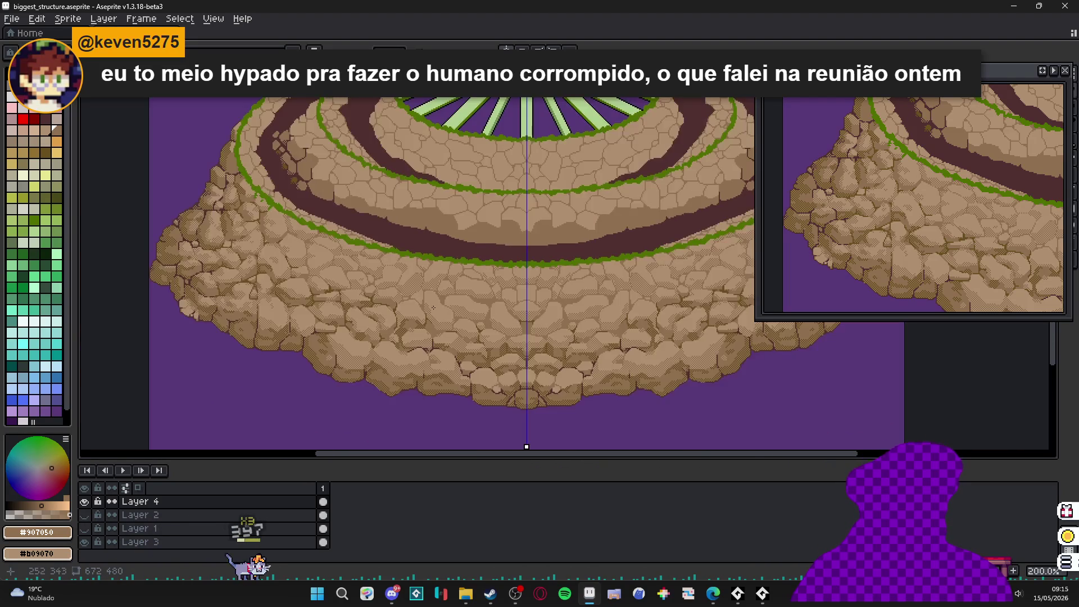
scroll(395, 273, "up", 6)
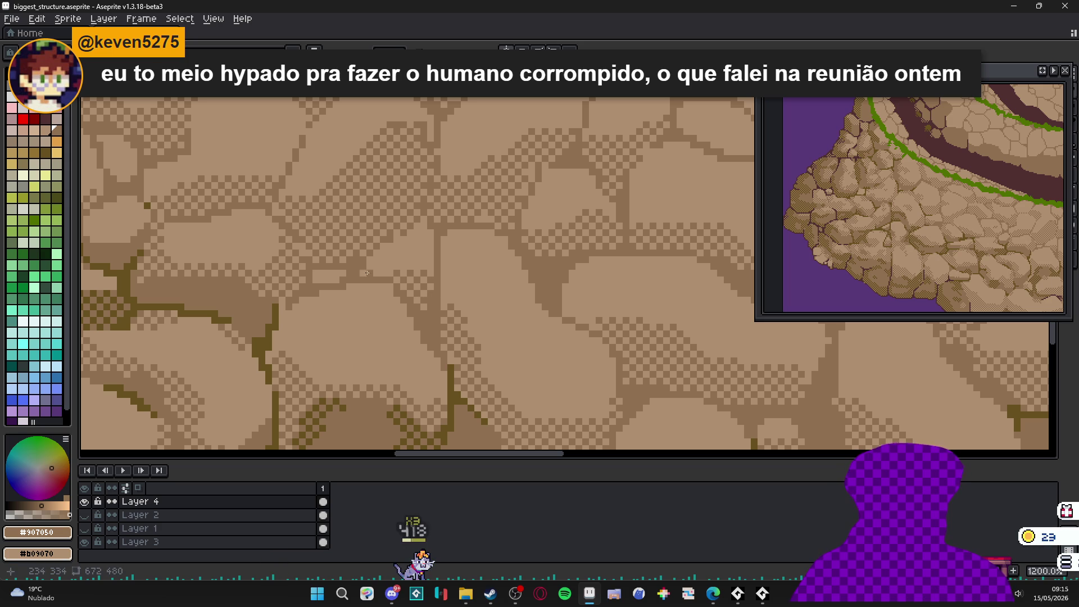
scroll(334, 273, "down", 3)
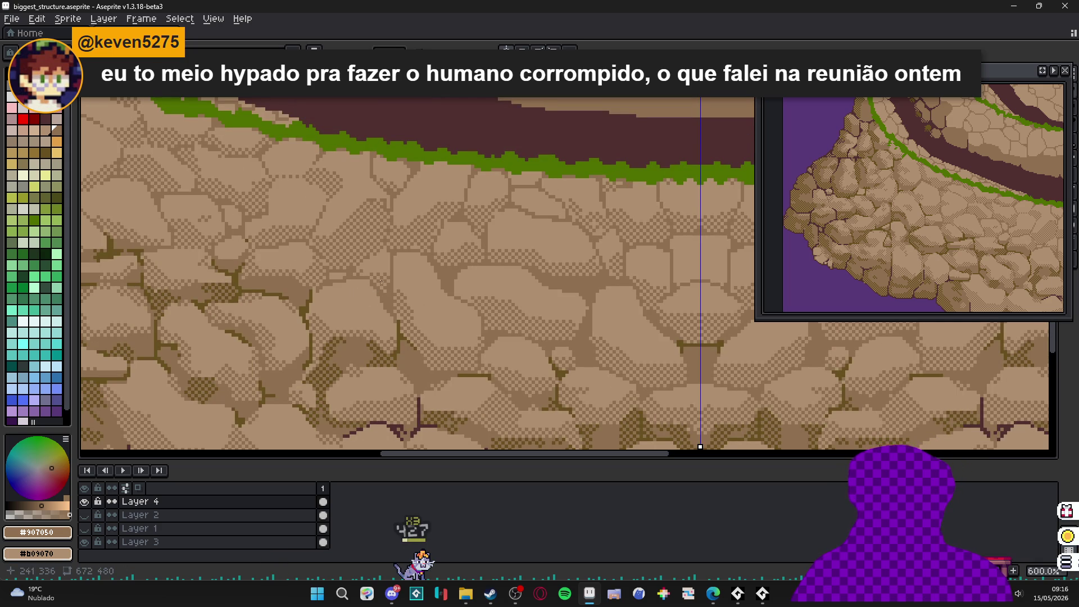
scroll(423, 289, "down", 3)
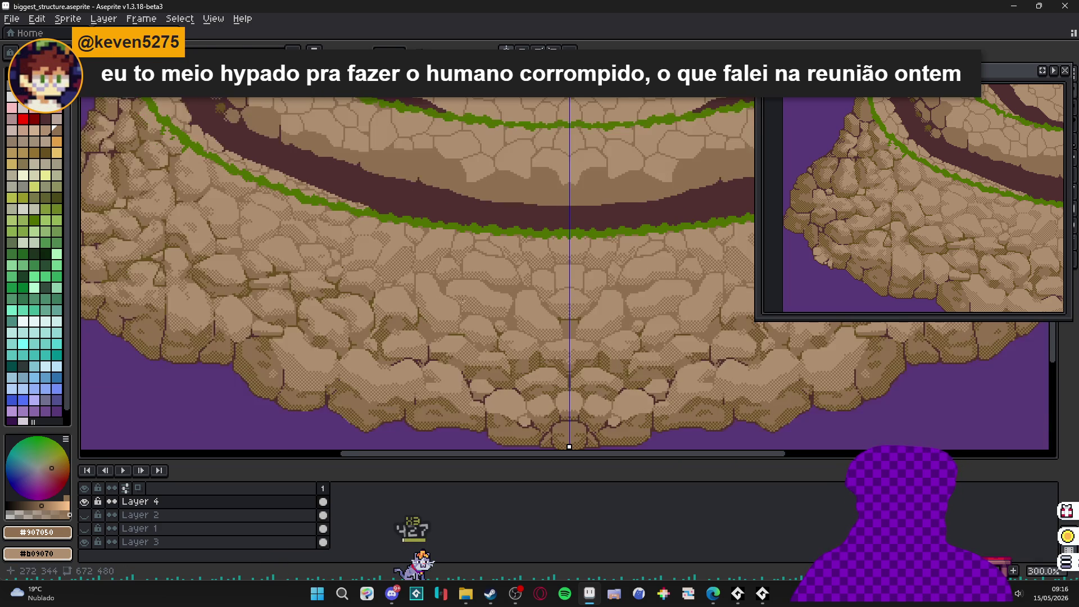
scroll(432, 331, "down", 1)
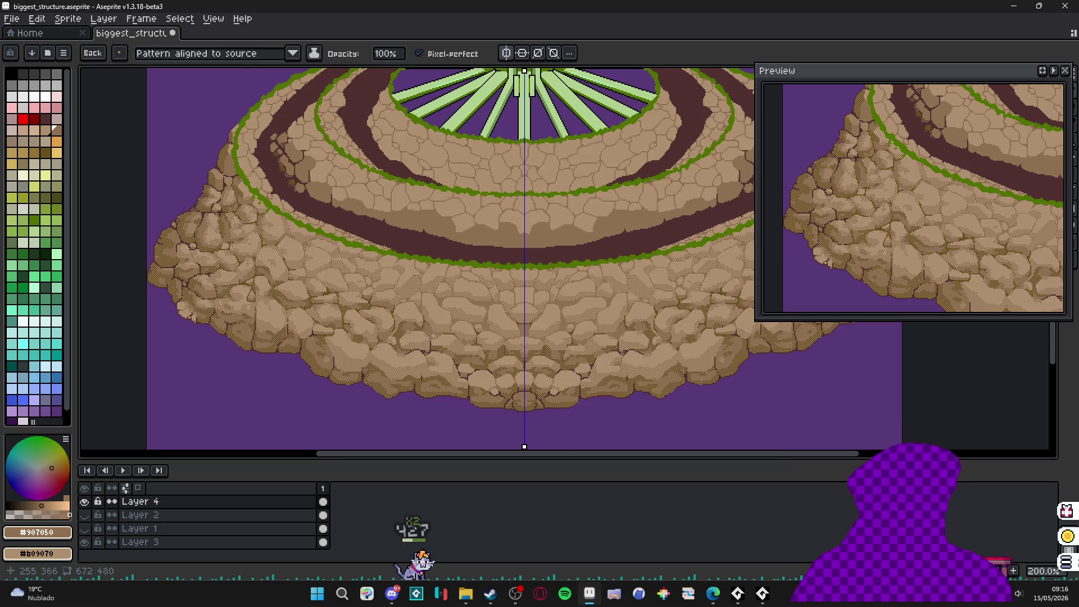
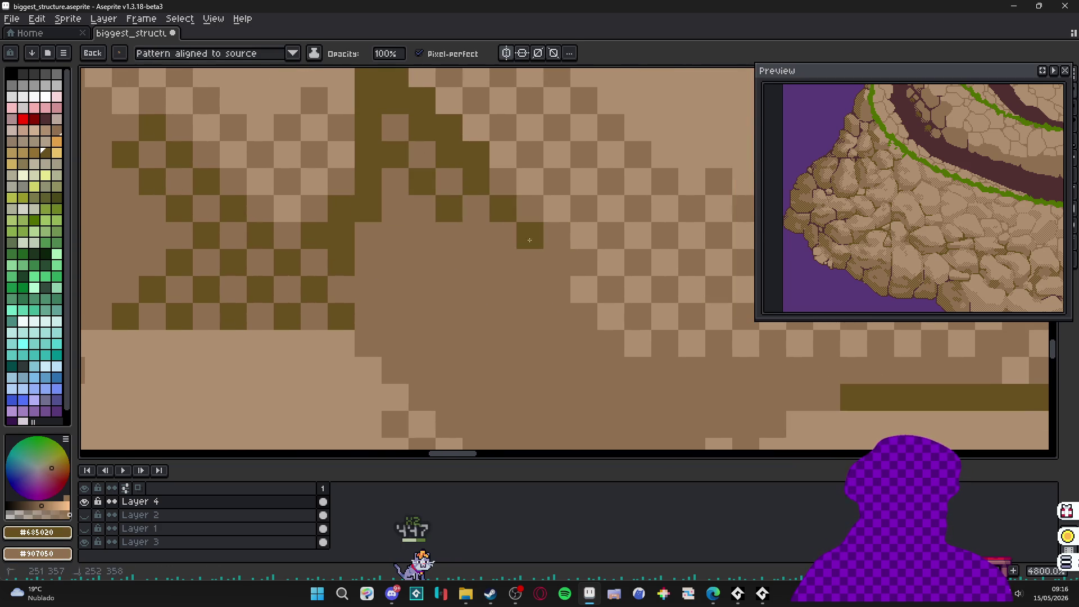
- Sample the dark maroon #503030 outline colour from the island
scroll(484, 290, "down", 4)
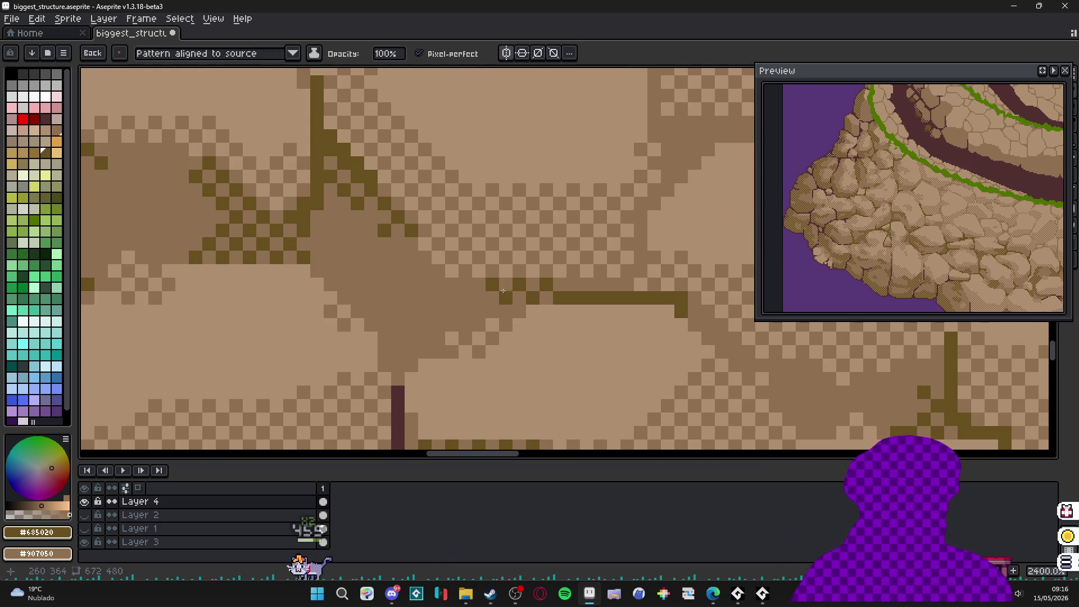
scroll(386, 282, "down", 2)
scroll(385, 282, "down", 5)
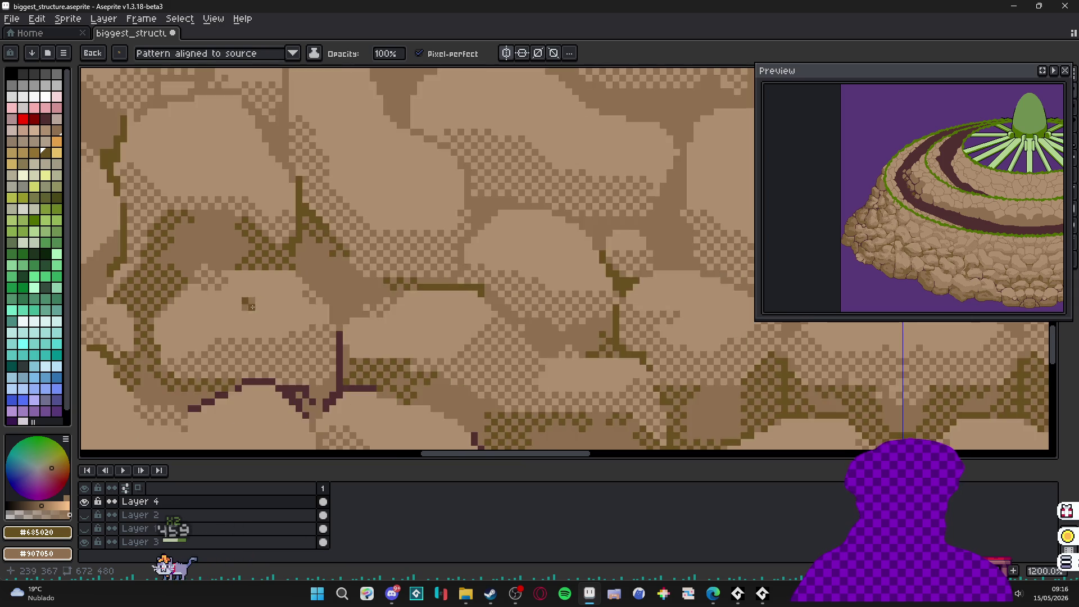
scroll(439, 324, "up", 5)
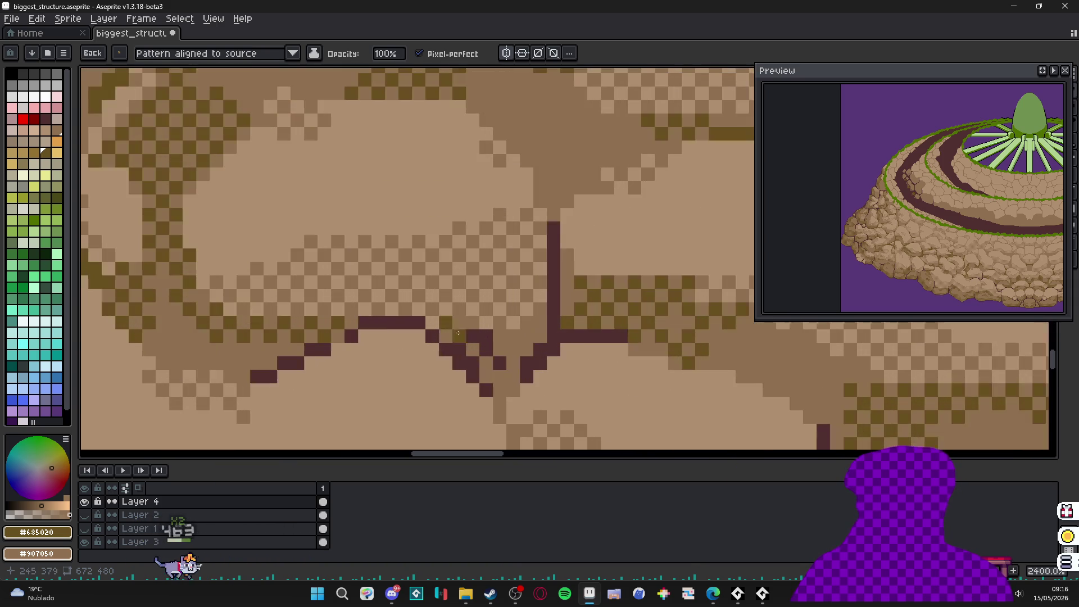
left_click(479, 349, "alt")
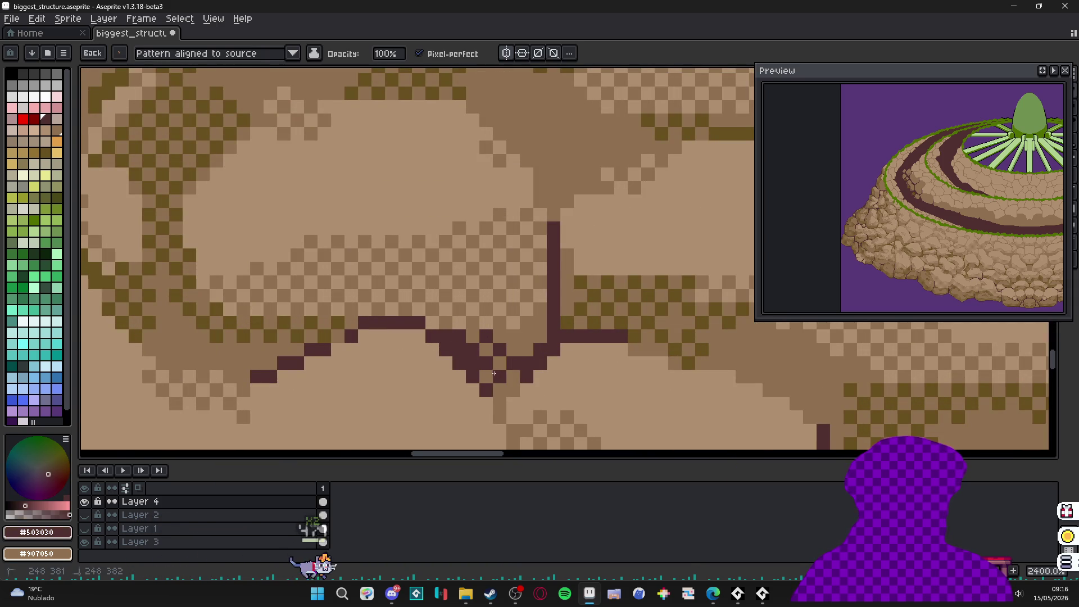
- Turn four light rock-edge pixels on the left rim olive
scroll(497, 370, "down", 5)
scroll(430, 339, "up", 5)
scroll(405, 354, "left", 5)
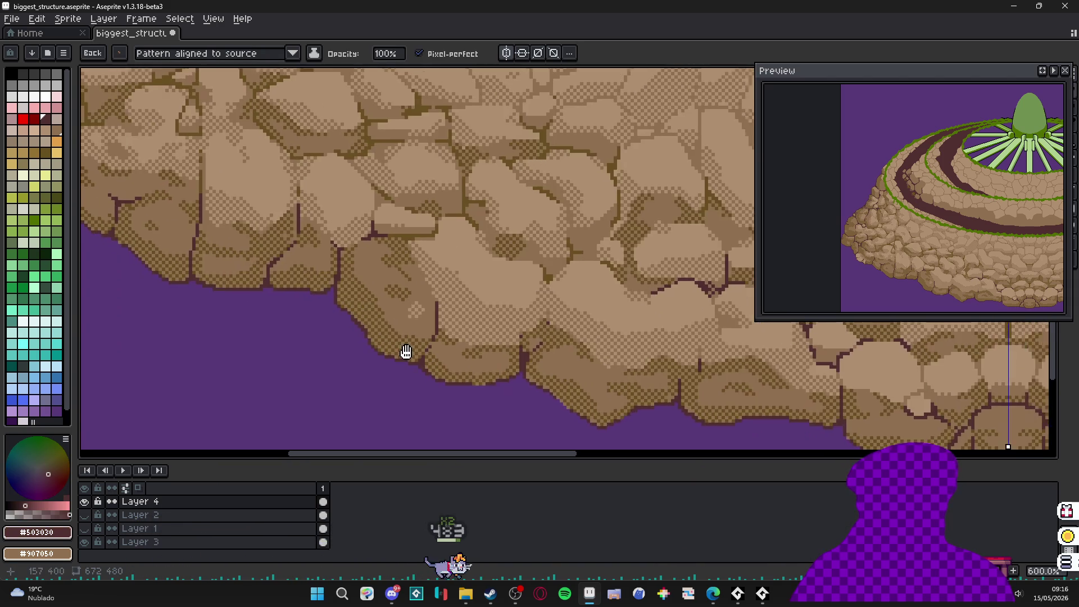
scroll(298, 313, "up", 5)
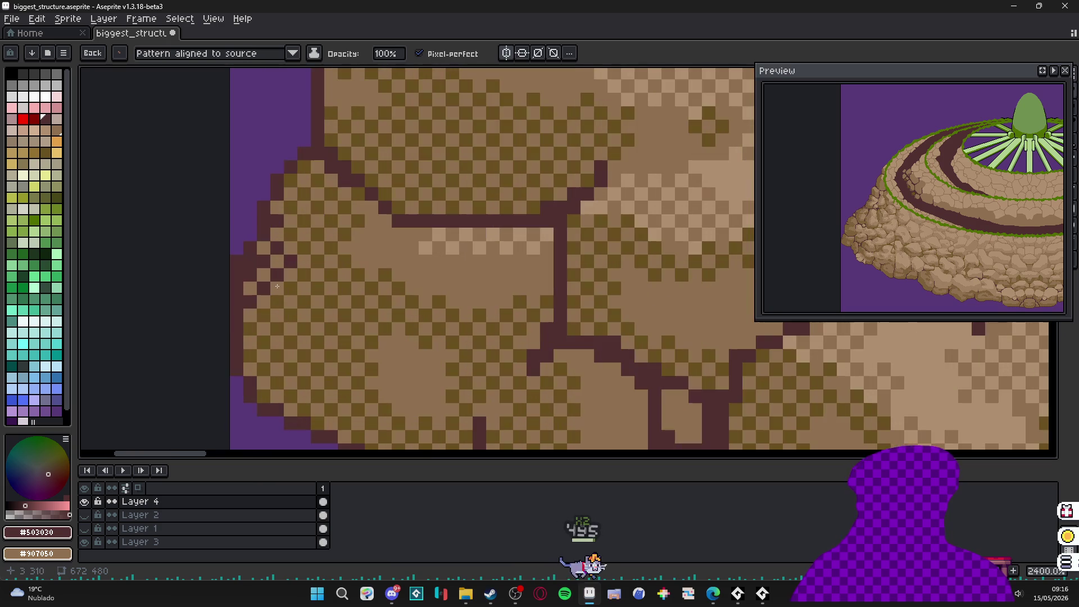
right_click(298, 316, "alt")
right_click(263, 248)
right_click(250, 288)
right_click(250, 316)
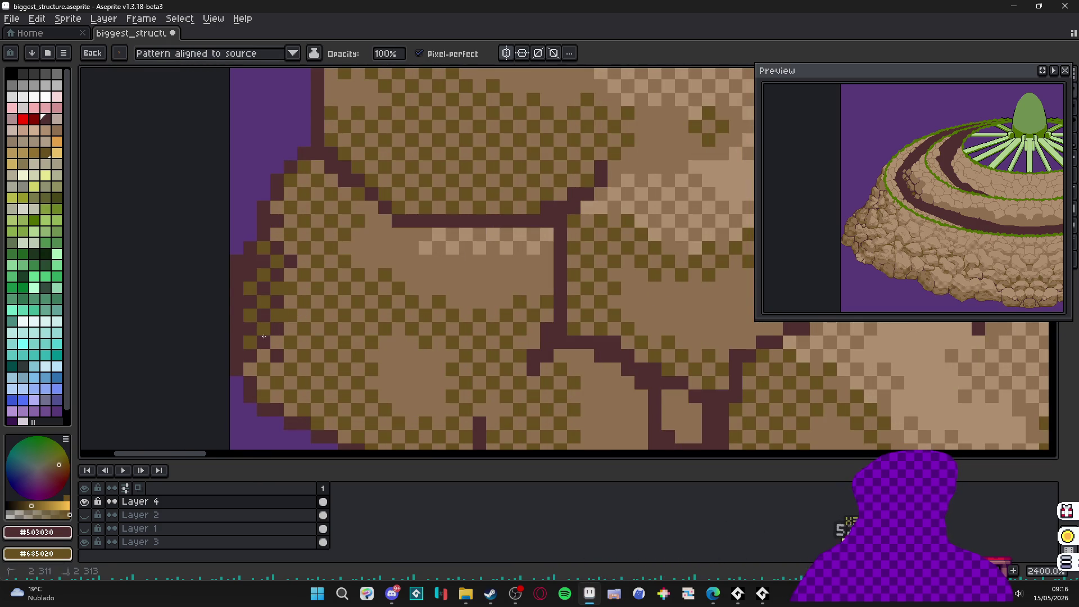
- Dither dark maroon shading along the left rock edge and up the rim
left_click_drag(268, 368, 283, 396)
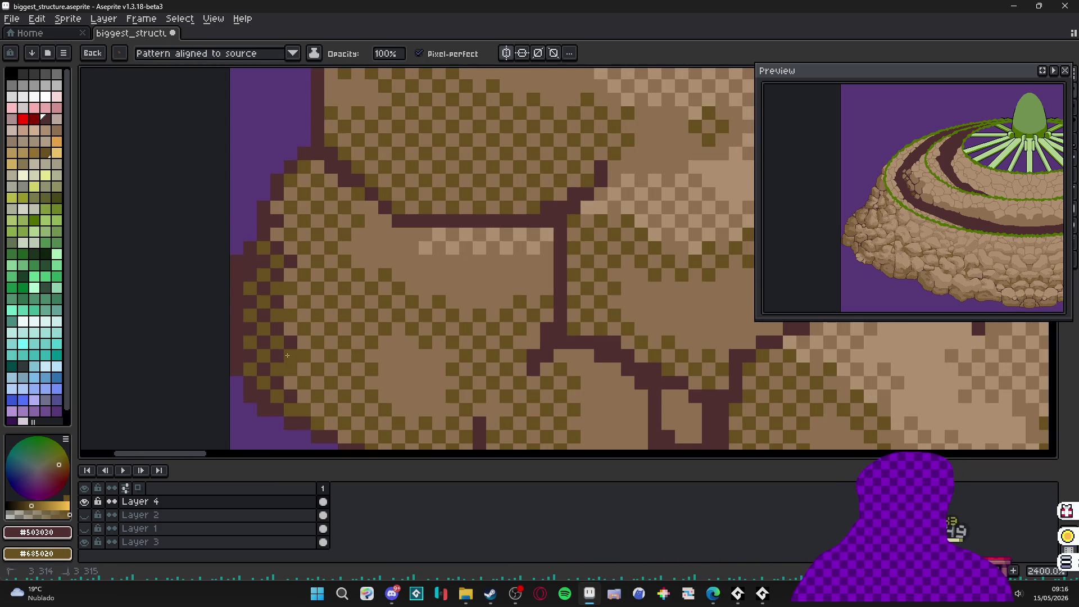
mouse_move(287, 356)
left_mouse_down()
mouse_move(307, 387)
mouse_move(289, 302)
mouse_move(345, 270)
mouse_move(372, 287)
left_mouse_up()
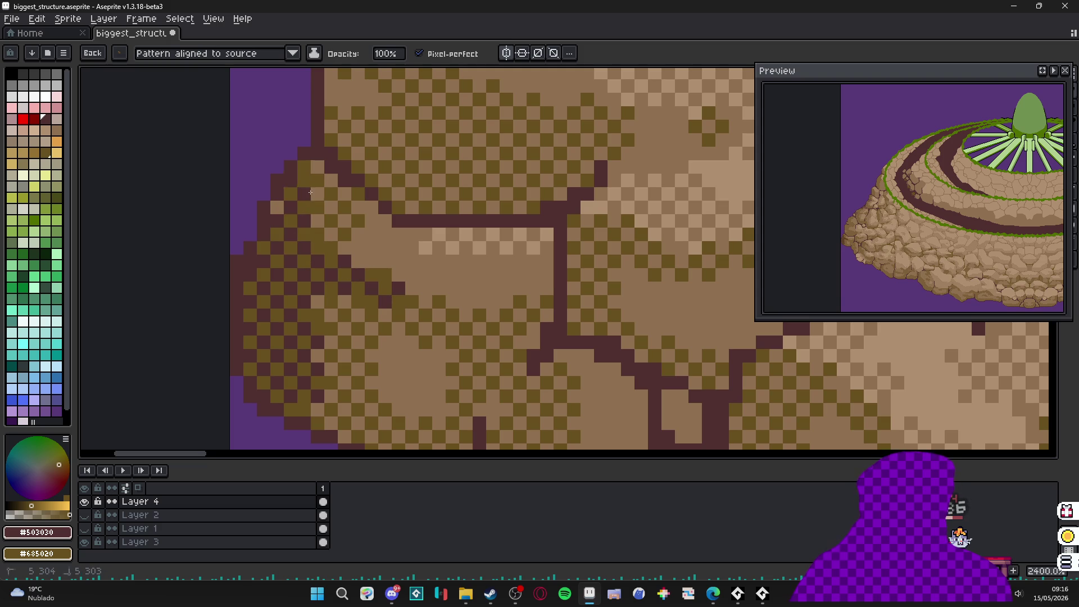
left_click_drag(314, 181, 327, 216)
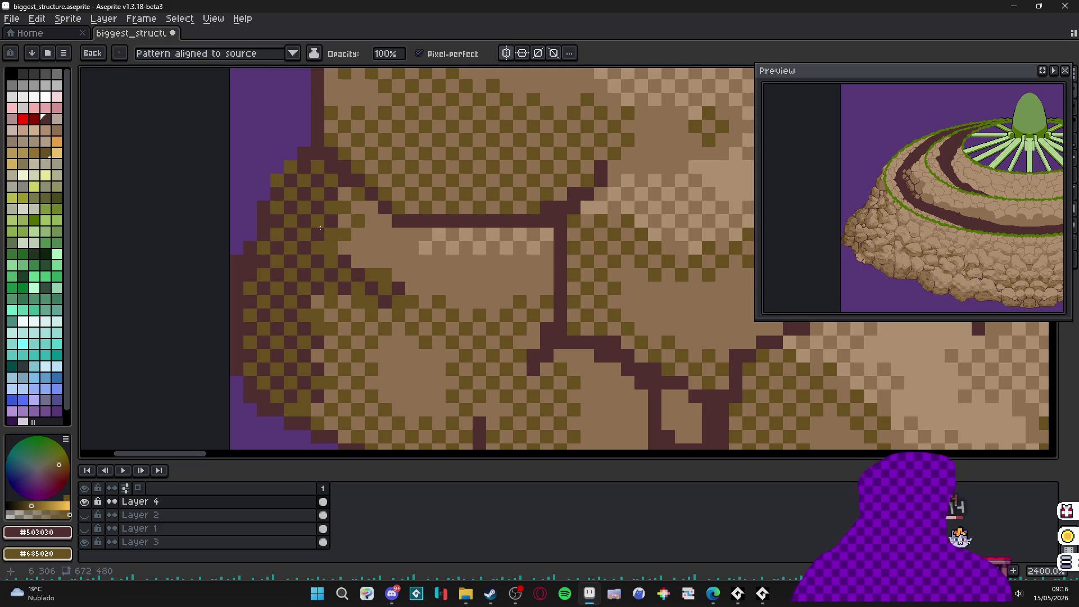
scroll(320, 227, "down", 3)
scroll(364, 275, "up", 3)
- Add maroon dither shading to neighbouring rocks and darken a rock's diagonal edge
mouse_move(466, 283)
left_mouse_down()
mouse_move(438, 326)
mouse_move(430, 373)
mouse_move(462, 293)
left_mouse_up()
left_click_drag(457, 357, 416, 206)
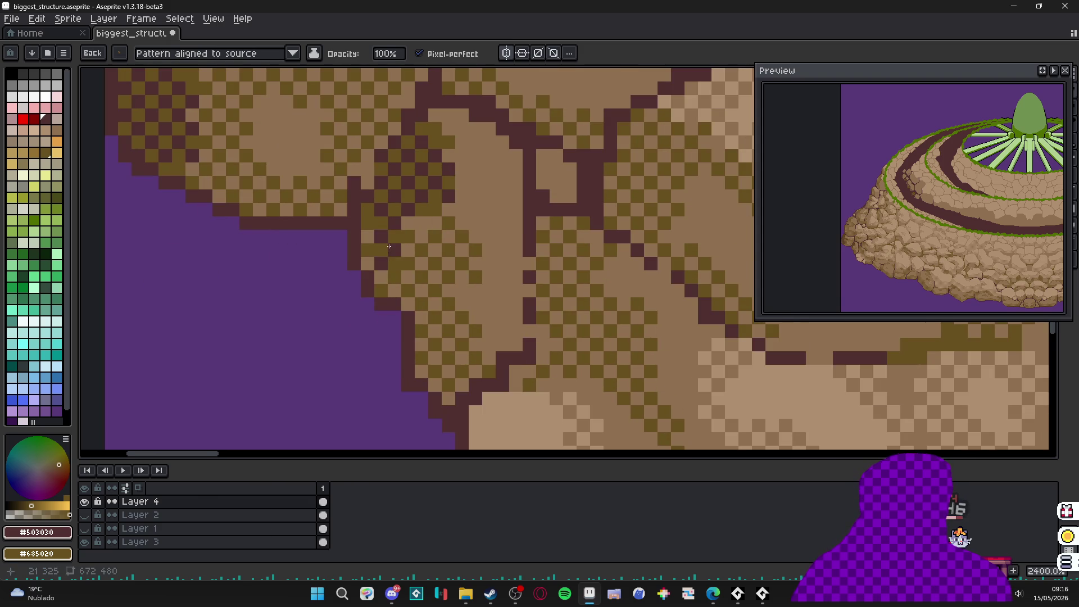
left_click_drag(417, 264, 448, 239)
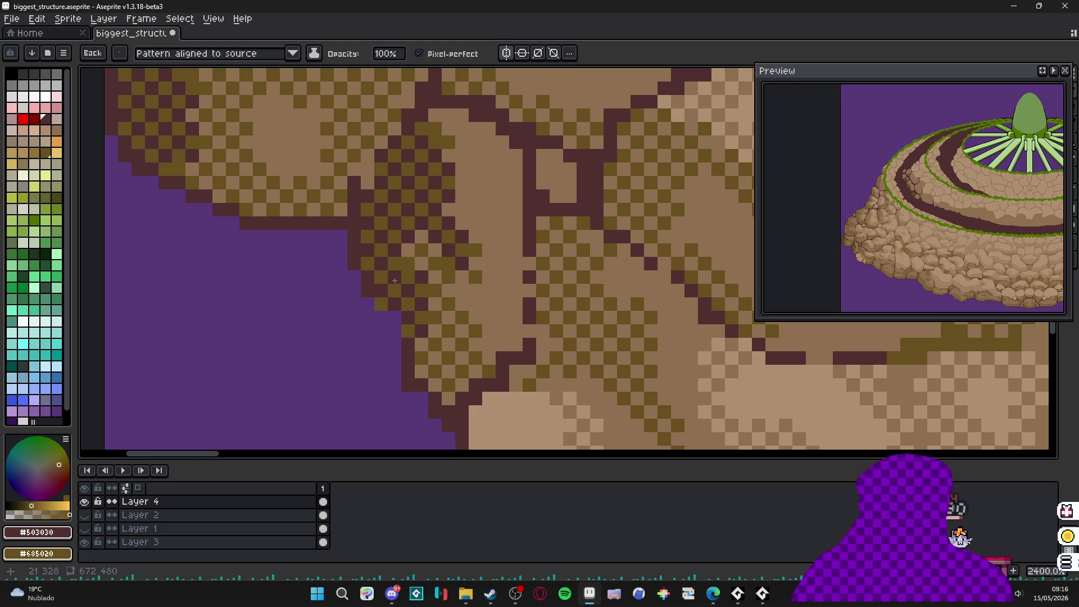
scroll(394, 280, "down", 3)
scroll(398, 294, "up", 2)
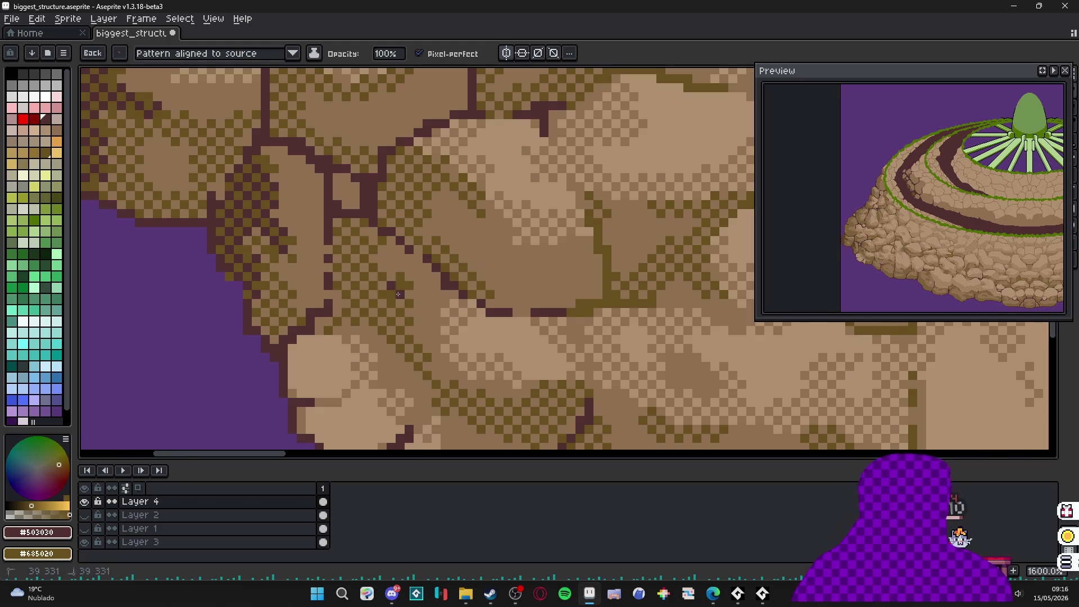
left_click_drag(398, 293, 358, 266)
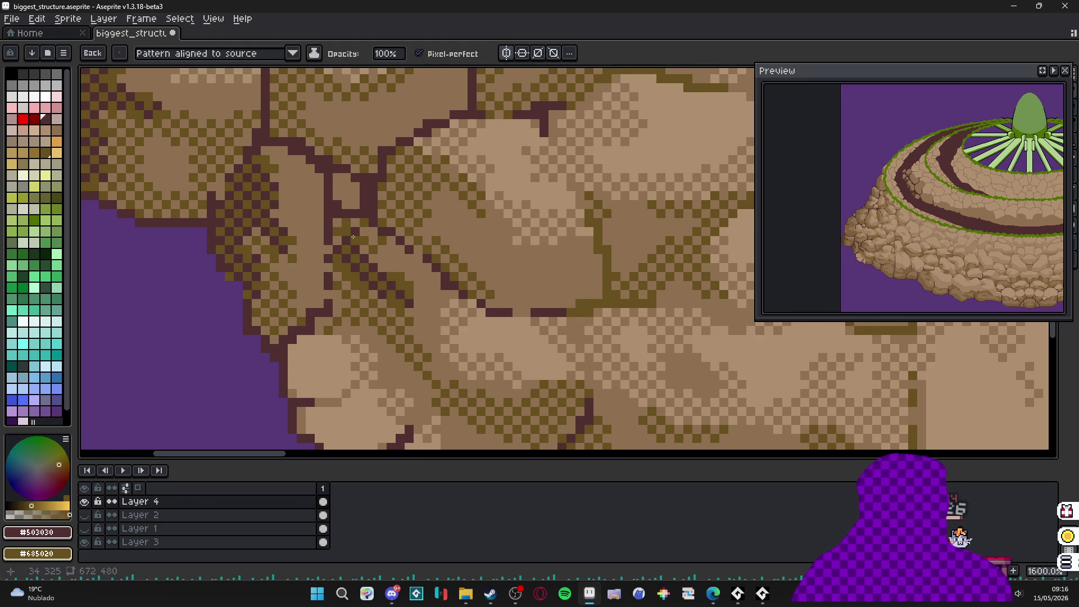
- Add a dark maroon outline pixel to a rock near the lower edge
scroll(347, 287, "down", 7)
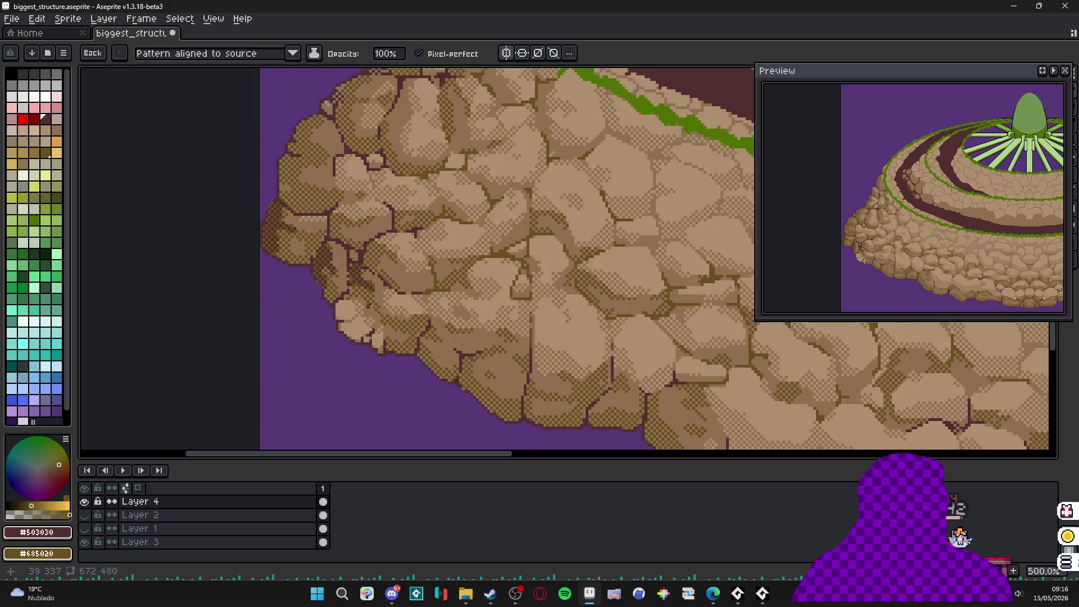
scroll(341, 317, "up", 7)
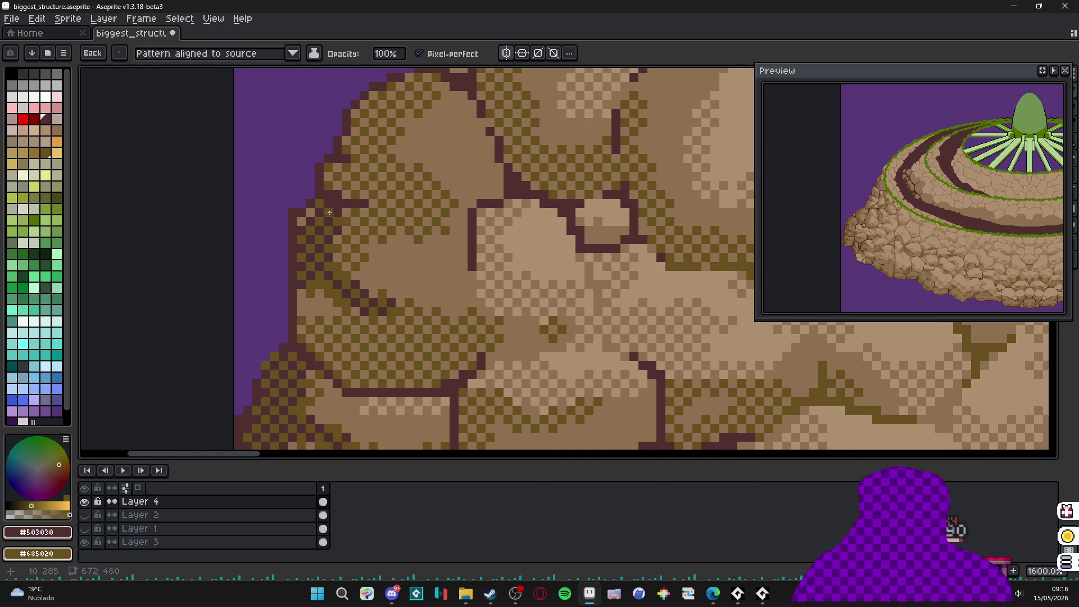
scroll(902, 266, "up", 3)
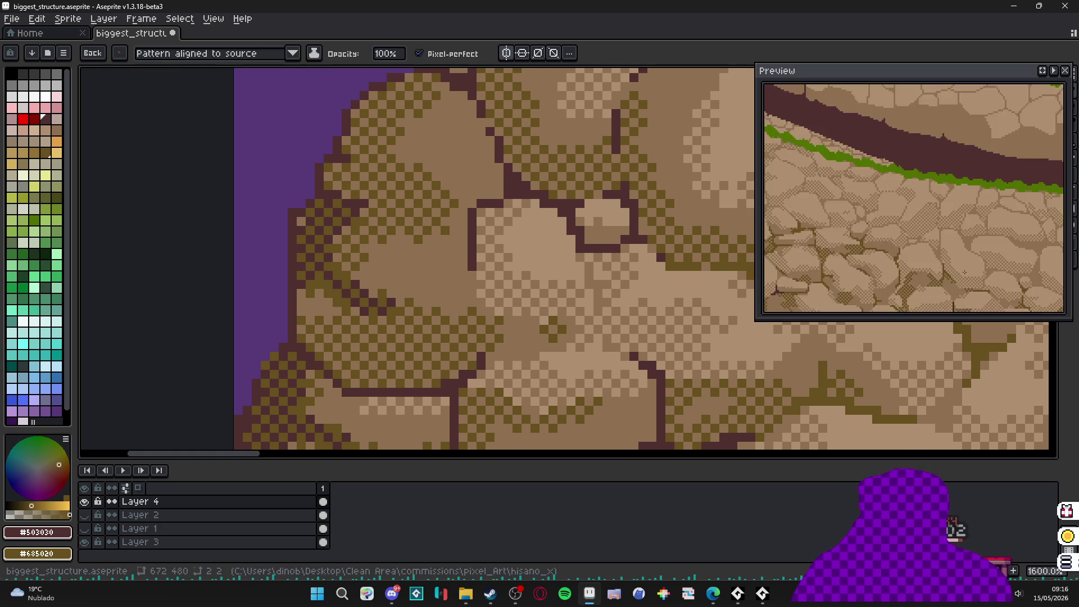
scroll(901, 266, "down", 3)
scroll(847, 239, "up", 3)
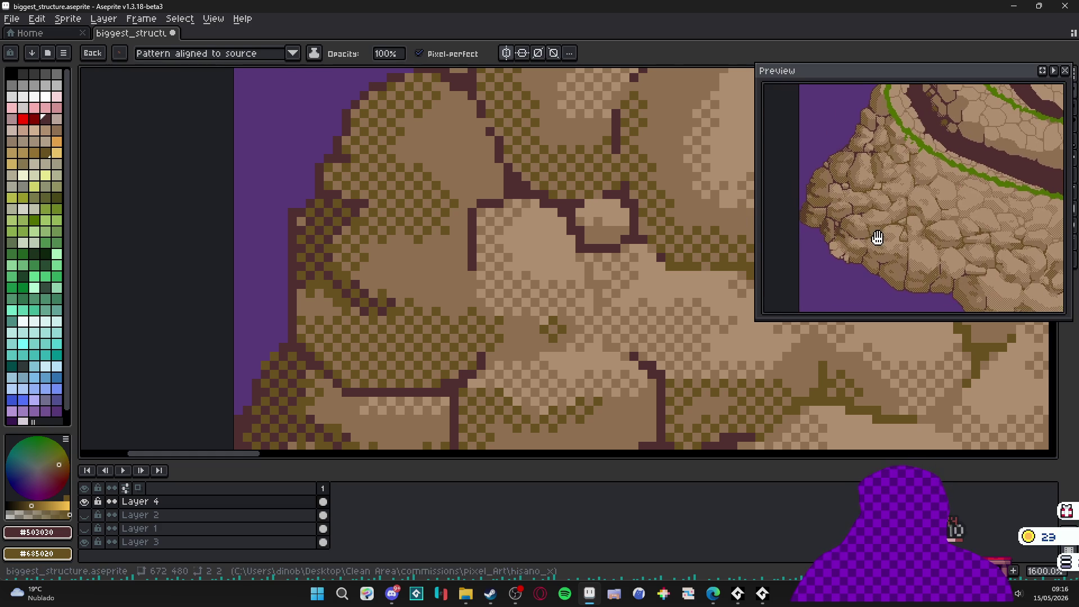
scroll(332, 306, "up", 3)
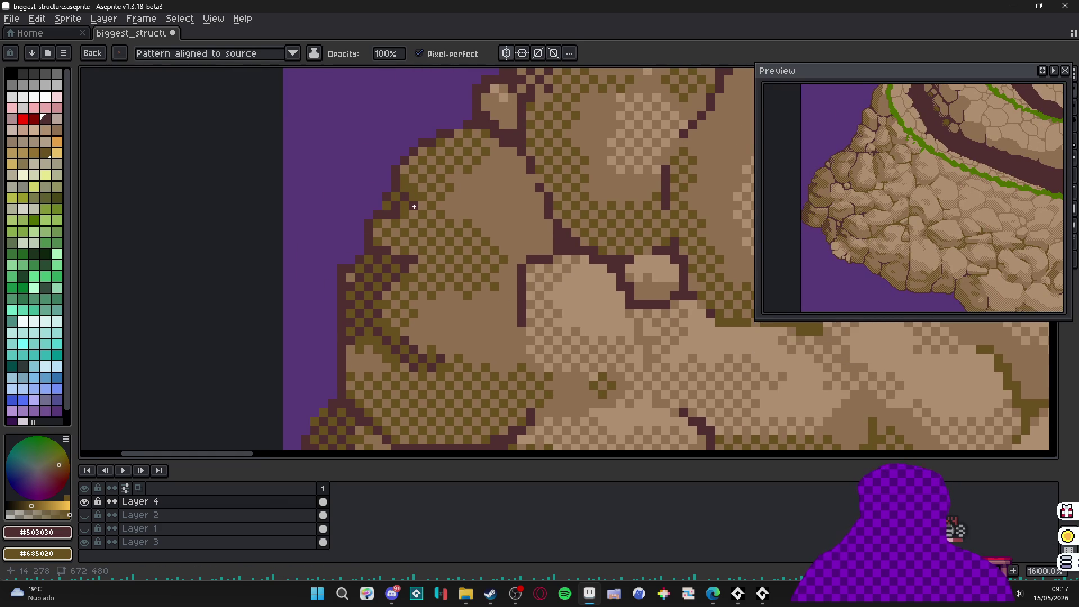
left_click(415, 183)
- Paint dark shading on the lower rock edge further right
scroll(413, 201, "down", 5)
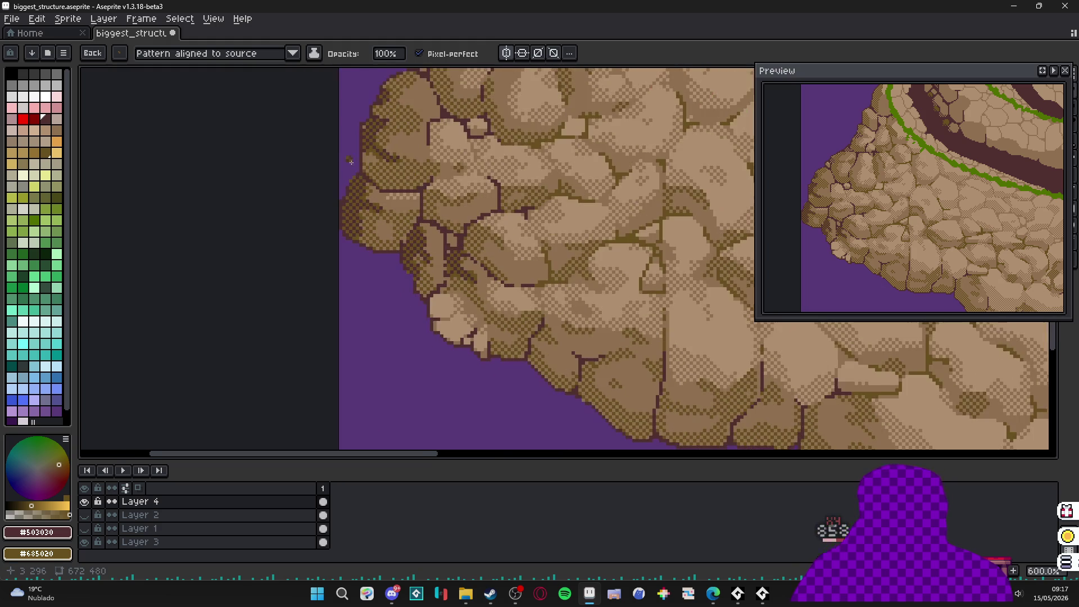
scroll(544, 348, "up", 4)
scroll(544, 349, "up", 1)
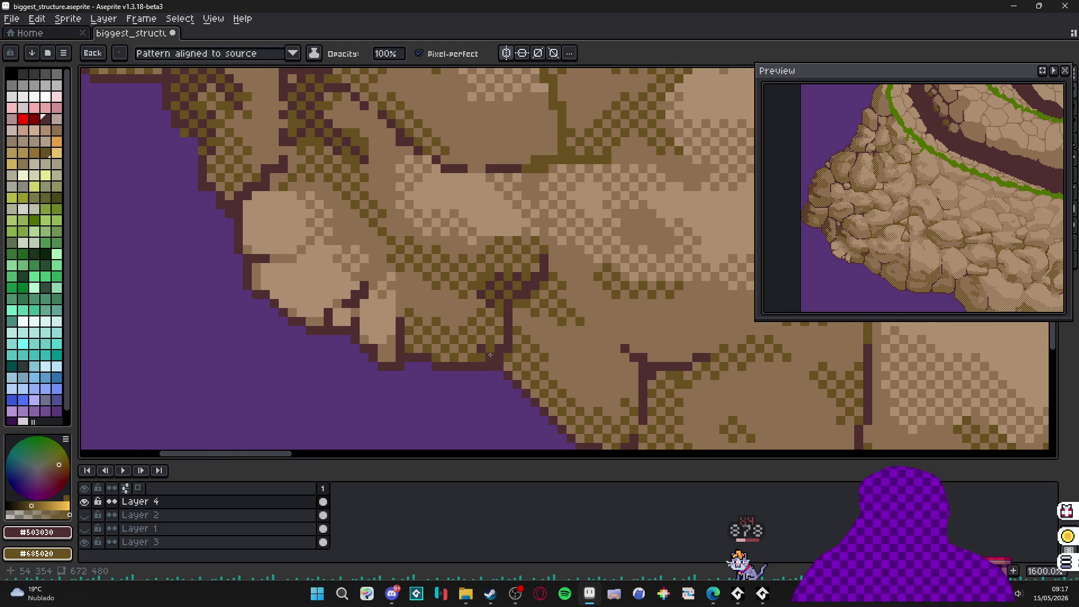
scroll(479, 345, "down", 3)
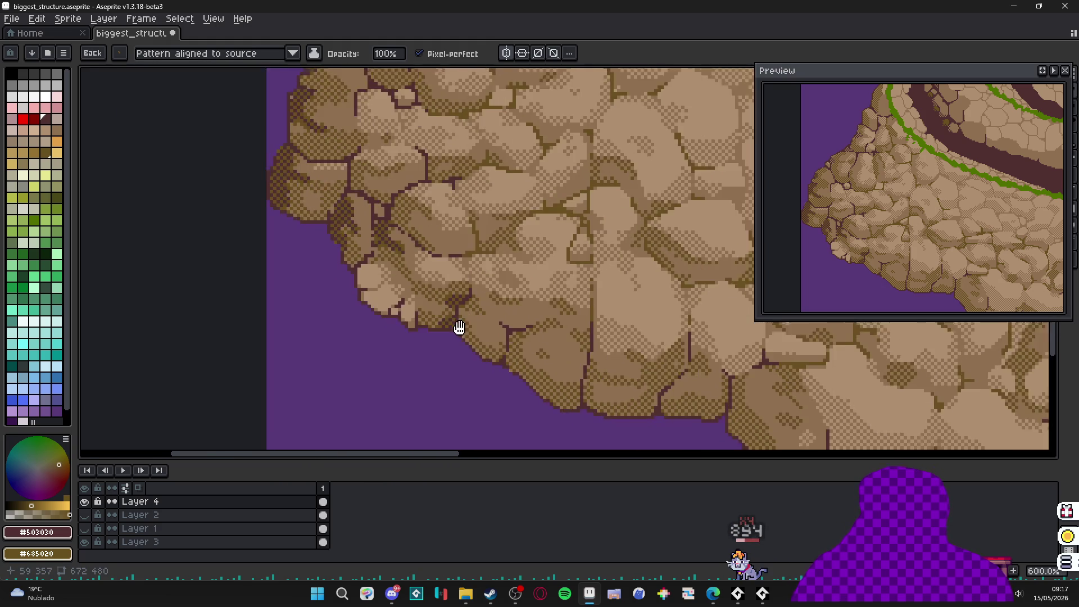
scroll(457, 325, "up", 5)
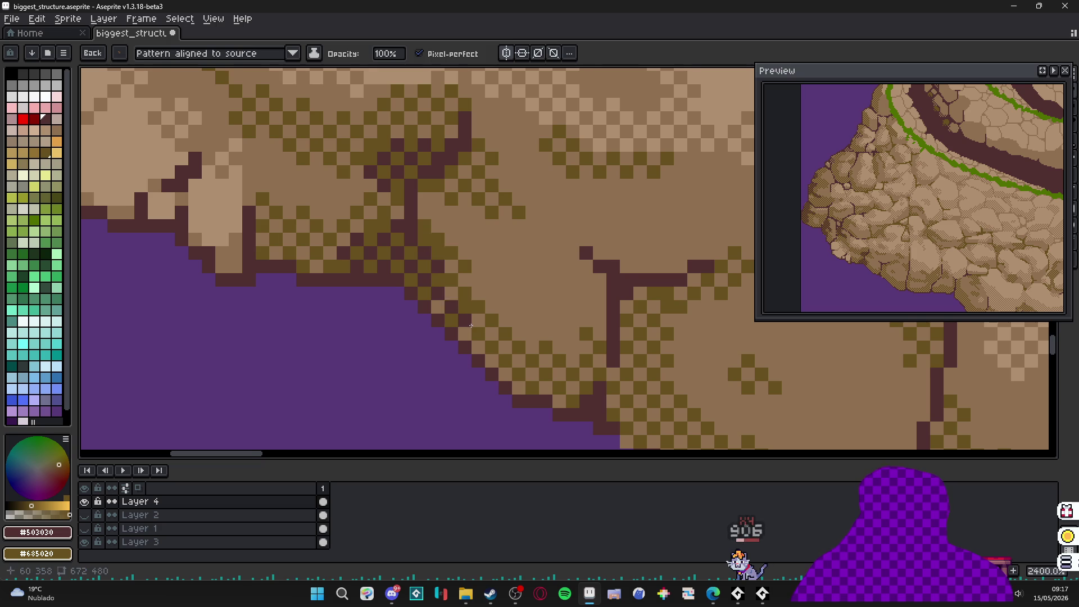
scroll(470, 326, "down", 2)
scroll(471, 326, "right", 2)
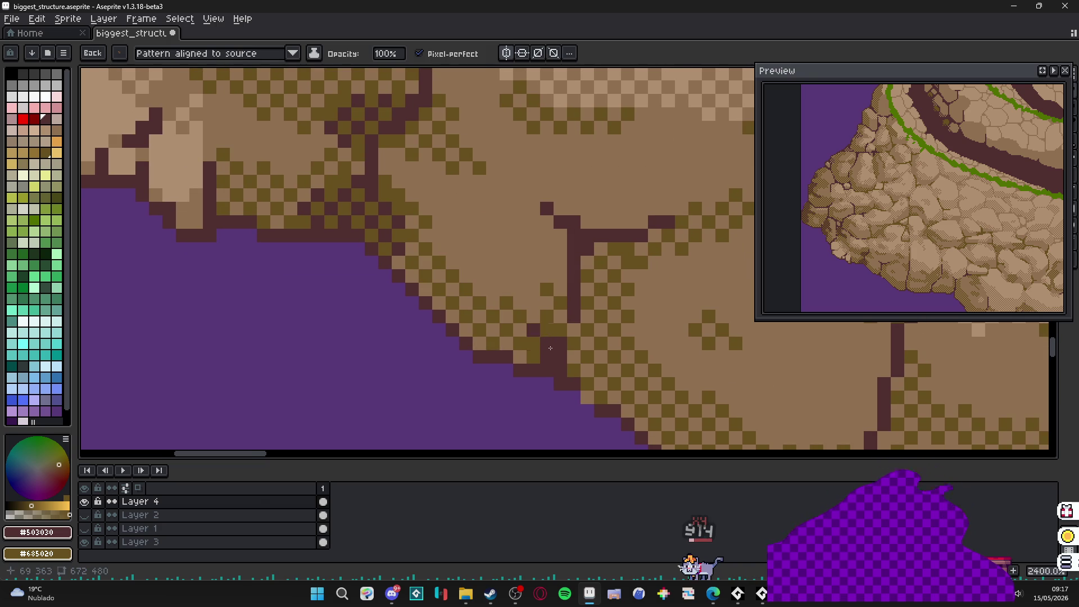
scroll(462, 267, "down", 3)
scroll(461, 267, "right", 5)
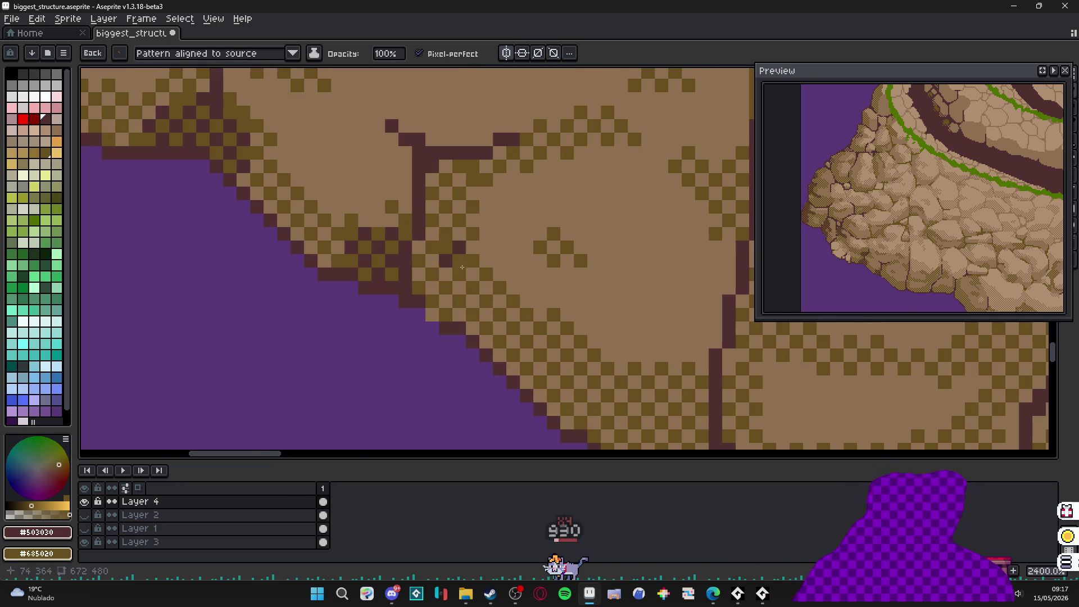
left_click_drag(462, 267, 449, 281)
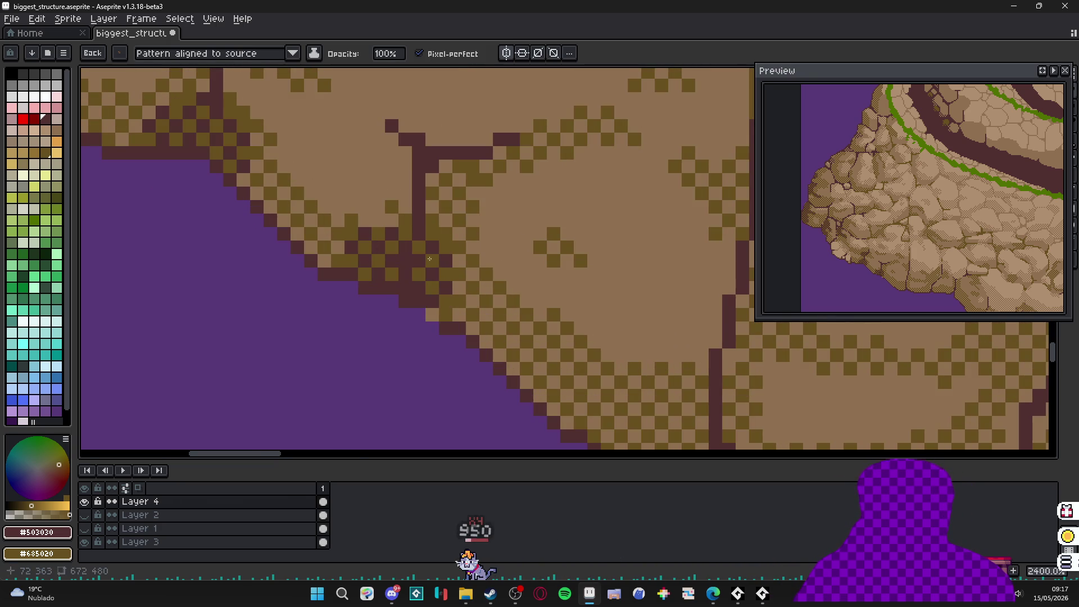
- Darken two small patches of the lower rock edge
scroll(442, 250, "down", 5)
scroll(442, 250, "right", 4)
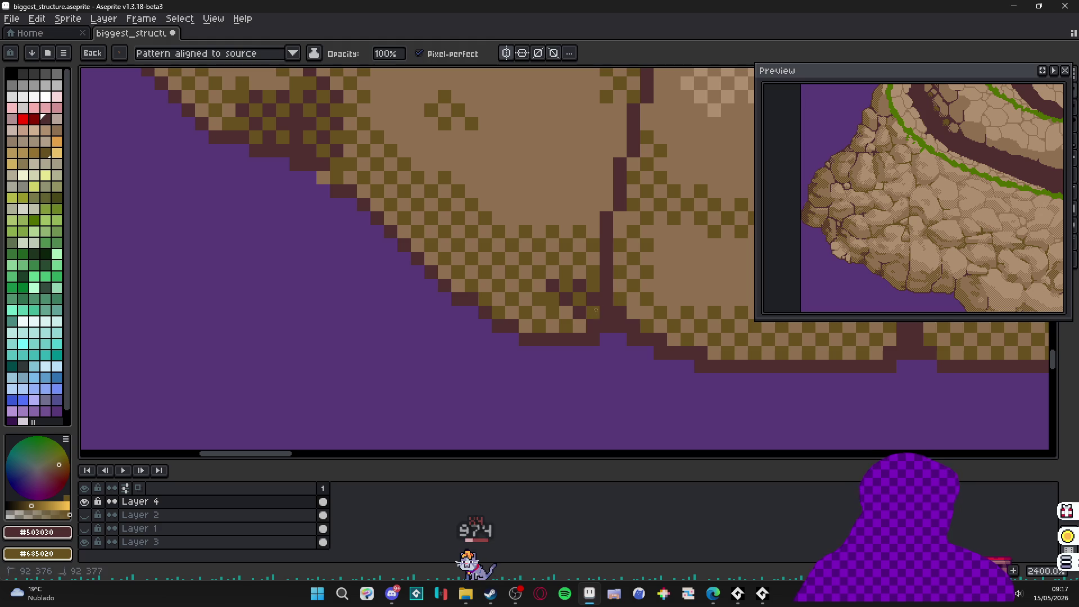
left_click(514, 270)
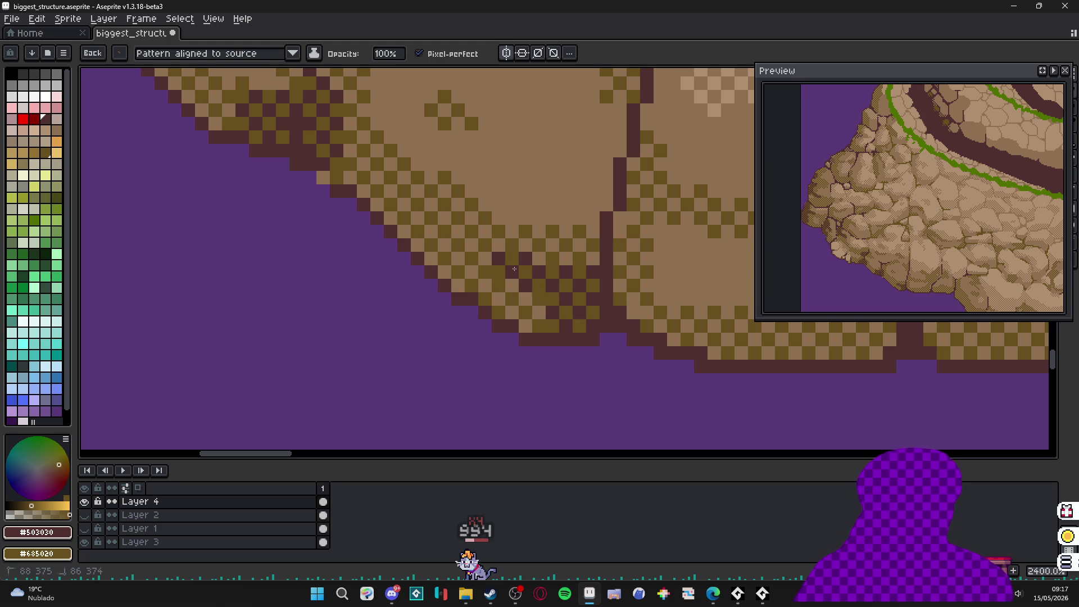
scroll(570, 292, "up", 1)
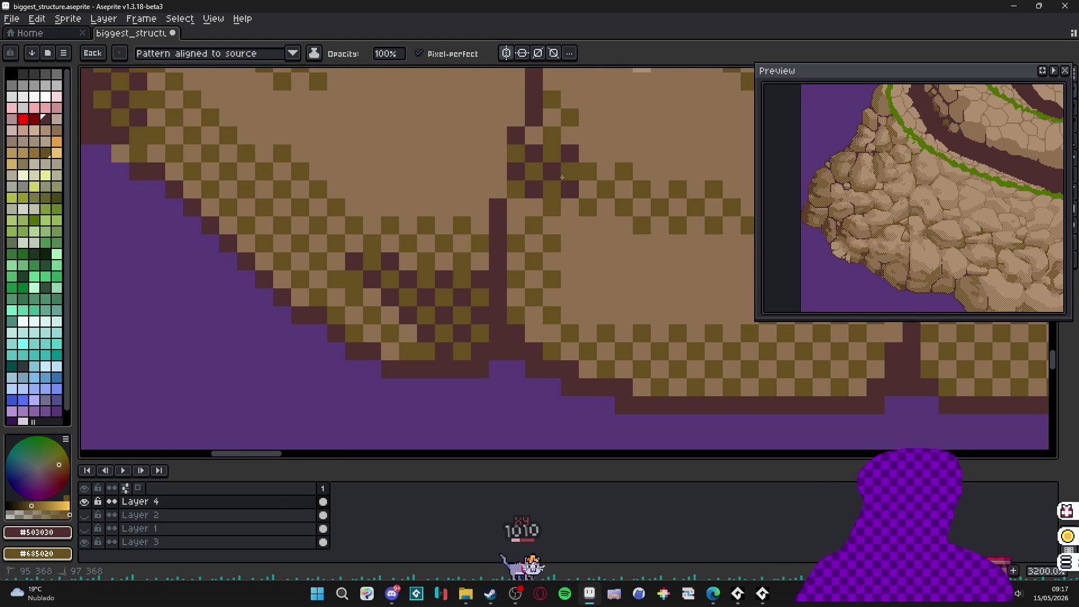
left_click(524, 234)
- Undo the last stroke, then draw a dark diagonal stroke and dithered crack shading
scroll(528, 261, "down", 2)
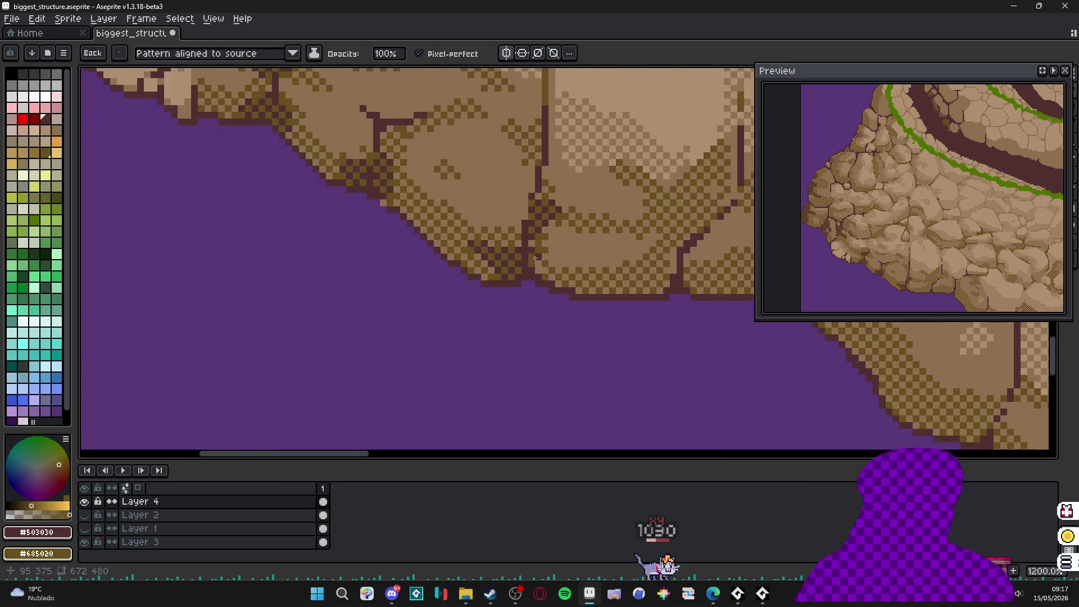
scroll(529, 261, "up", 1)
key("ctrl+z")
mouse_move(597, 230)
left_mouse_down()
mouse_move(550, 269)
mouse_move(639, 211)
left_mouse_up()
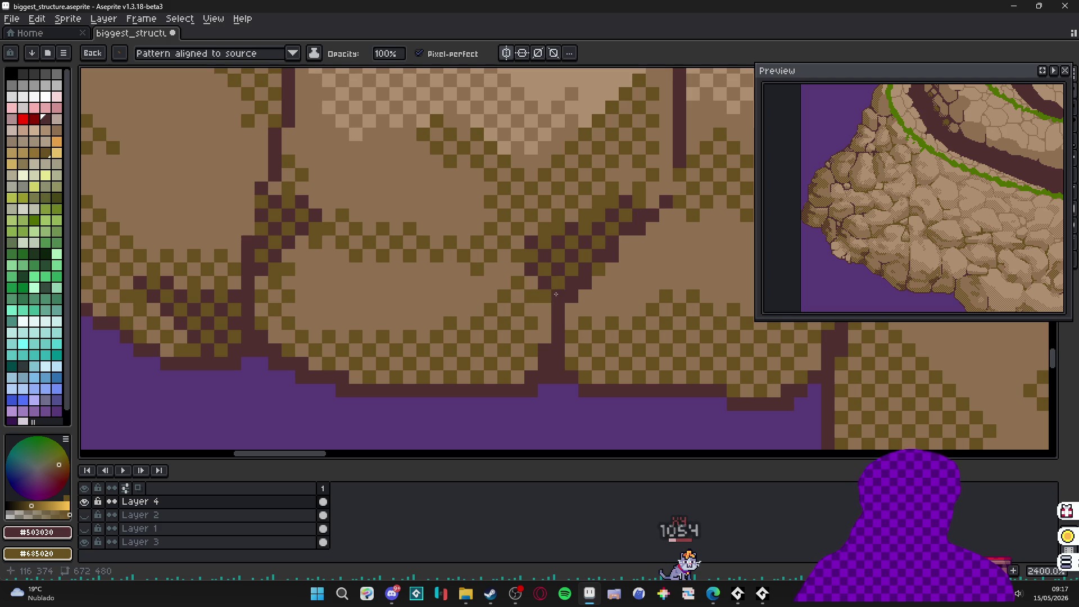
mouse_move(528, 375)
left_mouse_down()
mouse_move(500, 360)
mouse_move(511, 298)
mouse_move(435, 339)
left_mouse_up()
scroll(507, 321, "down", 7)
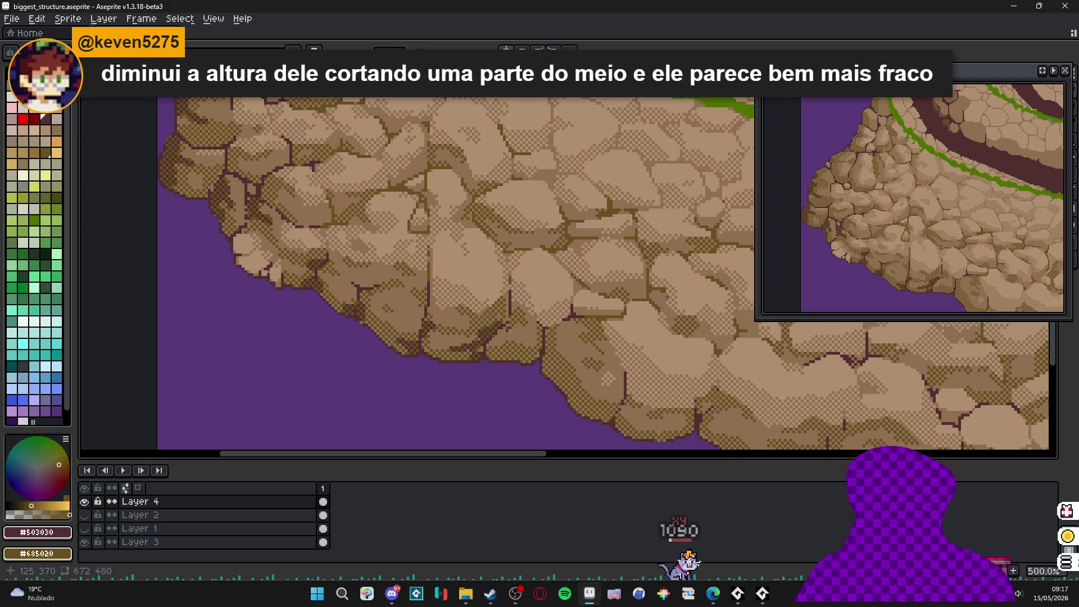
- Add dark dithered shading pixels to a lower-left rock
scroll(514, 327, "up", 7)
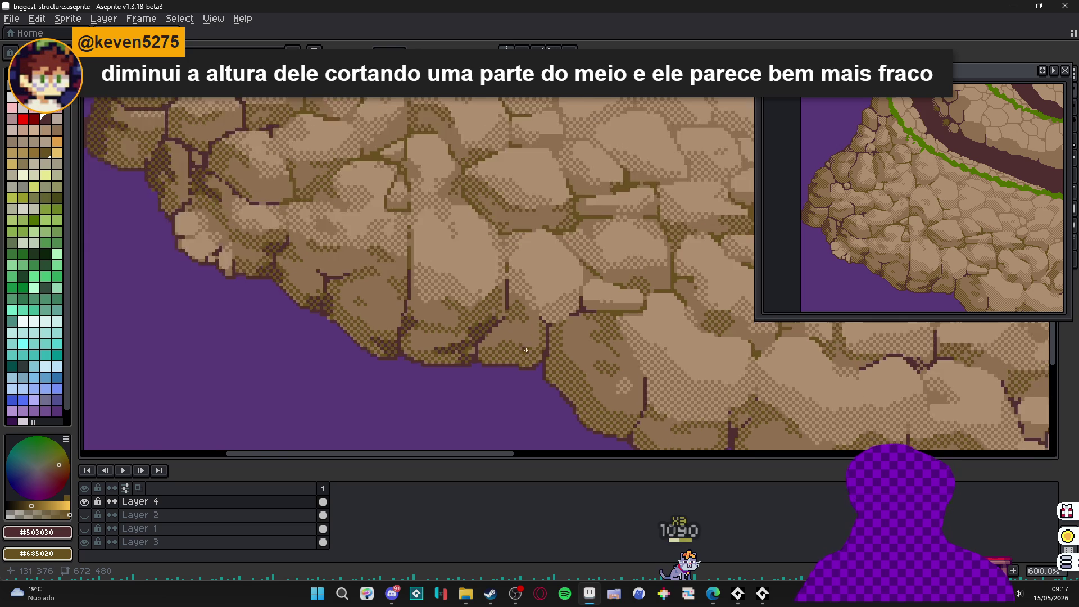
mouse_move(442, 345)
left_mouse_down()
mouse_move(399, 320)
mouse_move(384, 342)
left_mouse_up()
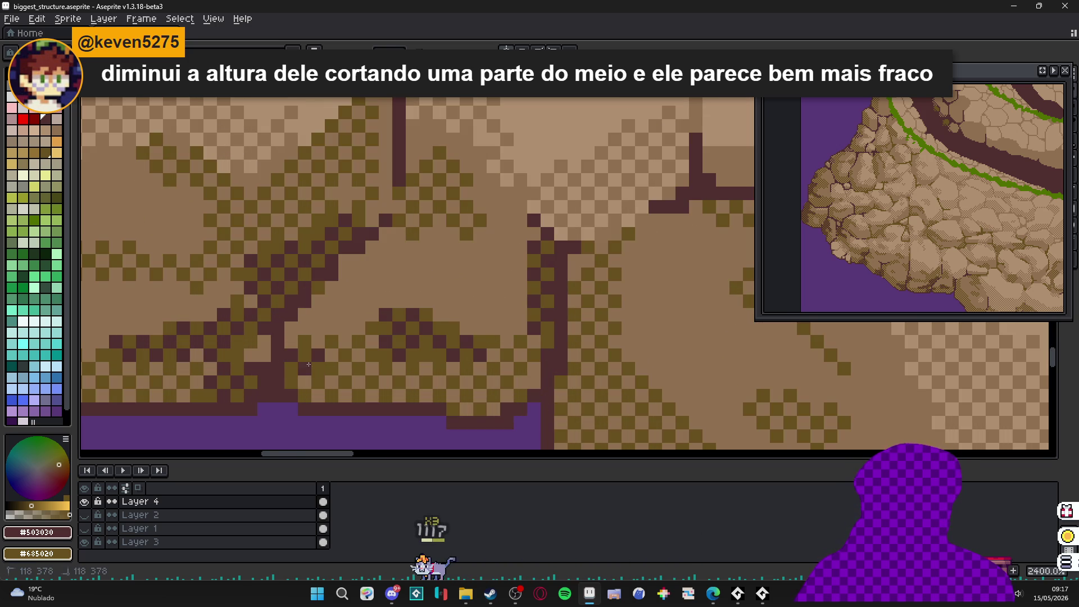
scroll(360, 337, "down", 3)
scroll(385, 316, "up", 3)
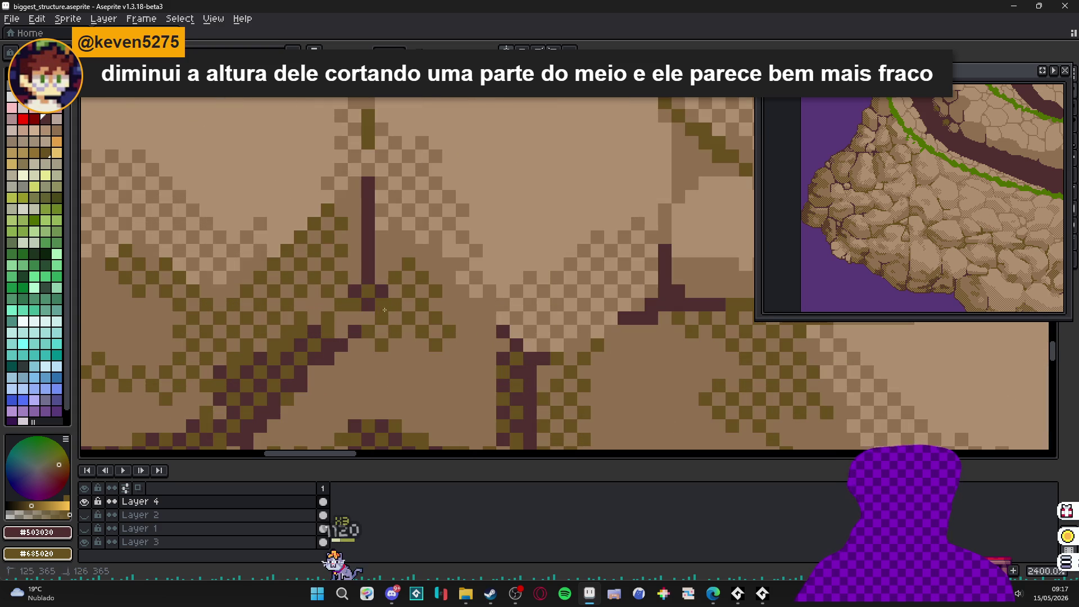
scroll(433, 351, "down", 10)
scroll(434, 352, "up", 8)
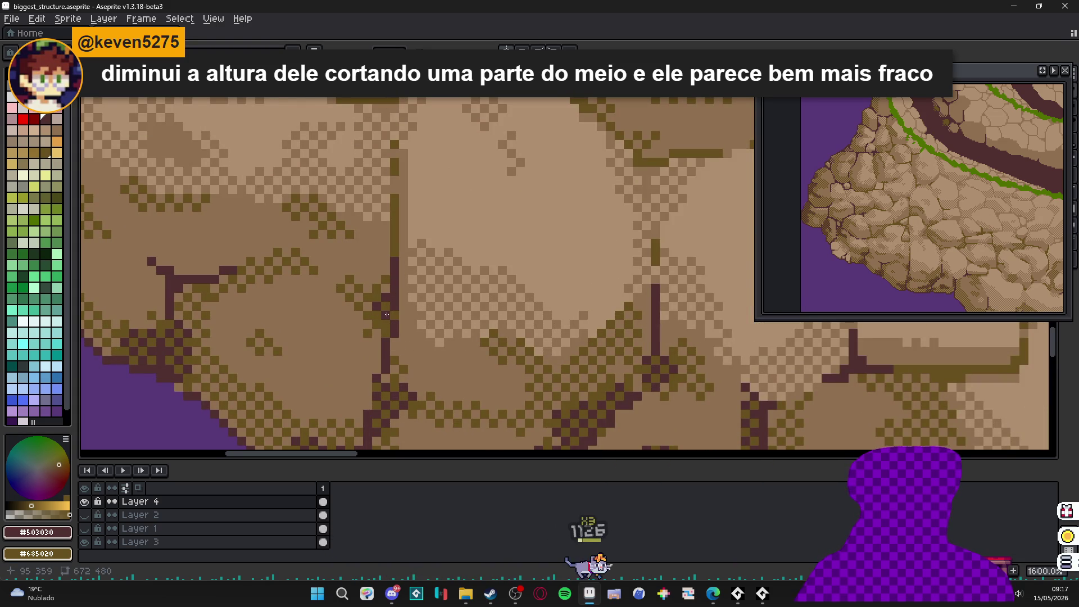
scroll(326, 312, "up", 2)
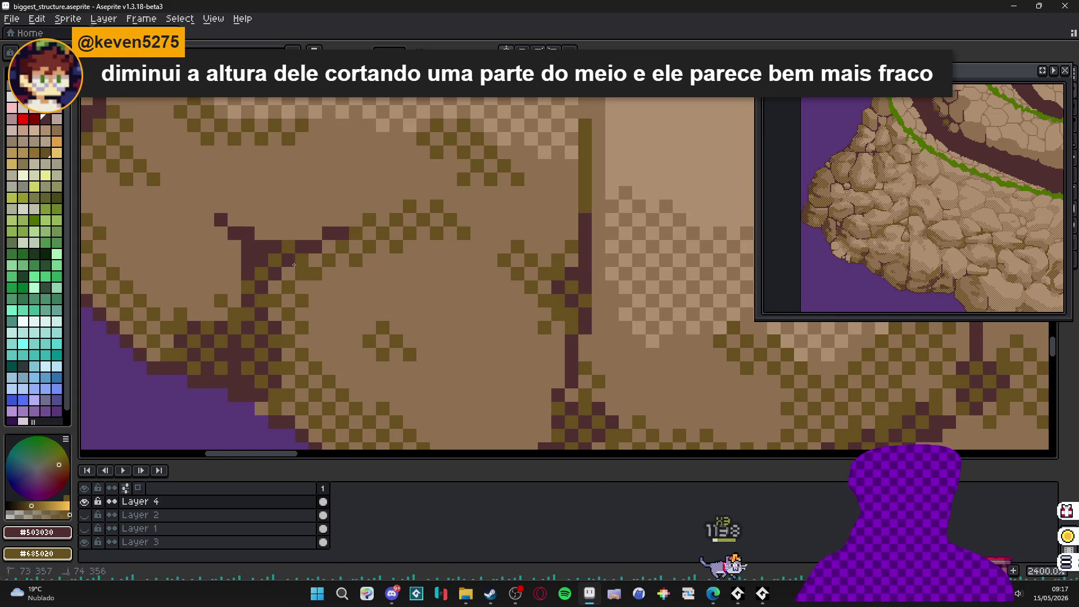
scroll(281, 302, "down", 2)
scroll(321, 301, "up", 2)
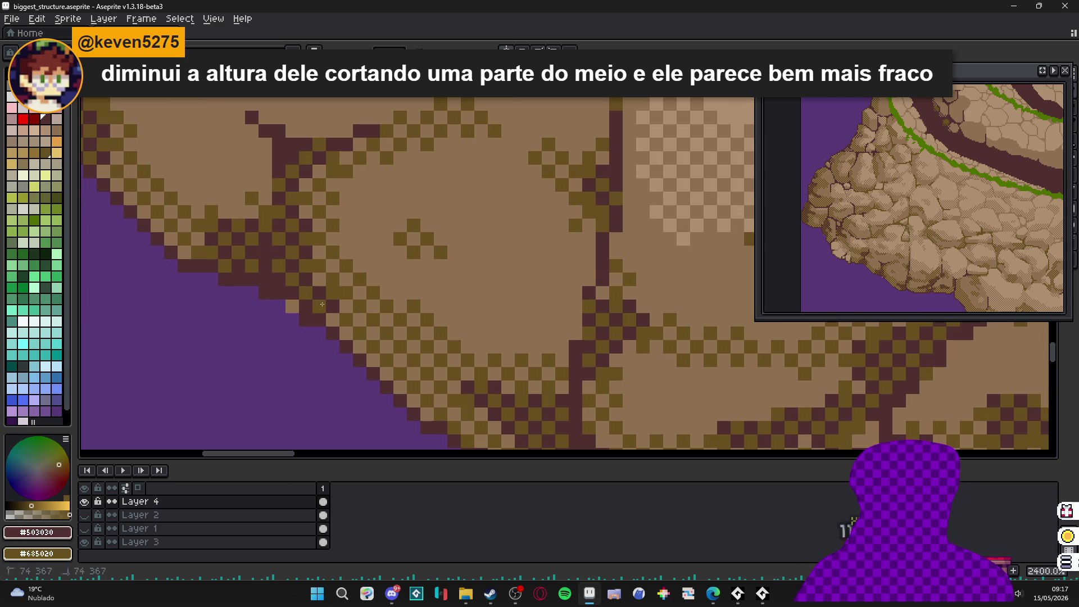
- Paint dark and olive pixels along a crack between rocks
left_click_drag(336, 269, 386, 307)
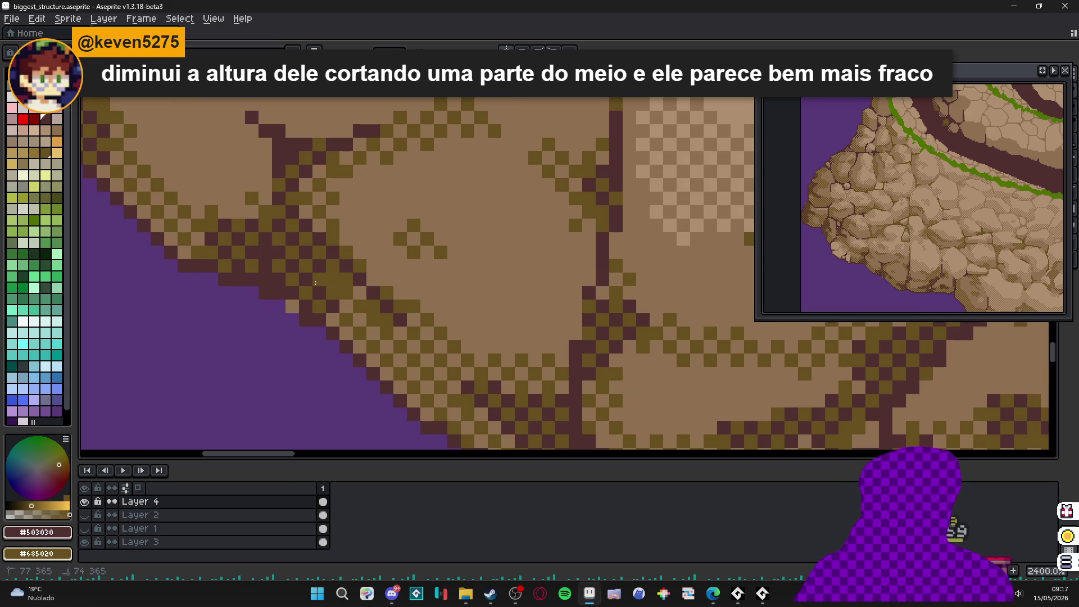
scroll(337, 277, "down", 5)
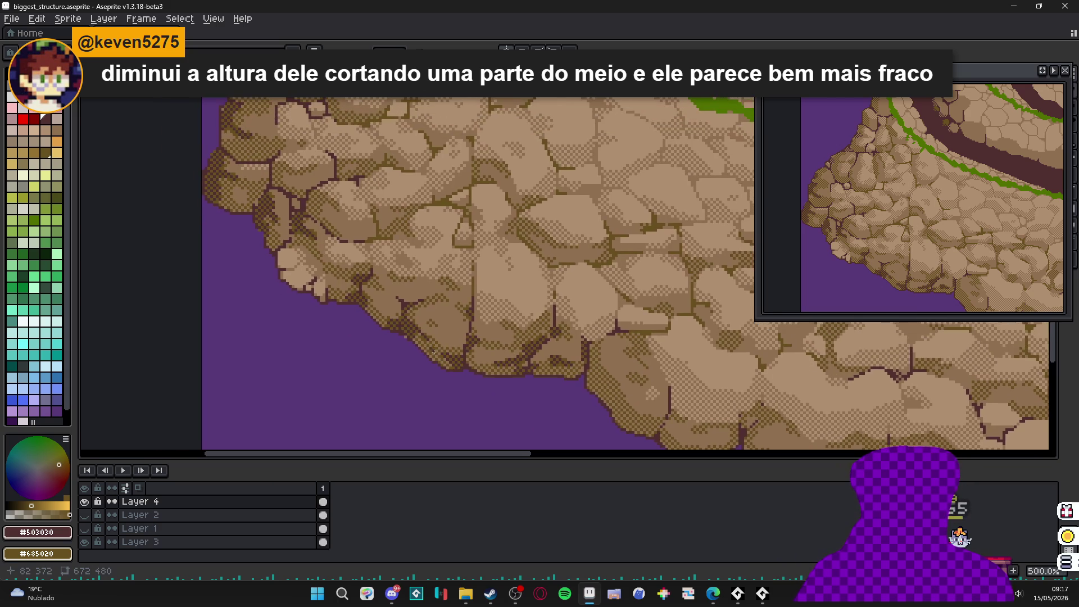
scroll(467, 343, "down", 1)
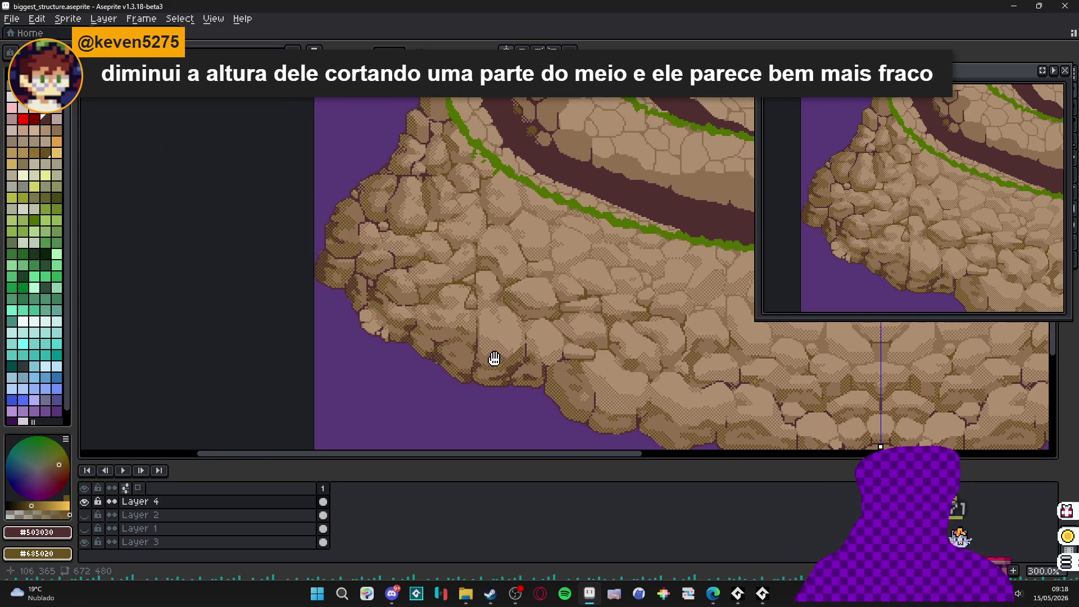
scroll(467, 333, "up", 7)
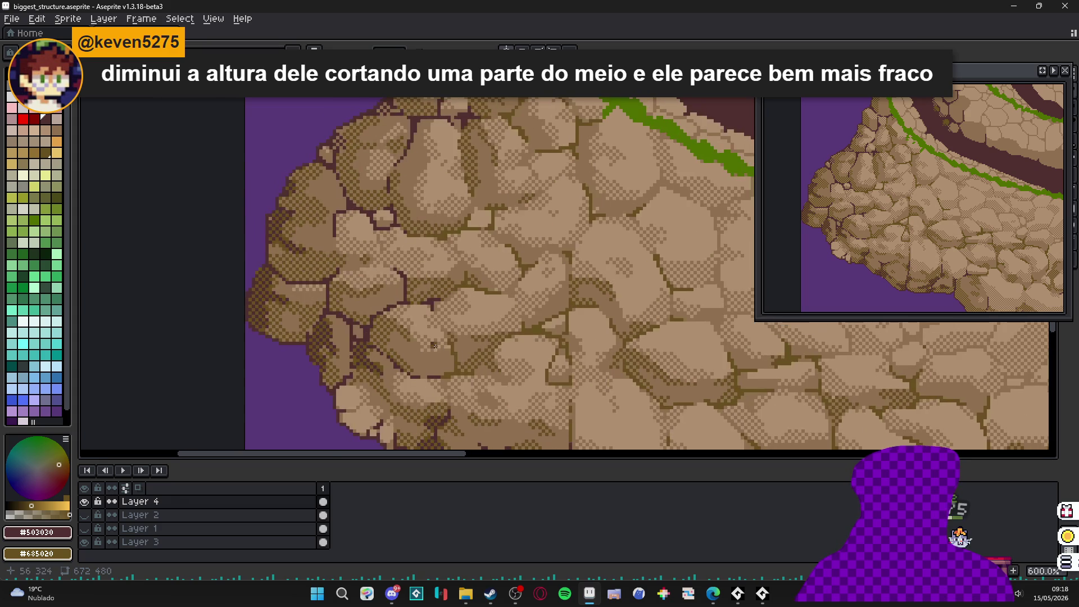
scroll(483, 360, "down", 7)
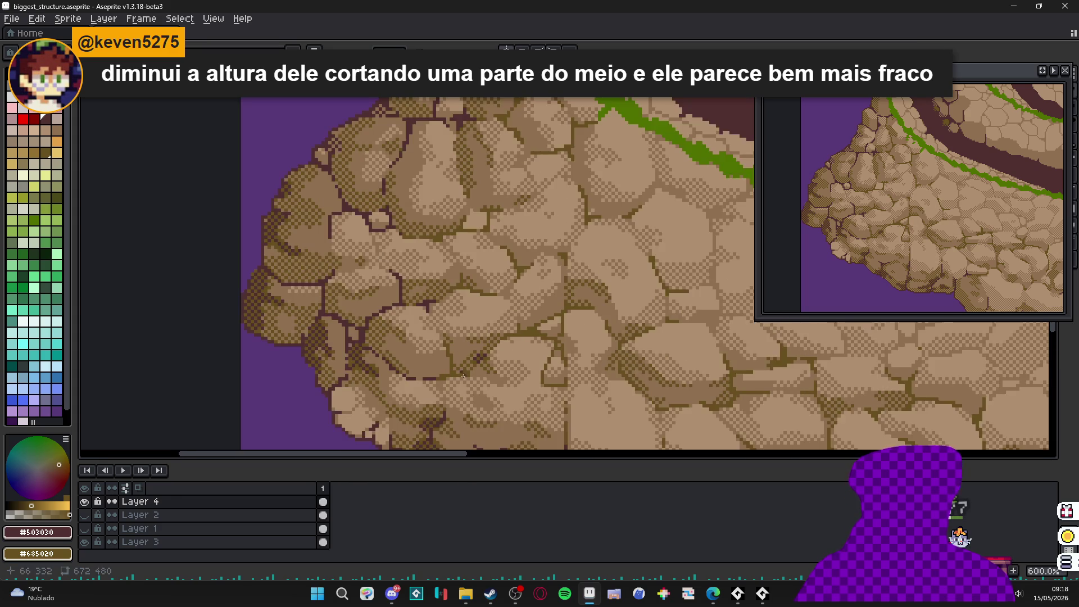
scroll(409, 368, "up", 3)
scroll(389, 308, "up", 4)
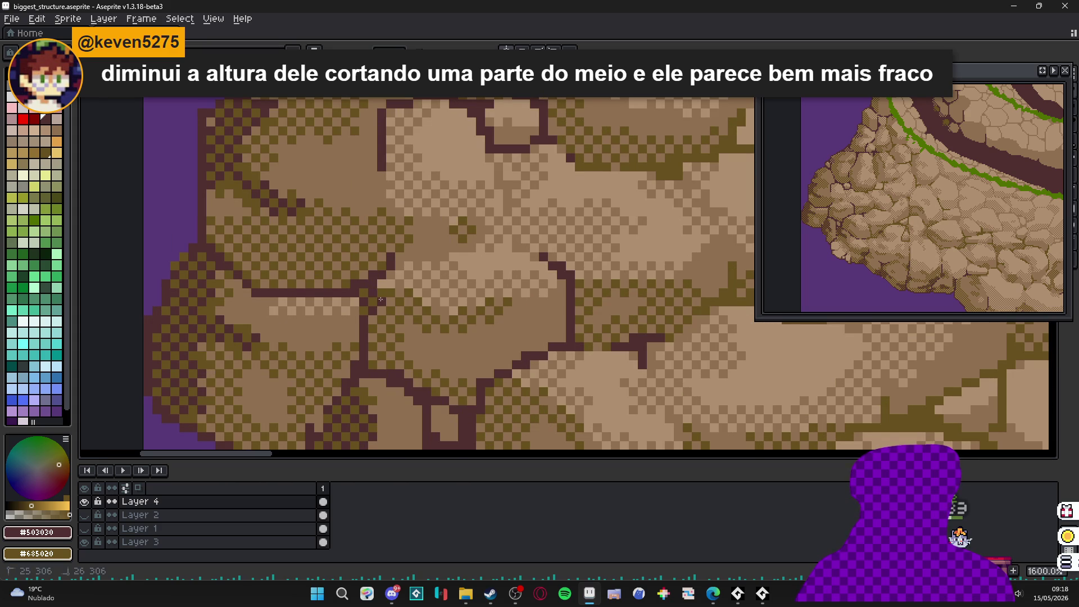
scroll(374, 304, "down", 4)
scroll(407, 249, "up", 4)
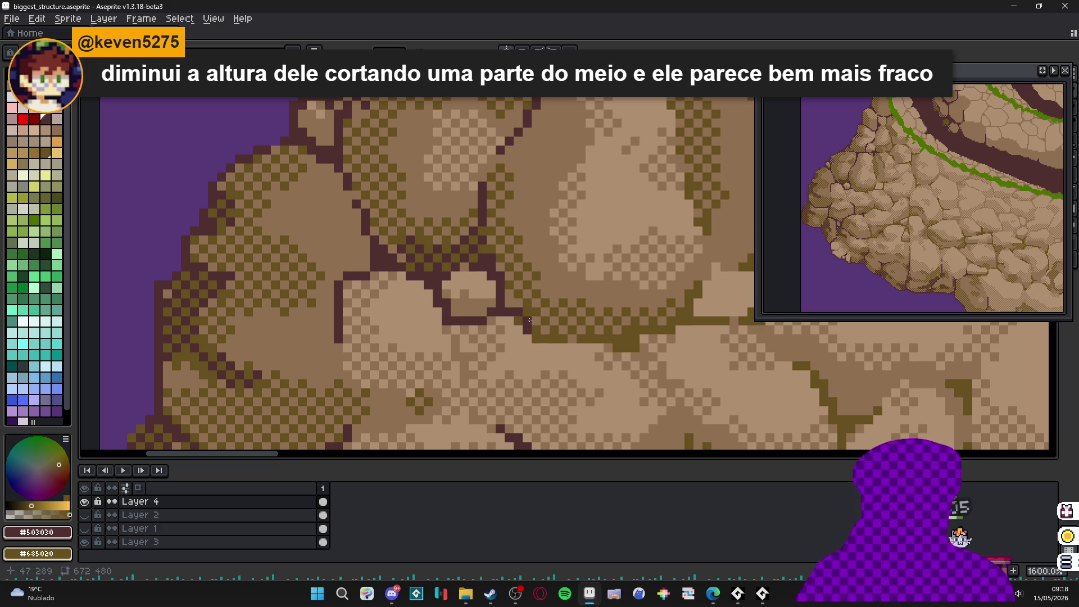
- Add a few dark maroon outline pixels at a joint between rocks
left_click_drag(512, 303, 528, 306)
scroll(532, 313, "down", 2)
scroll(434, 294, "up", 2)
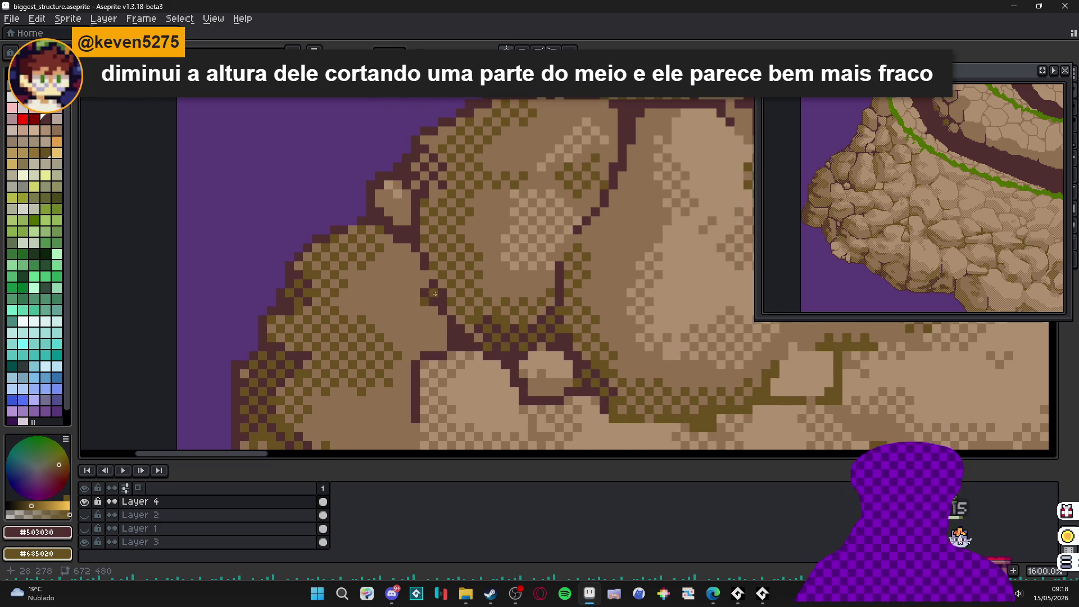
scroll(432, 202, "down", 6)
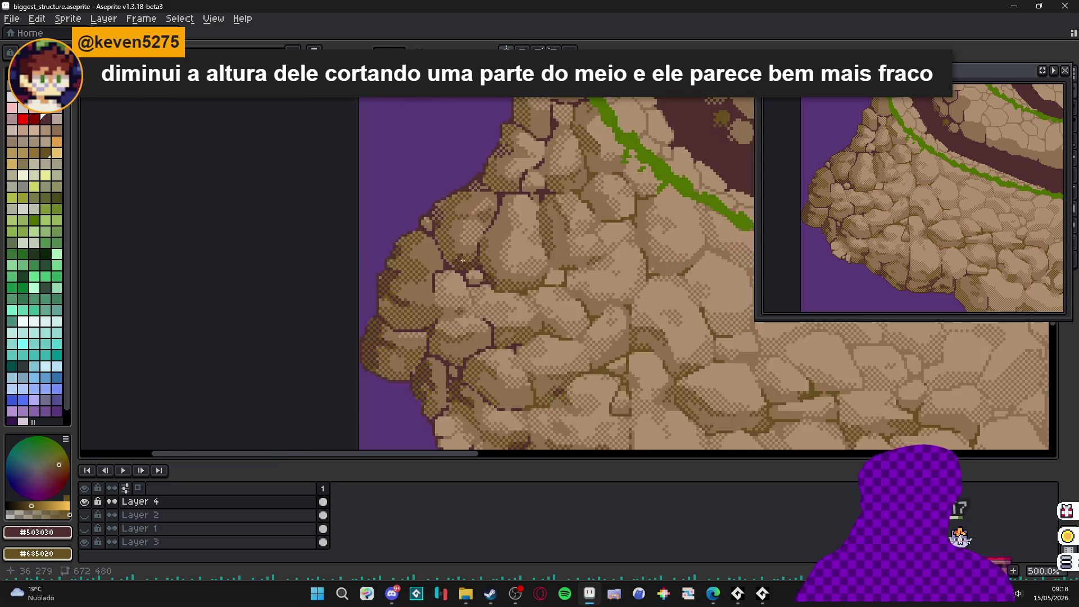
scroll(357, 240, "up", 5)
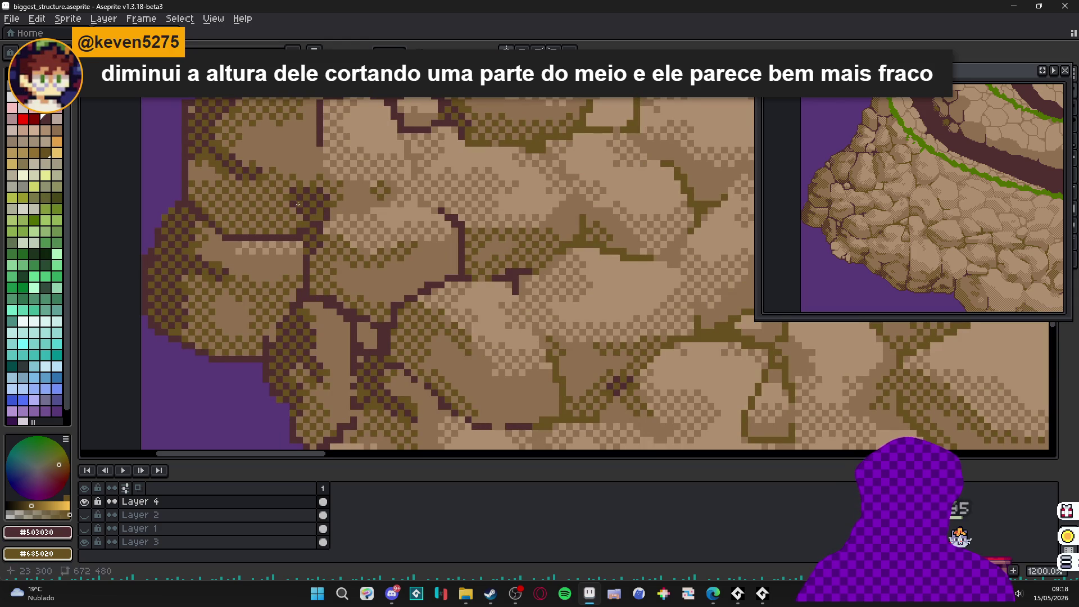
scroll(295, 236, "down", 5)
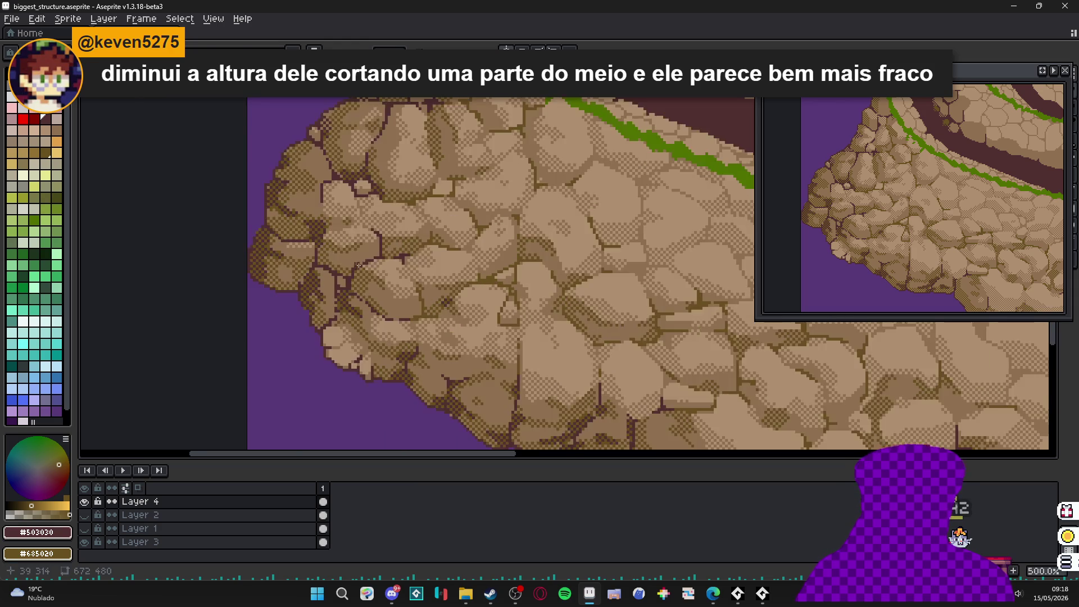
scroll(416, 283, "down", 1)
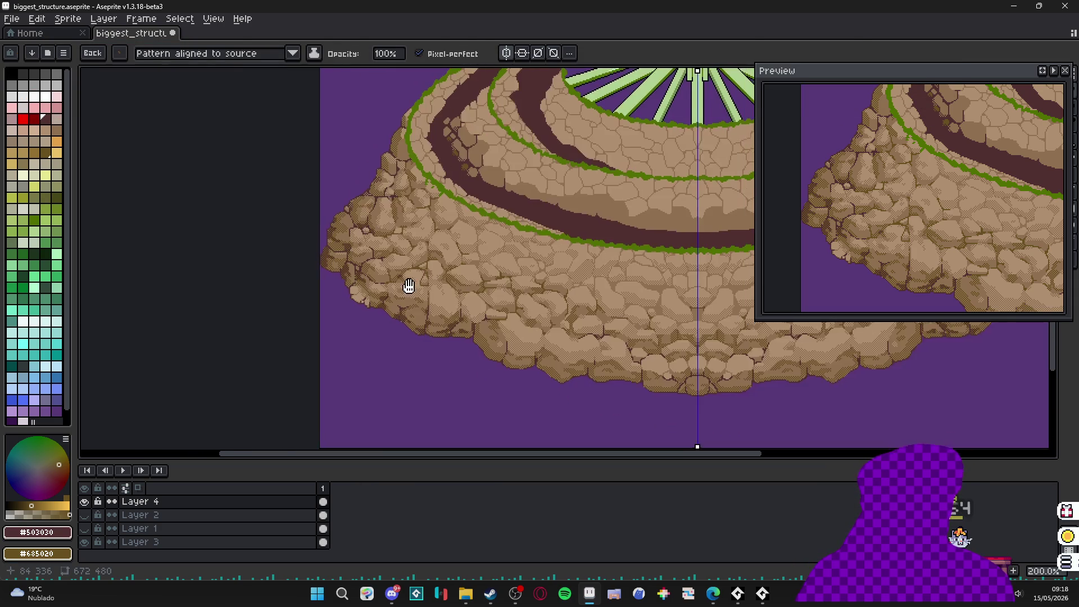
scroll(307, 243, "up", 11)
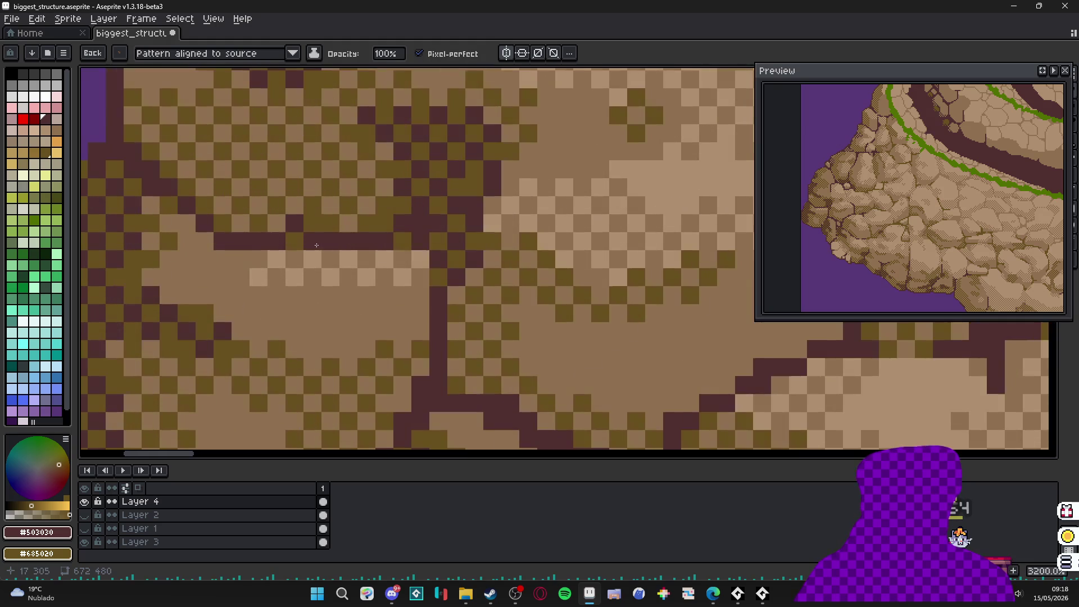
scroll(365, 315, "down", 3)
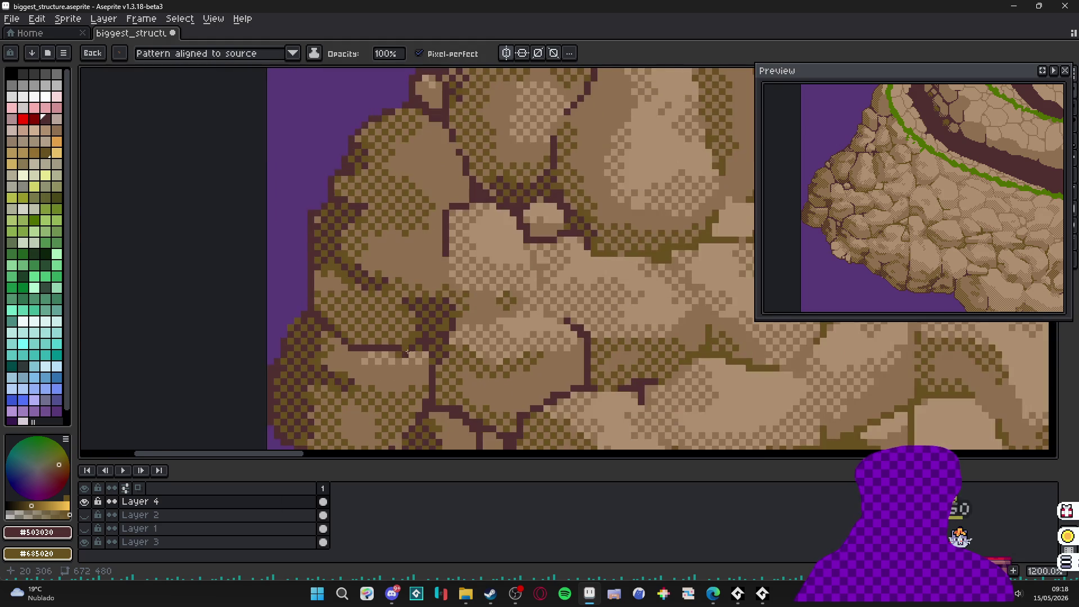
scroll(412, 337, "down", 4)
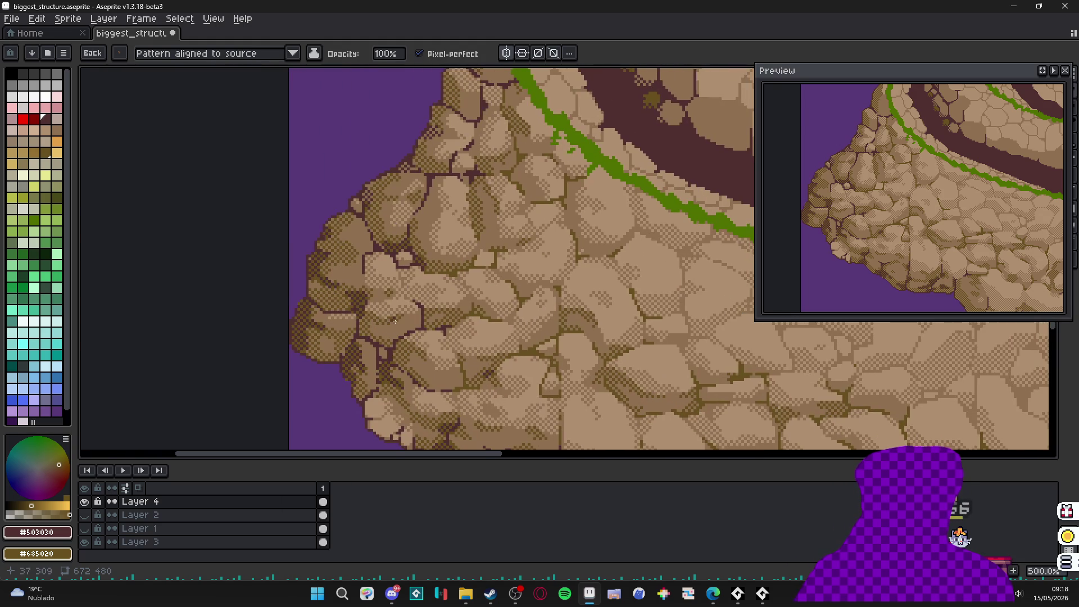
scroll(399, 311, "down", 1)
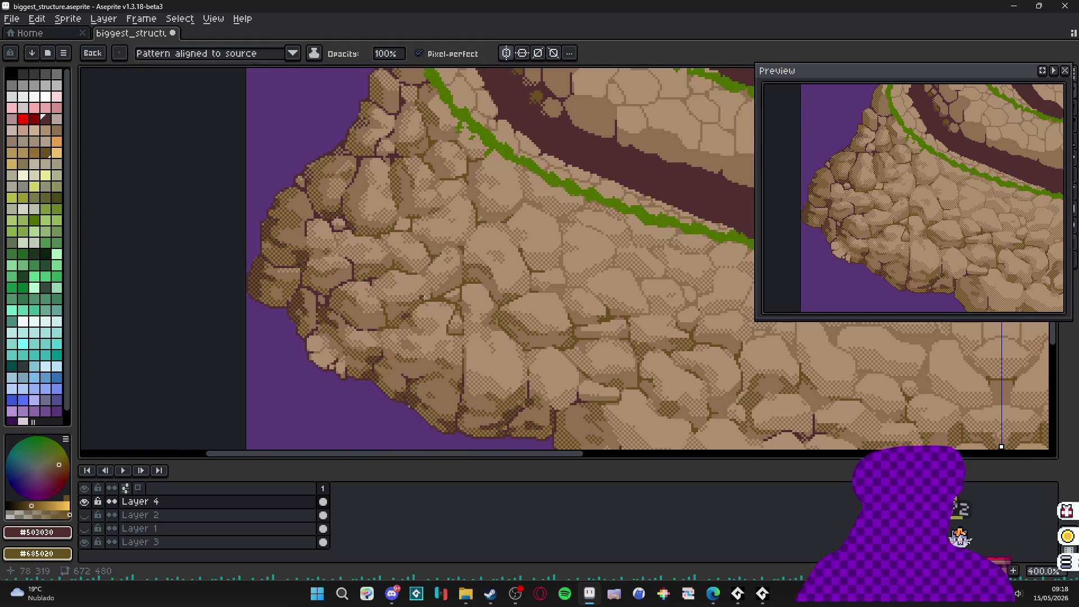
- Extend a dark crack line between two further rocks
mouse_move(423, 297)
left_mouse_down()
mouse_move(380, 283)
mouse_move(368, 294)
left_mouse_up()
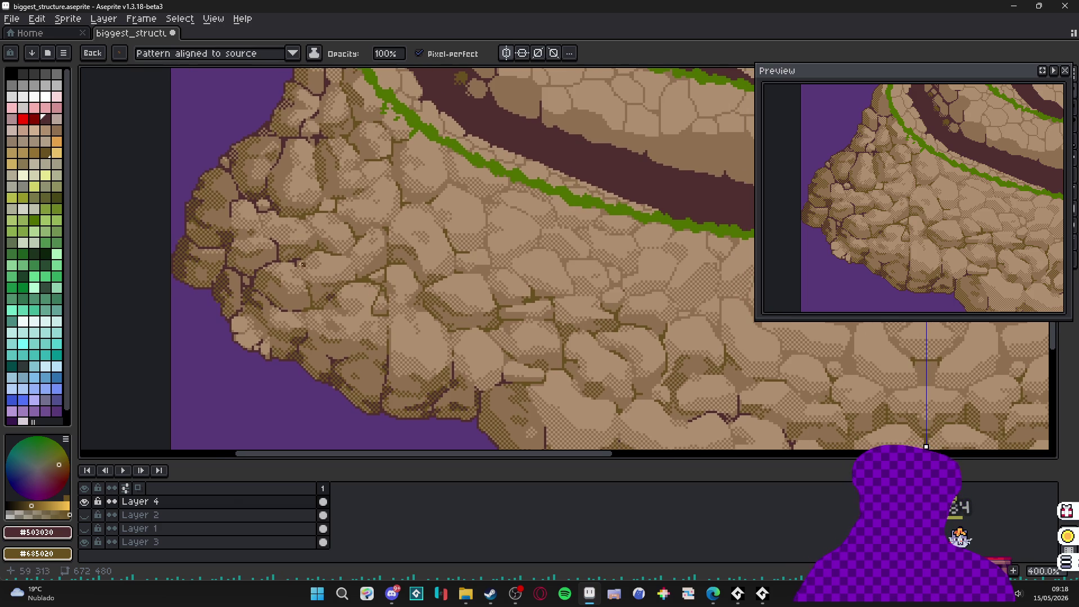
scroll(203, 195, "up", 5)
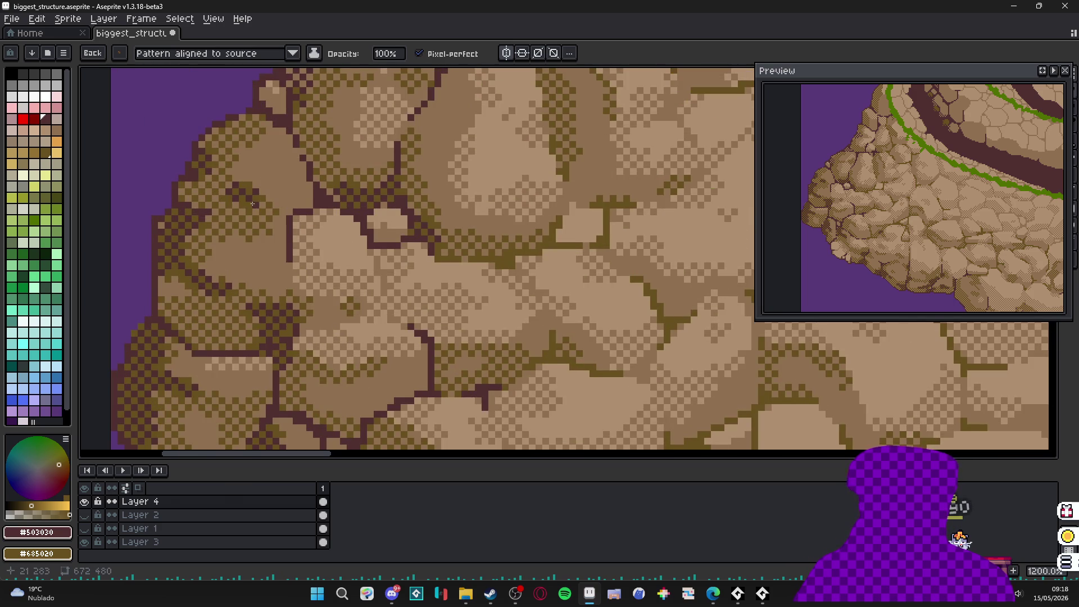
scroll(252, 203, "down", 4)
scroll(281, 242, "up", 3)
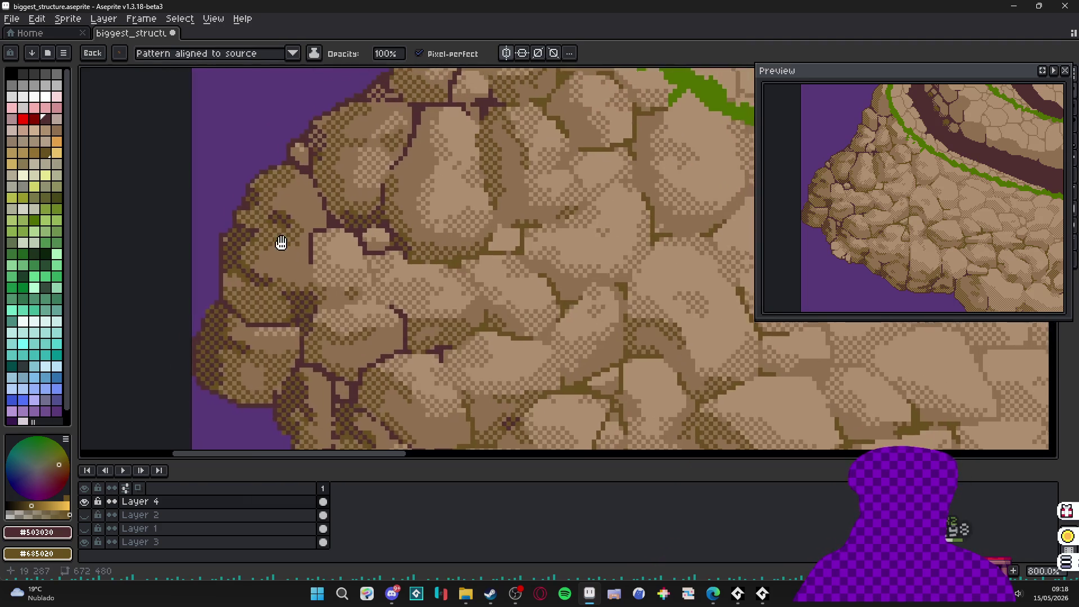
scroll(281, 243, "down", 4)
scroll(291, 191, "up", 8)
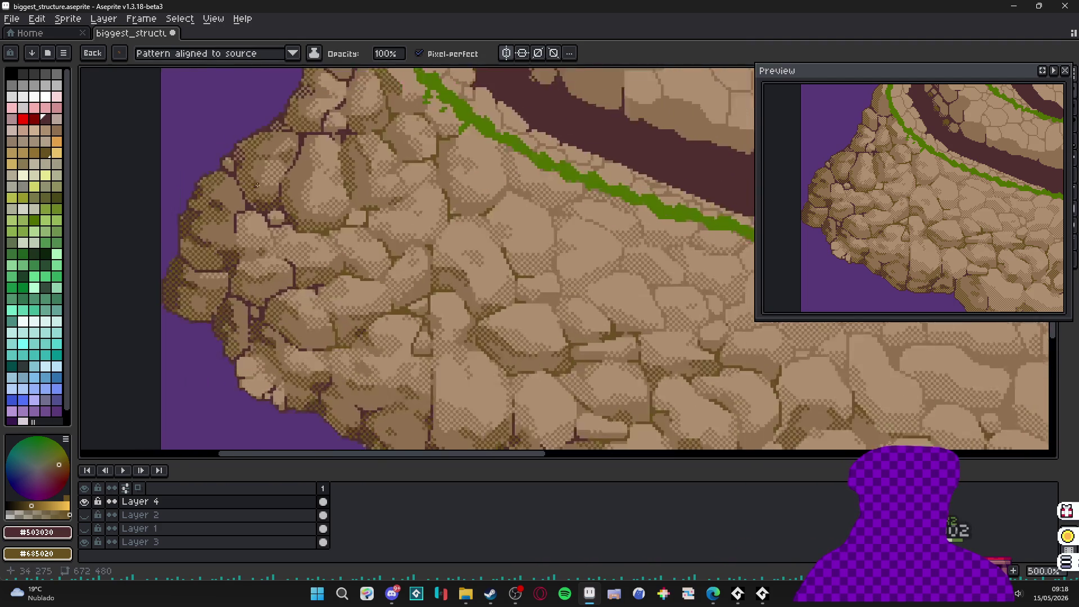
mouse_move(246, 172)
left_mouse_down()
mouse_move(233, 191)
mouse_move(262, 207)
left_mouse_up()
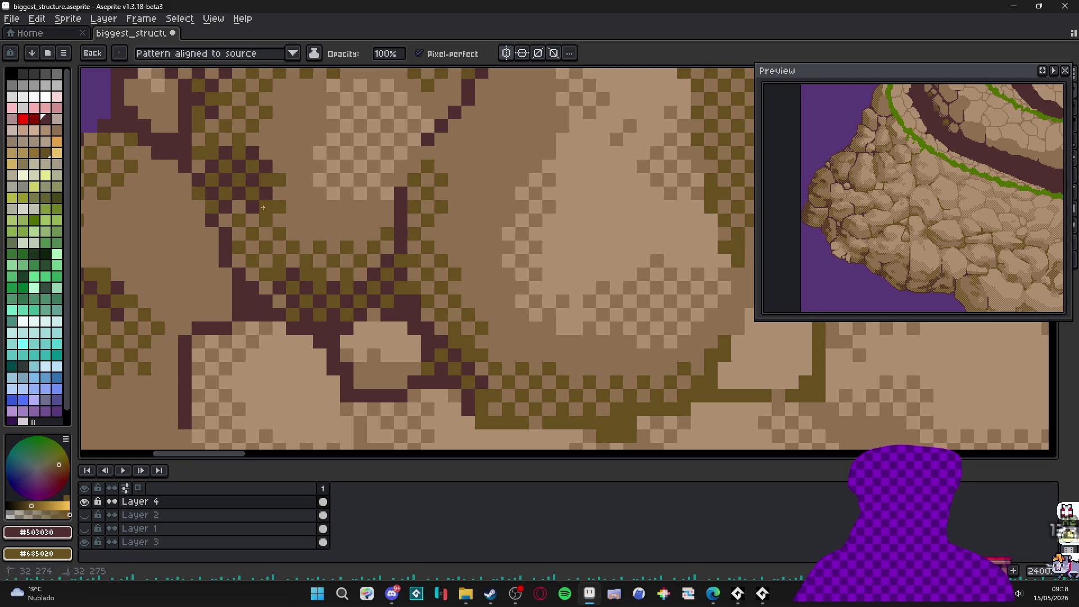
- Pick olive #685020 and repaint two dark crack pixels olive
scroll(262, 207, "down", 8)
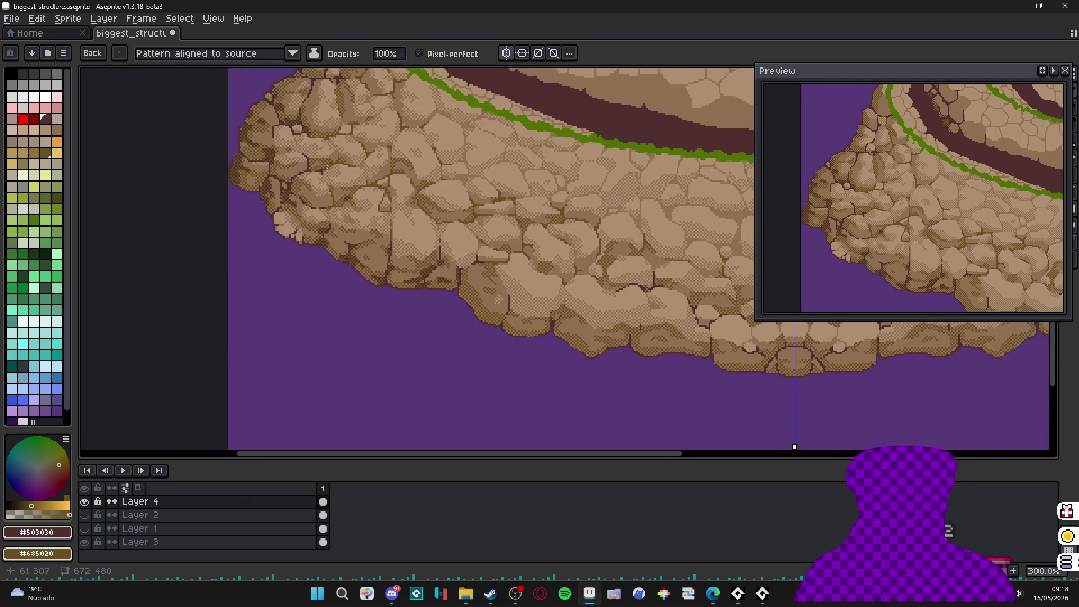
scroll(314, 163, "up", 1)
scroll(348, 233, "down", 1)
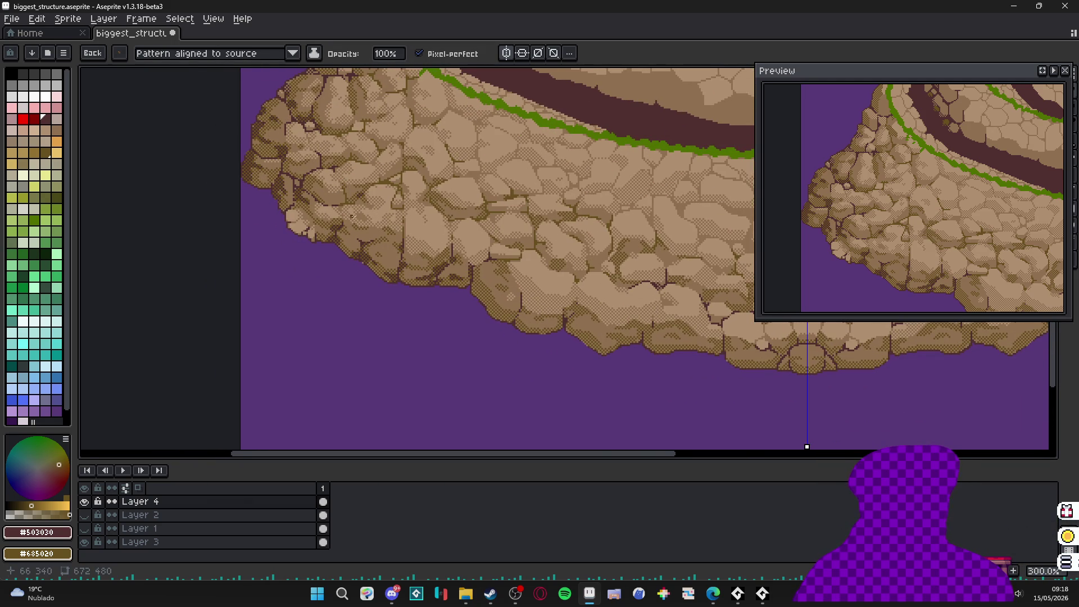
scroll(360, 204, "up", 5)
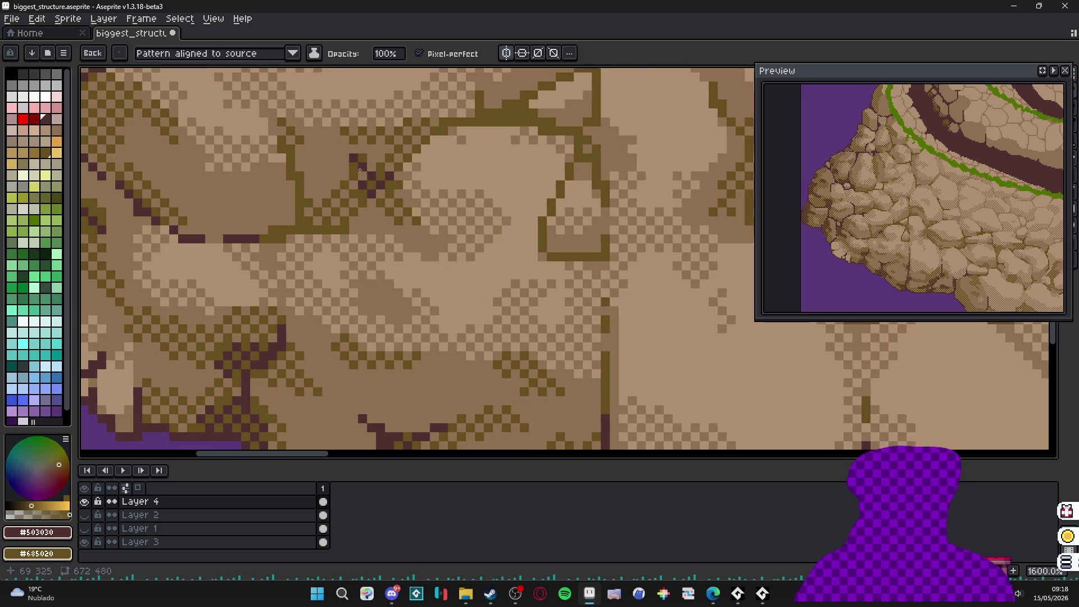
left_click(361, 164, "alt")
left_click_drag(361, 163, 349, 158)
- Set lighter brown #907050 as secondary colour and dither-darken a small shading patch
right_click(359, 161, "alt")
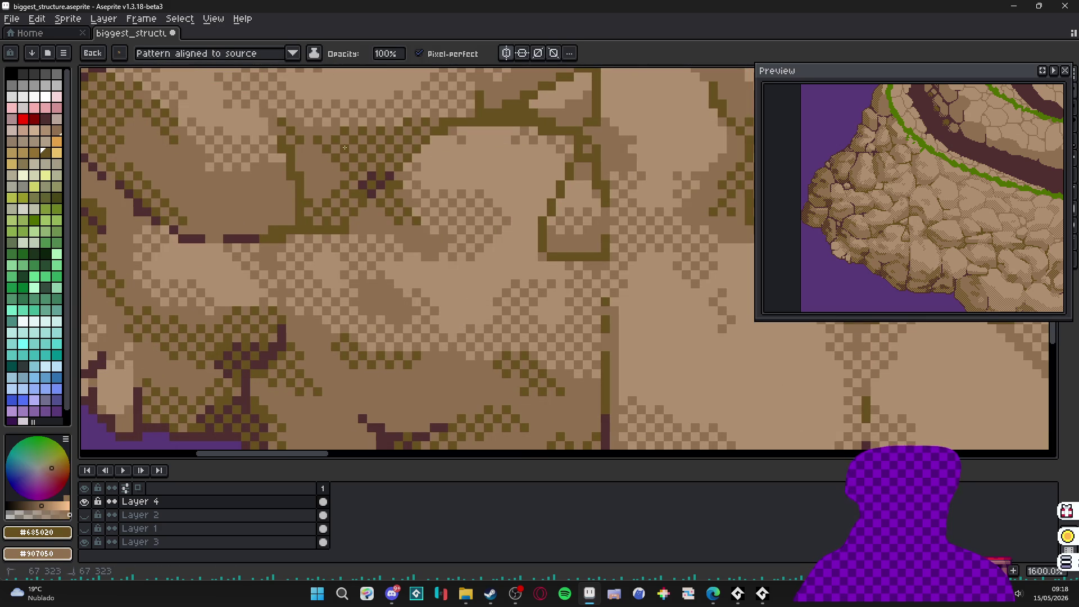
scroll(342, 180, "down", 5)
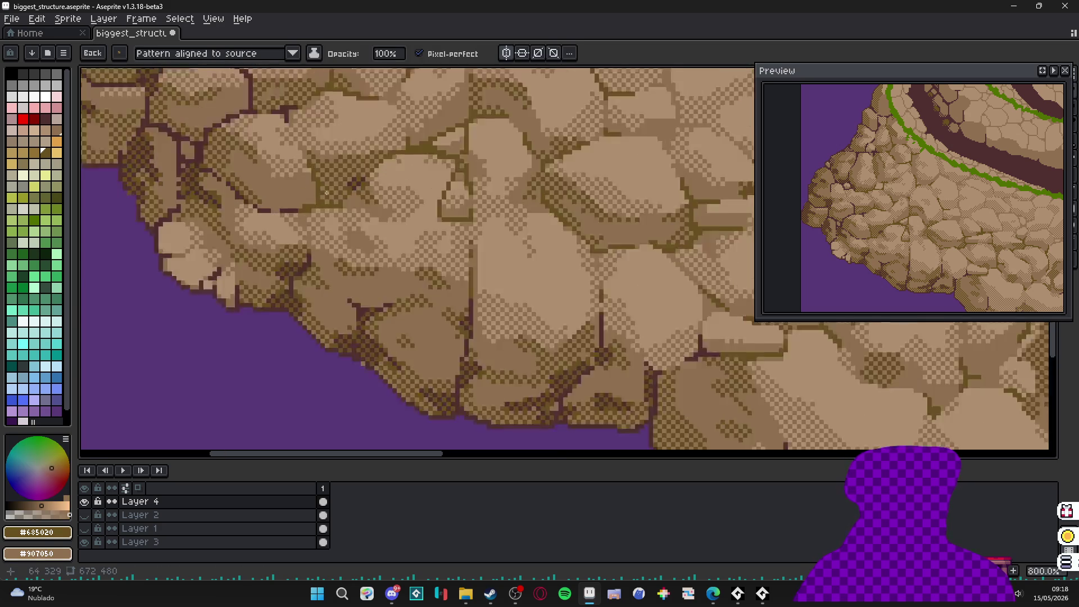
scroll(296, 212, "up", 4)
mouse_move(304, 200)
left_mouse_down()
mouse_move(285, 187)
mouse_move(302, 176)
left_mouse_up()
- Paint dark pixels on a crack and extend it diagonally across the stone
scroll(302, 202, "down", 6)
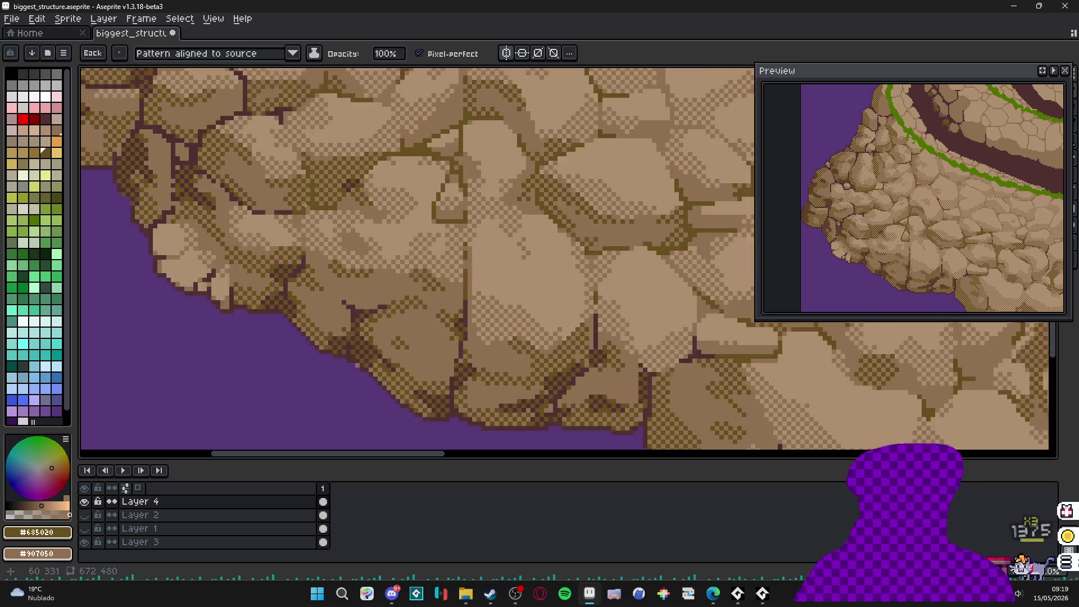
scroll(298, 303, "right", 1)
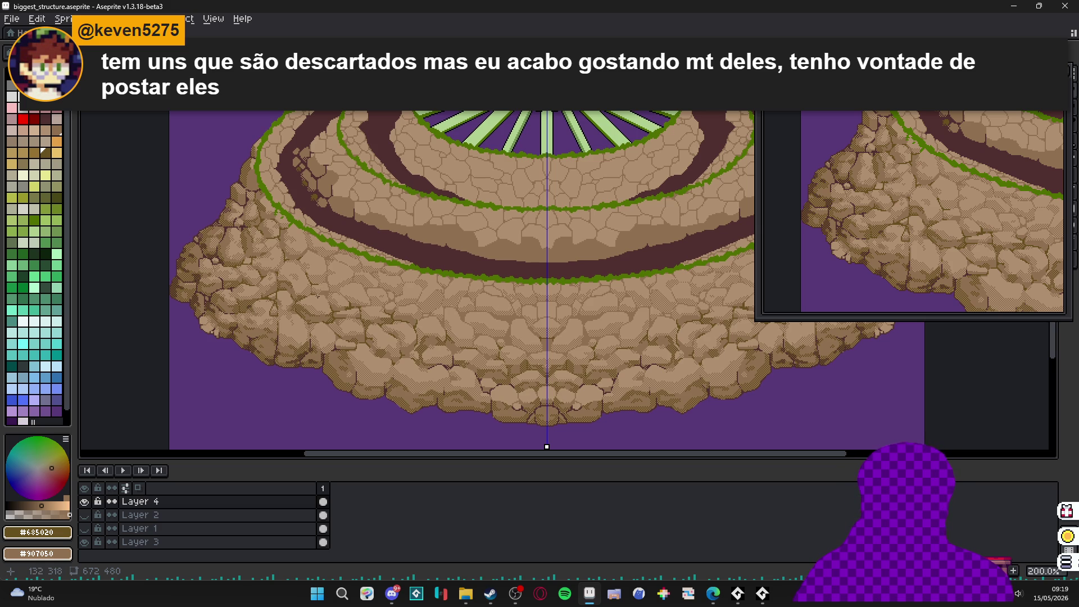
scroll(290, 258, "up", 8)
left_click_drag(335, 254, 347, 276)
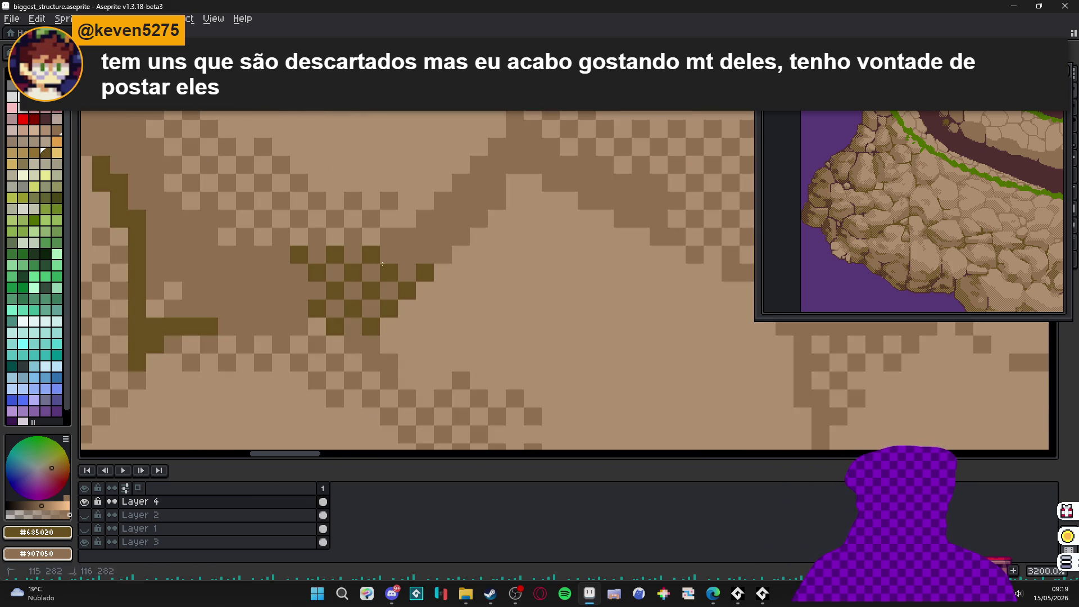
left_click_drag(382, 264, 461, 224)
- Paint a dithered dark band along another rock crack
scroll(440, 246, "down", 4)
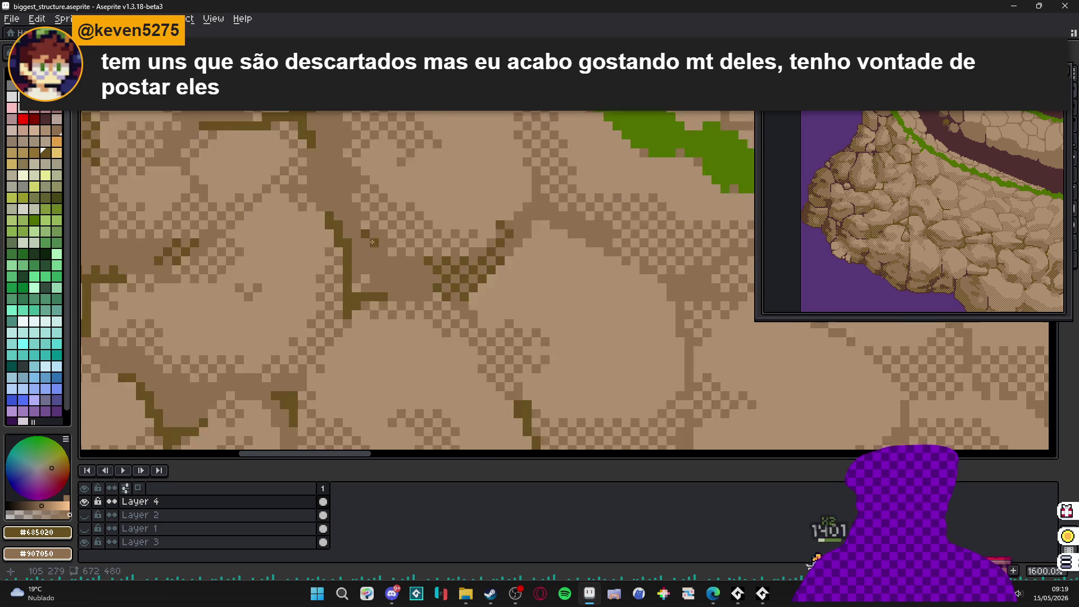
scroll(320, 188, "up", 3)
left_click_drag(347, 224, 390, 295)
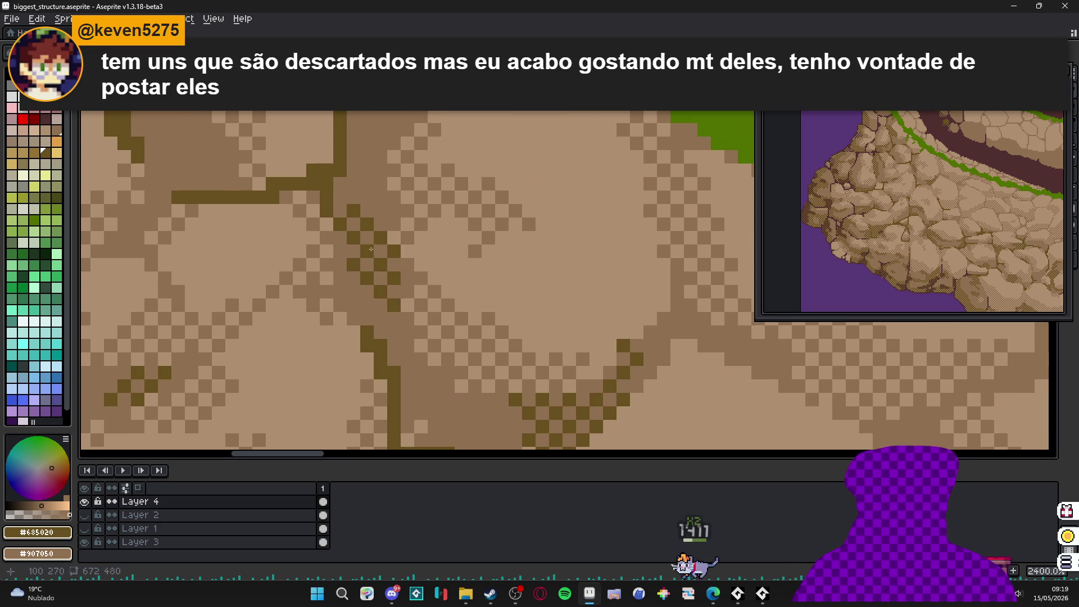
scroll(363, 190, "down", 8)
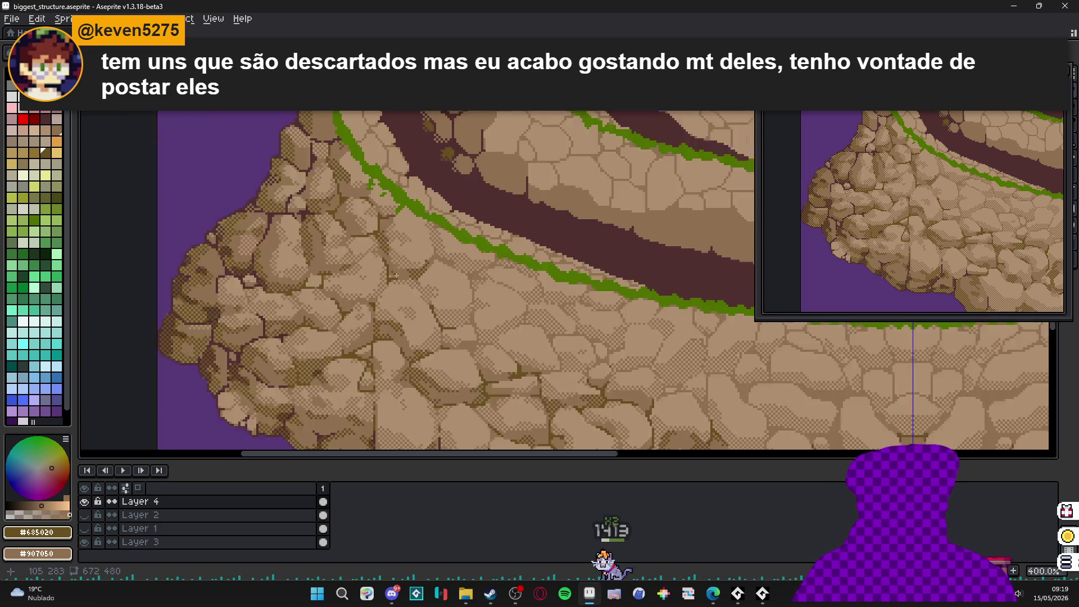
scroll(343, 258, "up", 7)
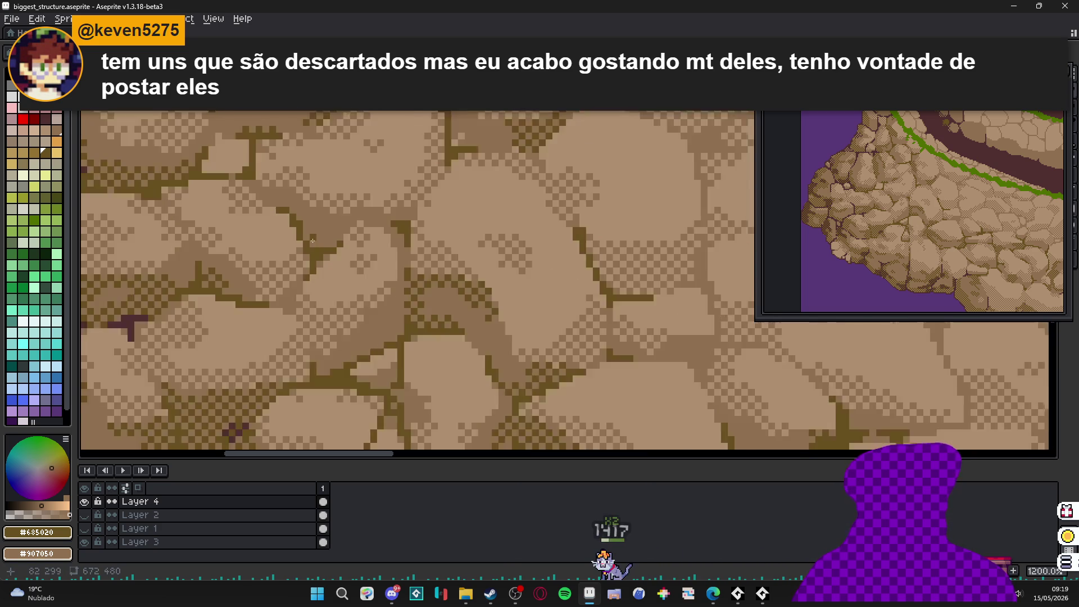
- Sample the dark reddish-brown #503030 from the rocks as the drawing colour
scroll(317, 210, "down", 6)
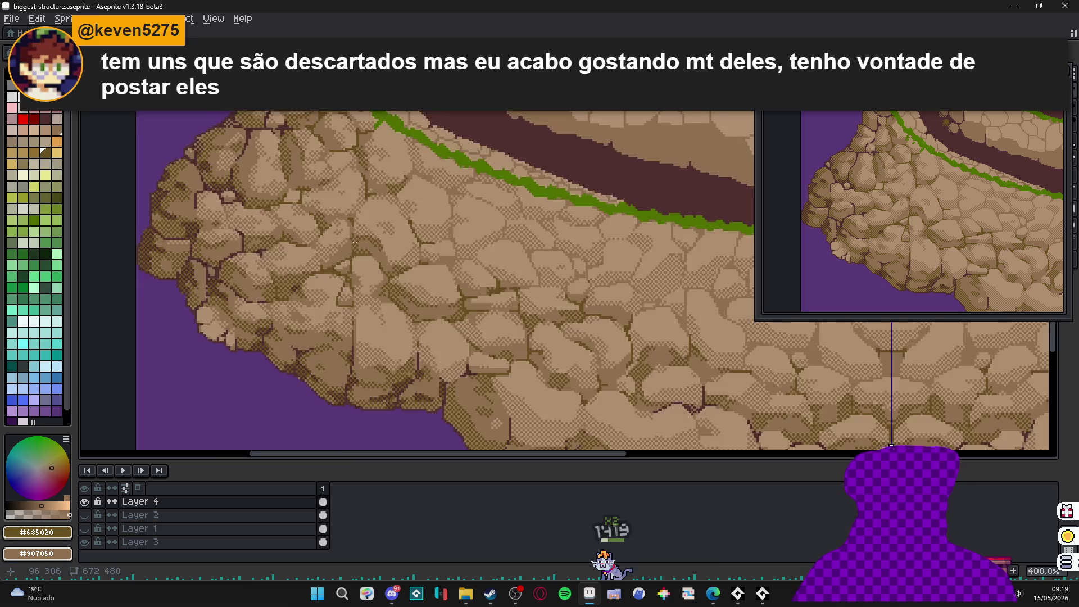
scroll(404, 265, "right", 1)
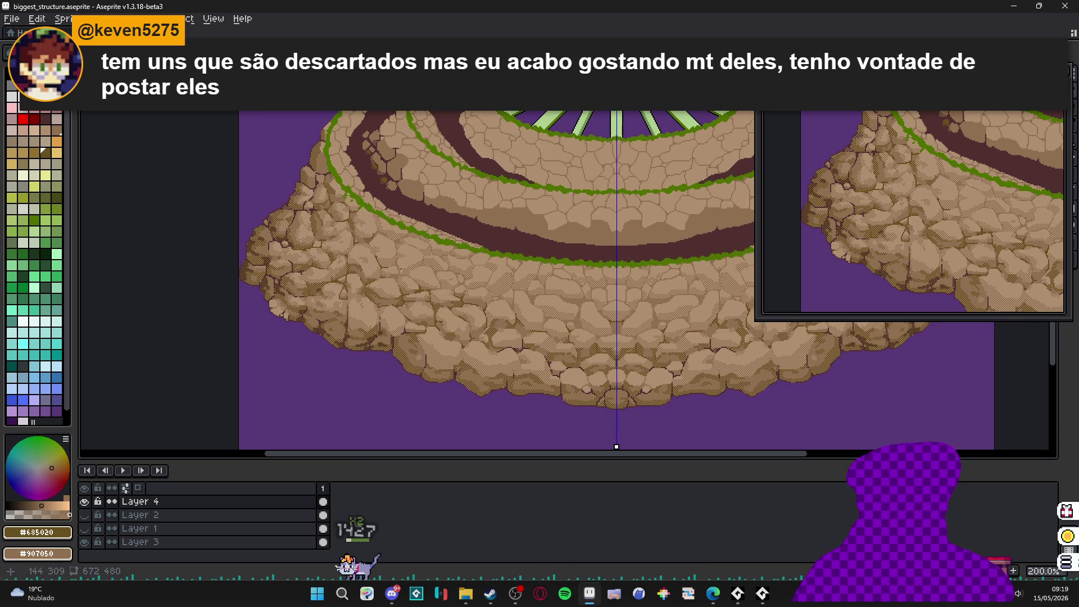
scroll(365, 267, "right", 4)
scroll(277, 260, "up", 10)
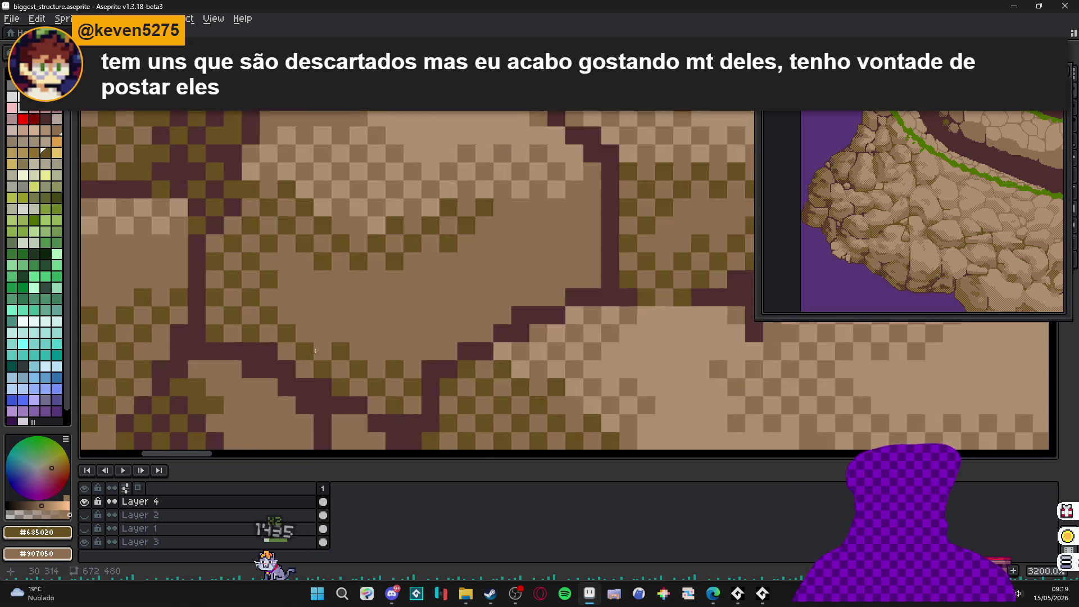
left_click(326, 391, "alt")
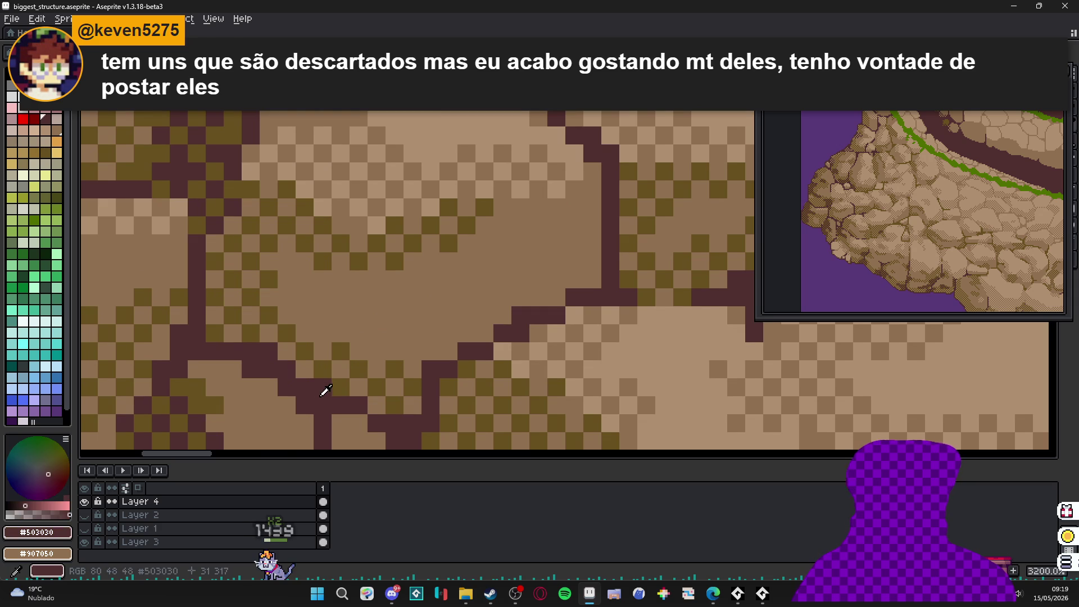
- Make olive-brown #685020 the secondary colour and checker-dither the rocks' lower edge
right_click(344, 352, "alt")
scroll(344, 352, "down", 5)
scroll(556, 338, "up", 3)
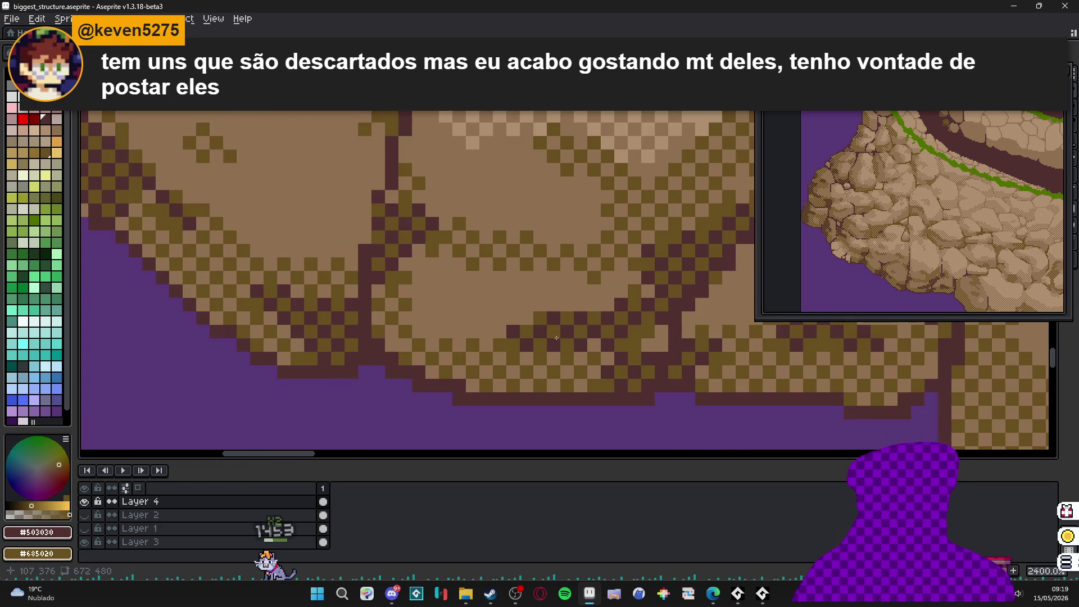
scroll(551, 345, "down", 4)
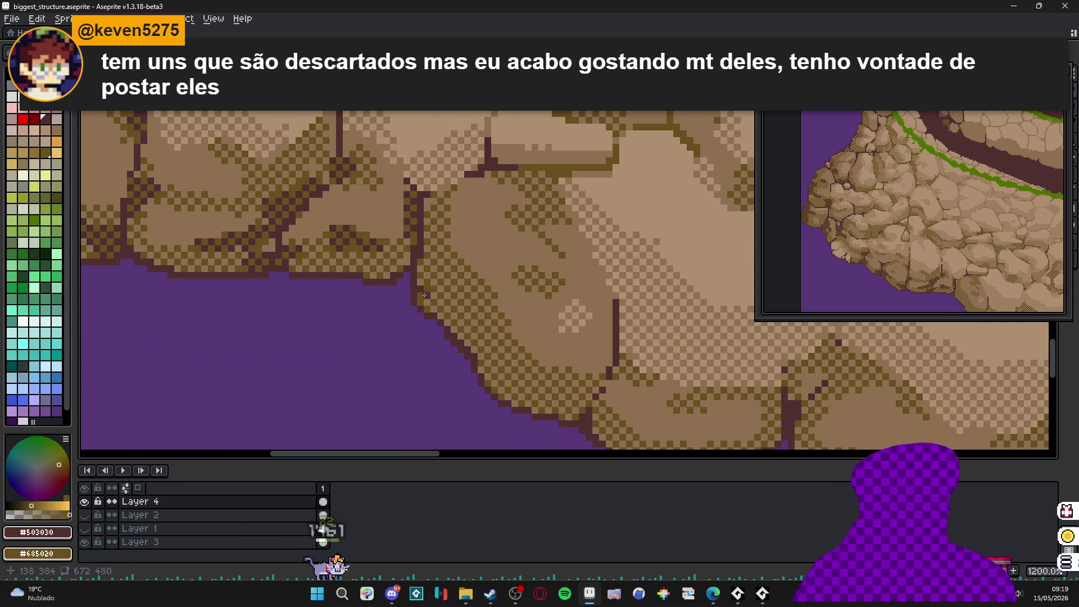
scroll(421, 289, "up", 2)
mouse_move(420, 289)
left_mouse_down()
mouse_move(449, 312)
mouse_move(466, 281)
mouse_move(494, 270)
mouse_move(519, 335)
left_mouse_up()
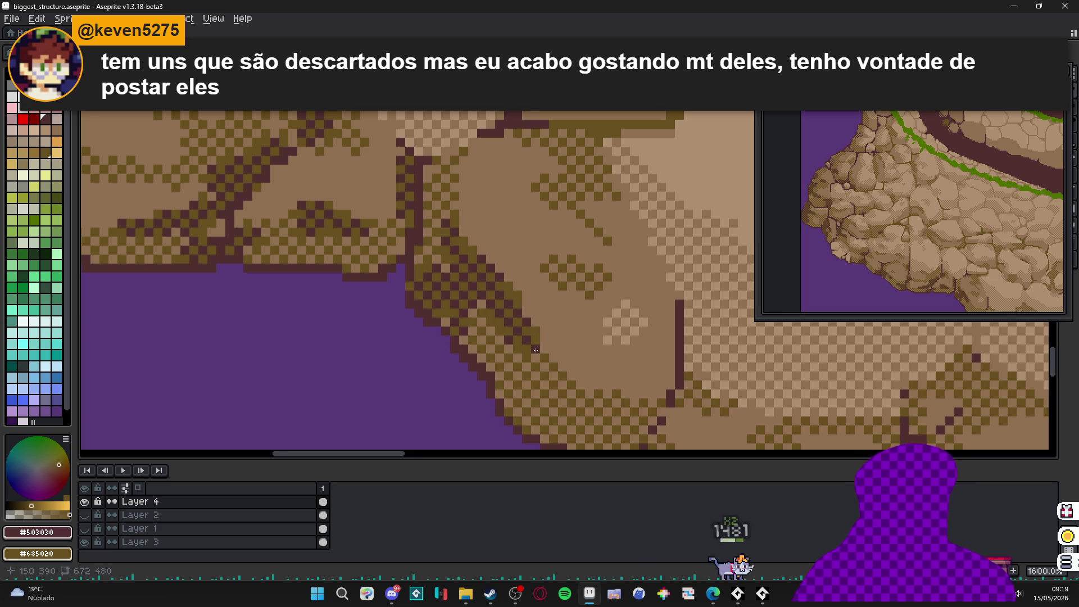
mouse_move(627, 425)
left_mouse_down()
mouse_move(509, 291)
mouse_move(522, 321)
left_mouse_up()
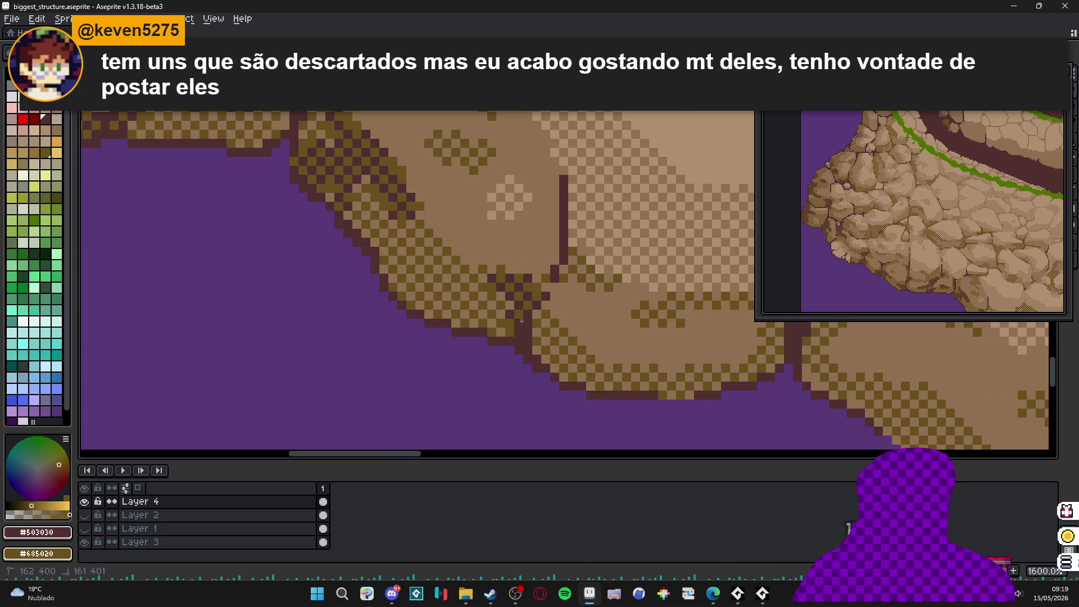
mouse_move(490, 281)
left_mouse_down()
mouse_move(505, 314)
mouse_move(396, 264)
mouse_move(388, 247)
mouse_move(425, 260)
left_mouse_up()
- Outline the rock bottom in dark pixels against the purple background
scroll(424, 260, "right", 5)
scroll(424, 260, "down", 2)
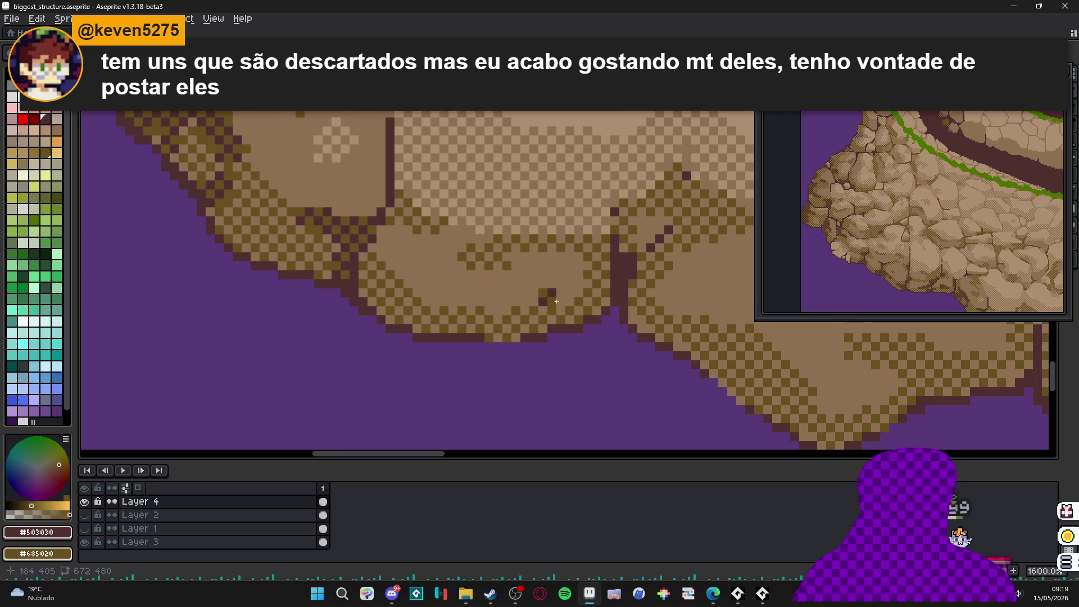
left_click(597, 312)
left_click_drag(583, 315, 456, 326)
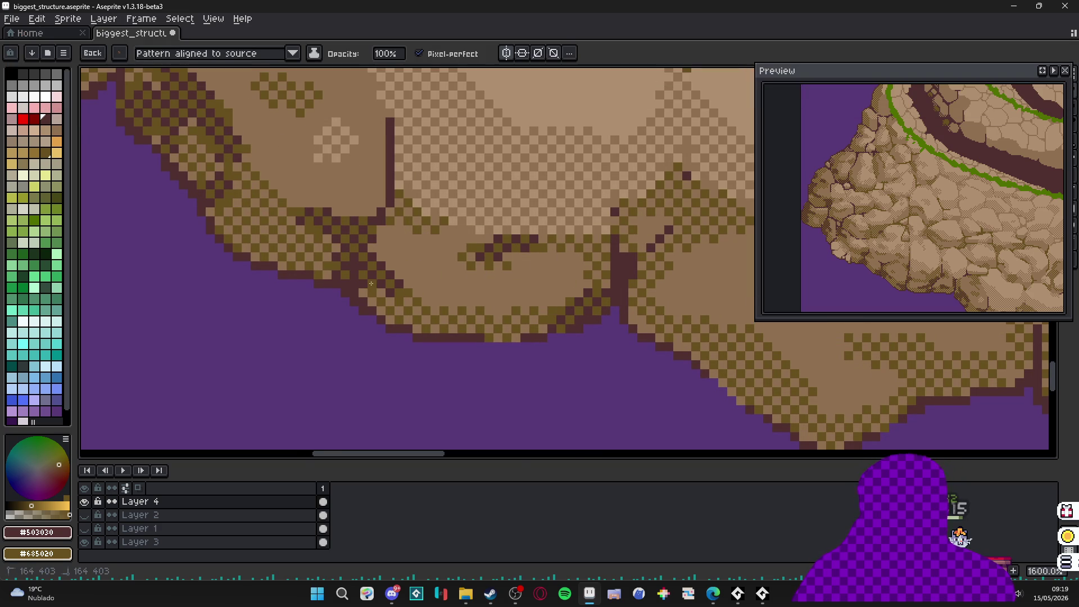
scroll(373, 301, "right", 5)
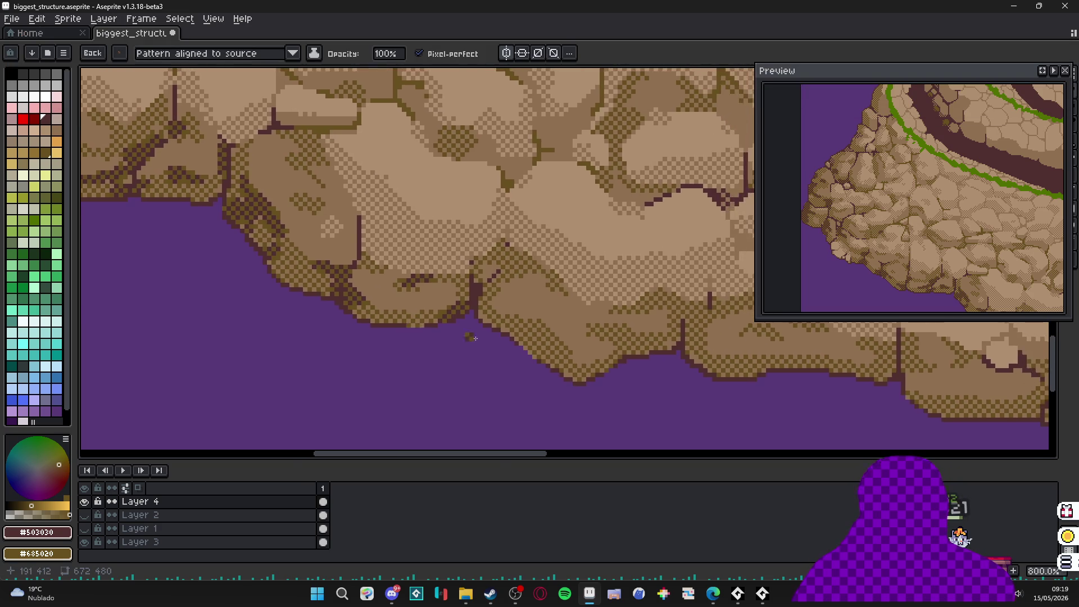
mouse_move(553, 319)
left_mouse_down()
mouse_move(528, 314)
mouse_move(570, 326)
left_mouse_up()
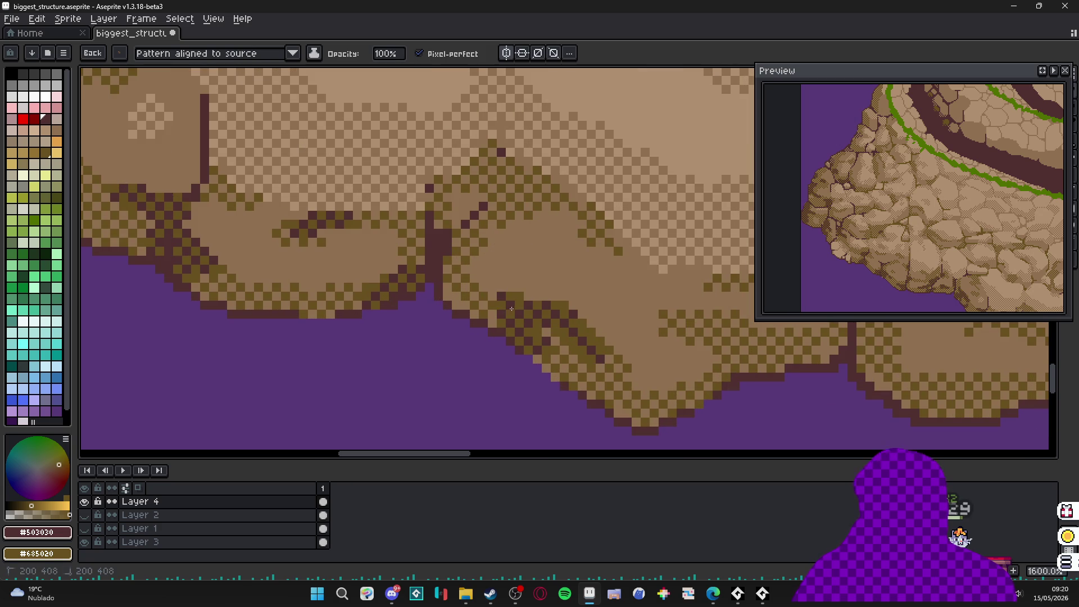
- Rework the dark and olive edge pattern and add another dark outline stroke
mouse_move(480, 246)
left_mouse_down()
mouse_move(478, 232)
mouse_move(494, 270)
mouse_move(563, 302)
mouse_move(589, 271)
mouse_move(452, 330)
mouse_move(461, 214)
mouse_move(543, 249)
mouse_move(644, 227)
left_mouse_up()
scroll(483, 259, "up", 2)
scroll(542, 249, "down", 2)
scroll(618, 236, "up", 1)
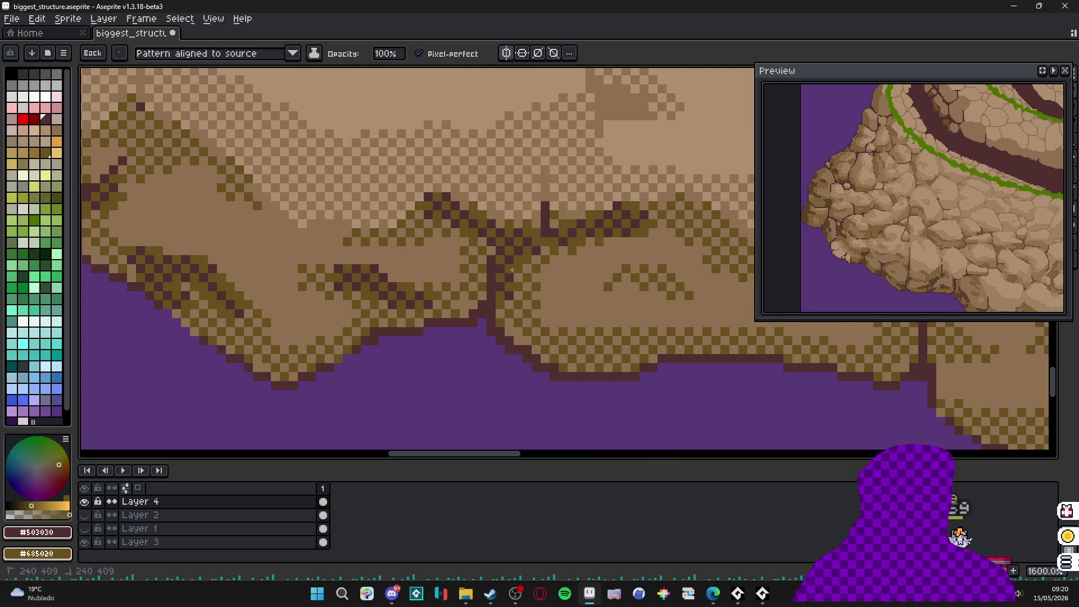
scroll(539, 298, "up", 1)
mouse_move(556, 288)
left_mouse_down()
mouse_move(652, 303)
mouse_move(641, 287)
mouse_move(462, 284)
left_mouse_up()
- Pick a colour from the canvas with Alt and paint a short dark stroke on the rock edge
scroll(646, 281, "right", 4)
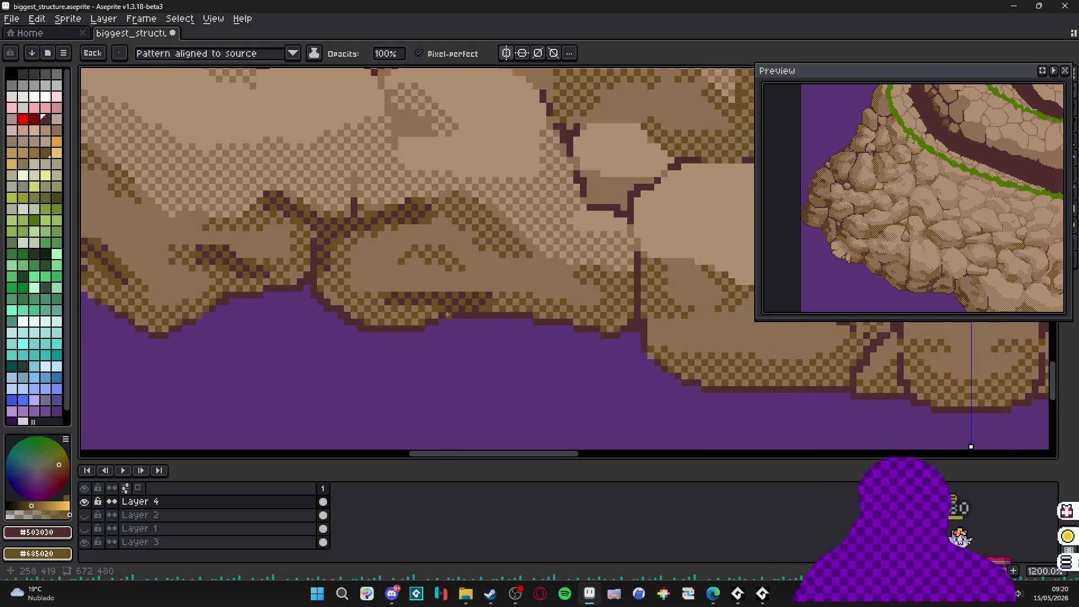
key("alt")
scroll(646, 281, "down", 2)
left_click_drag(548, 242, 599, 270)
scroll(534, 270, "down", 5)
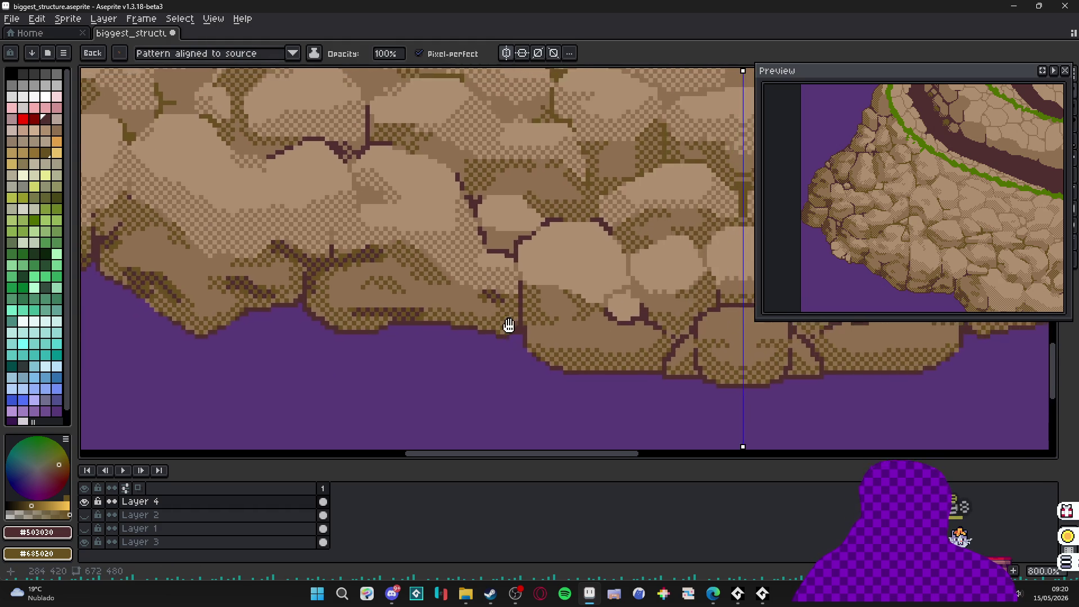
scroll(524, 326, "down", 1)
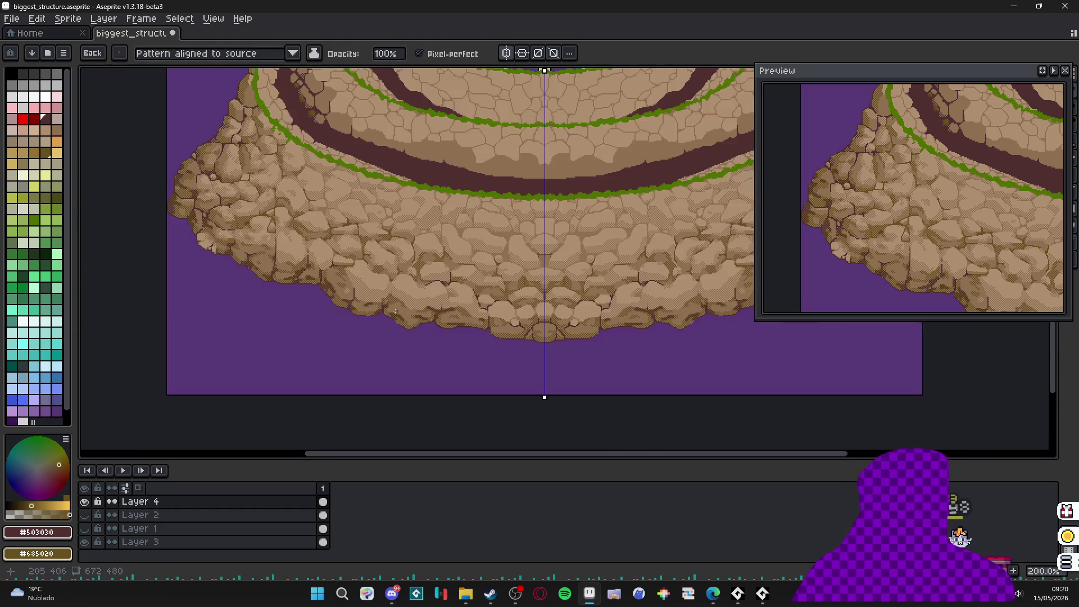
scroll(344, 281, "up", 2)
scroll(340, 314, "left", 2)
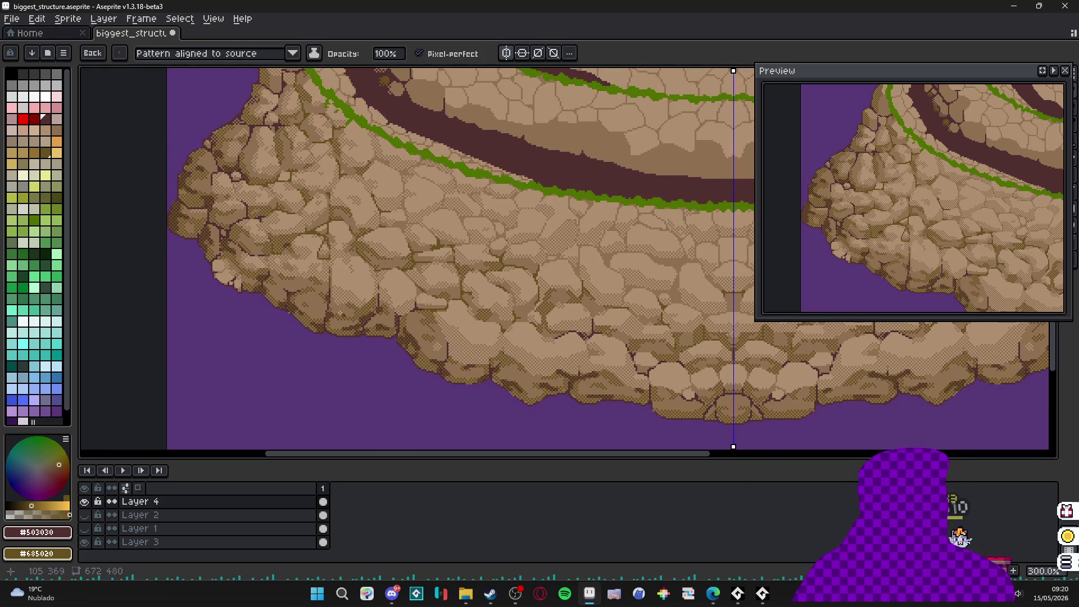
scroll(335, 310, "down", 1)
mouse_move(424, 269)
left_mouse_down()
mouse_move(459, 272)
mouse_move(370, 282)
left_mouse_up()
scroll(370, 282, "down", 2)
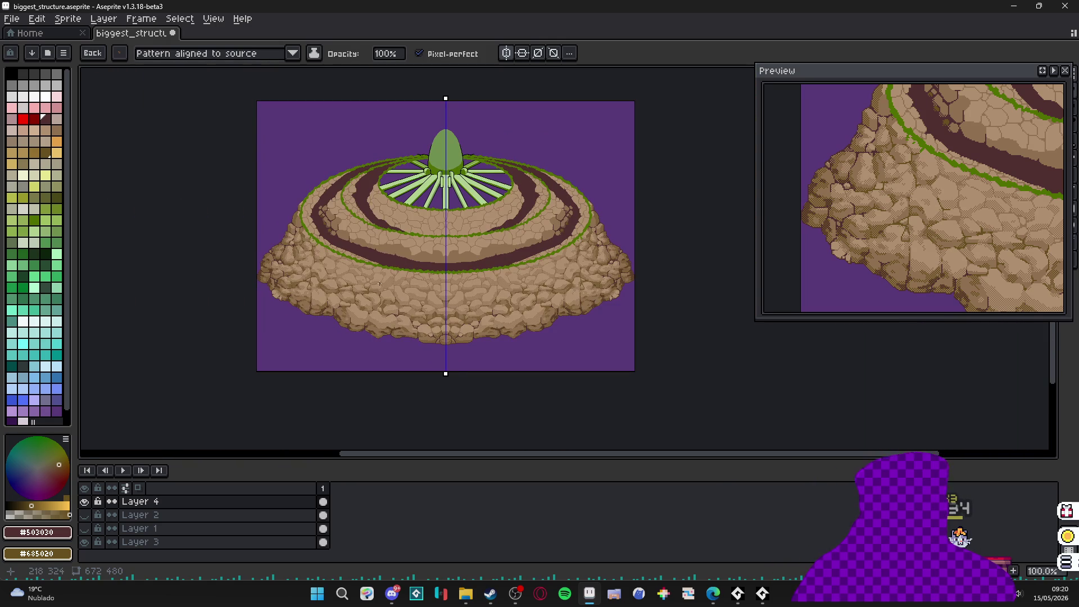
scroll(332, 296, "up", 1)
left_click_drag(313, 309, 337, 354)
scroll(337, 354, "down", 1)
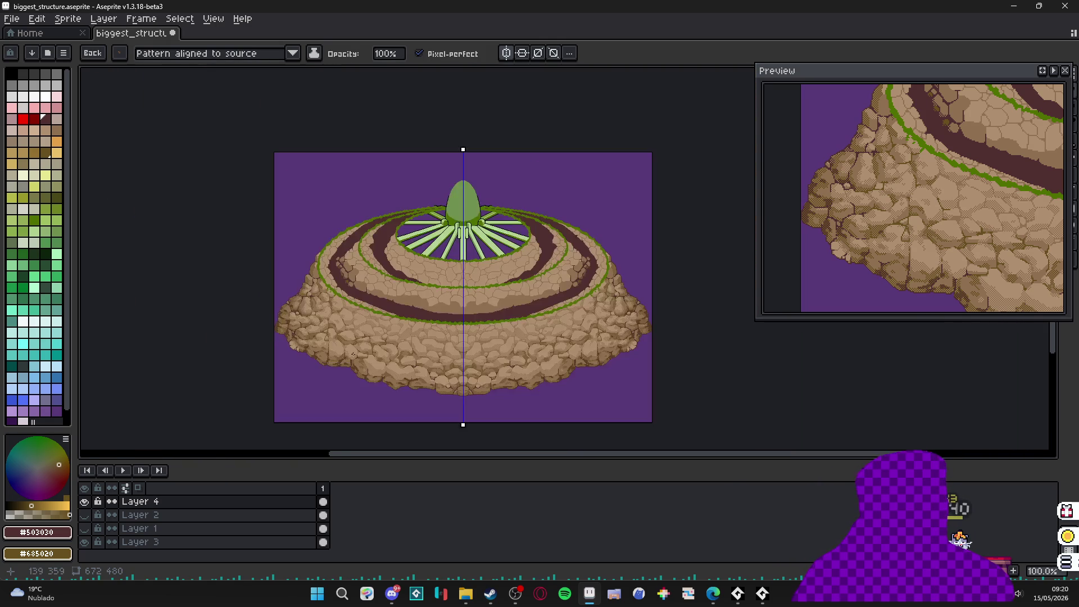
scroll(357, 357, "up", 1)
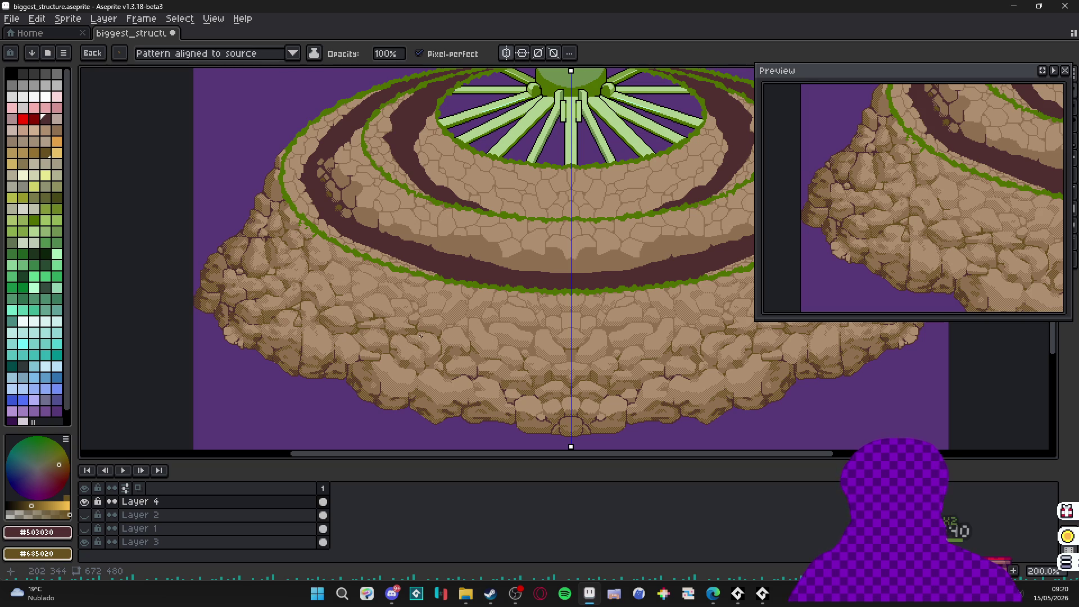
left_click_drag(397, 330, 373, 296)
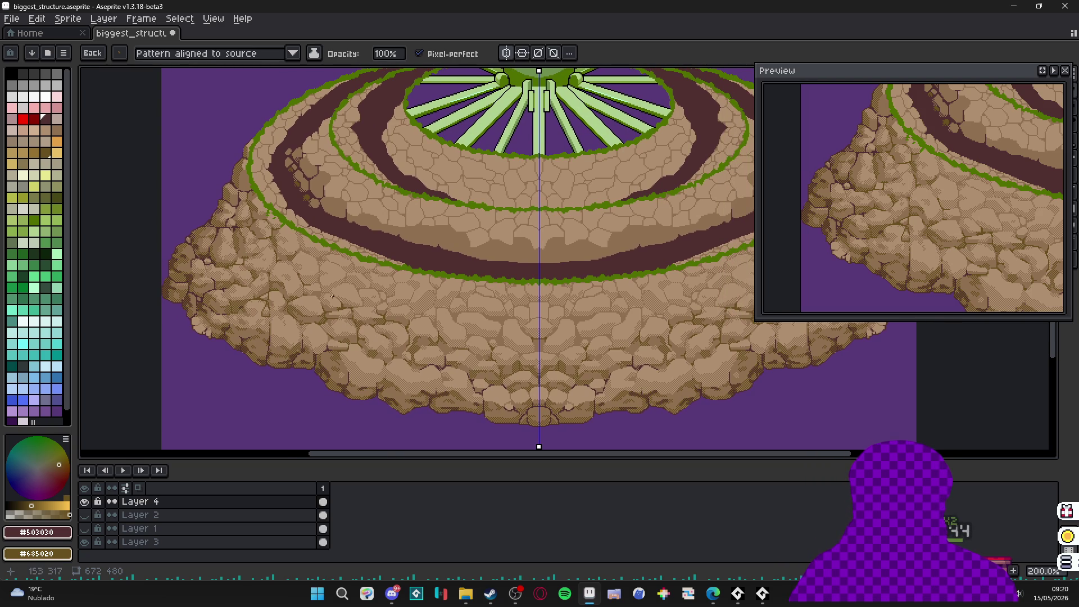
scroll(353, 266, "down", 2)
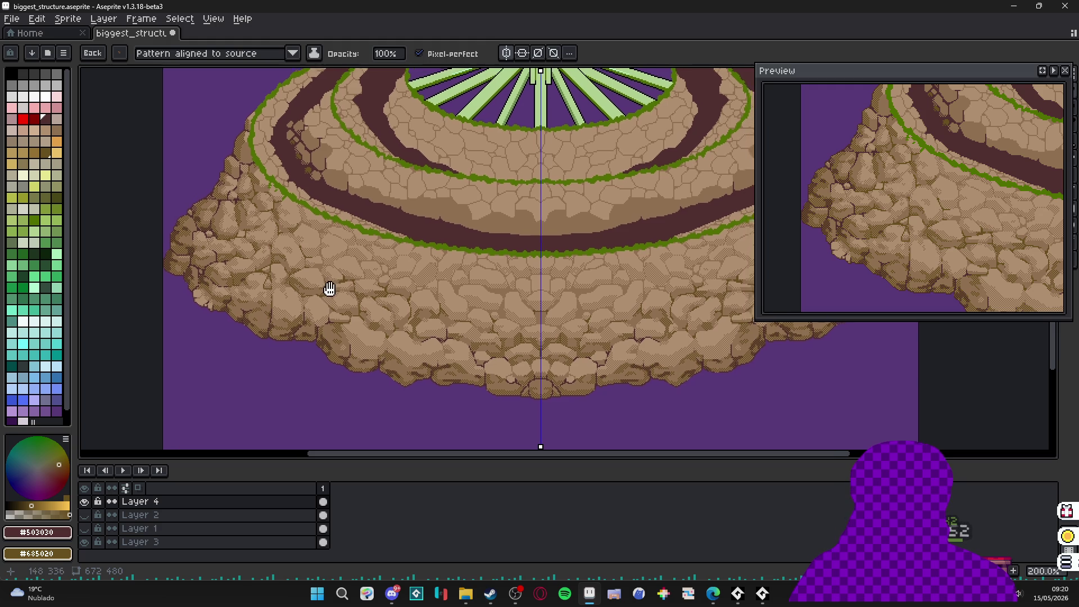
scroll(362, 270, "up", 3)
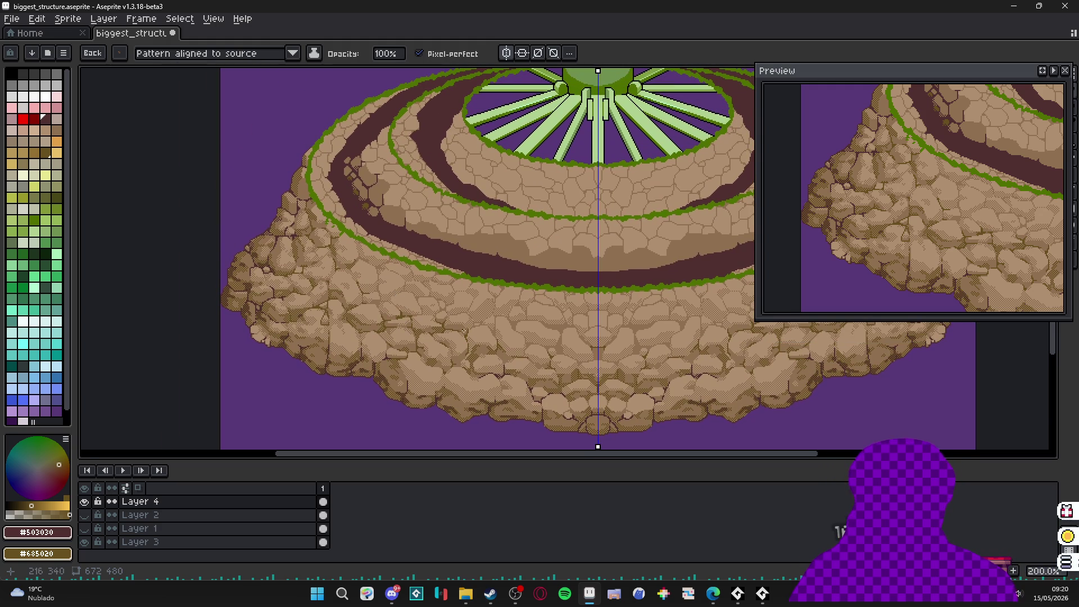
scroll(460, 335, "down", 3)
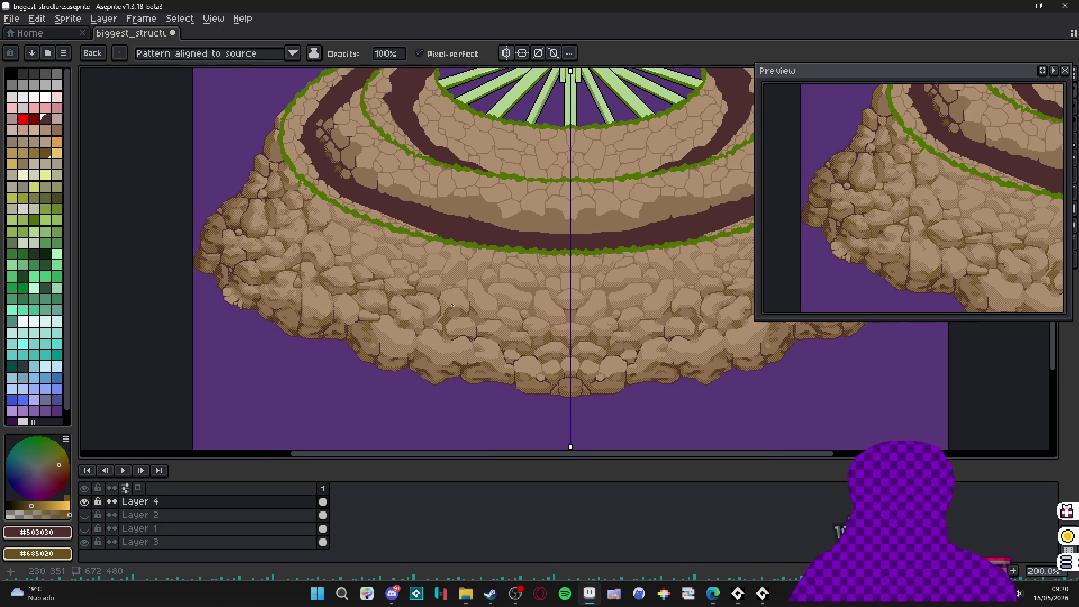
scroll(478, 340, "right", 3)
scroll(439, 346, "up", 2)
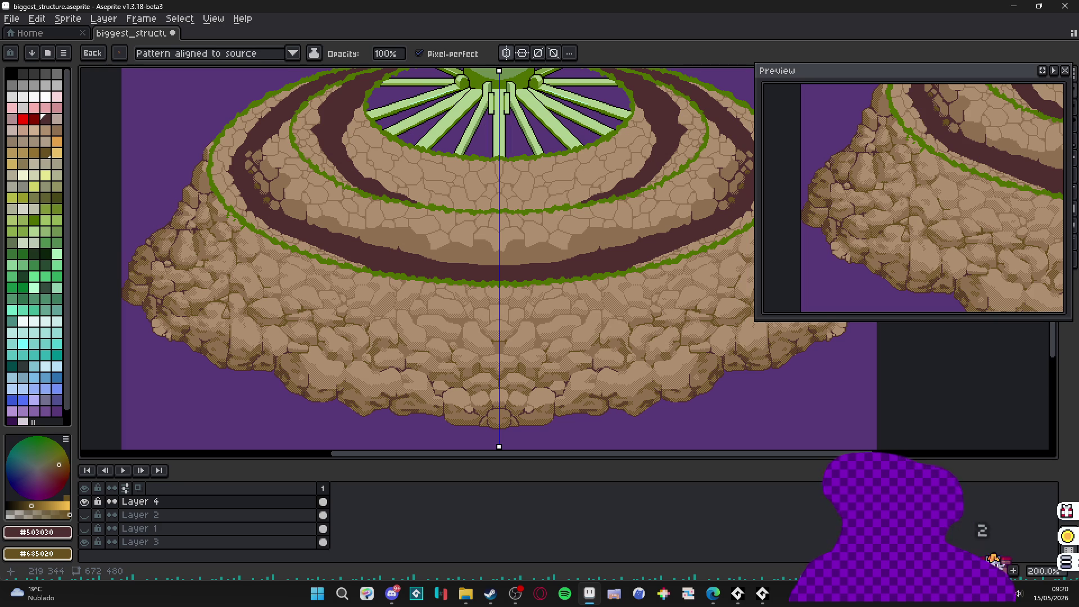
- Paint mirrored olive checker dither along the bottom rocks' lower edge and the rock above
scroll(385, 285, "left", 2)
scroll(471, 380, "up", 4)
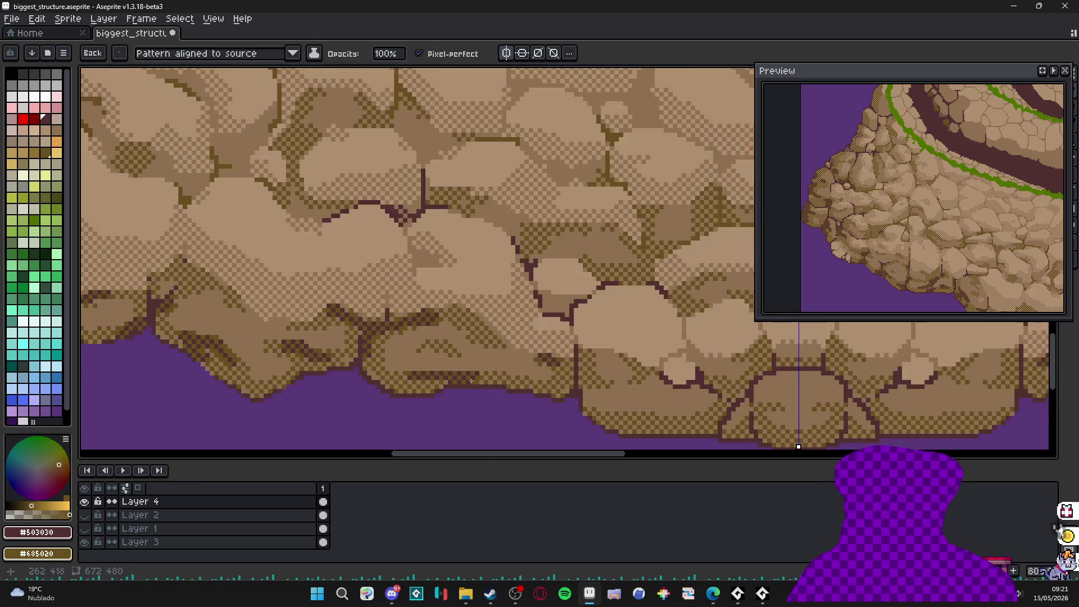
scroll(471, 380, "up", 2)
scroll(416, 327, "left", 2)
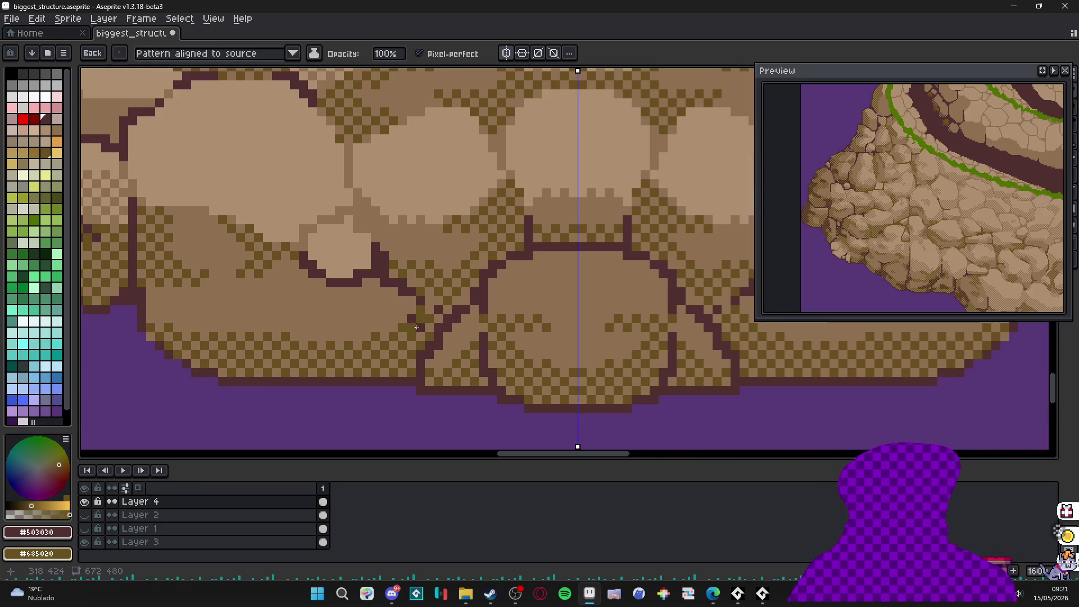
left_click_drag(416, 327, 373, 355)
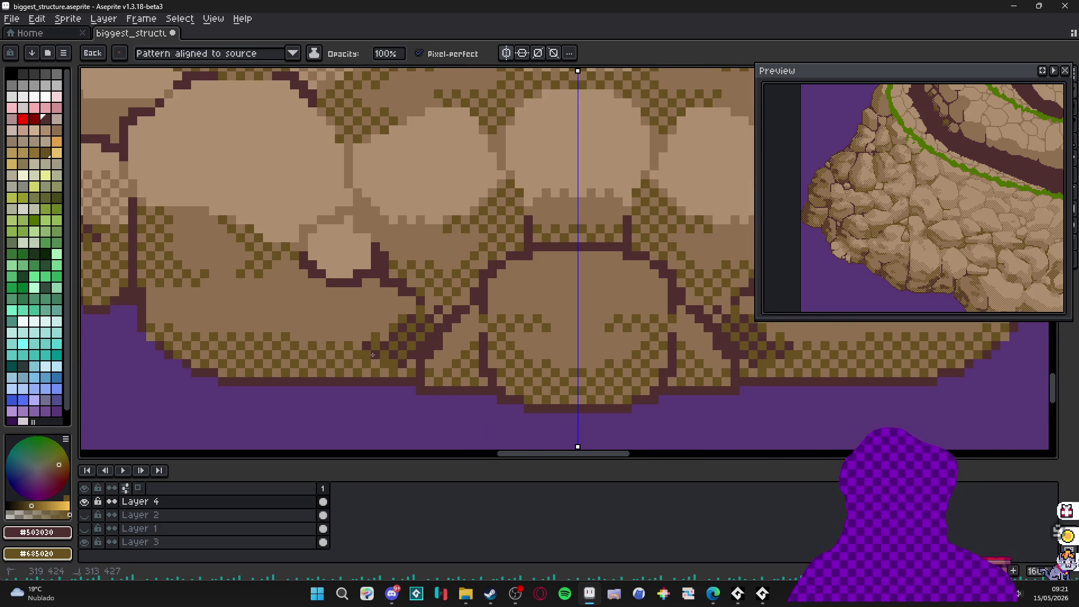
scroll(365, 351, "up", 2)
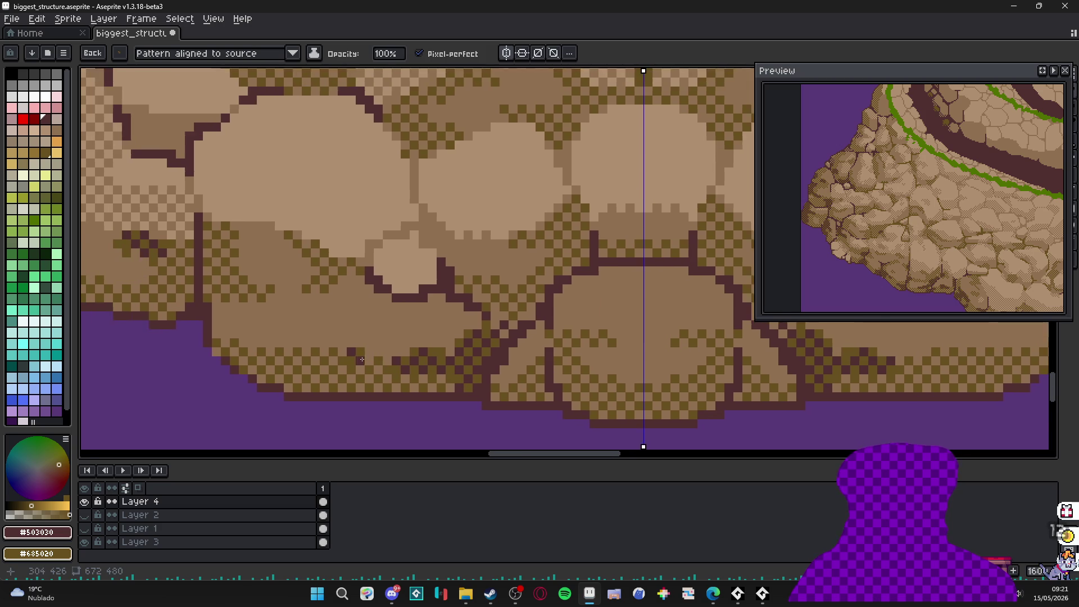
key("alt")
left_click(361, 349)
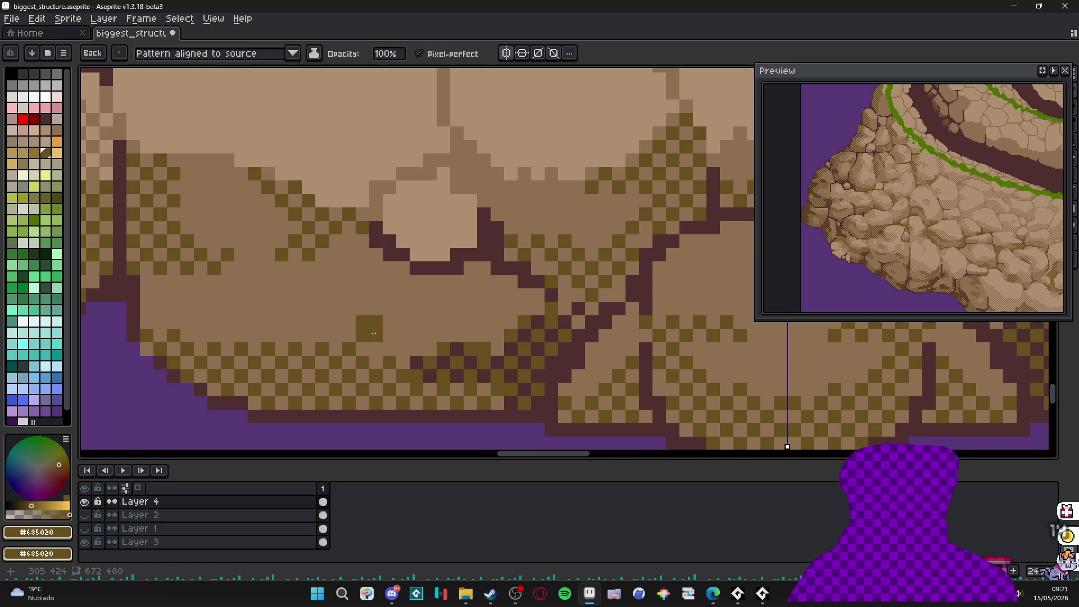
mouse_move(461, 332)
left_mouse_down()
mouse_move(376, 345)
mouse_move(404, 323)
mouse_move(467, 334)
left_mouse_up()
left_click_drag(521, 307, 507, 297)
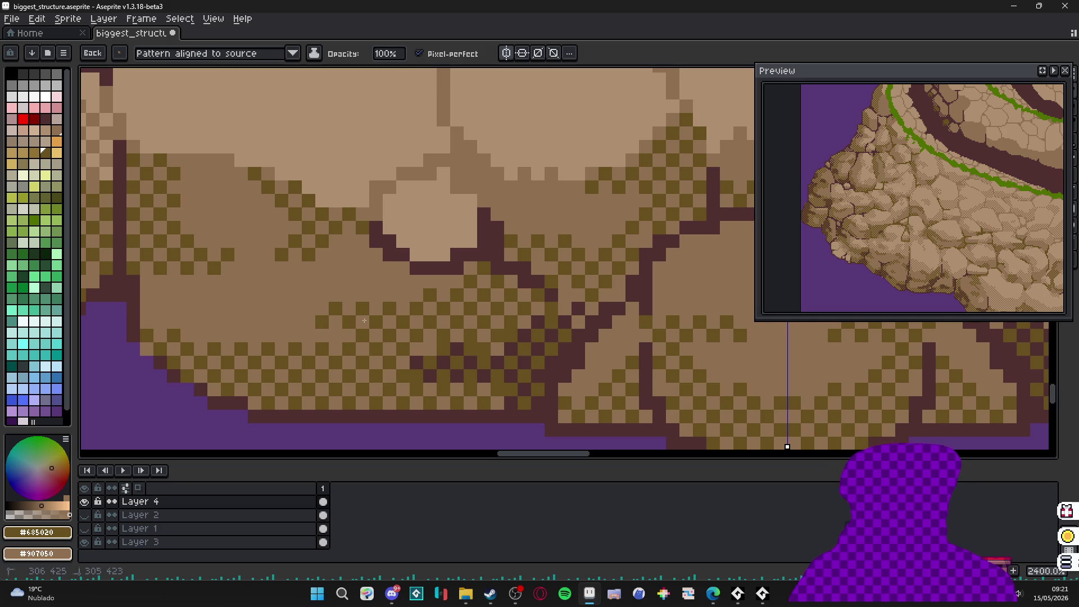
left_click(409, 304)
scroll(409, 304, "down", 5)
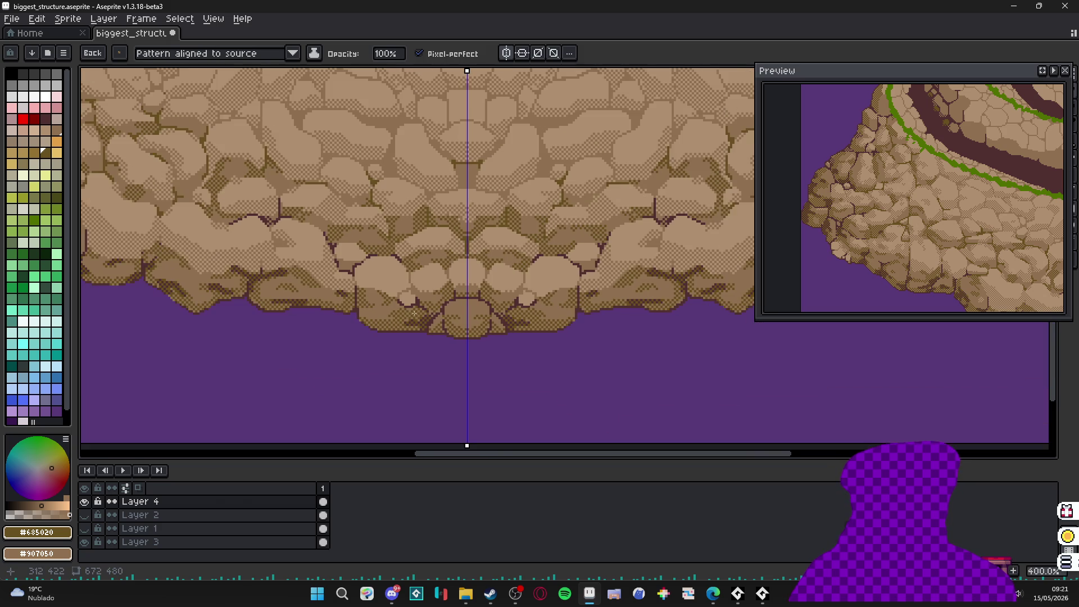
scroll(390, 287, "up", 3)
scroll(390, 287, "up", 1)
- Sample mid-brown and light tan #b09070, then dither darker pixels across the rock face
left_click(320, 302, "alt")
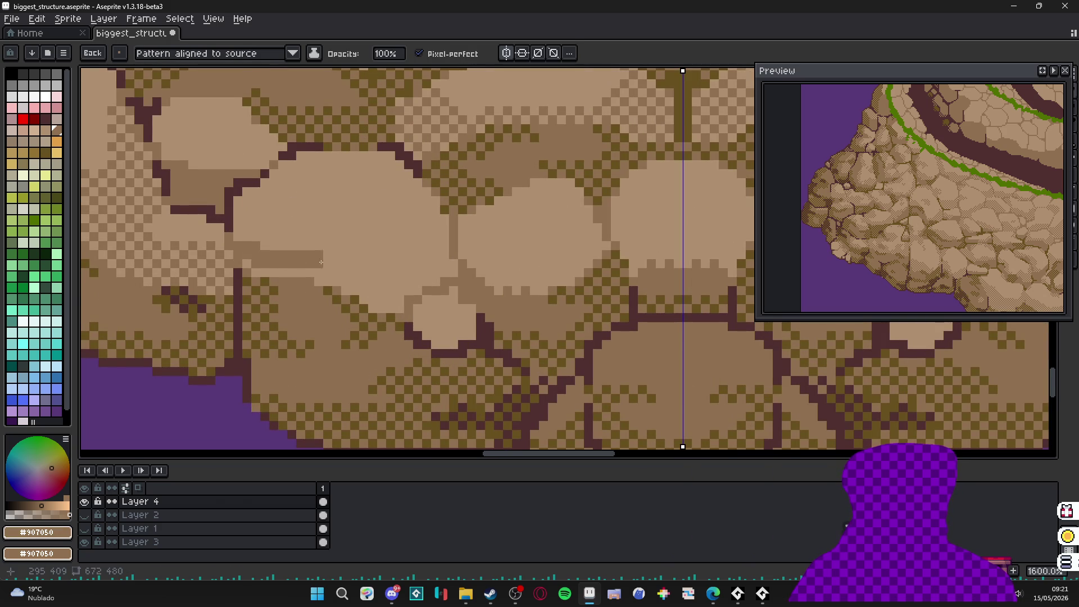
right_click(318, 242, "alt")
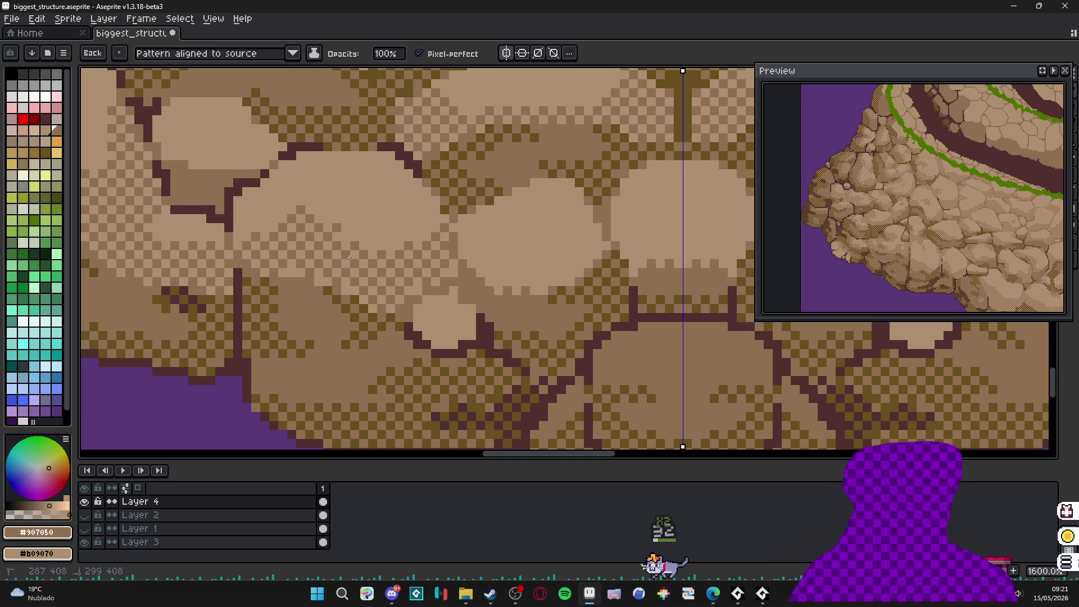
scroll(434, 269, "down", 1)
scroll(434, 269, "up", 3)
mouse_move(417, 245)
left_mouse_down()
mouse_move(495, 275)
mouse_move(573, 256)
mouse_move(592, 229)
left_mouse_up()
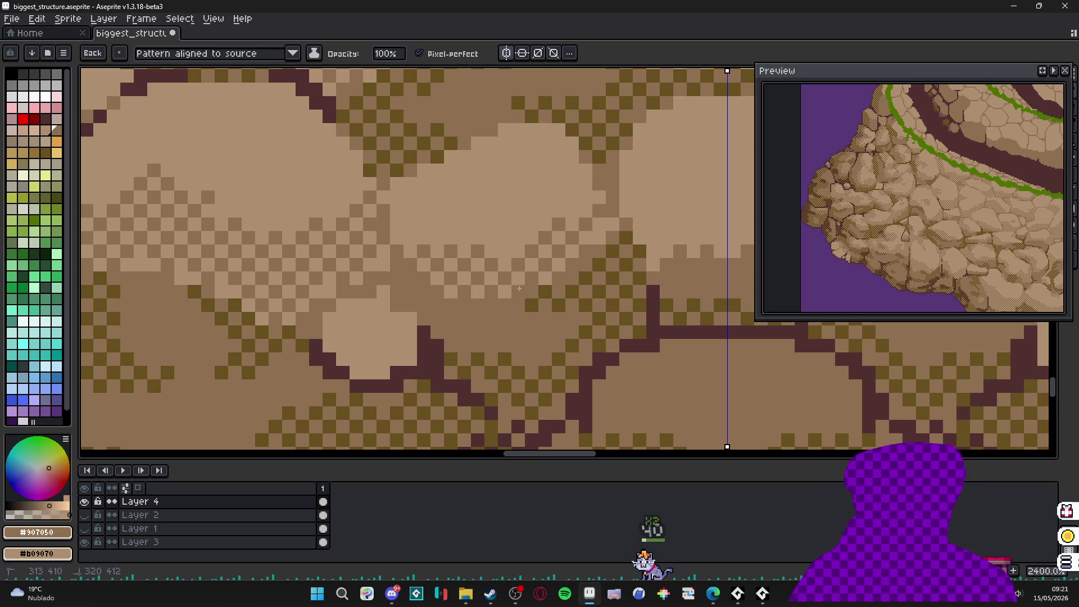
mouse_move(491, 185)
left_mouse_down()
mouse_move(495, 171)
mouse_move(487, 200)
left_mouse_up()
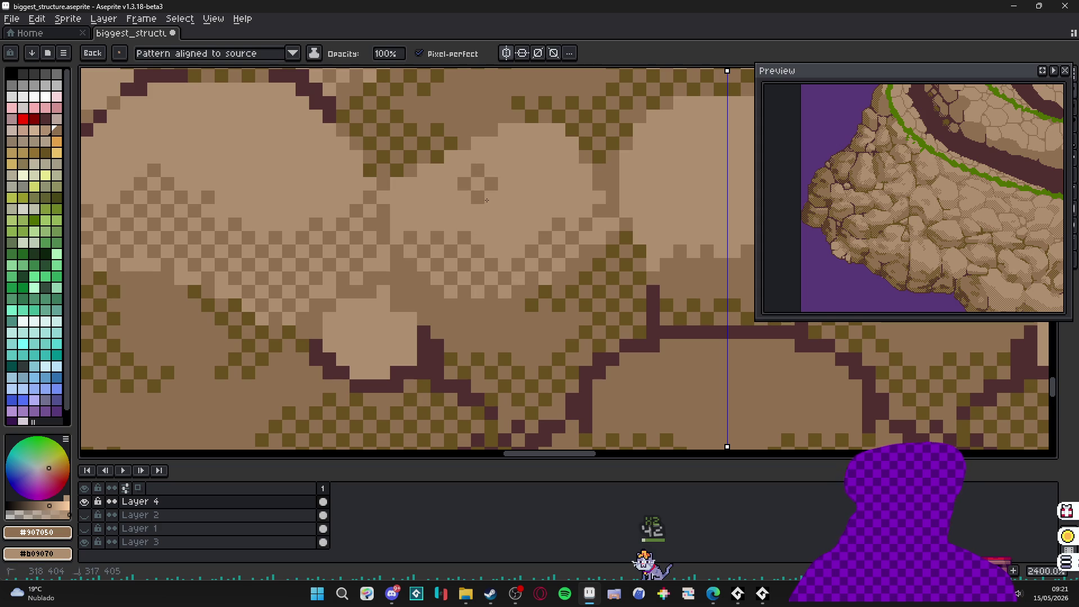
scroll(452, 305, "down", 6)
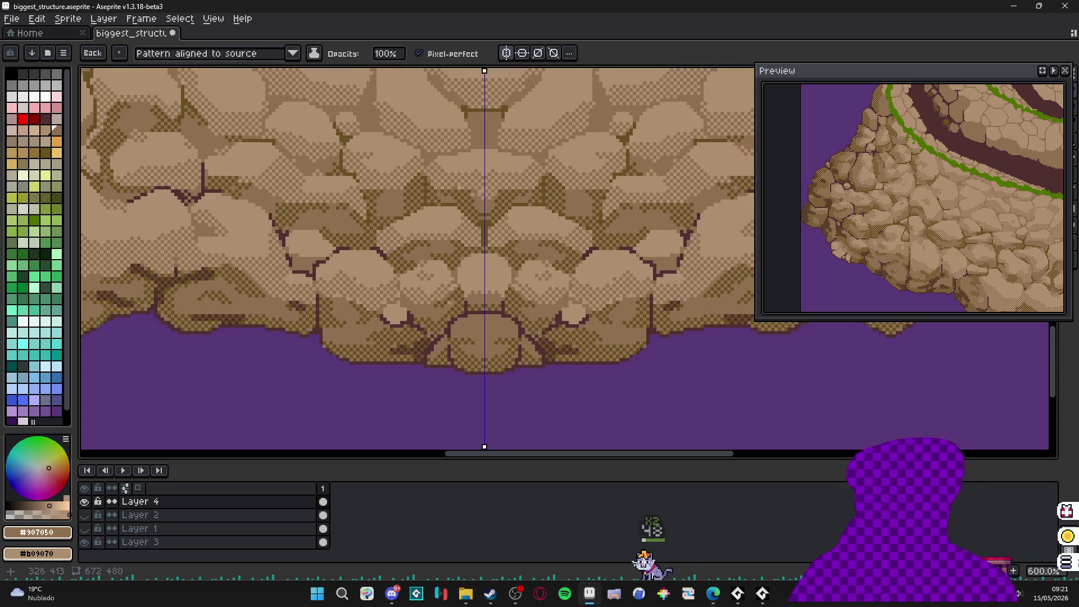
scroll(459, 280, "down", 2)
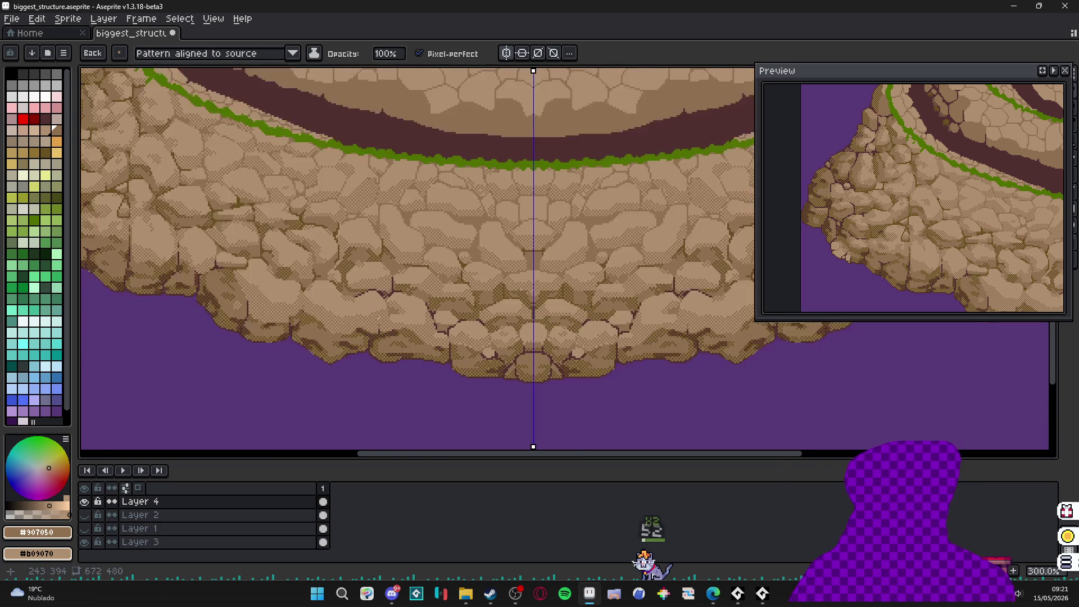
scroll(444, 338, "down", 1)
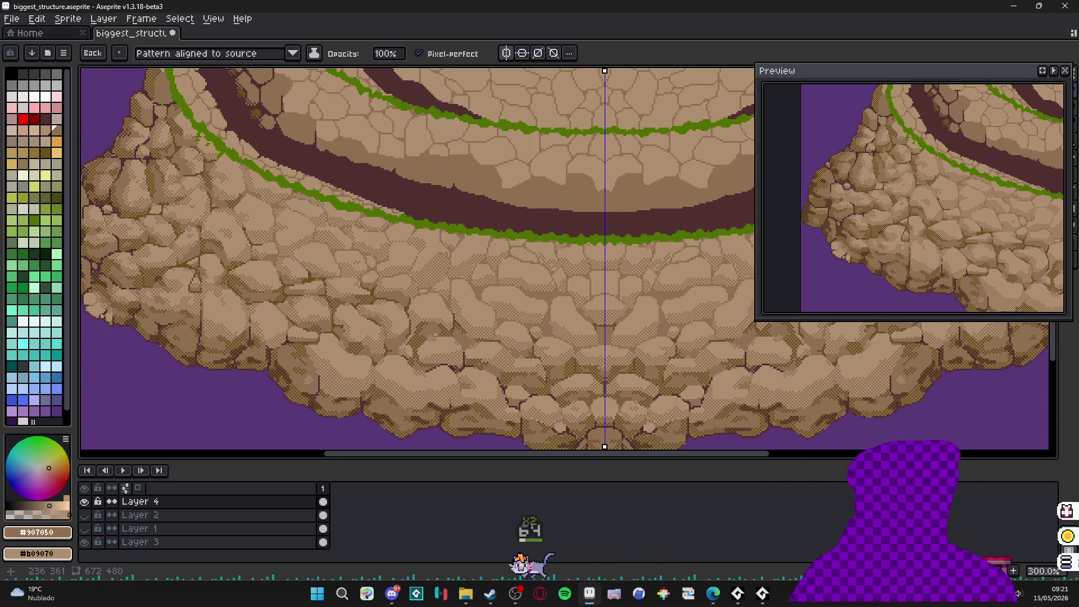
scroll(433, 354, "down", 1)
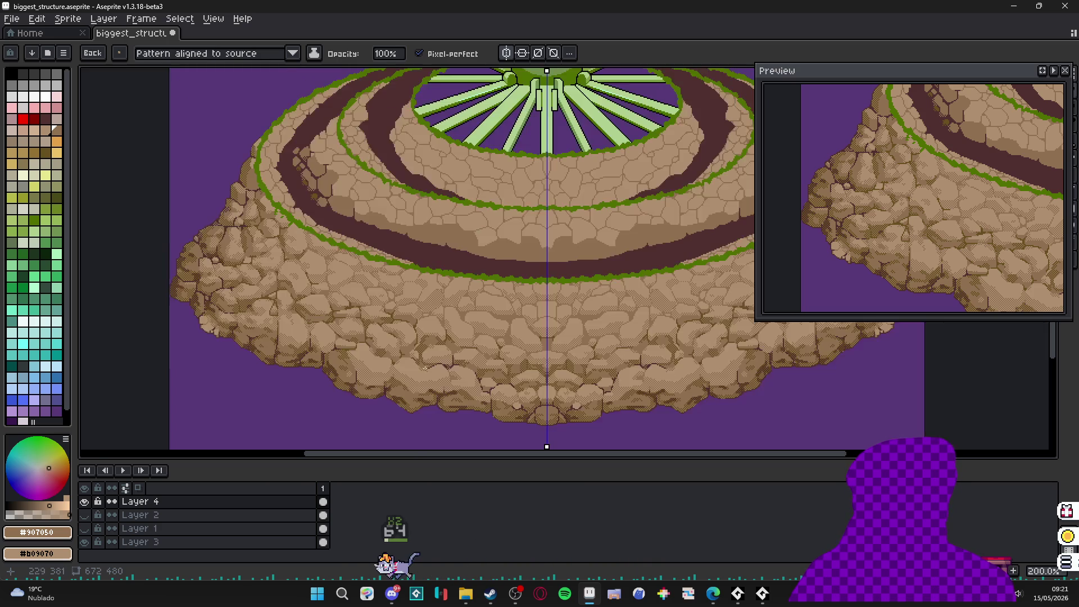
left_click_drag(350, 366, 369, 375)
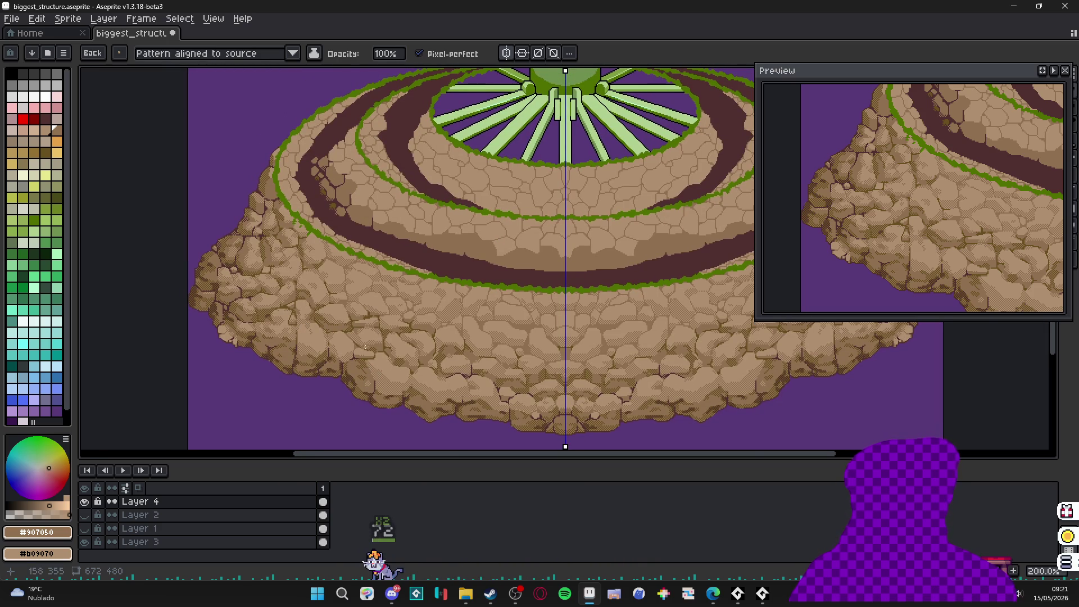
scroll(365, 347, "down", 1)
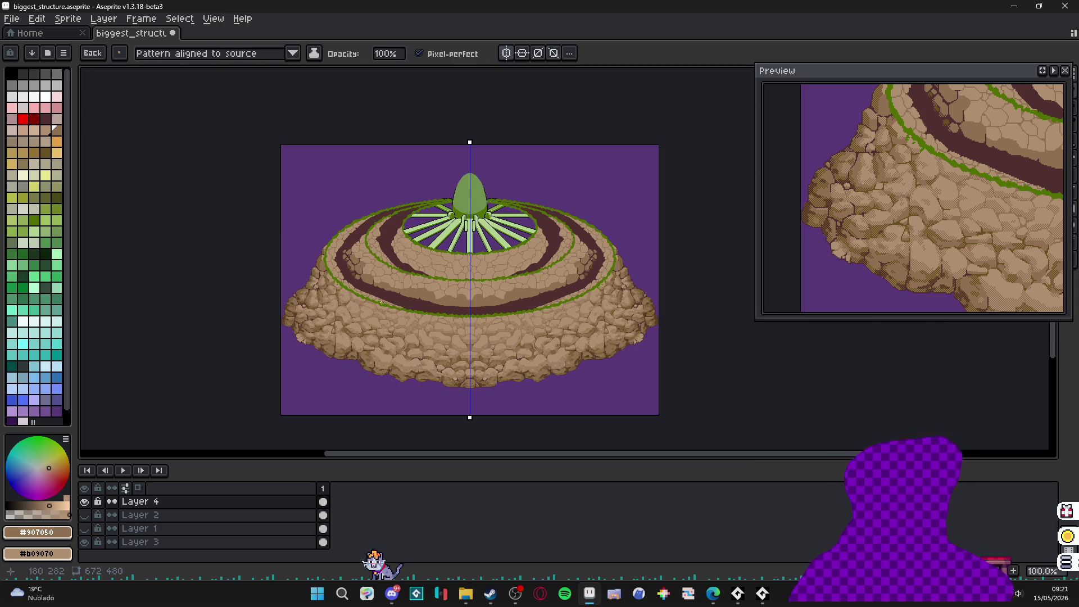
scroll(337, 272, "up", 1)
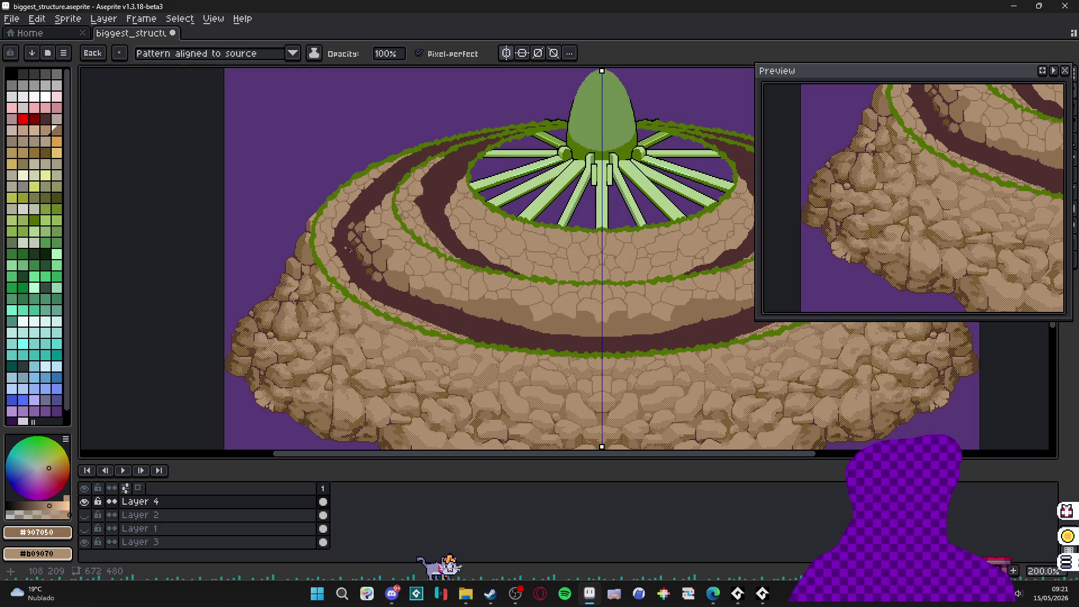
scroll(414, 236, "right", 3)
scroll(414, 236, "down", 2)
scroll(517, 260, "right", 2)
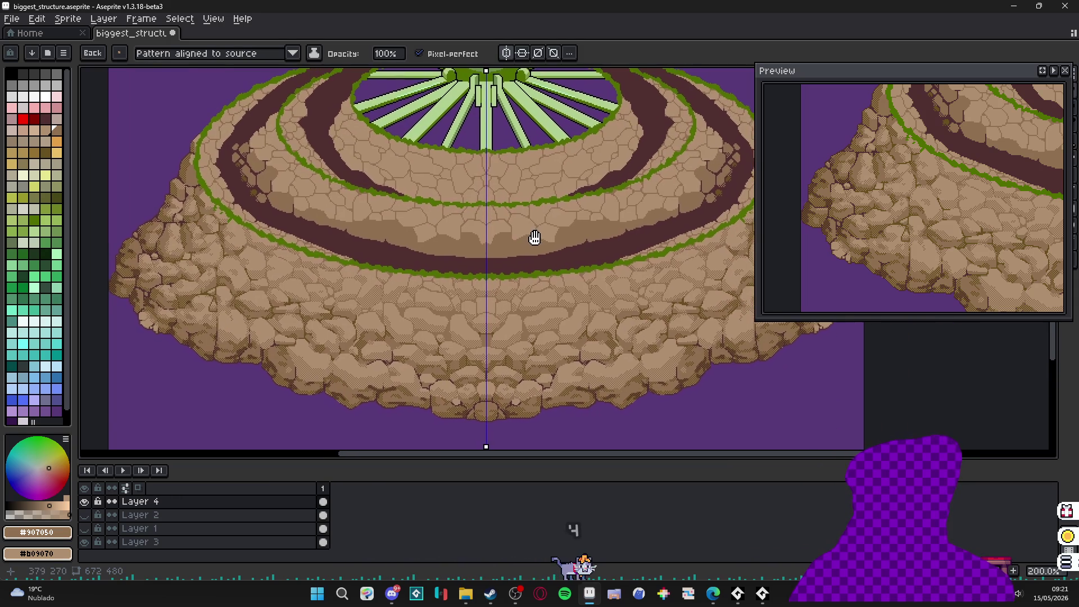
scroll(448, 258, "down", 1)
scroll(448, 259, "up", 1)
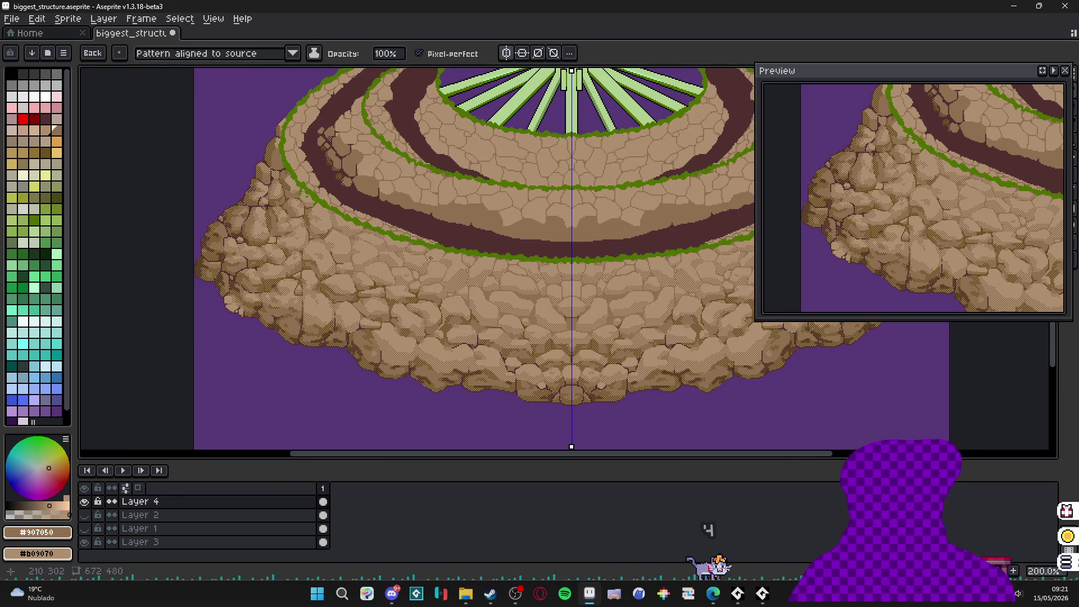
scroll(419, 267, "down", 1)
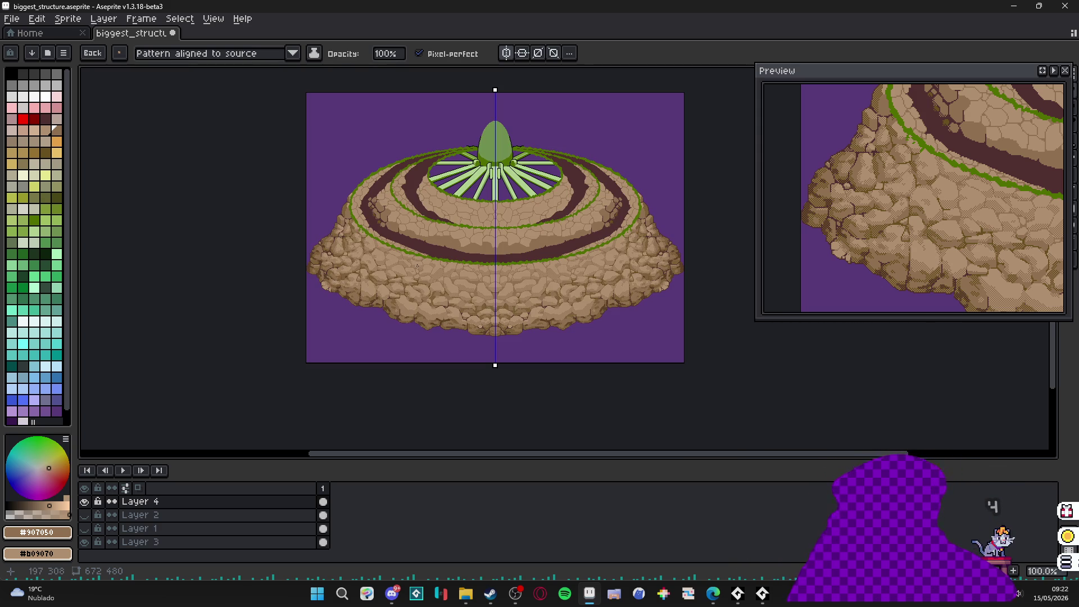
scroll(416, 298, "up", 6)
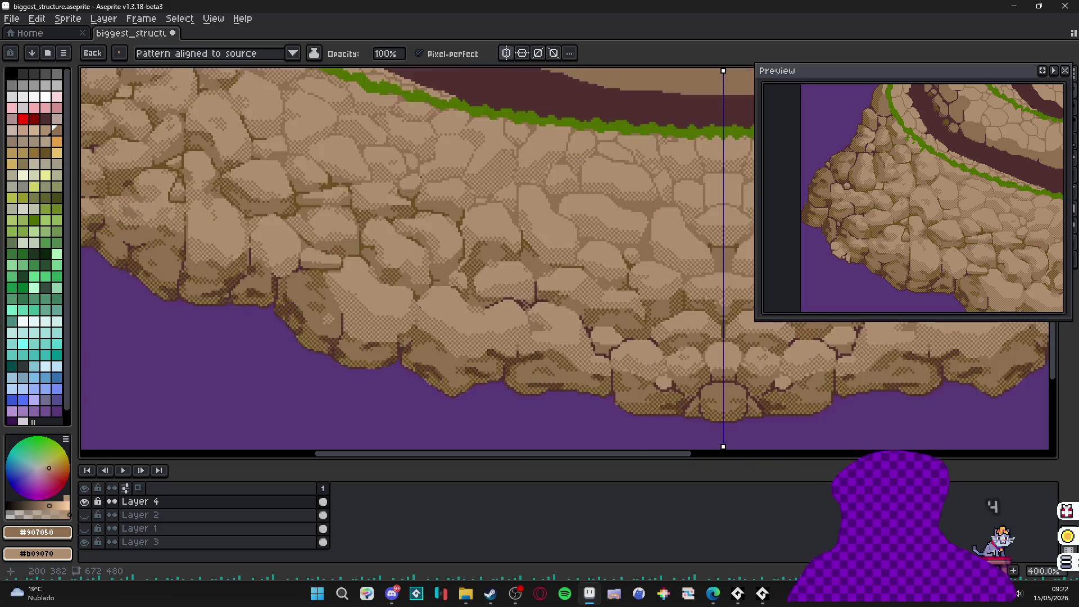
- Draw an olive crack line upward between the lower rocks
key("i")
left_click(421, 332)
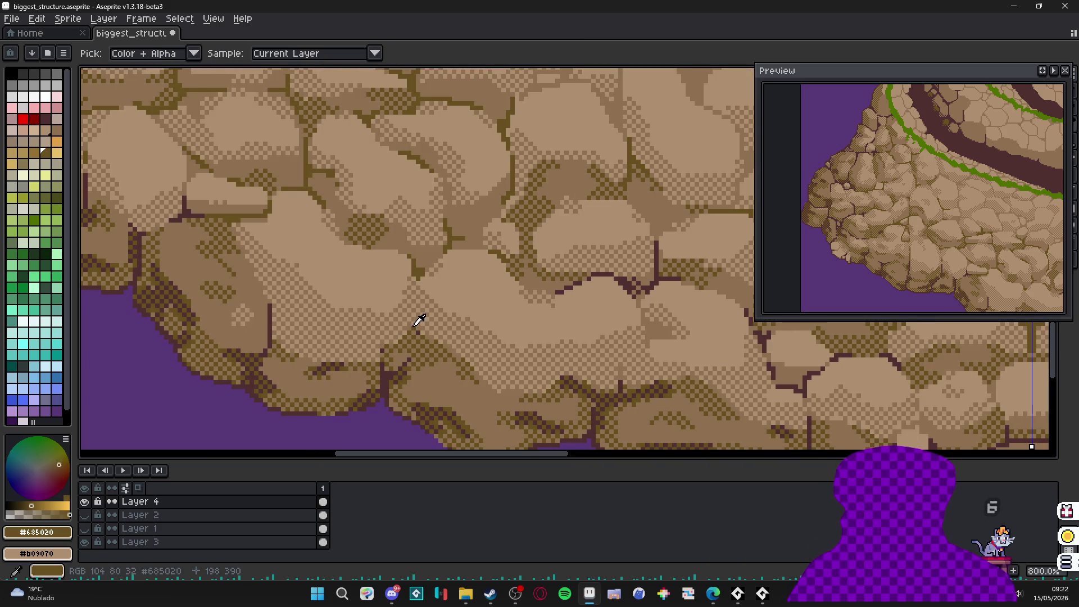
key("b")
scroll(416, 318, "up", 6)
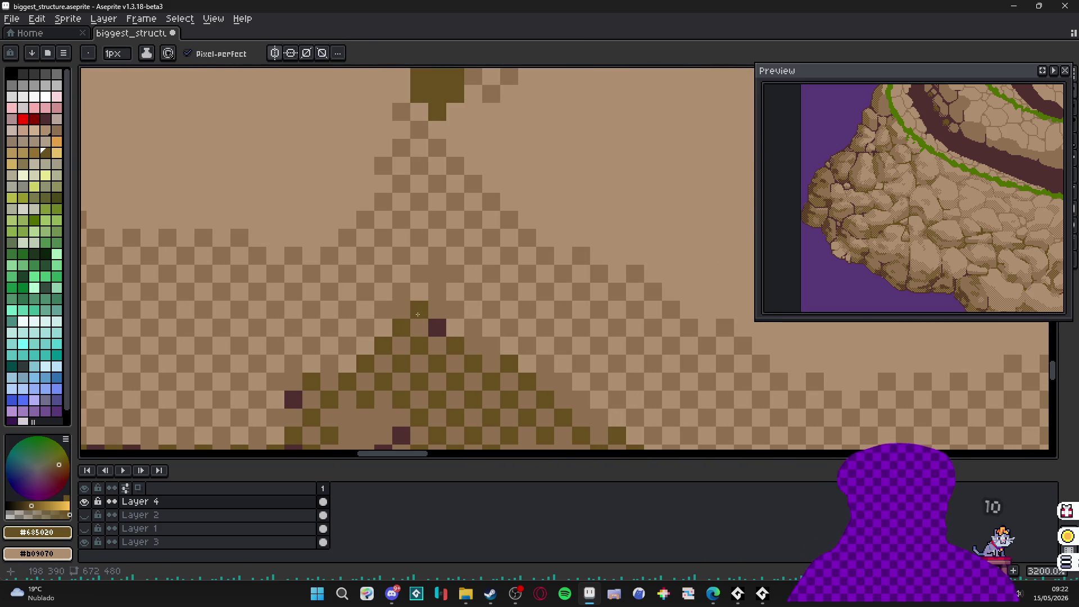
scroll(418, 314, "down", 7)
left_click(417, 313, "shift")
scroll(418, 312, "up", 6)
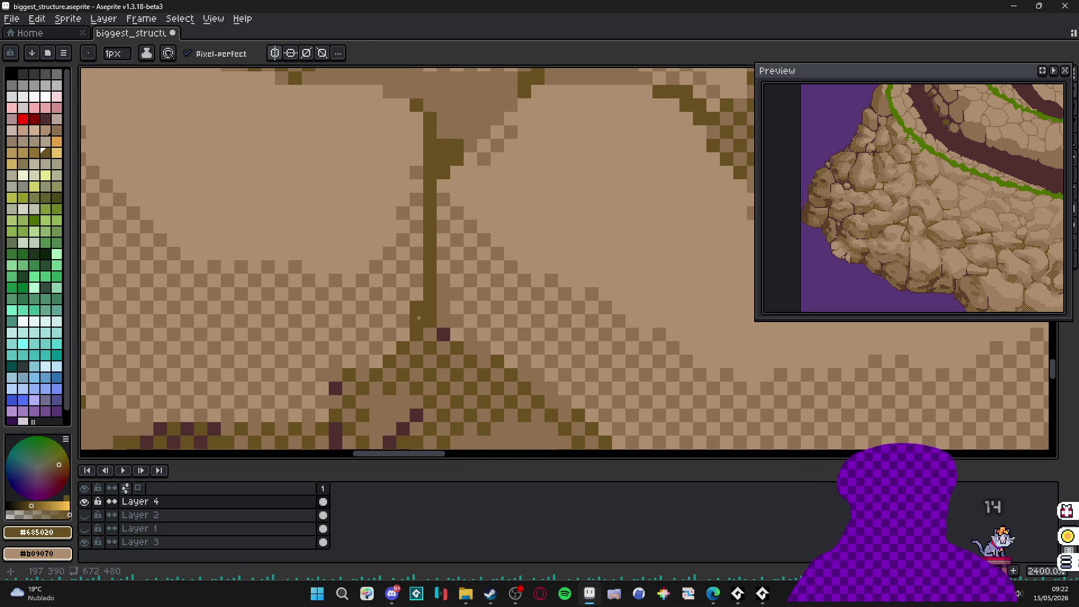
left_click_drag(419, 317, 414, 252)
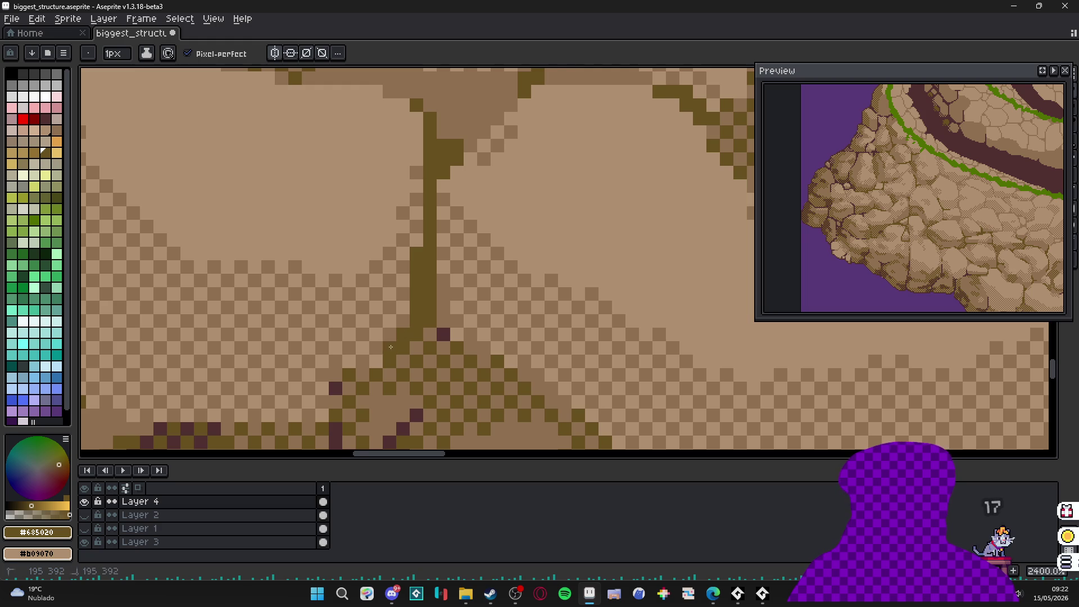
- Pan and zoom around the whole island and its lower rocks to look it over
scroll(390, 346, "down", 2)
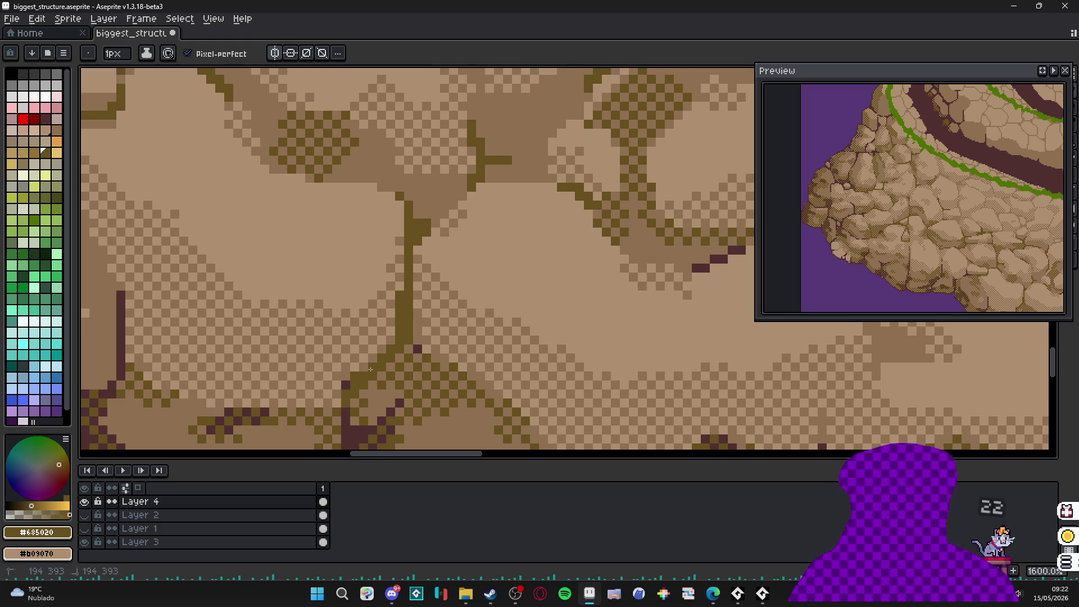
scroll(371, 370, "down", 5)
scroll(360, 365, "up", 4)
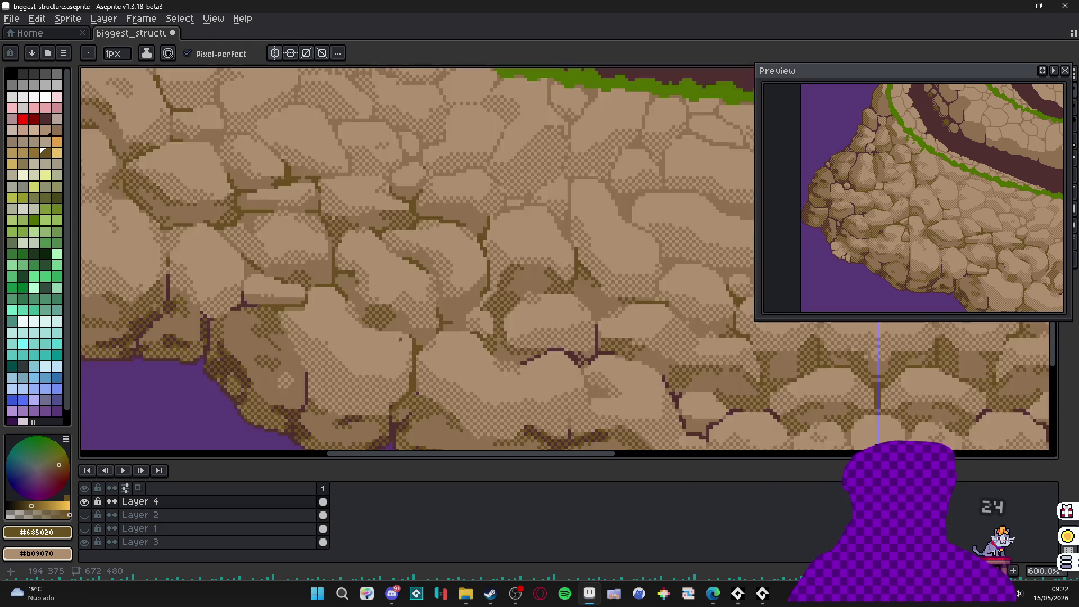
scroll(400, 340, "up", 3)
scroll(395, 331, "down", 6)
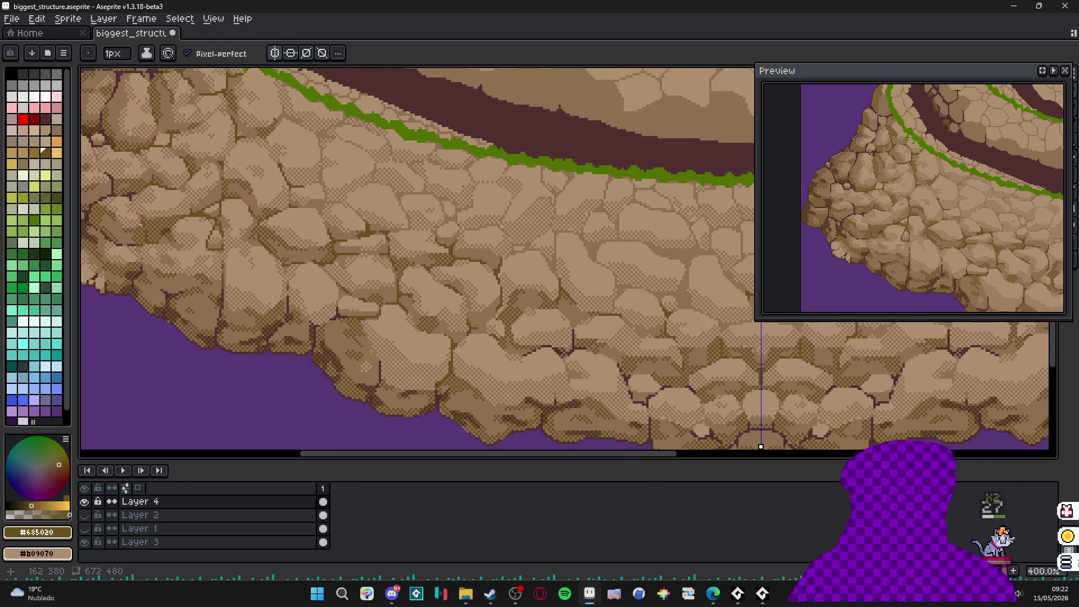
scroll(387, 344, "up", 8)
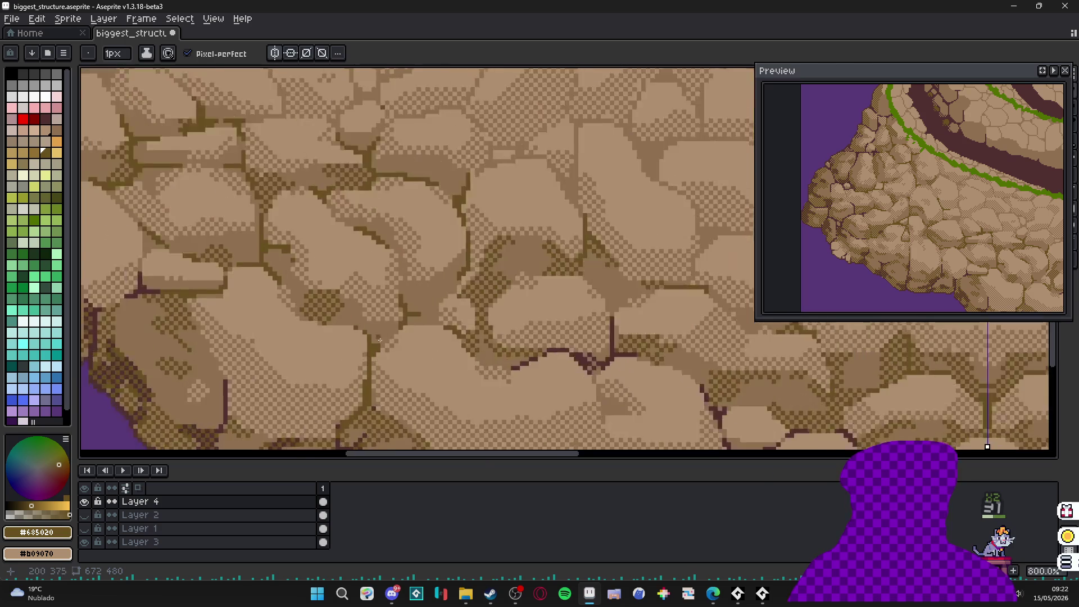
scroll(391, 339, "down", 8)
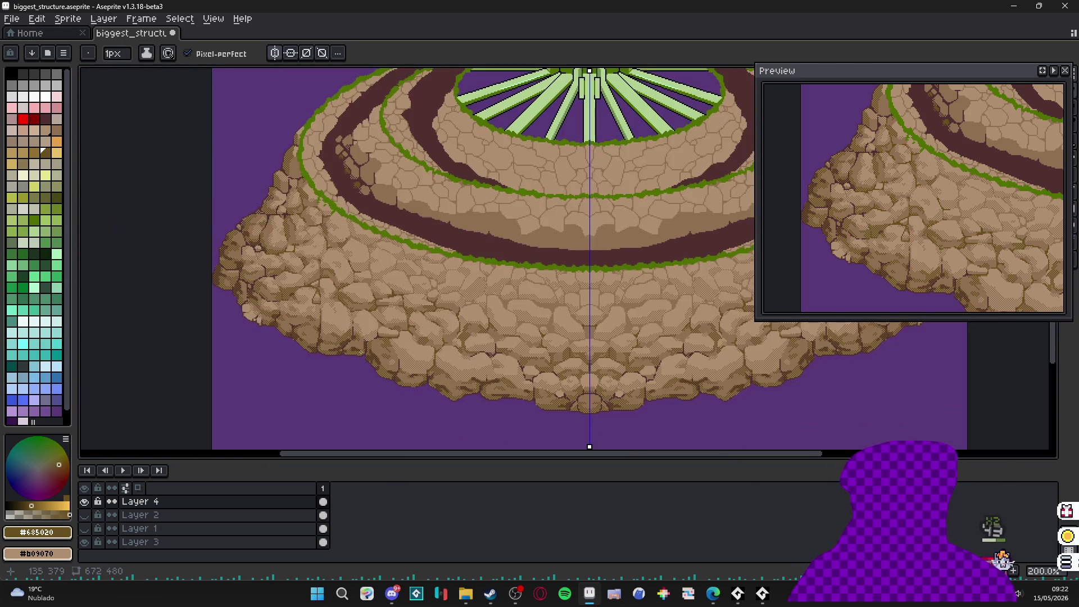
left_click_drag(360, 353, 392, 359)
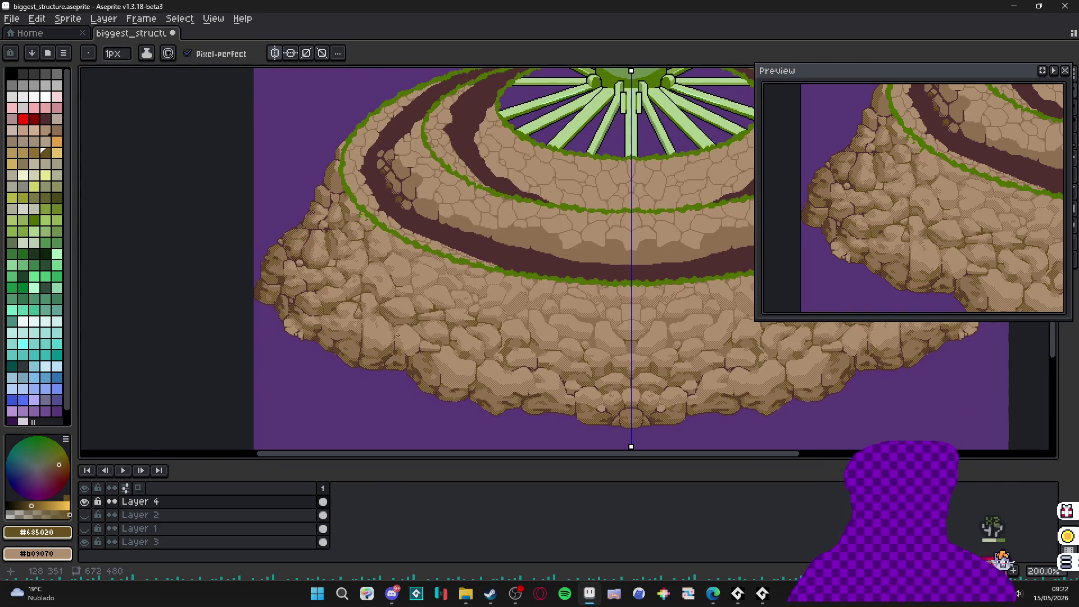
scroll(397, 335, "up", 7)
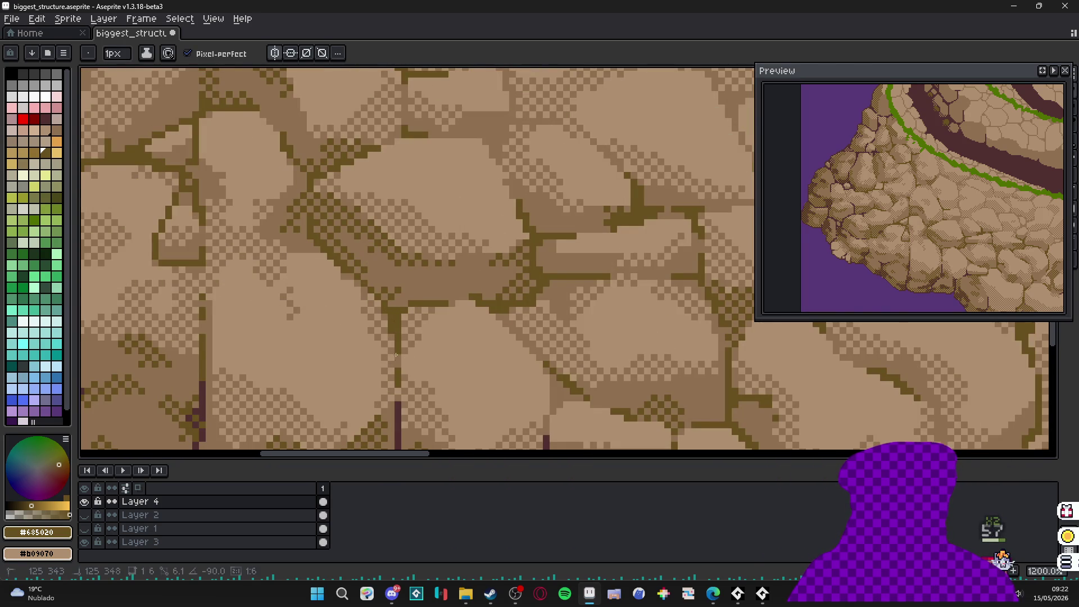
scroll(390, 348, "down", 4)
scroll(390, 382, "down", 5)
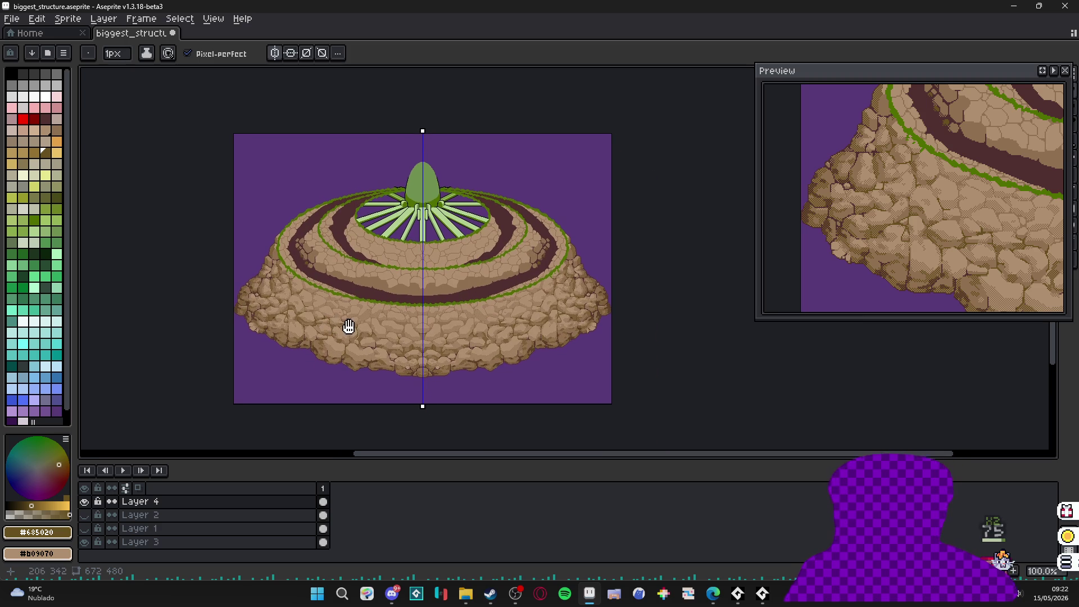
scroll(349, 322, "up", 1)
scroll(329, 318, "right", 1)
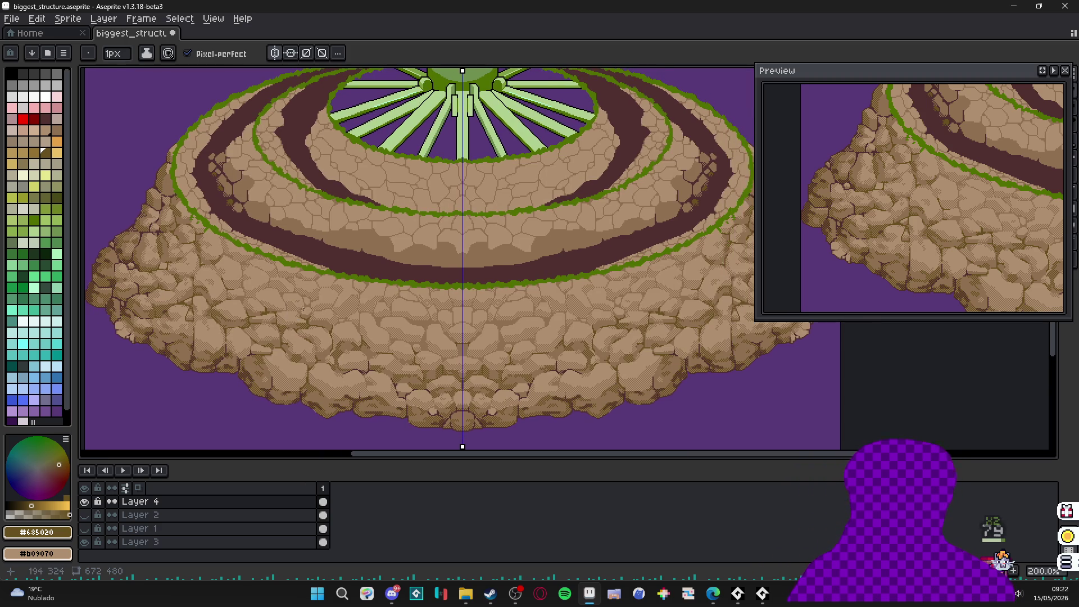
scroll(313, 344, "left", 4)
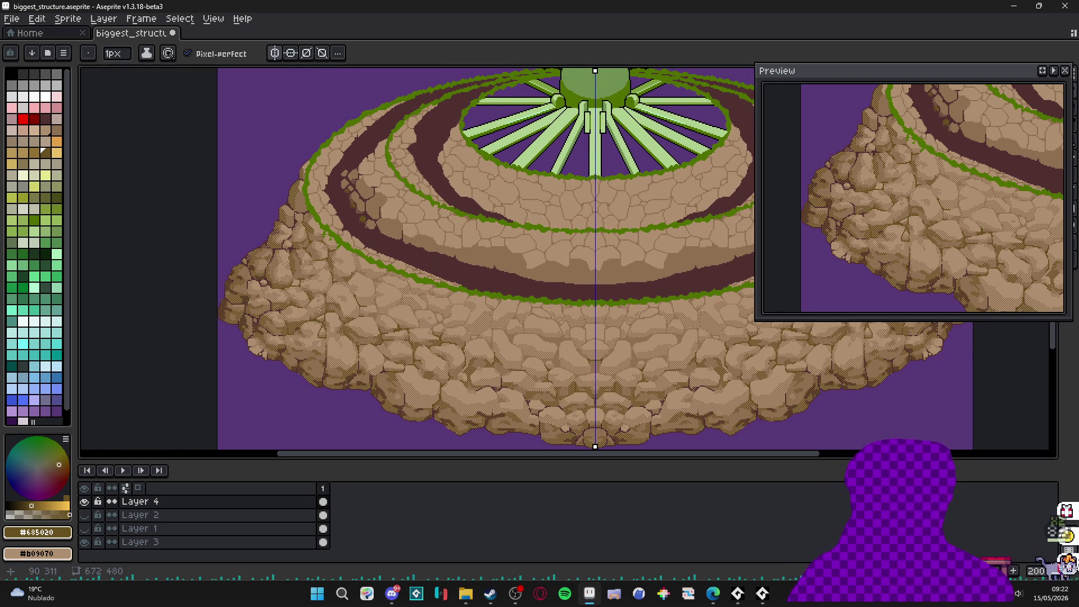
scroll(315, 325, "down", 2)
scroll(300, 266, "left", 2)
scroll(320, 293, "right", 1)
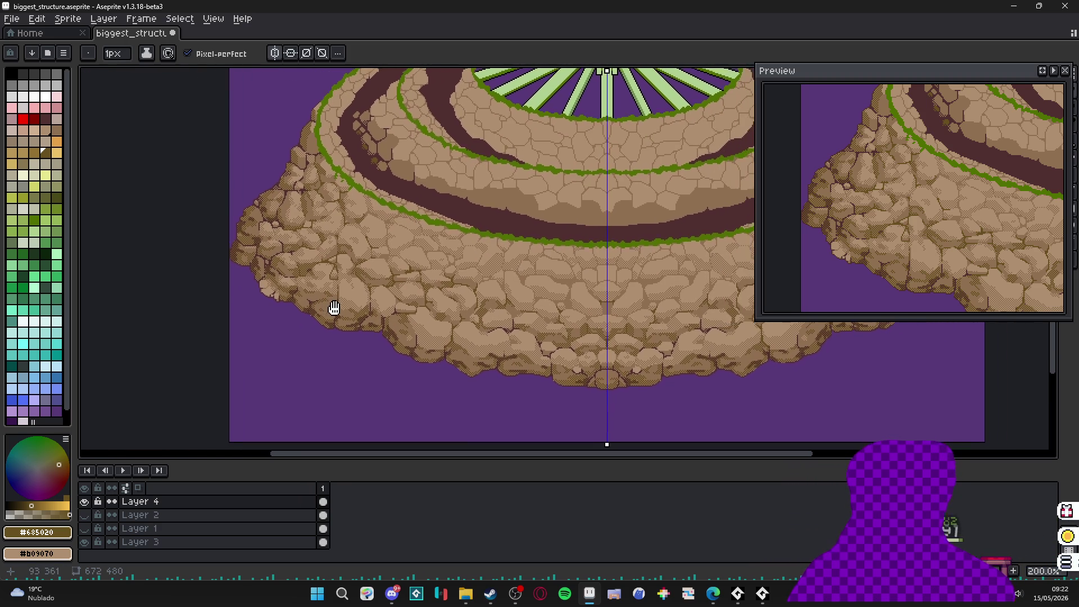
scroll(501, 341, "right", 2)
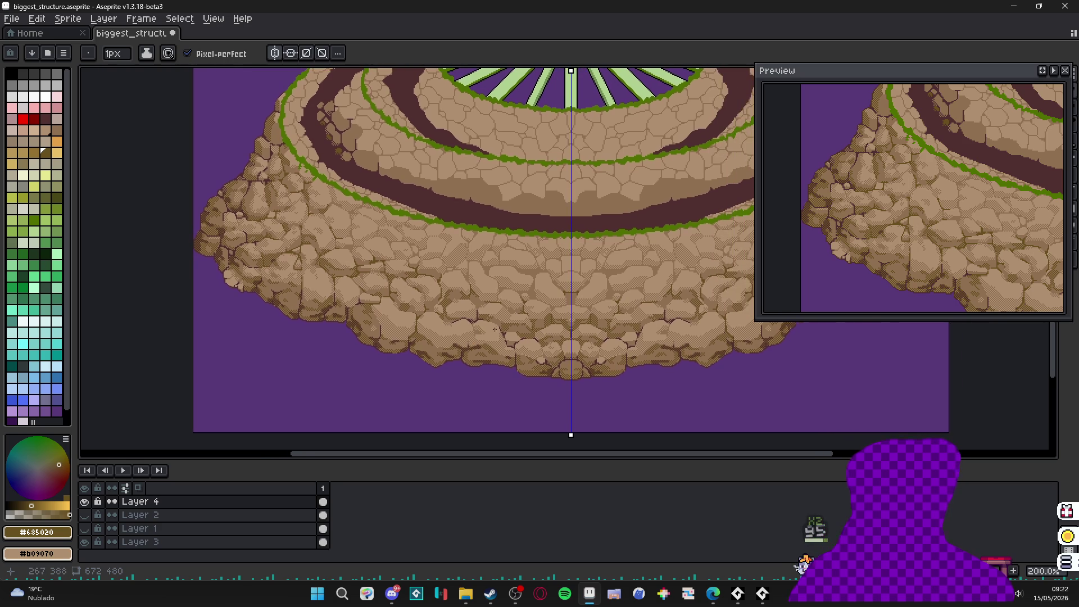
left_click_drag(534, 323, 476, 368)
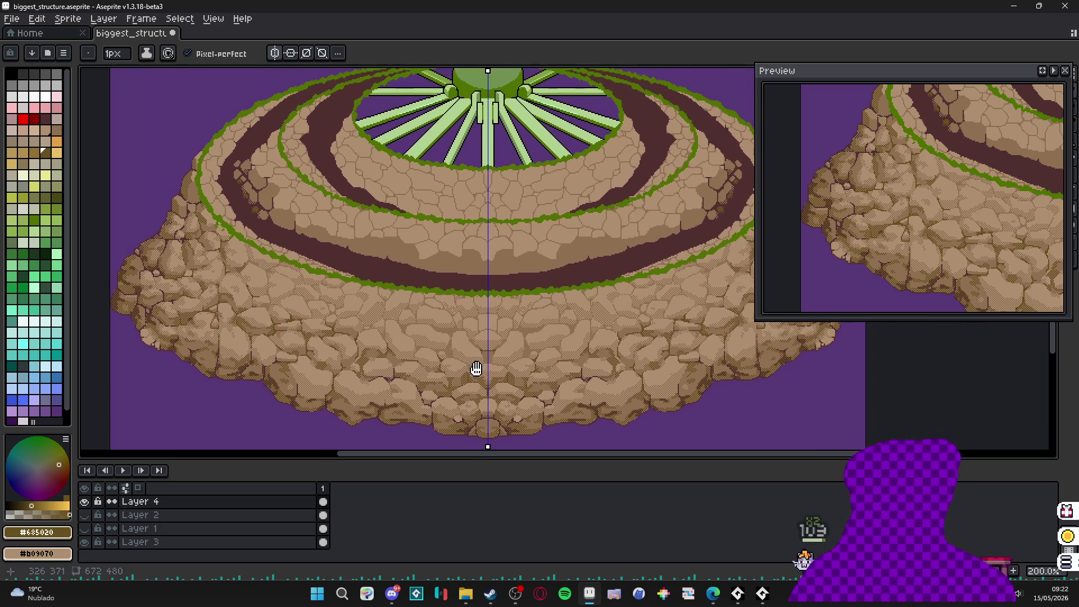
scroll(445, 364, "up", 2)
scroll(332, 316, "left", 3)
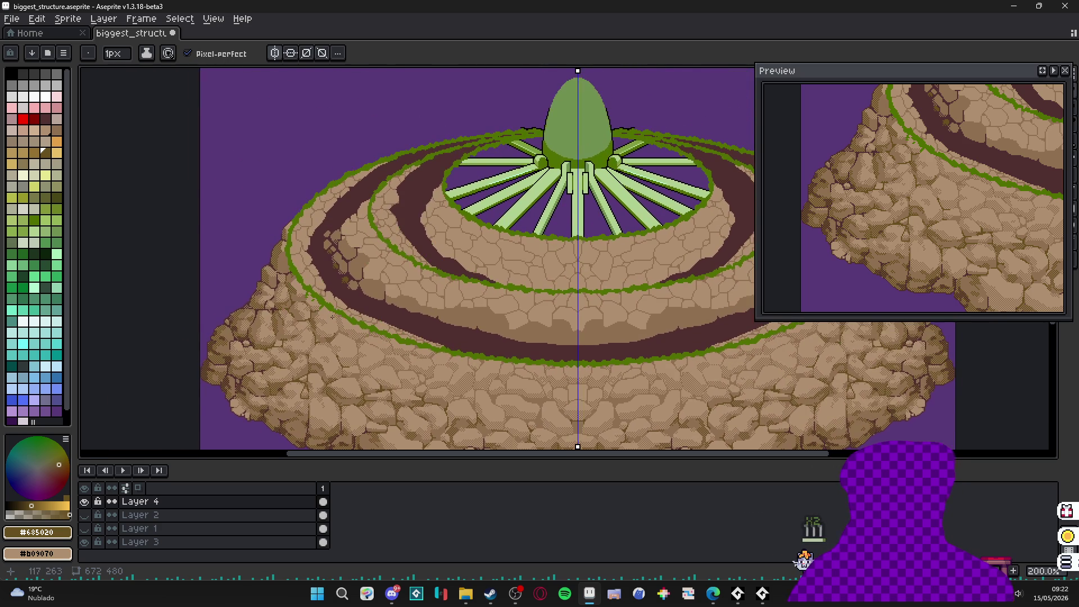
scroll(332, 315, "up", 10)
- Sample the grass ring's green, then pick a light olive swatch from the palette
left_click(334, 324, "alt")
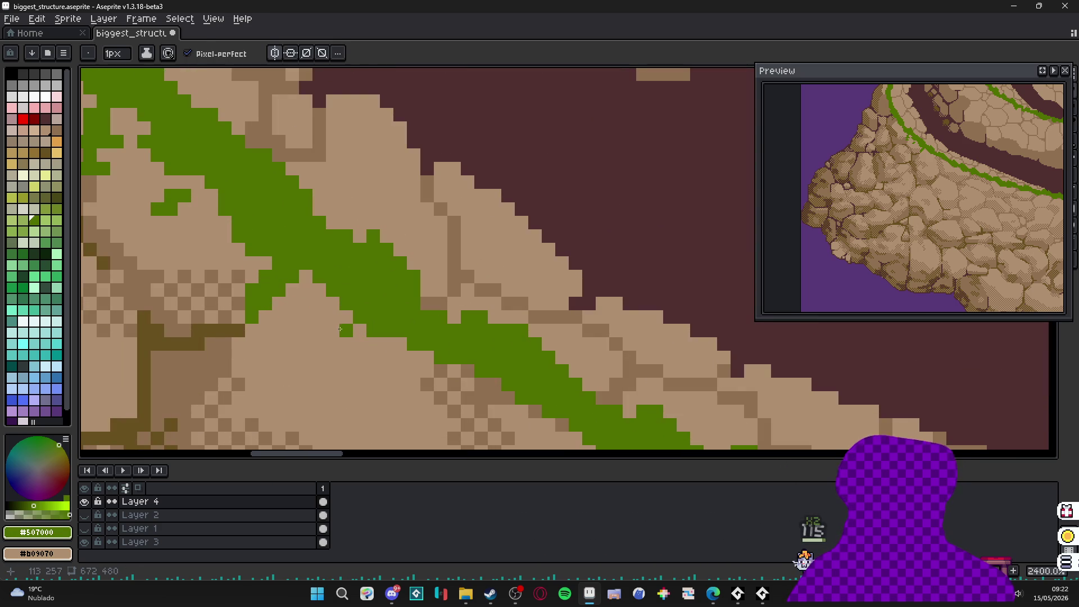
left_click(336, 325)
left_click(45, 219)
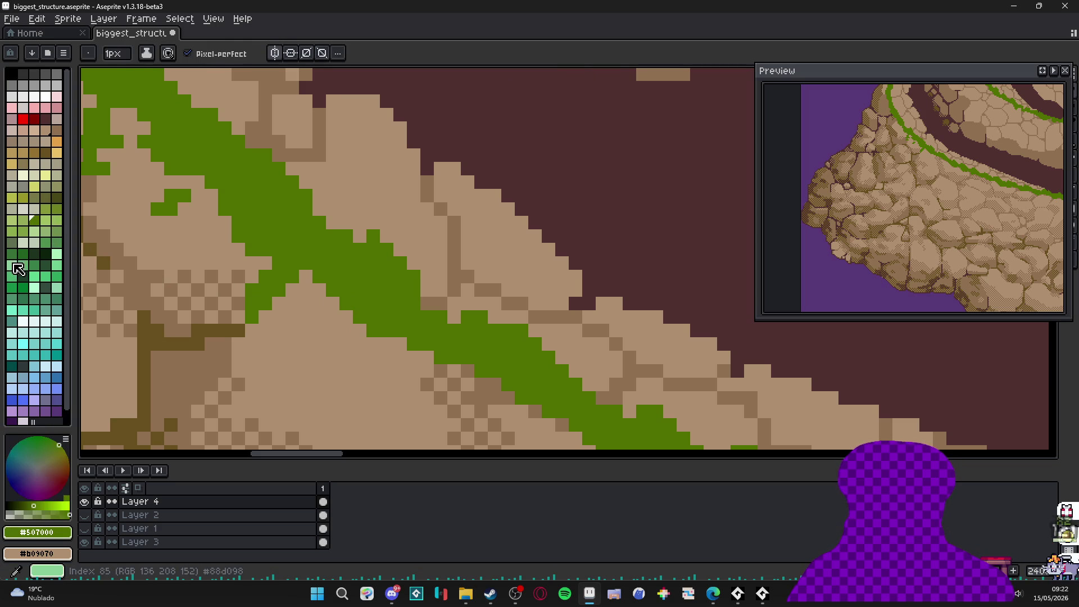
key("bracketleft")
key("bracketleft")
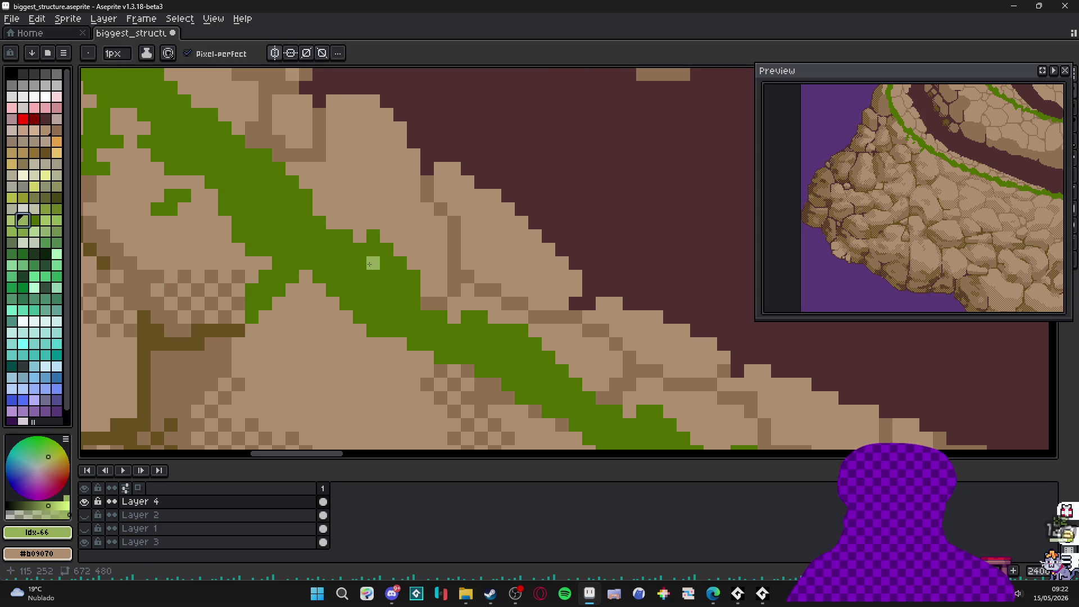
left_click(12, 198)
key("bracketright")
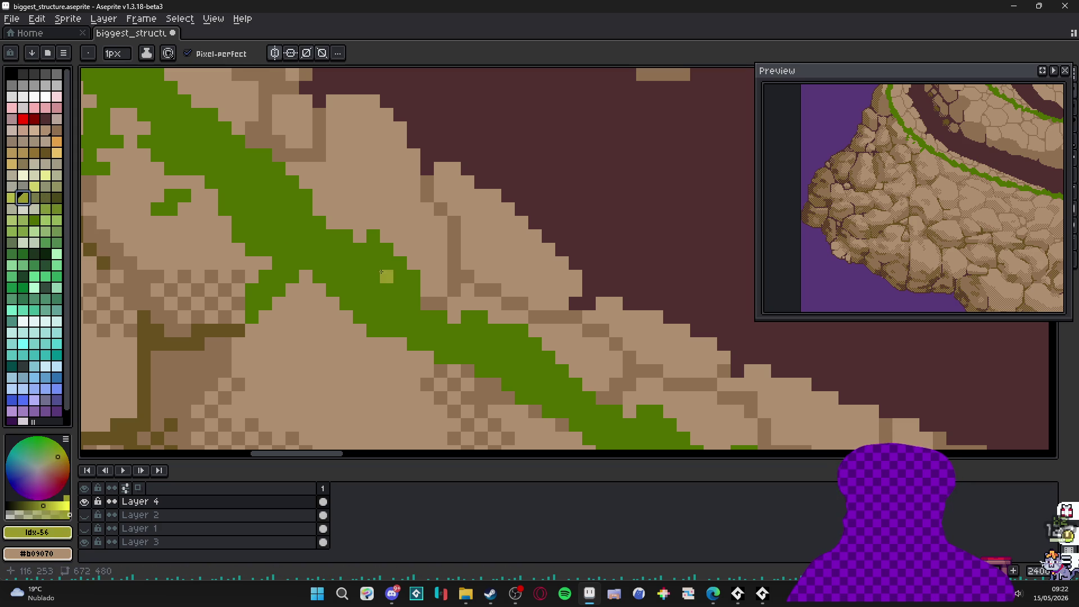
- Toggle the brush between 2 and 1 pixels while zooming on the grass ring
key("ctrl+plus")
scroll(385, 263, "down", 9)
key("ctrl+minus")
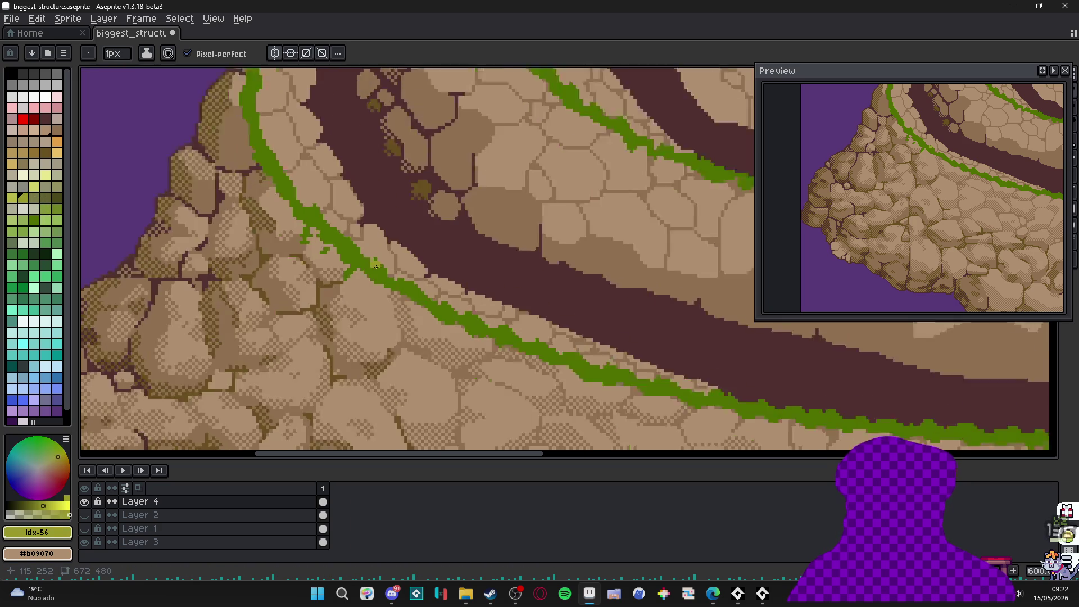
scroll(364, 271, "up", 9)
key("ctrl+plus")
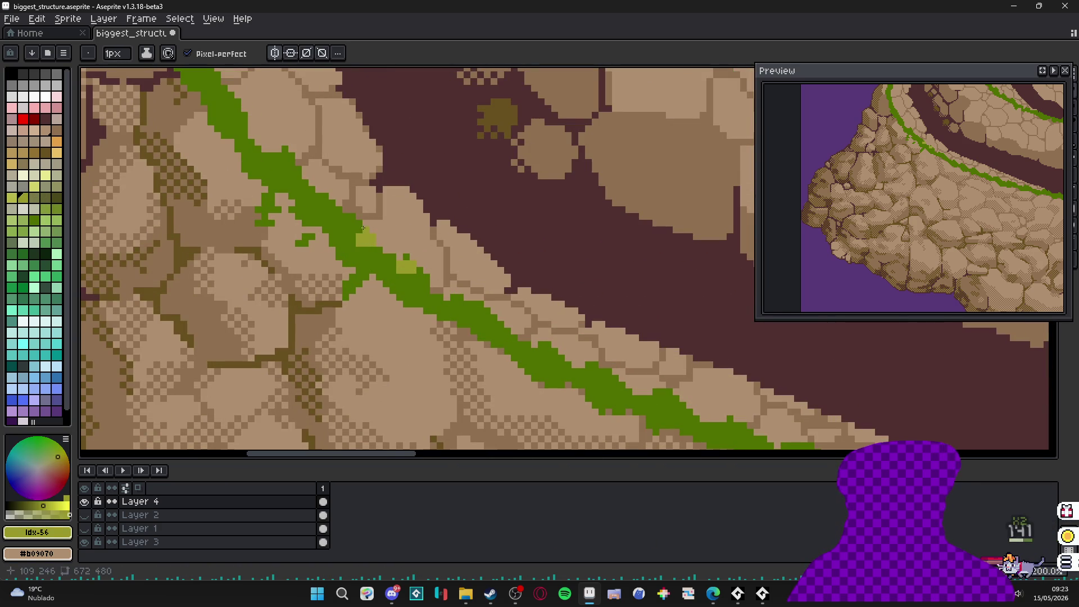
scroll(376, 253, "down", 8)
key("ctrl+minus")
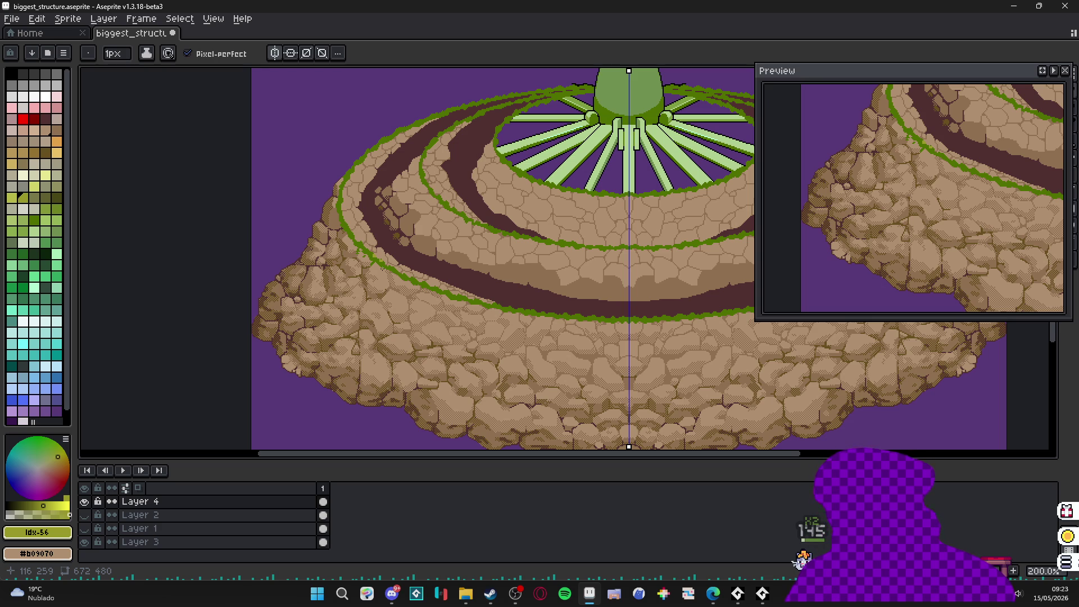
- Draw a dark green #1c321c line above the grass strip and fix a stray pixel
scroll(383, 268, "up", 6)
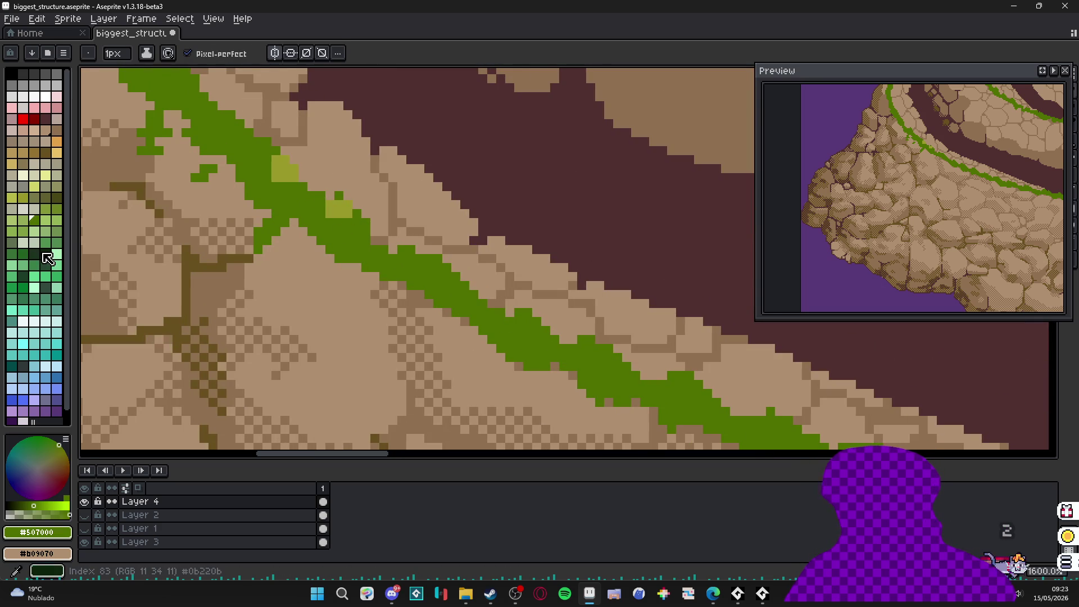
left_click(34, 253)
scroll(307, 186, "up", 1)
left_click_drag(306, 185, 354, 189)
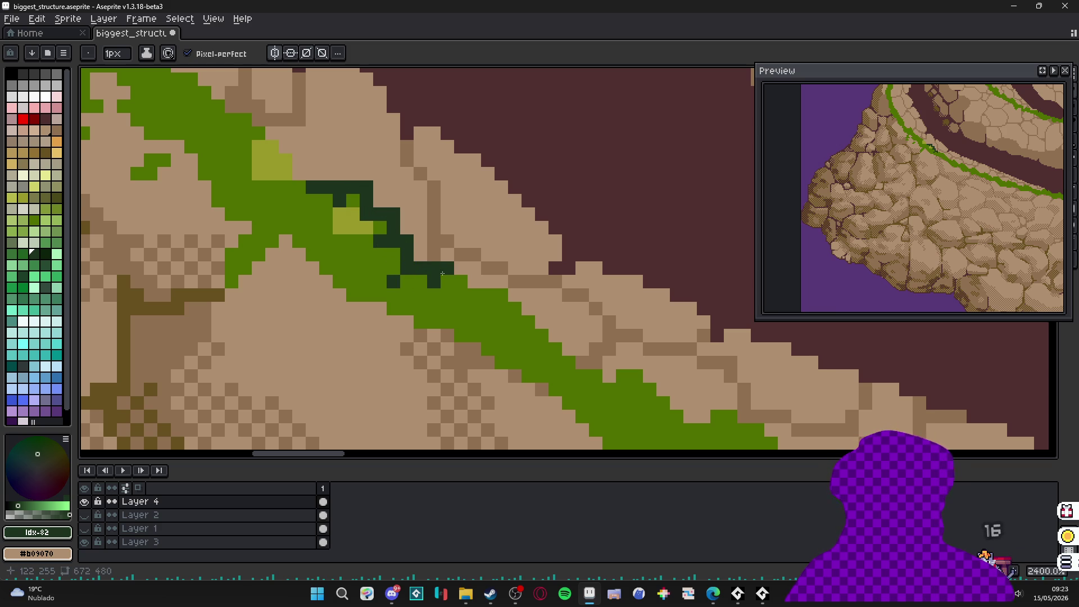
left_click(456, 281, "alt")
left_click(457, 268)
left_click(450, 253, "alt")
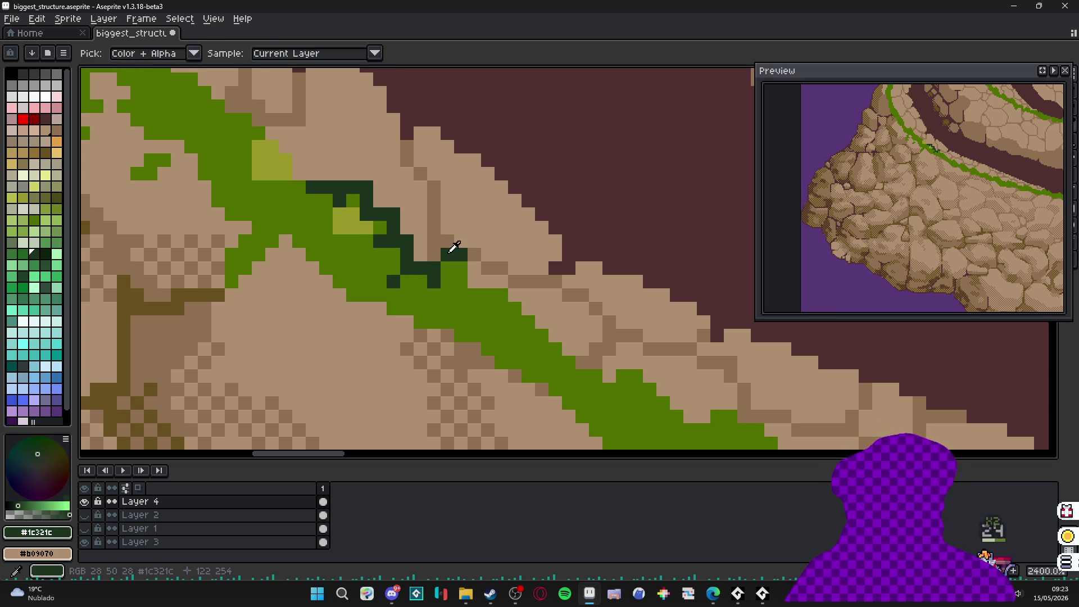
left_click(469, 272)
- Extend the dark green outline pixel by pixel down-right and along the ring
scroll(473, 282, "right", 1)
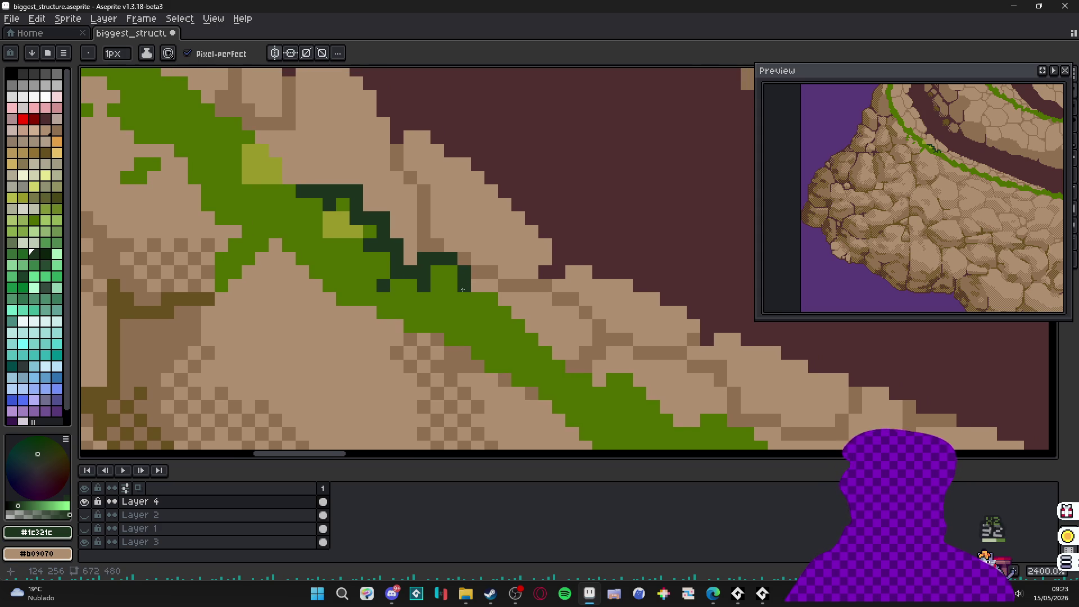
left_click(474, 284)
scroll(473, 285, "right", 2)
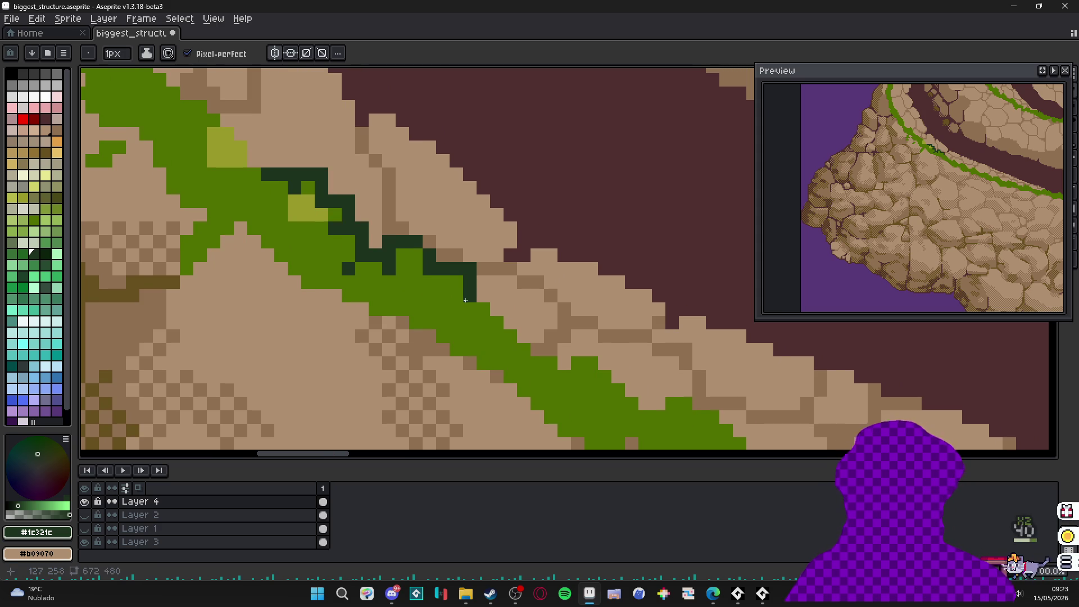
left_click(483, 295)
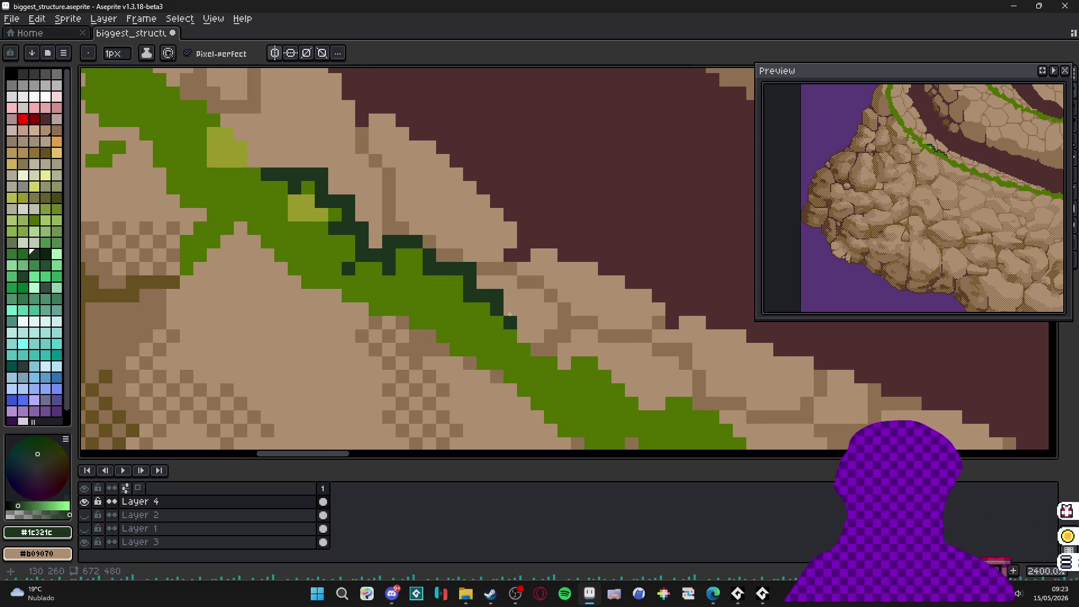
left_click_drag(499, 330, 530, 333)
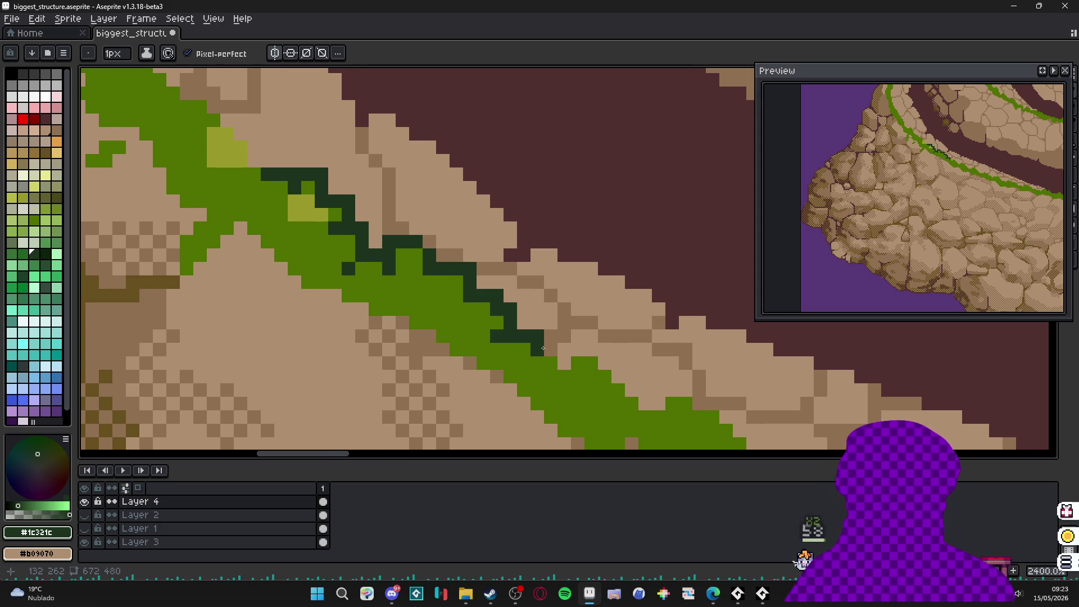
scroll(543, 348, "right", 2)
left_click(502, 340)
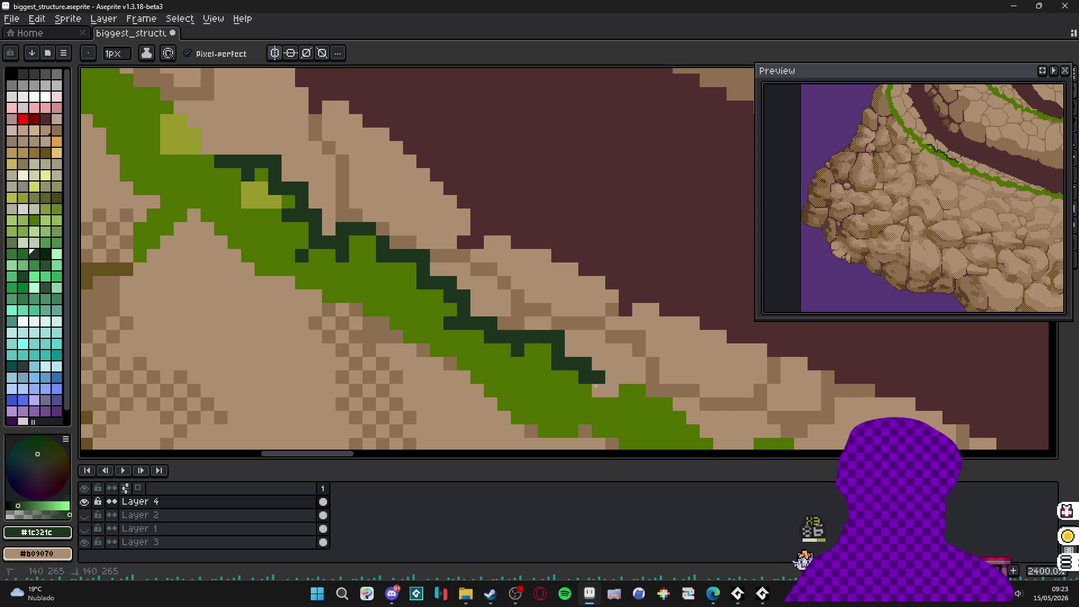
left_click_drag(595, 385, 535, 297)
left_click_drag(562, 302, 575, 308)
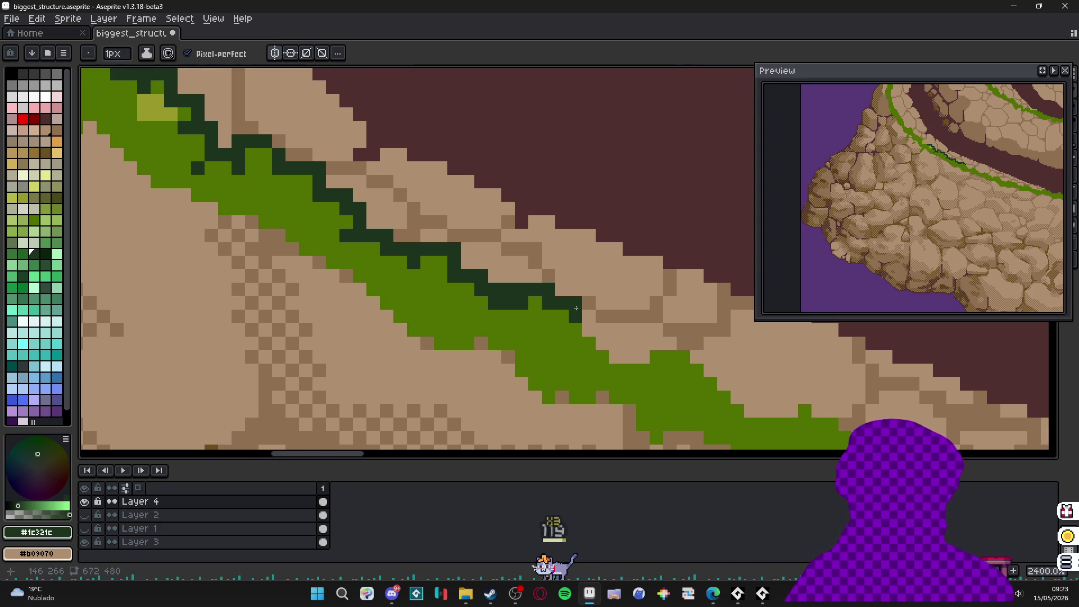
left_click(592, 329)
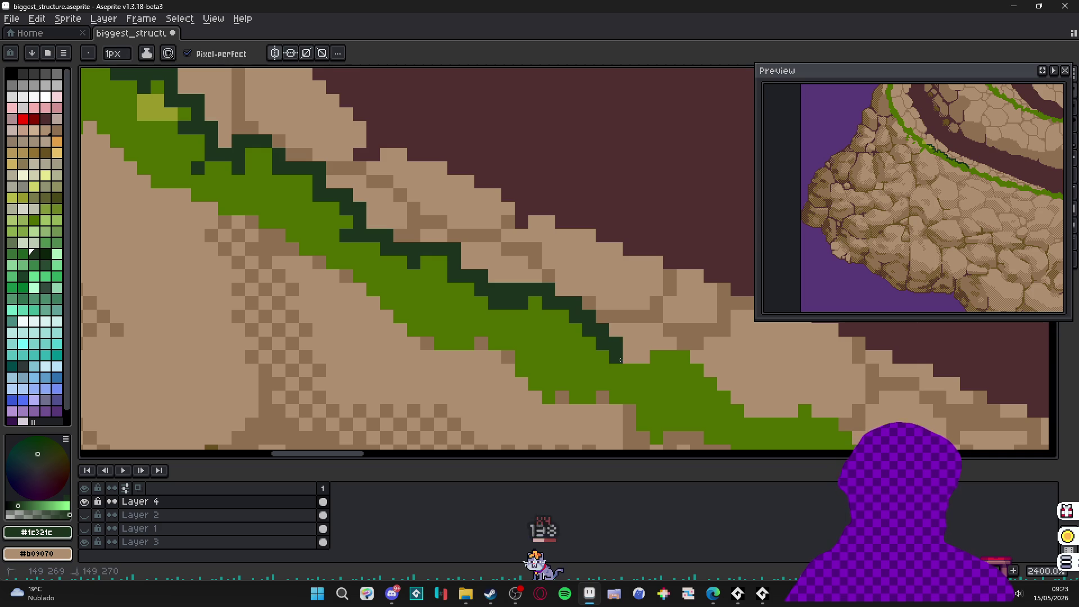
left_click_drag(640, 359, 666, 345)
scroll(640, 351, "down", 3)
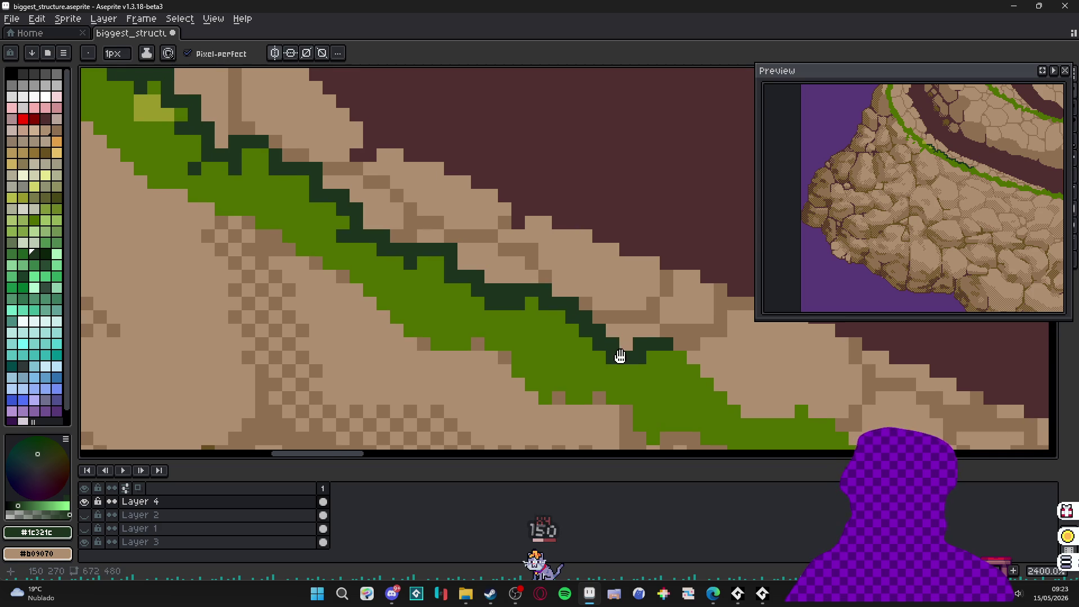
- Add more #1c321c outline pixels up-left along the grass, then switch to Discord
scroll(512, 313, "down", 3)
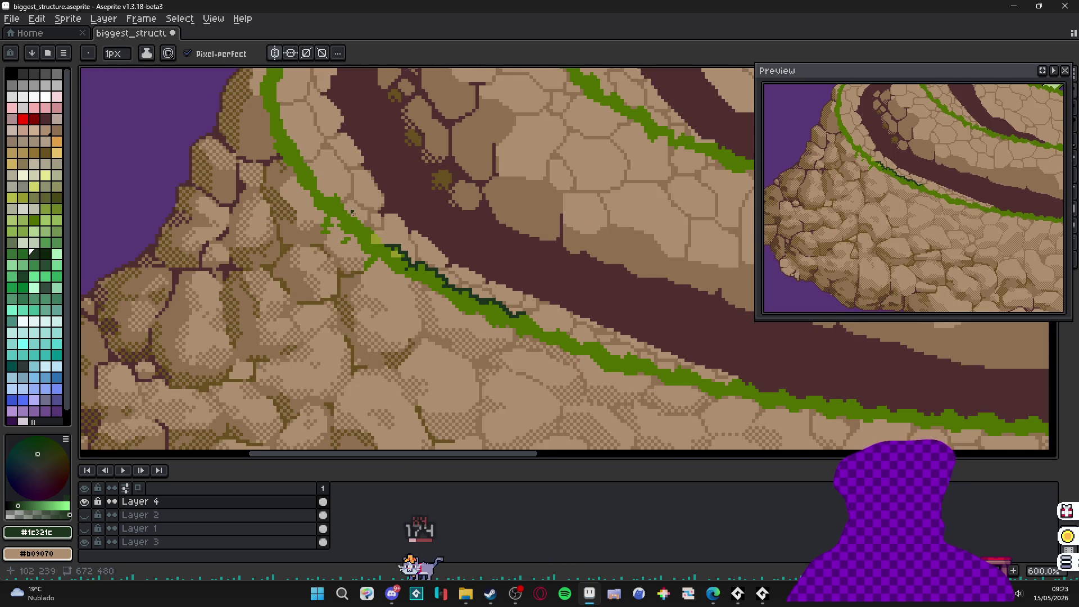
scroll(472, 315, "up", 5)
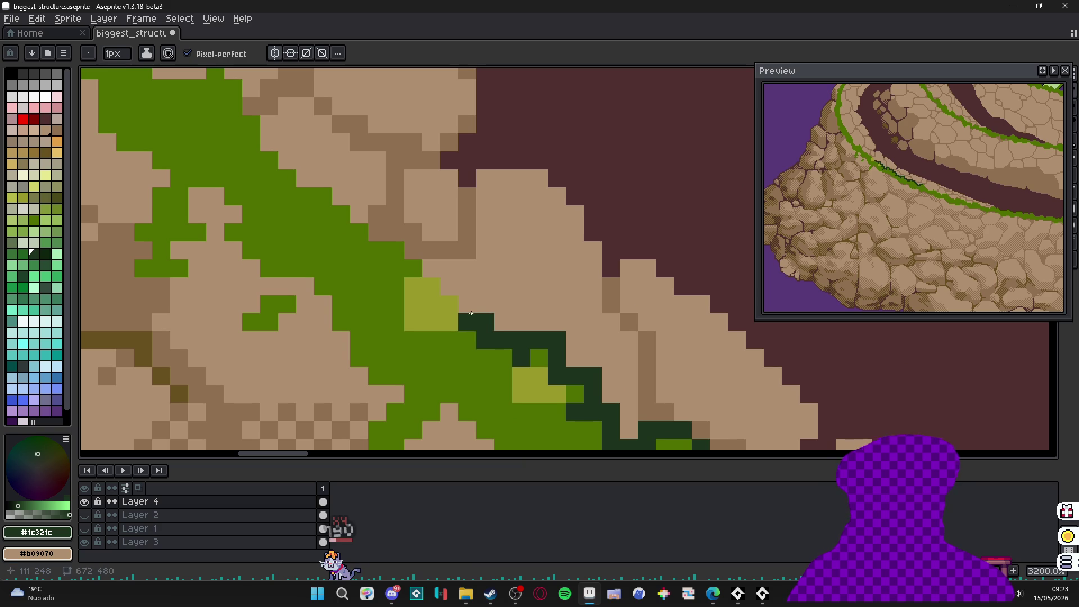
mouse_move(471, 313)
left_mouse_down()
mouse_move(402, 246)
mouse_move(413, 233)
mouse_move(412, 297)
left_mouse_up()
left_click(370, 250, "alt")
left_click(400, 230, "alt")
left_click(395, 250)
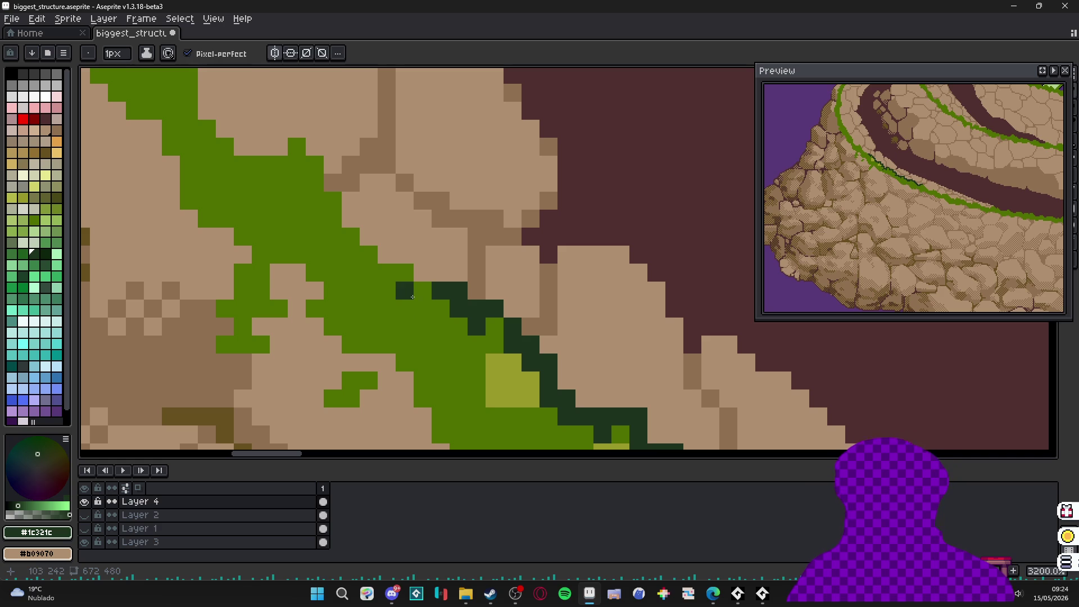
scroll(418, 289, "up", 1)
mouse_move(451, 266)
left_mouse_down()
mouse_move(360, 239)
mouse_move(402, 295)
left_mouse_up()
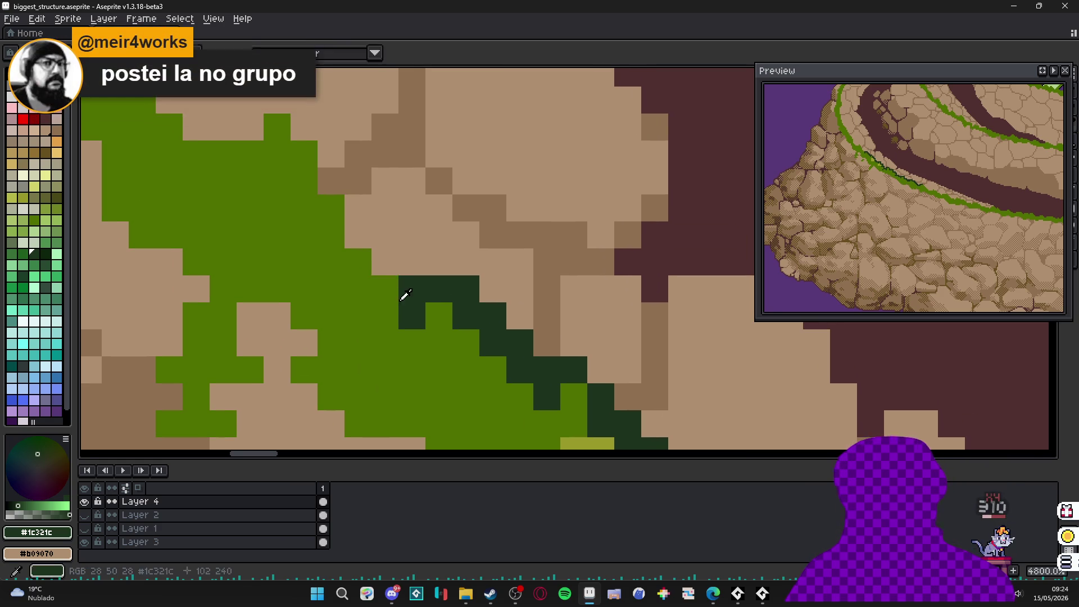
left_click(394, 595)
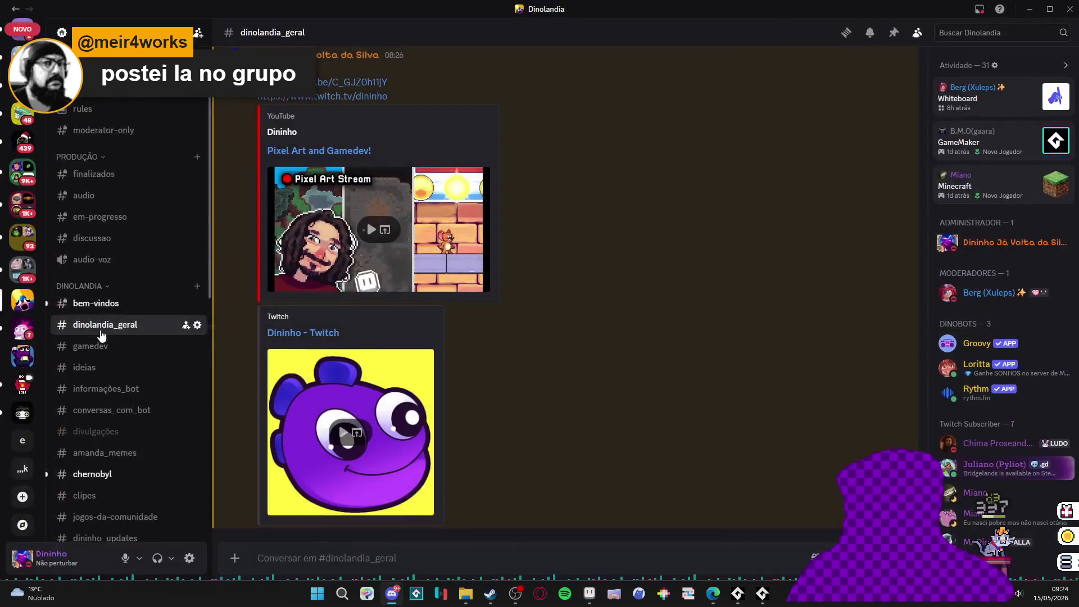
scroll(112, 337, "down", 5)
left_click(123, 288)
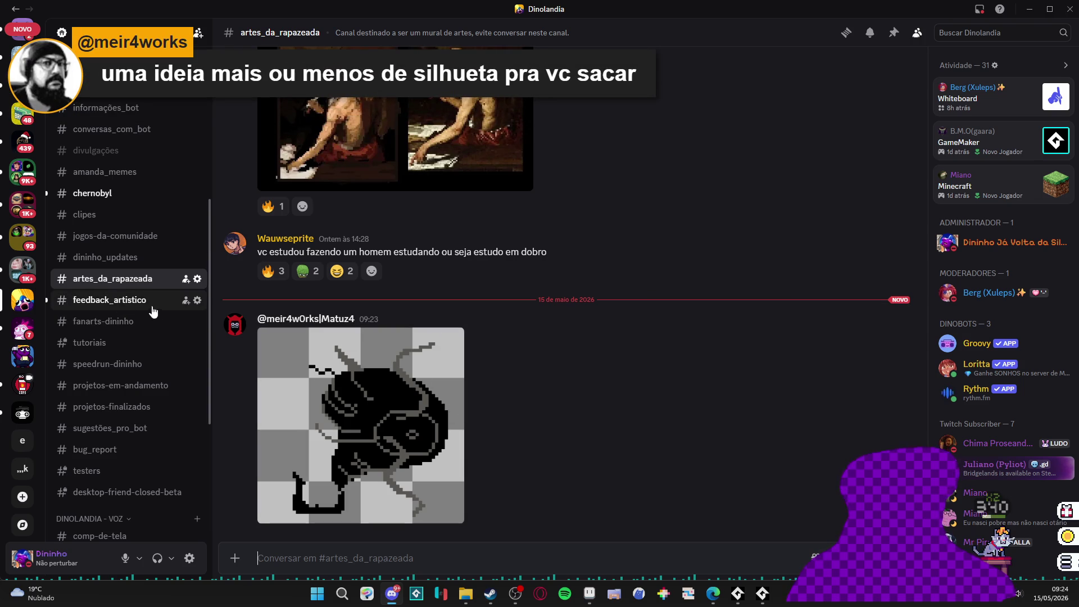
left_click(113, 303)
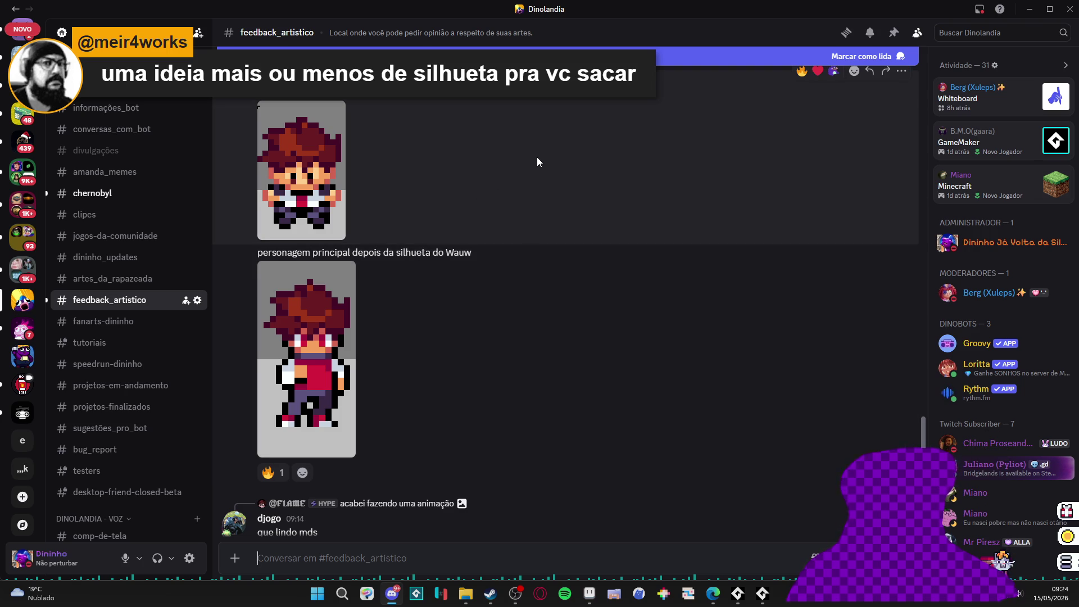
scroll(537, 157, "down", 3)
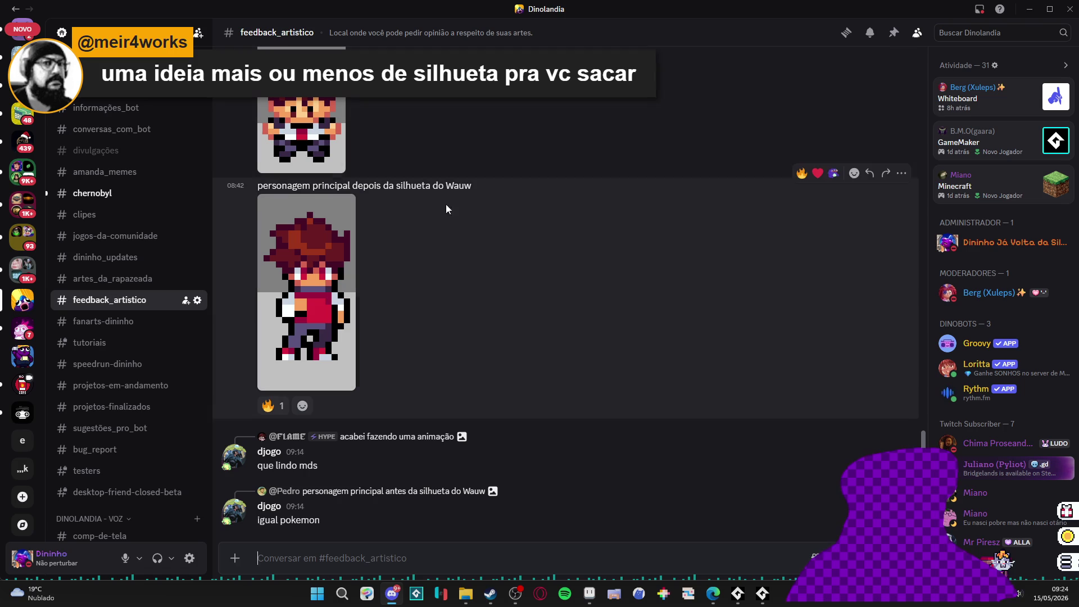
scroll(393, 247, "up", 1)
scroll(375, 249, "down", 1)
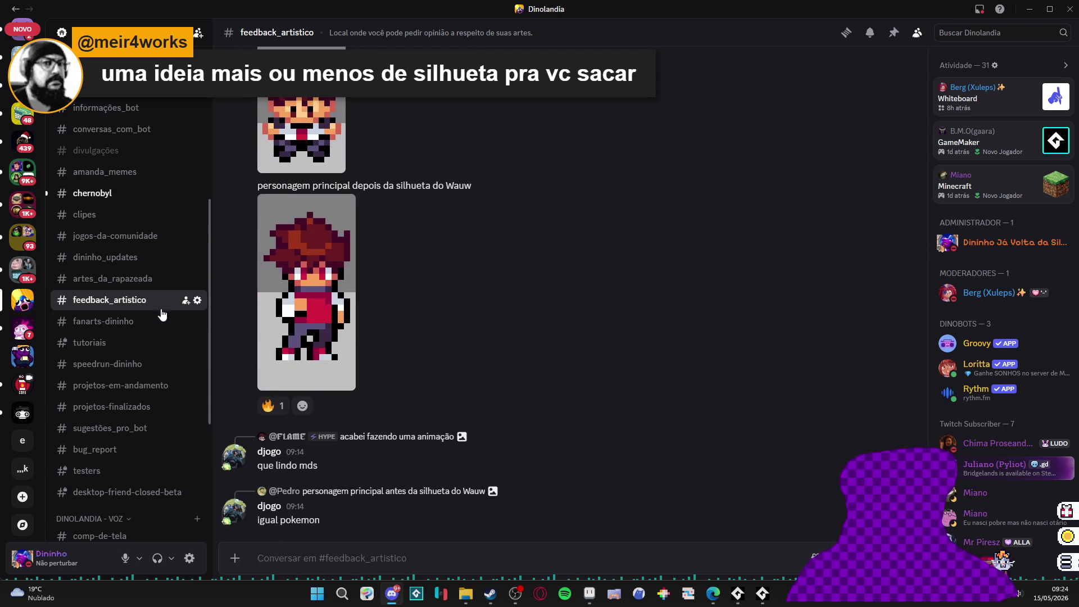
left_click(135, 198)
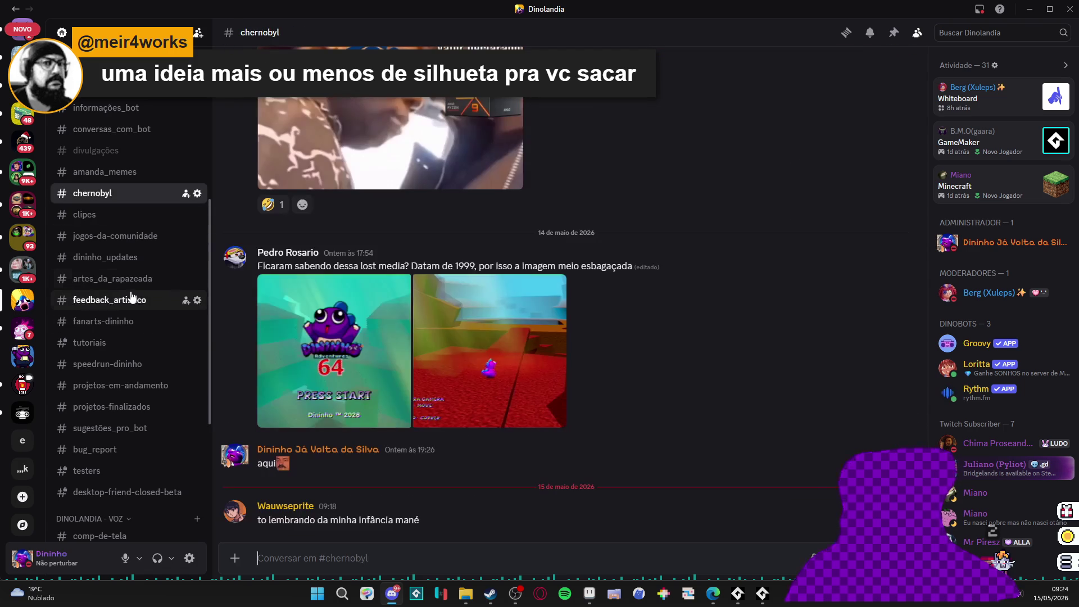
left_click(133, 299)
- Return to #artes_da_rapazeada and scroll back through older image posts to 5–8 May
left_click(133, 279)
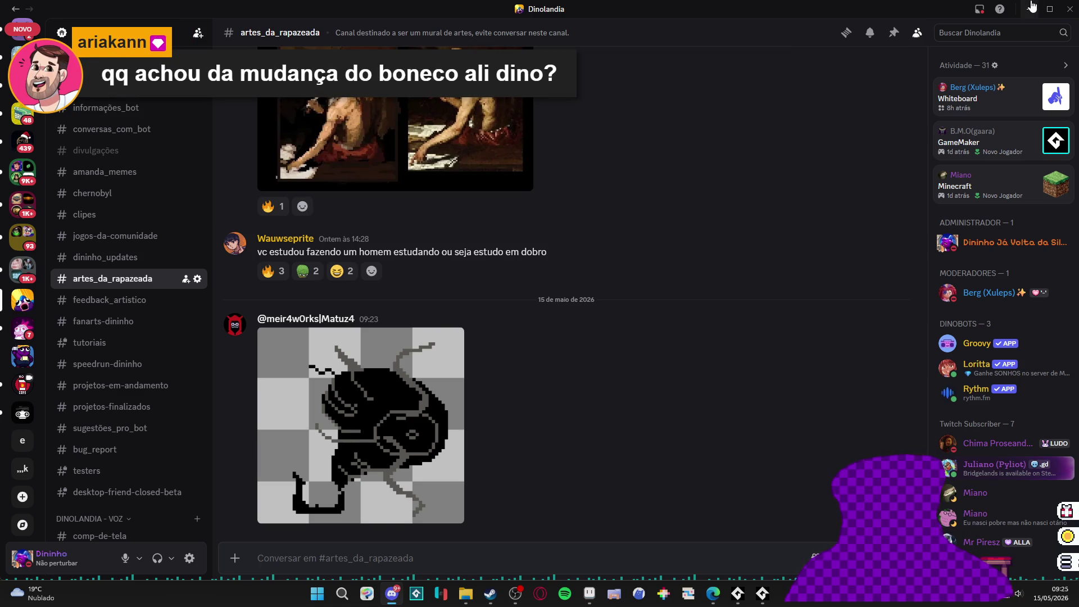
scroll(762, 266, "up", 10)
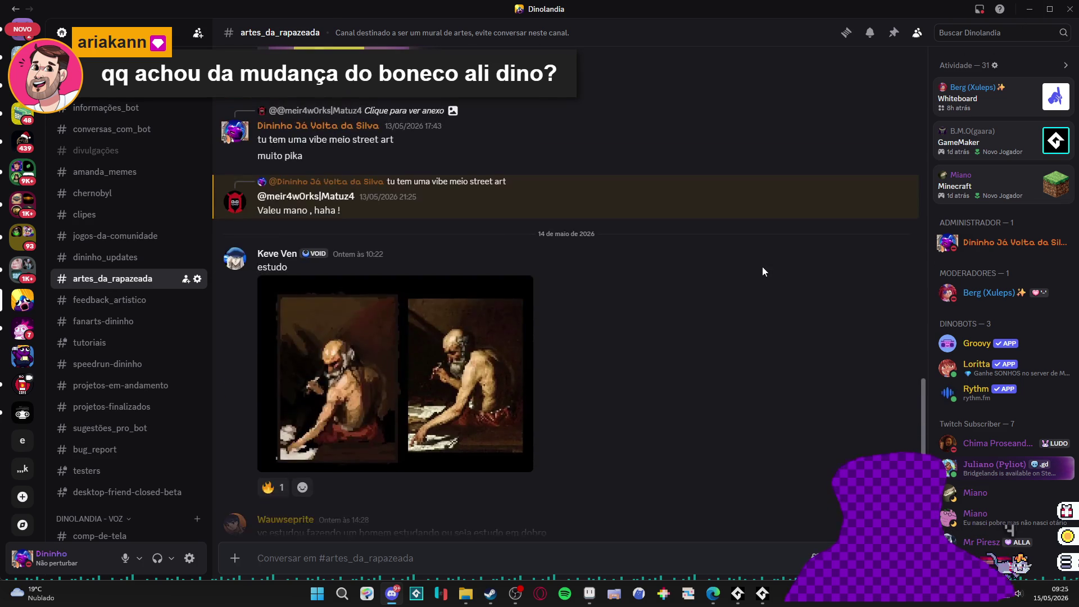
scroll(763, 268, "up", 15)
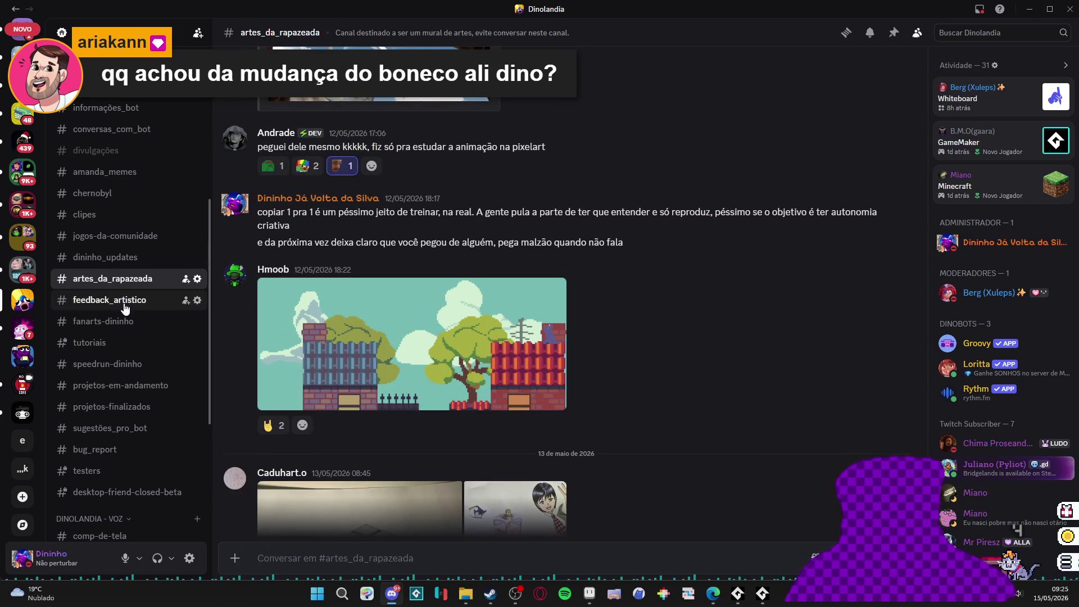
scroll(544, 349, "up", 5)
scroll(566, 359, "up", 15)
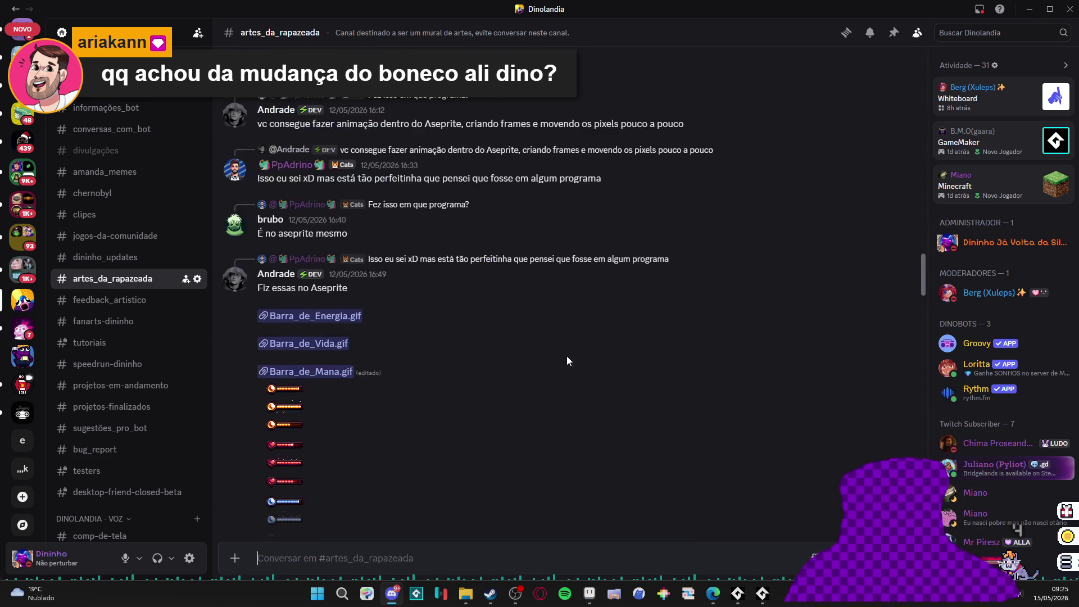
scroll(567, 360, "up", 20)
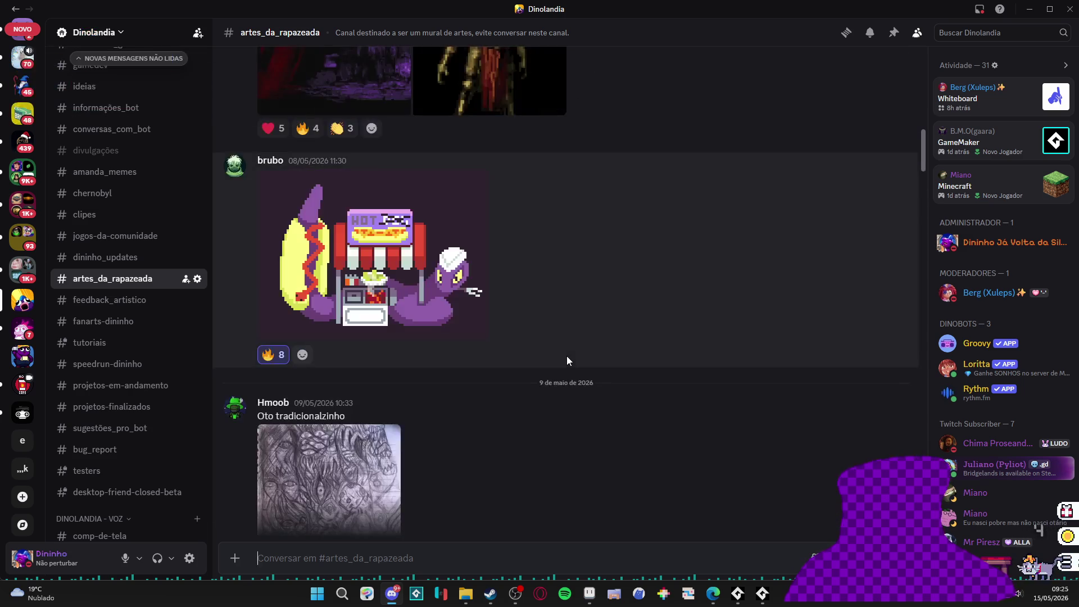
scroll(566, 360, "down", 3)
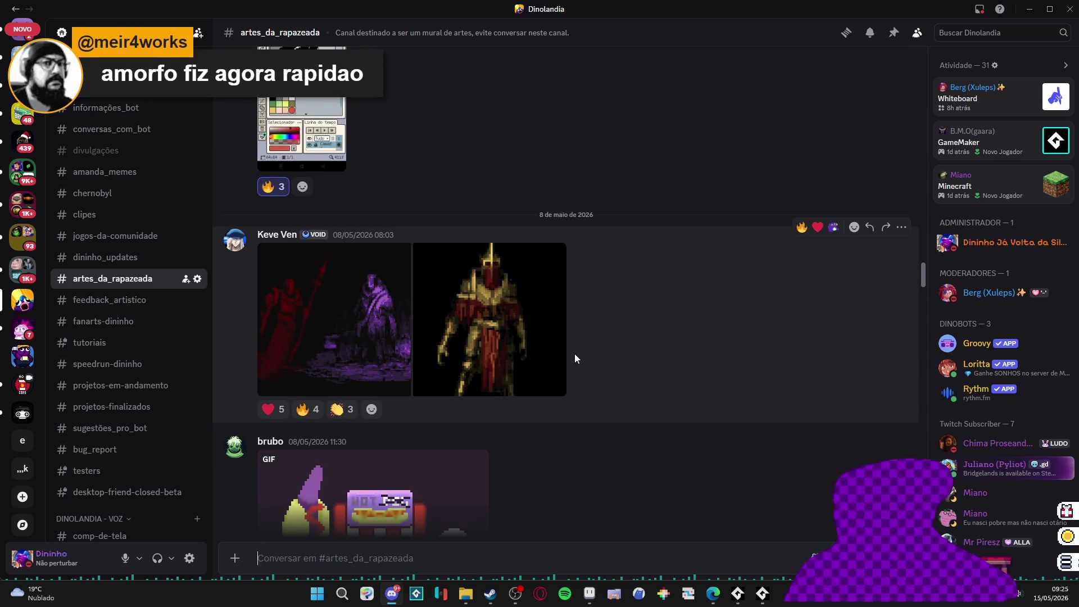
scroll(610, 348, "down", 5)
scroll(631, 343, "up", 12)
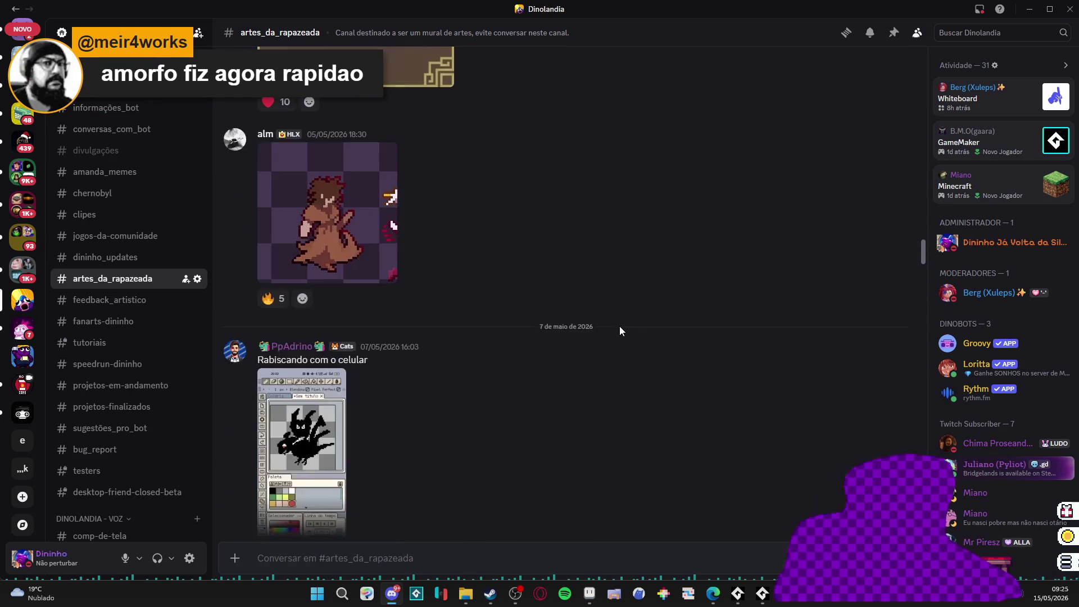
scroll(616, 327, "up", 3)
scroll(612, 327, "down", 8)
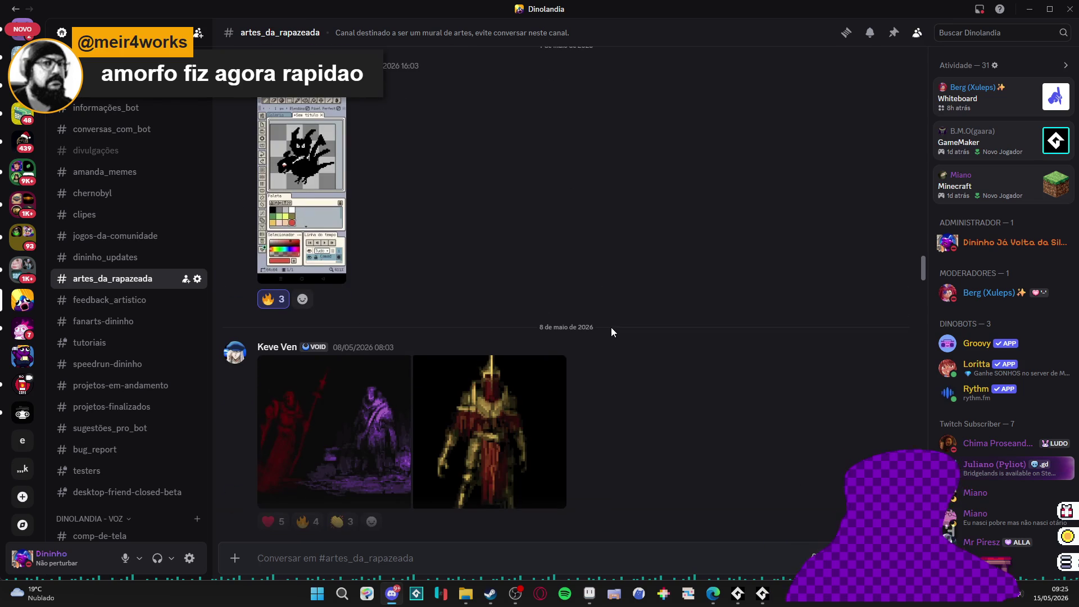
scroll(609, 329, "down", 4)
scroll(618, 331, "down", 5)
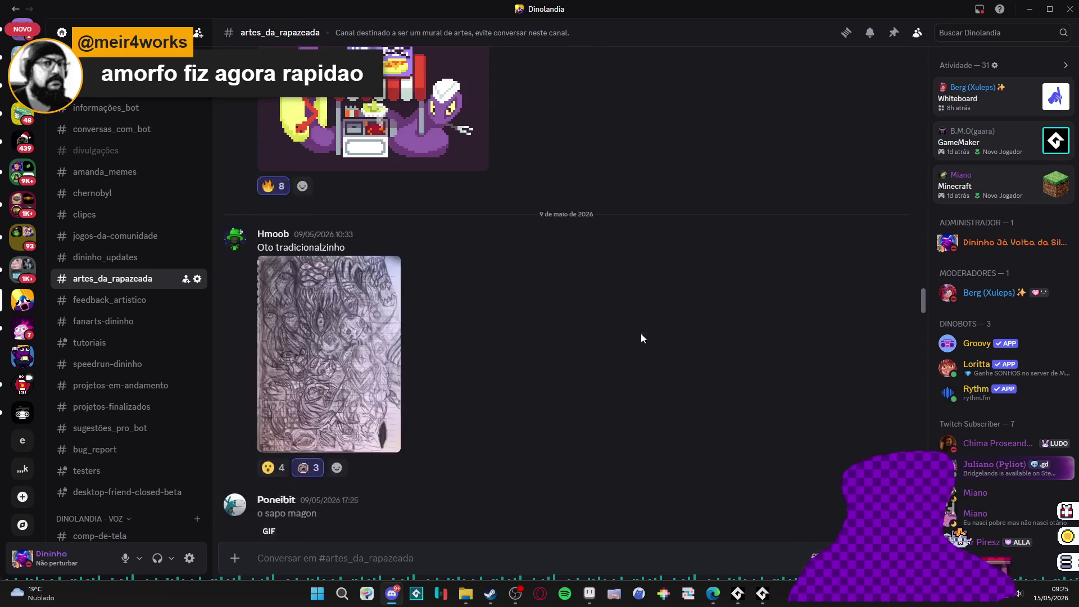
scroll(657, 337, "up", 10)
scroll(34, 265, "up", 5)
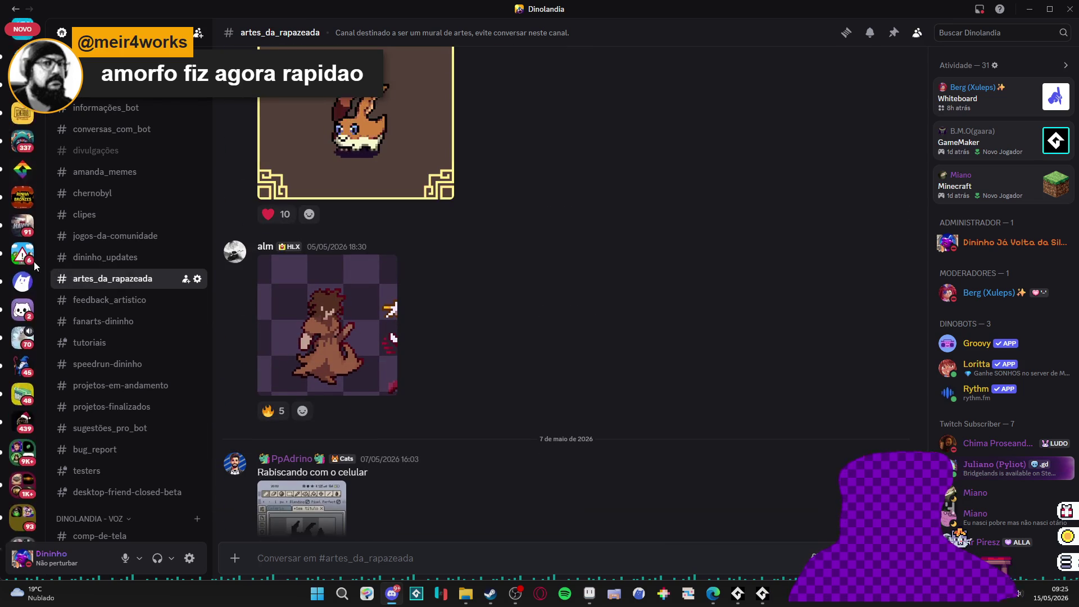
scroll(35, 265, "up", 3)
- Open Generous Studio's #art_concepts and view two enlarged monster concept images
left_click(22, 206)
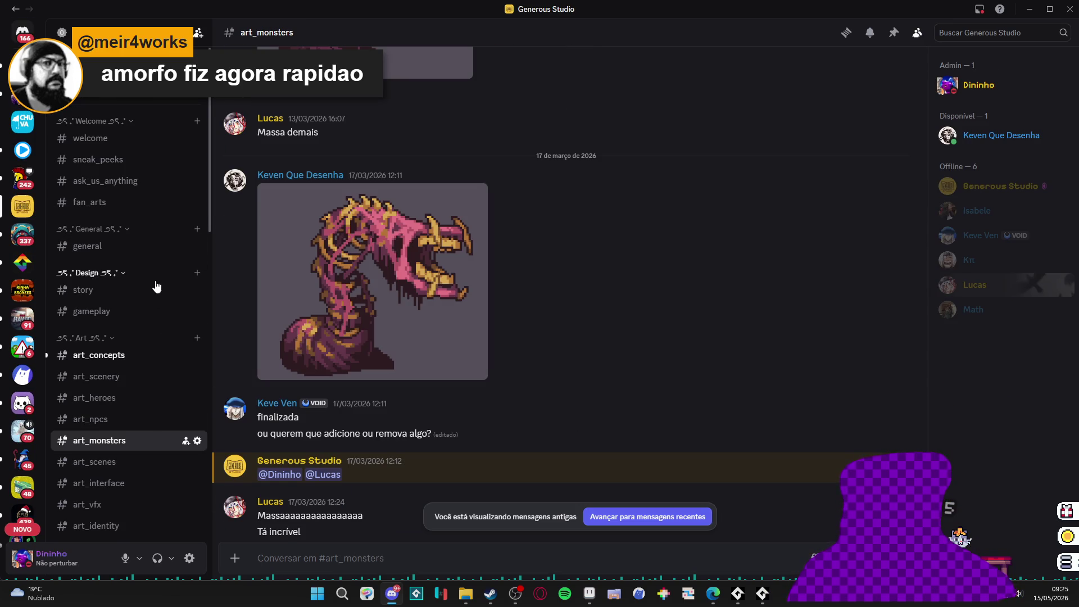
left_click(140, 358)
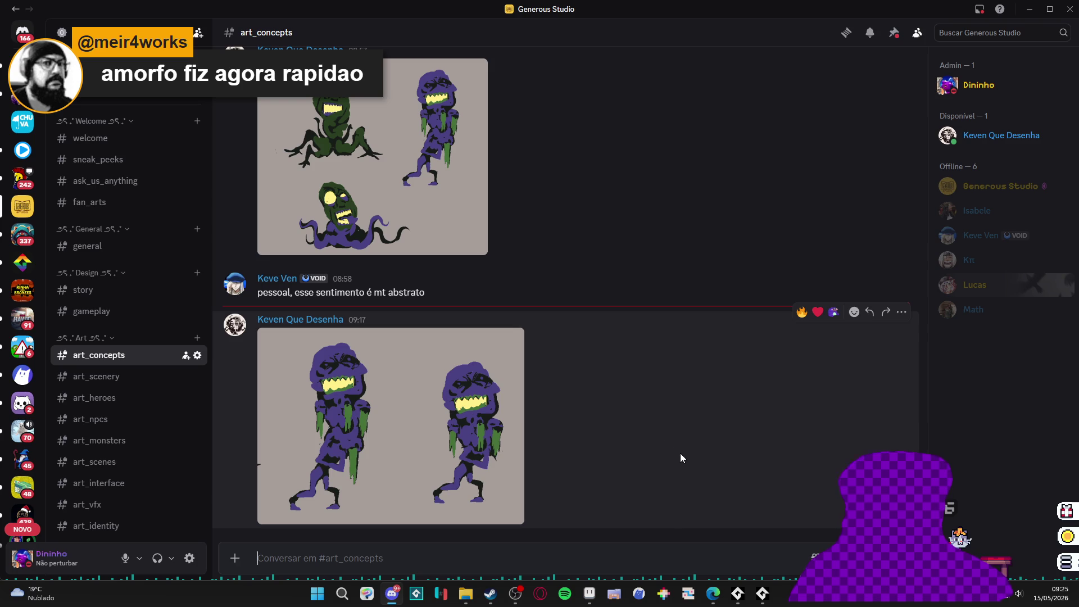
scroll(596, 469, "up", 15)
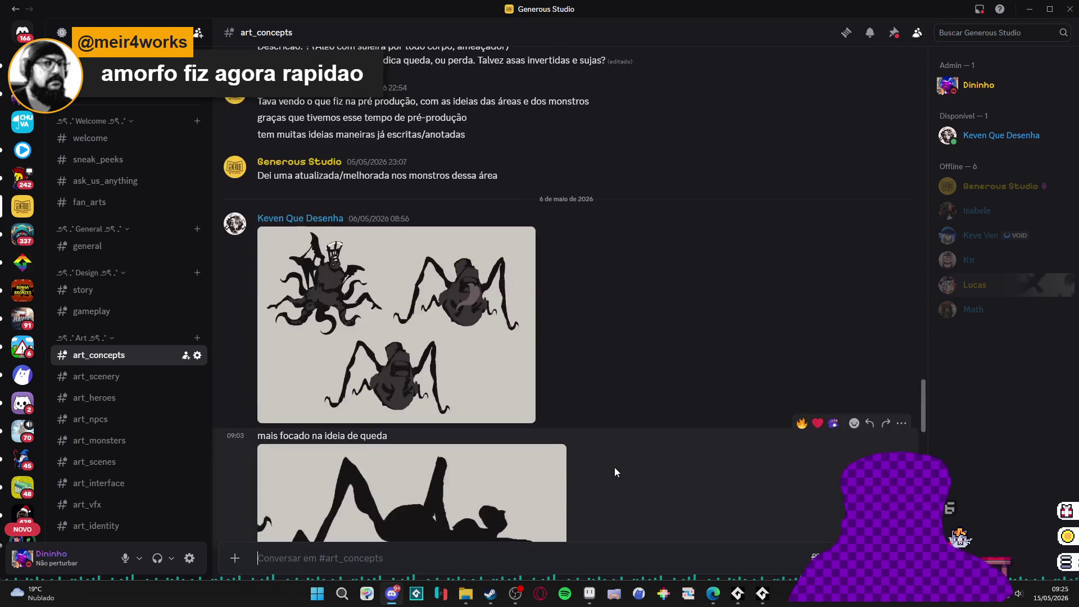
left_click(477, 347)
left_click(775, 493)
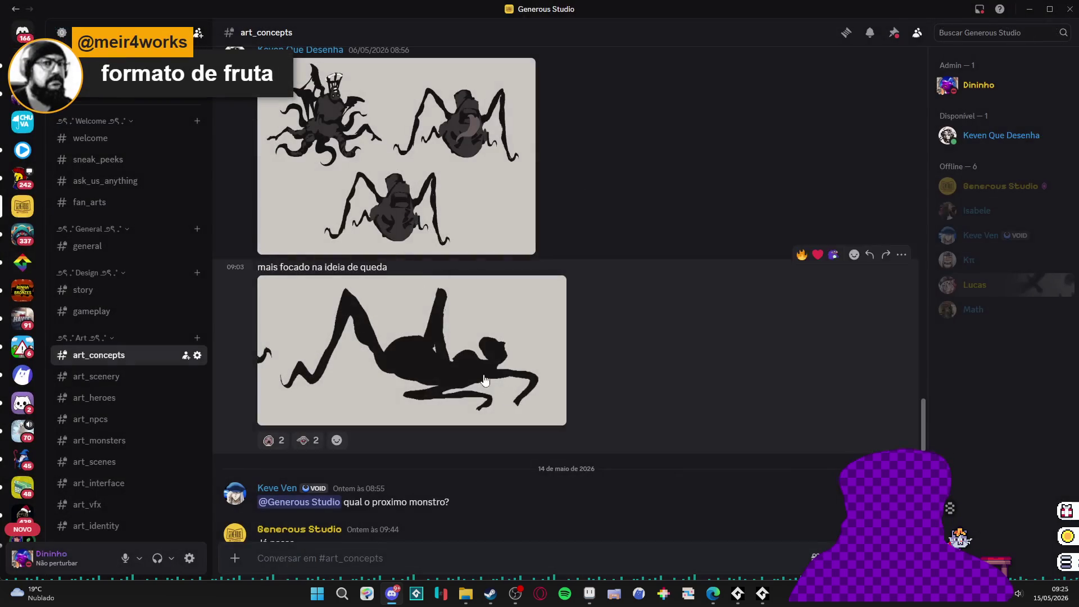
left_click(396, 155)
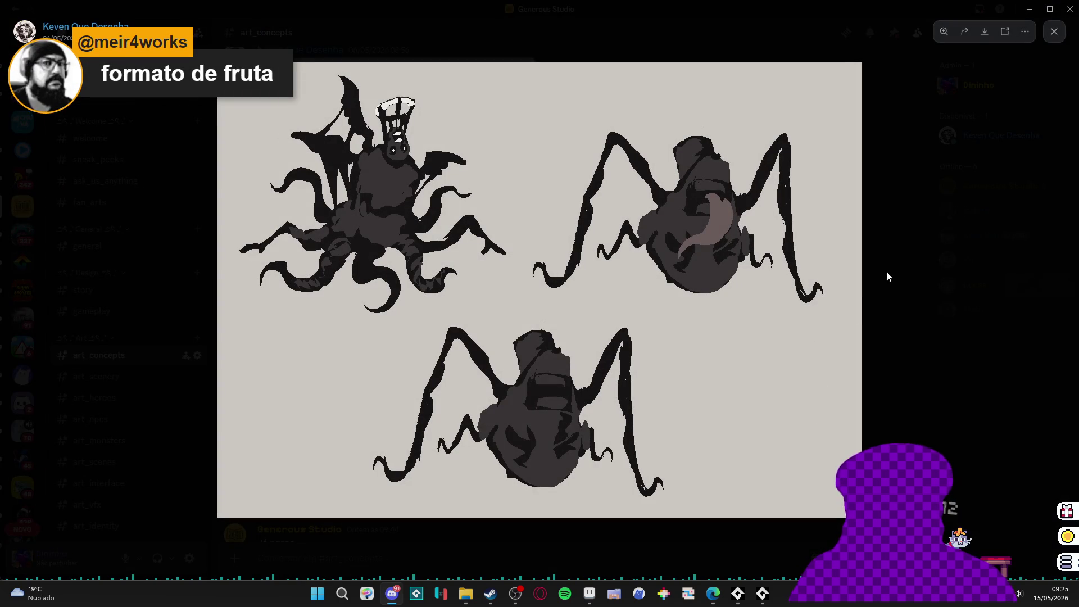
left_click(887, 277)
- Enlarge the creature silhouette sketch, scroll further back, then return to Aseprite
scroll(612, 326, "up", 15)
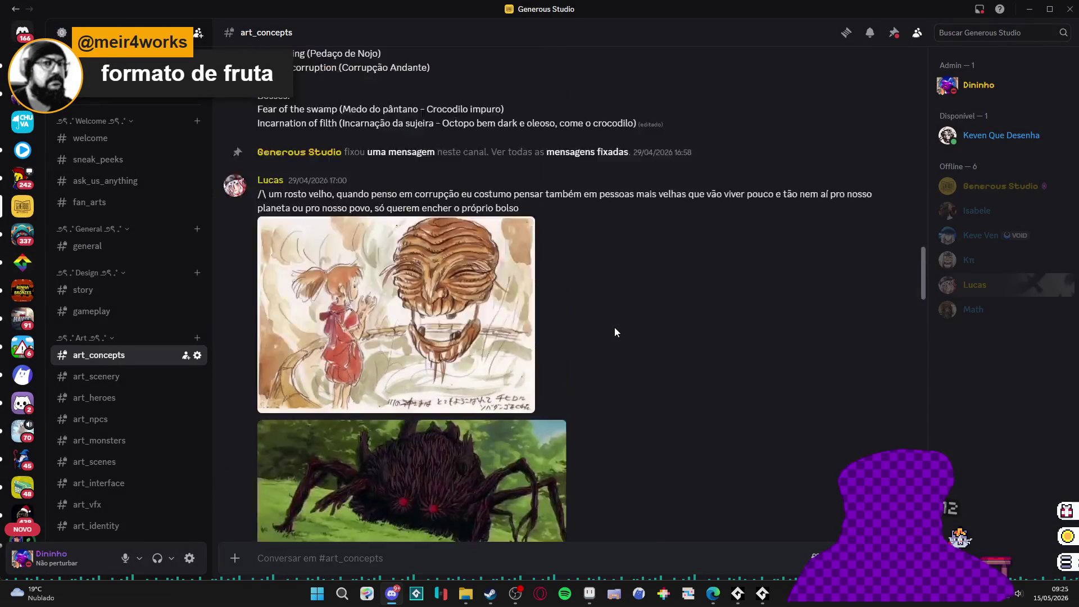
scroll(618, 330, "up", 20)
left_click(576, 405)
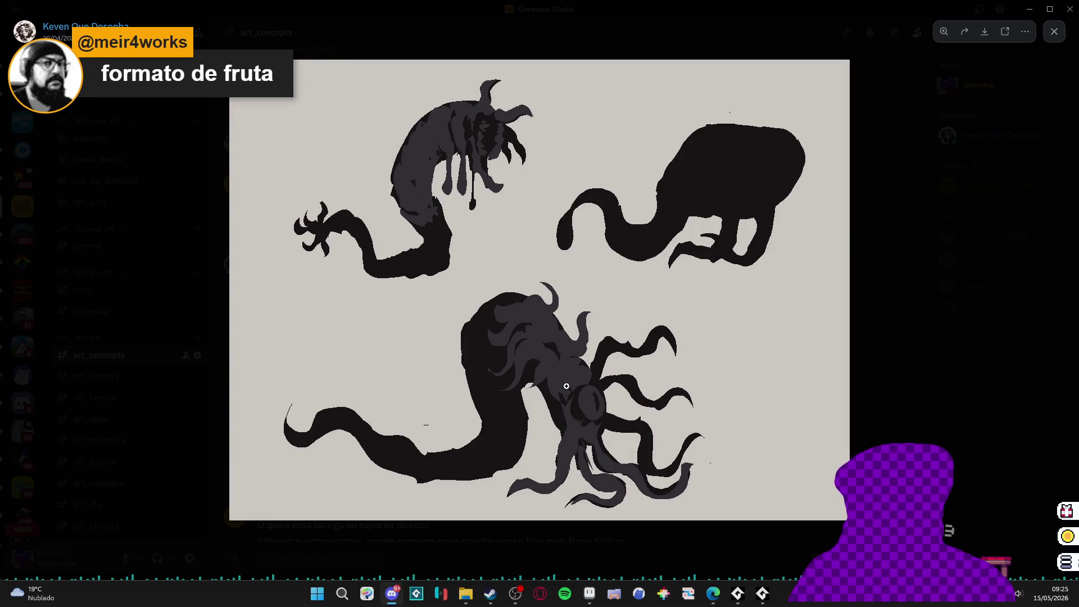
left_click(899, 297)
scroll(628, 381, "up", 15)
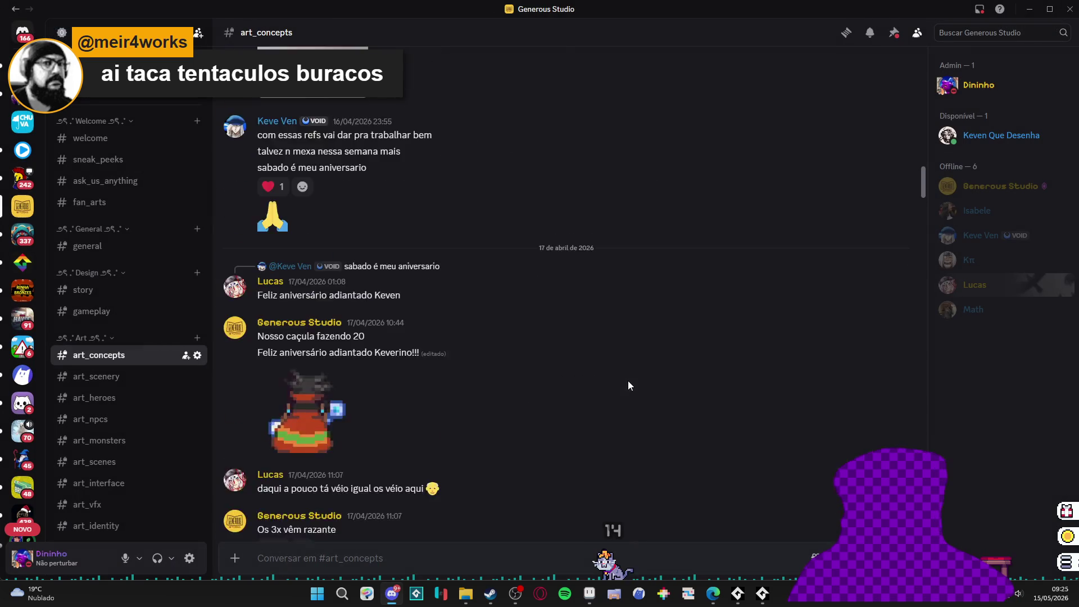
scroll(628, 380, "up", 10)
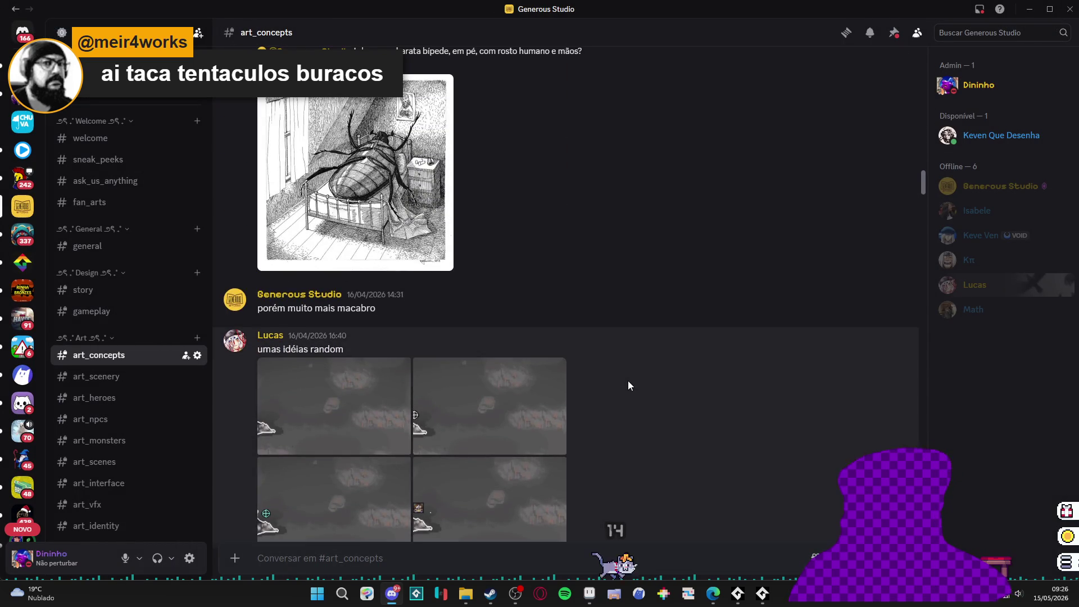
scroll(628, 379, "up", 10)
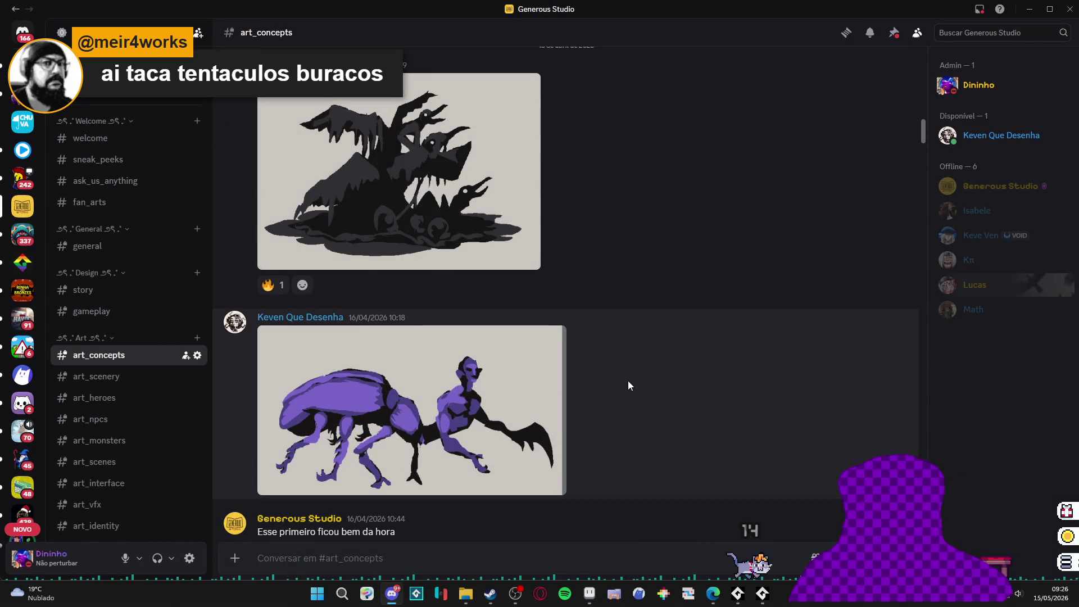
scroll(628, 380, "up", 4)
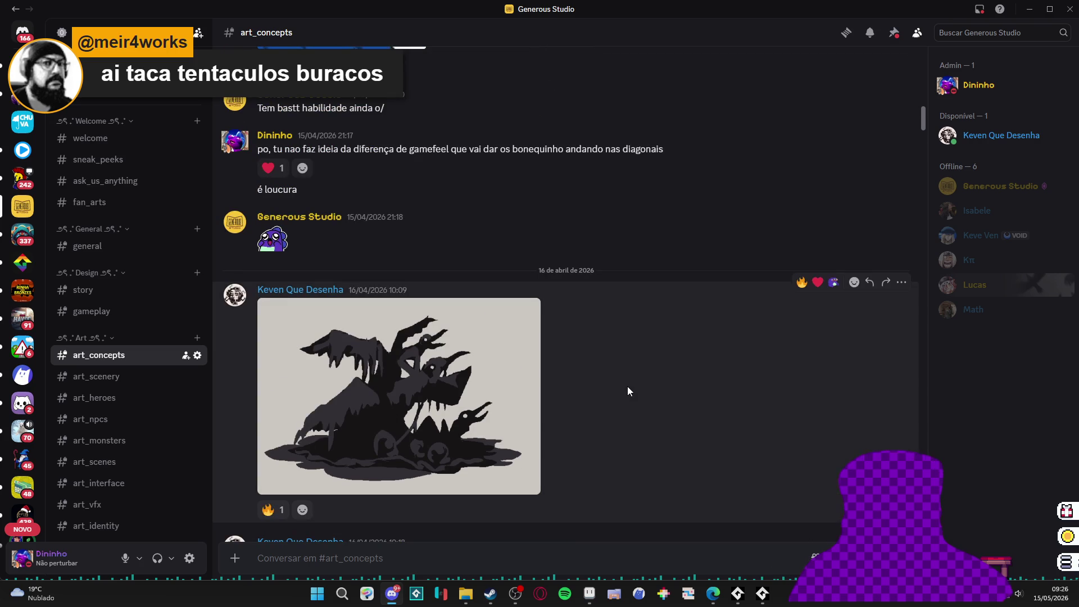
scroll(627, 386, "up", 2)
key("alt+Tab")
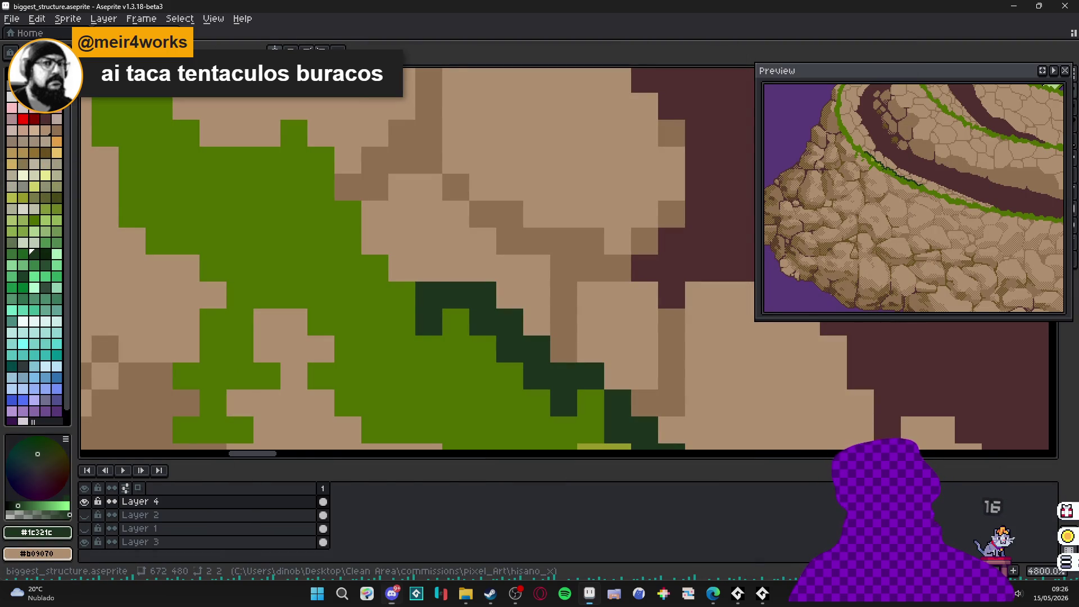
- Add more dark green #1c321c pixels up and left along the grass edge
left_click(416, 258)
scroll(416, 258, "down", 5)
scroll(415, 258, "up", 7)
left_click(396, 261)
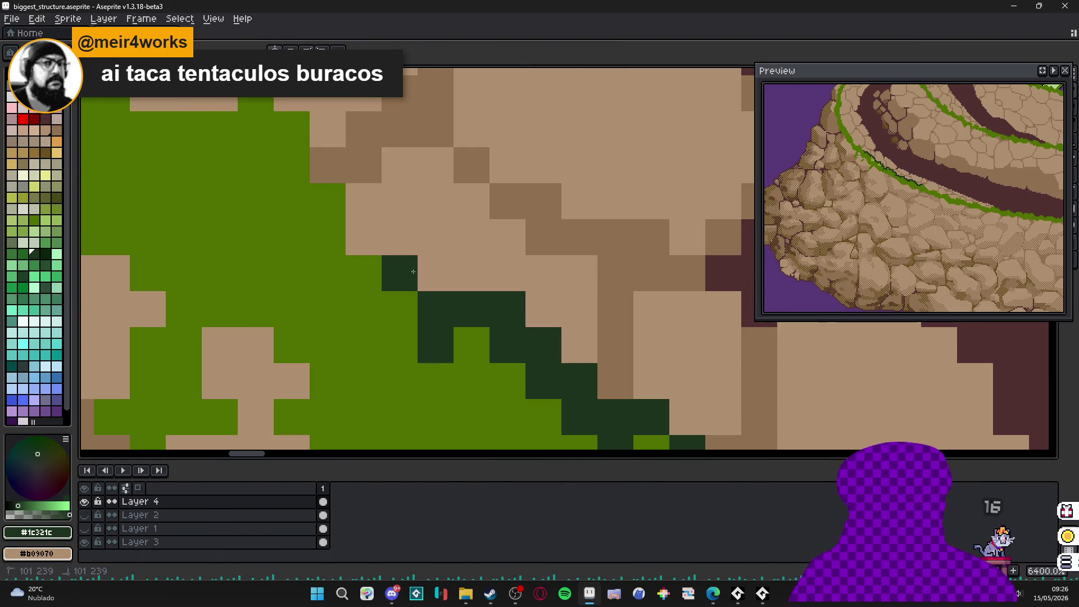
left_click_drag(393, 247, 362, 229)
mouse_move(459, 288)
left_mouse_down()
mouse_move(447, 230)
mouse_move(385, 259)
mouse_move(378, 231)
mouse_move(425, 202)
mouse_move(388, 155)
mouse_move(385, 121)
mouse_move(414, 163)
mouse_move(375, 210)
mouse_move(291, 166)
mouse_move(454, 301)
mouse_move(489, 295)
mouse_move(456, 185)
mouse_move(420, 140)
mouse_move(456, 282)
mouse_move(429, 221)
mouse_move(378, 253)
left_mouse_up()
scroll(447, 282, "down", 10)
scroll(447, 282, "up", 10)
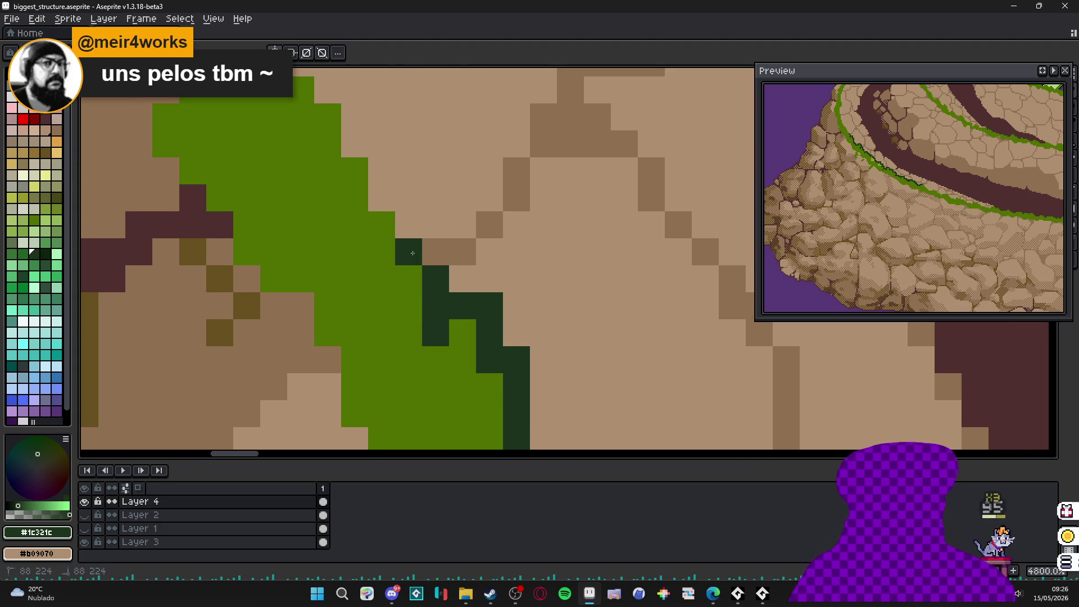
scroll(431, 266, "down", 5)
scroll(464, 312, "down", 6)
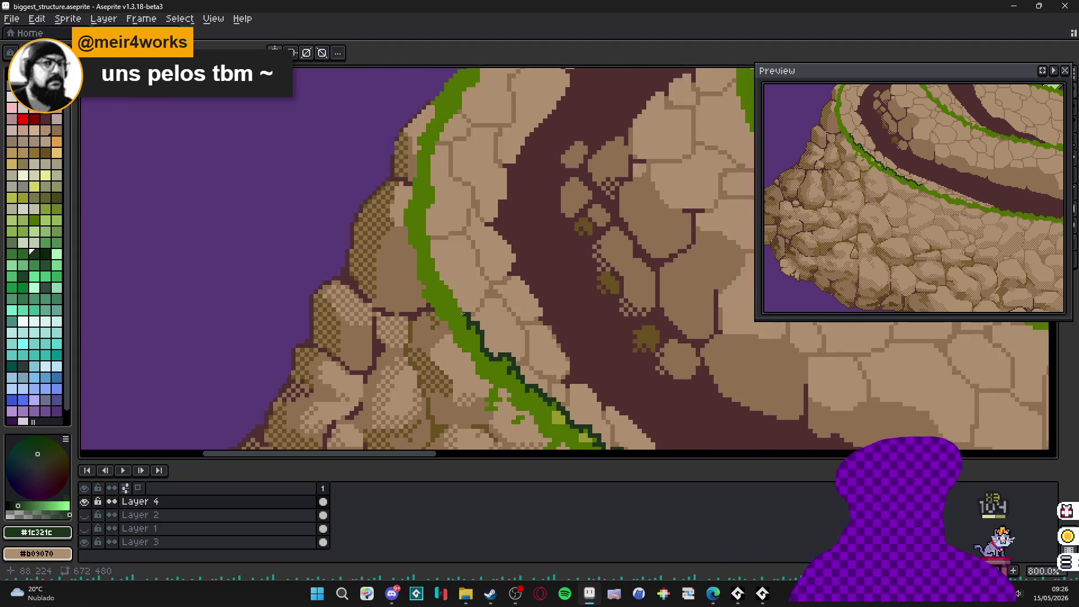
scroll(408, 237, "down", 2)
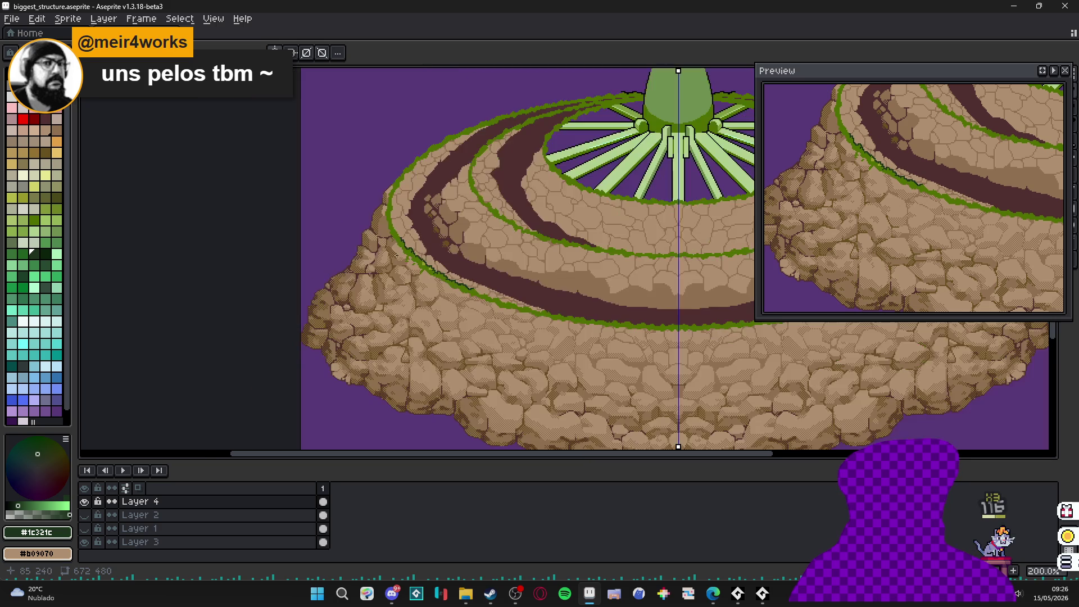
scroll(400, 244, "up", 2)
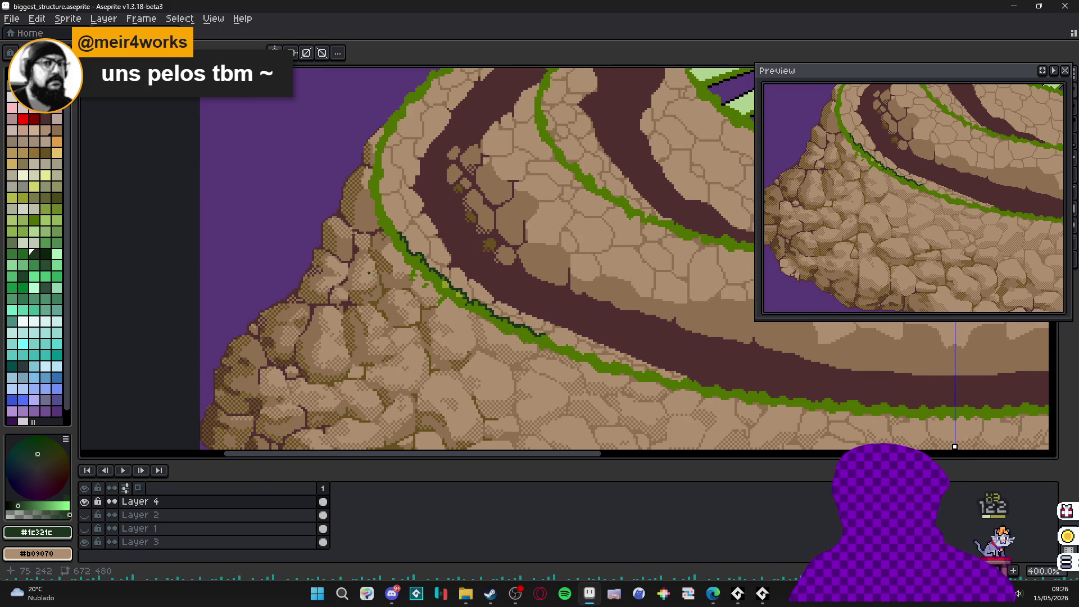
scroll(368, 273, "up", 6)
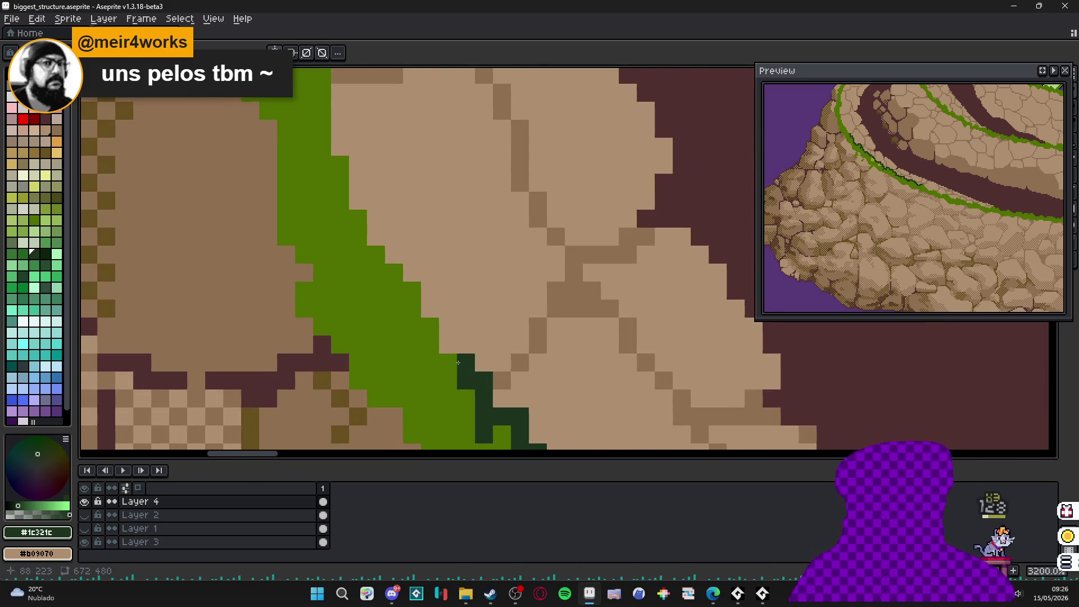
- Paint dark green #1c321c outline pixels along the lower grass edge on the ring's left side
left_click(449, 337)
mouse_move(442, 303)
left_mouse_down()
mouse_move(413, 331)
mouse_move(436, 279)
mouse_move(377, 228)
mouse_move(375, 200)
mouse_move(426, 330)
mouse_move(406, 288)
mouse_move(396, 306)
mouse_move(413, 265)
mouse_move(400, 218)
mouse_move(401, 308)
left_mouse_up()
left_click(403, 255)
mouse_move(391, 298)
left_mouse_down()
mouse_move(391, 221)
mouse_move(409, 204)
mouse_move(395, 285)
left_mouse_up()
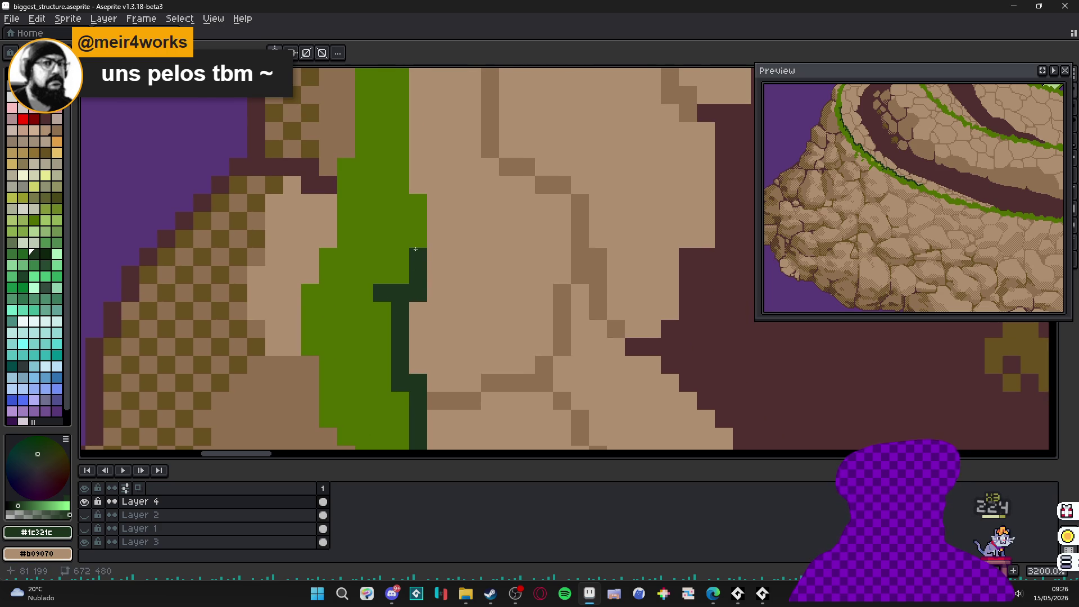
left_click(400, 256)
mouse_move(436, 257)
left_mouse_down()
mouse_move(438, 213)
mouse_move(418, 203)
mouse_move(418, 167)
left_mouse_up()
- Continue the #1c321c outline up the grass strip, joined to the existing line, nearly to its end
scroll(418, 169, "down", 6)
left_click_drag(393, 213, 440, 241)
scroll(440, 240, "down", 5)
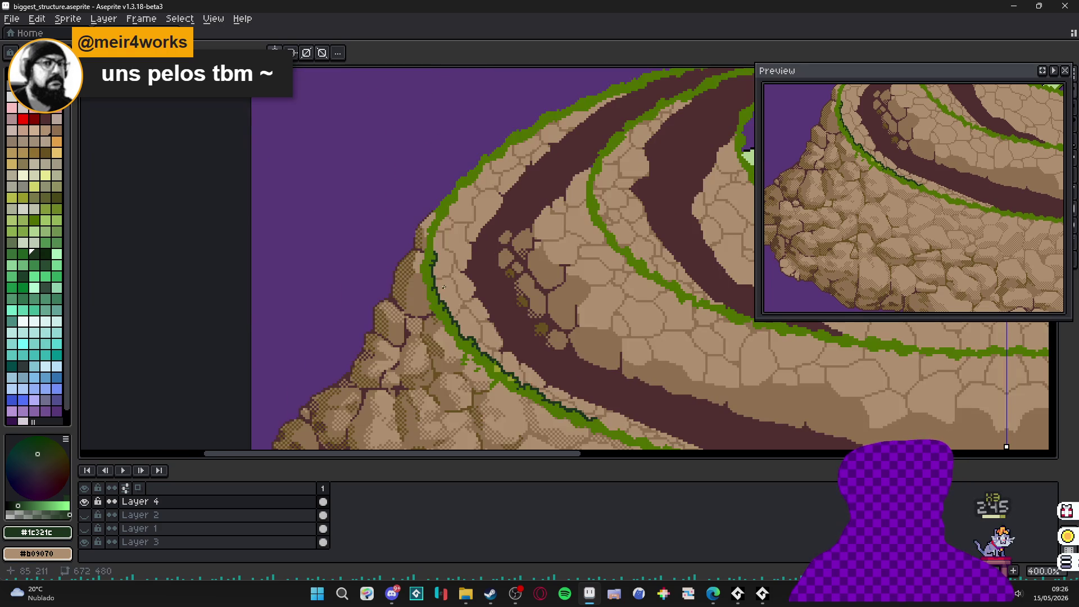
scroll(404, 248, "up", 5)
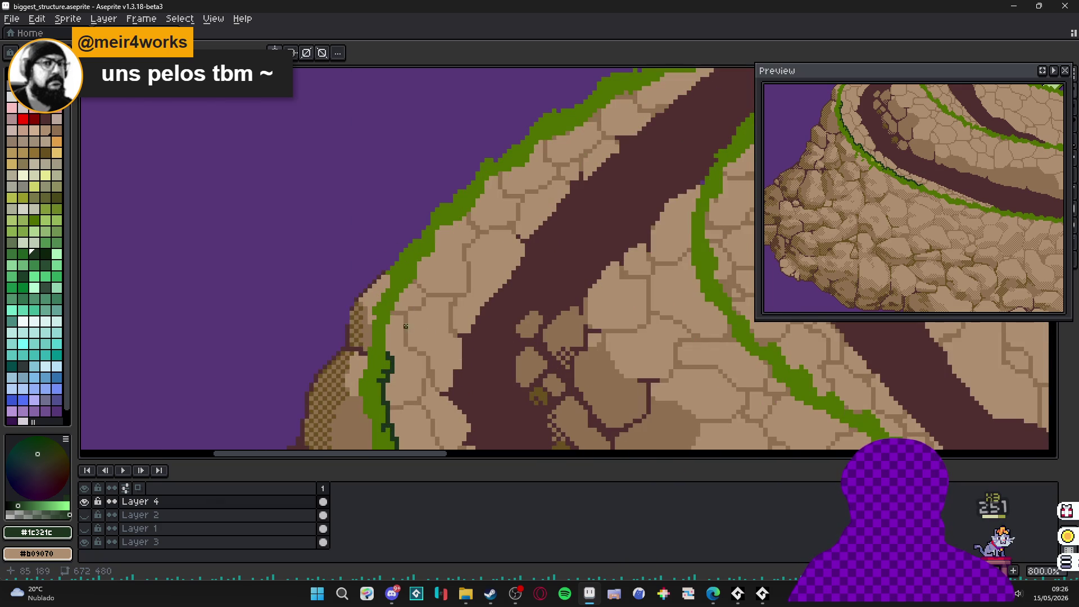
scroll(383, 325, "up", 3)
left_click_drag(390, 330, 389, 312)
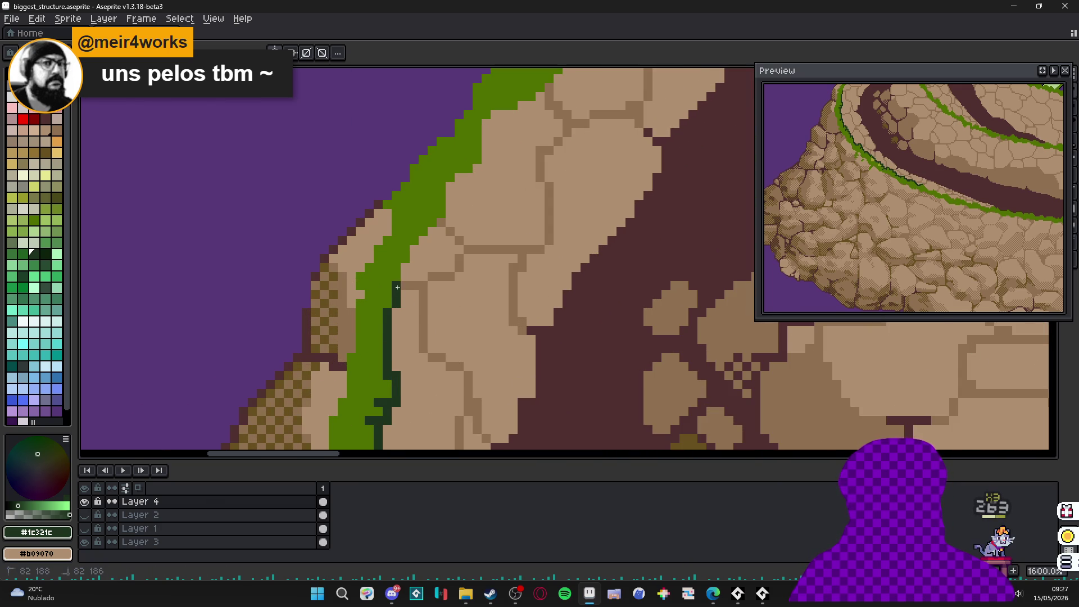
scroll(406, 270, "down", 7)
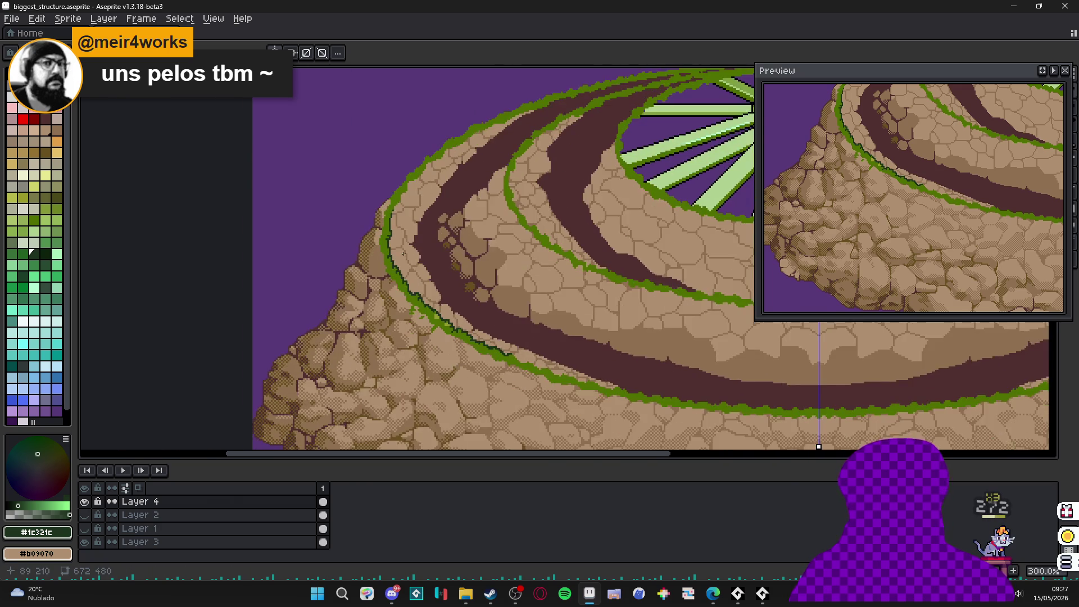
scroll(399, 264, "up", 7)
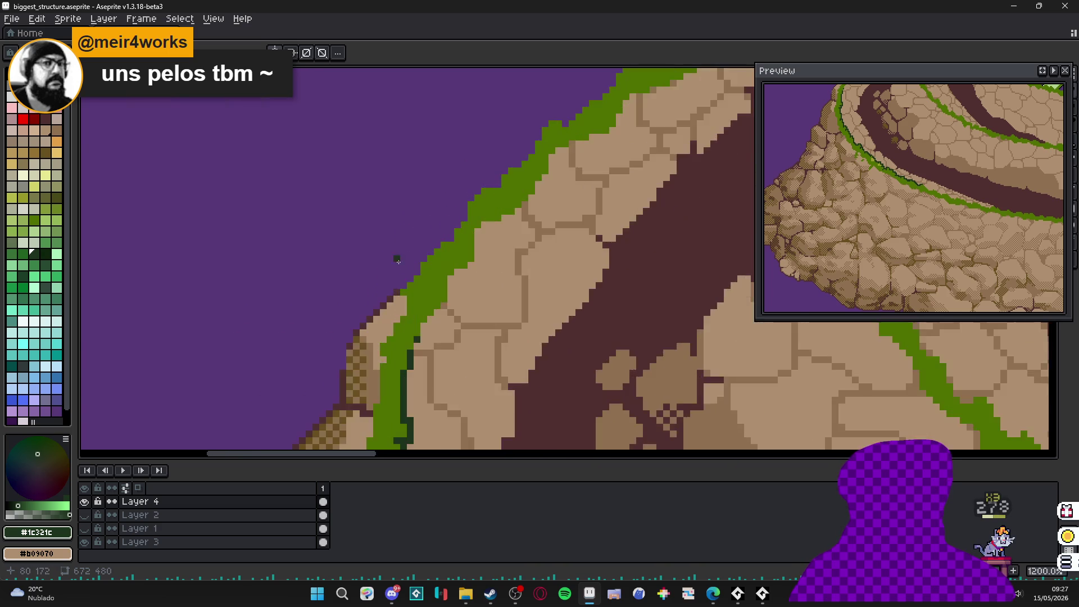
mouse_move(402, 317)
left_mouse_down()
mouse_move(419, 238)
mouse_move(459, 225)
mouse_move(456, 209)
mouse_move(472, 198)
mouse_move(486, 214)
mouse_move(473, 233)
mouse_move(489, 210)
left_mouse_up()
scroll(405, 278, "up", 2)
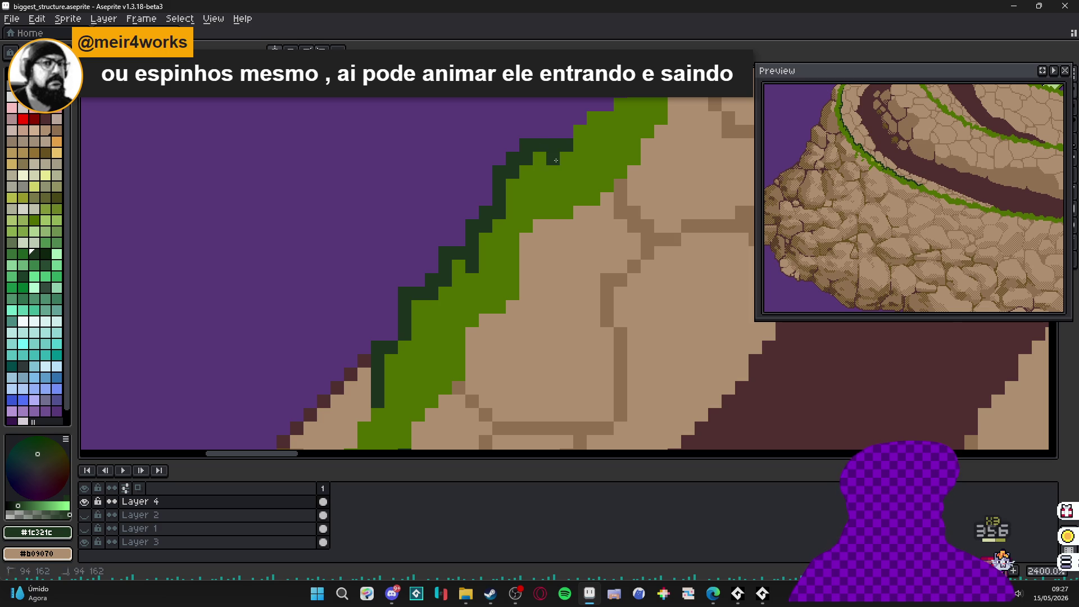
- Draw dark-green outline runs up the grass edge, undoing stray pixels to shape a spike tip
mouse_move(555, 160)
left_mouse_down()
mouse_move(541, 282)
mouse_move(541, 241)
mouse_move(568, 226)
left_mouse_up()
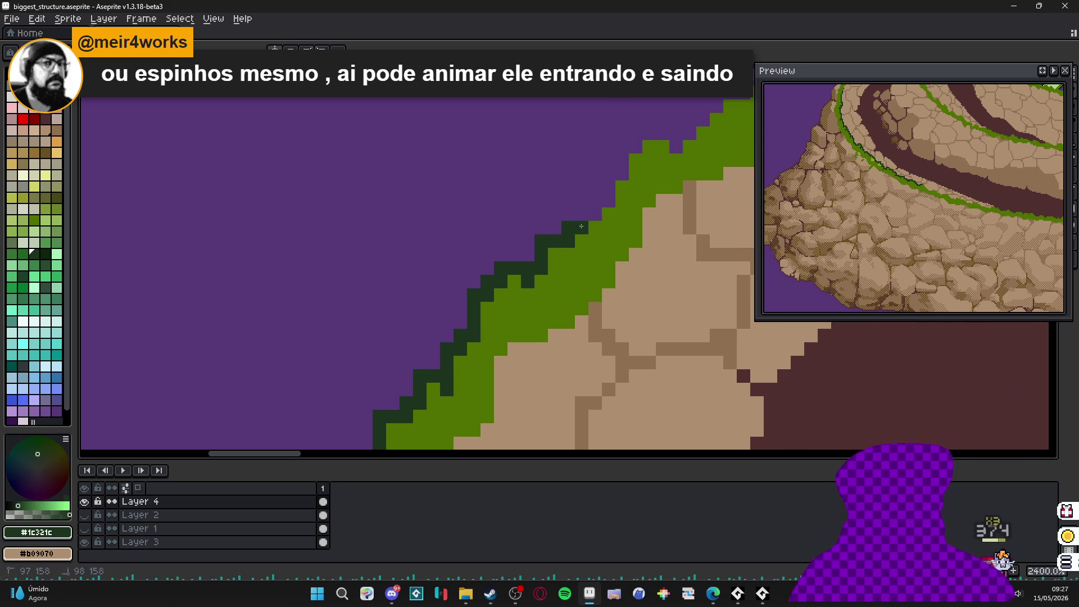
left_click(583, 207)
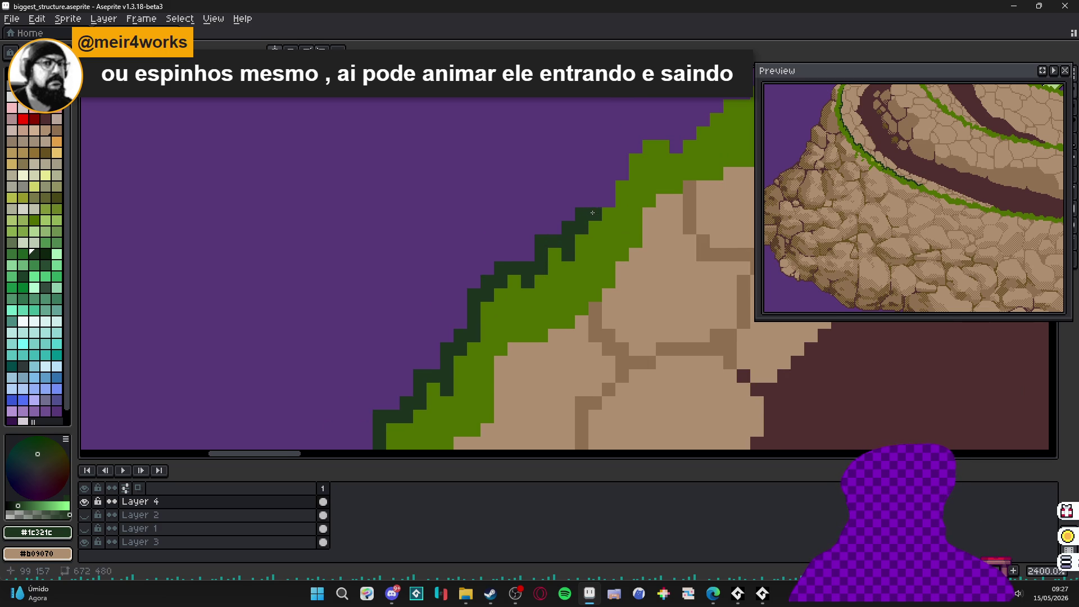
key("ctrl+z")
left_click_drag(595, 200, 608, 201)
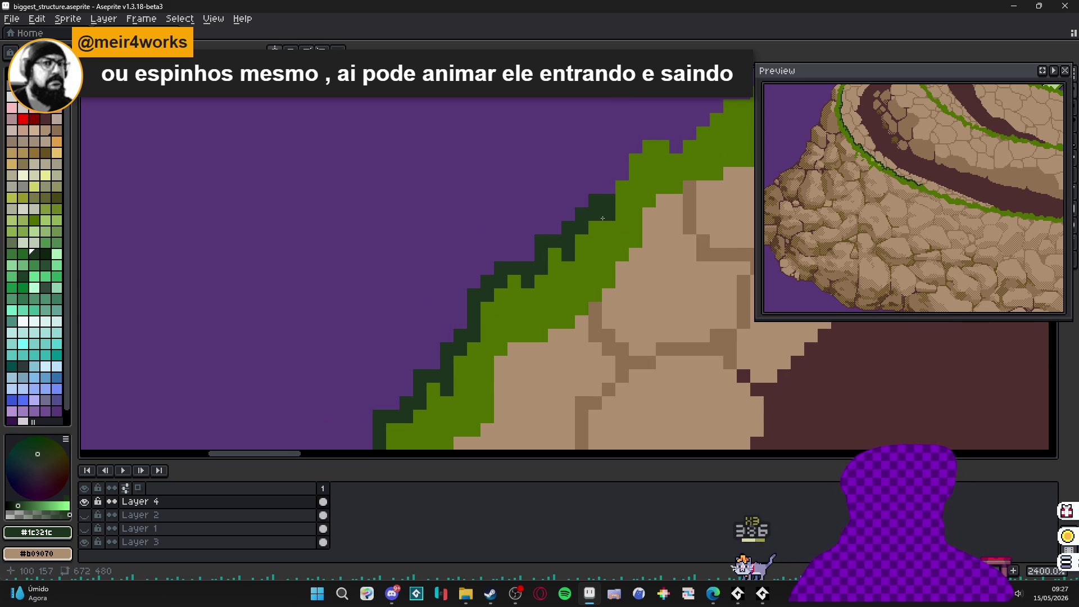
mouse_move(622, 160)
left_mouse_down()
mouse_move(622, 201)
mouse_move(581, 251)
mouse_move(615, 225)
left_mouse_up()
key("ctrl+z")
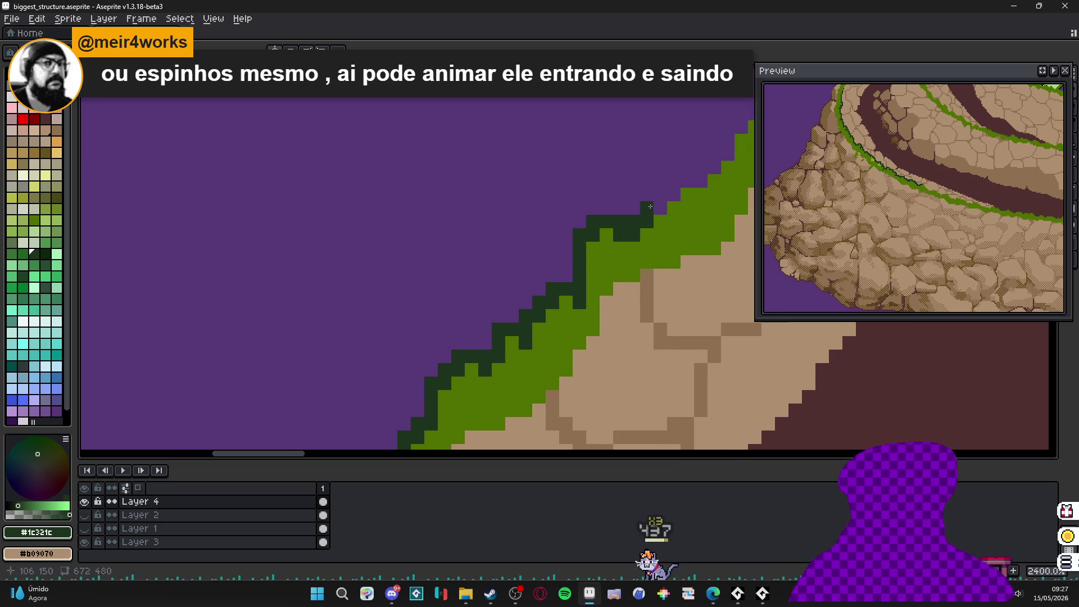
left_click(687, 208)
- Extend the dark-green outline to the grass top beside the spike, repainting misplaced pixels
left_click_drag(679, 218, 569, 275)
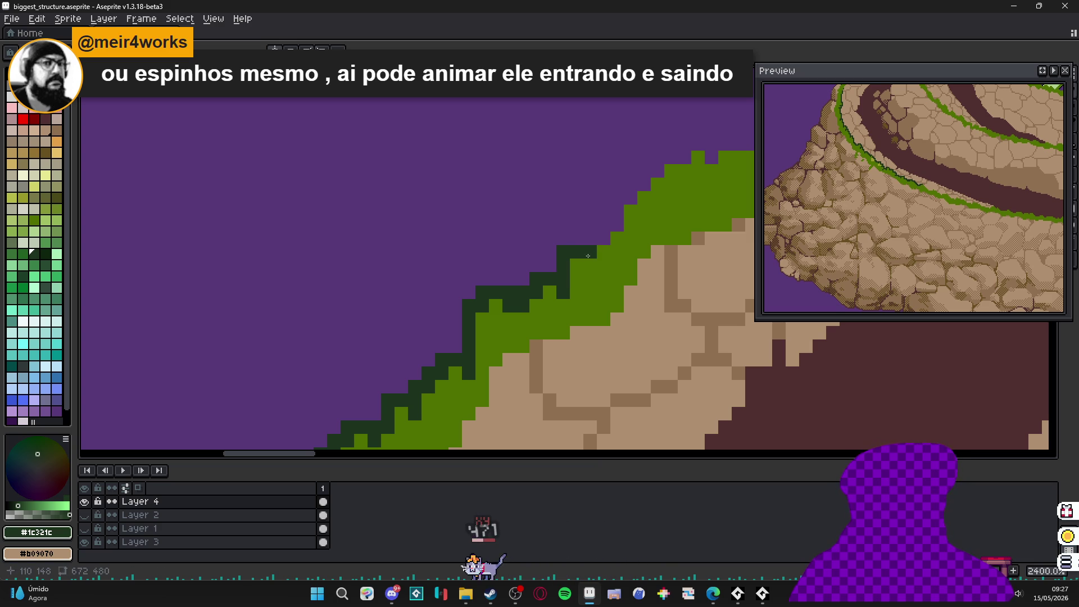
mouse_move(605, 251)
left_mouse_down()
mouse_move(549, 300)
mouse_move(560, 288)
left_mouse_up()
scroll(558, 256, "up", 1)
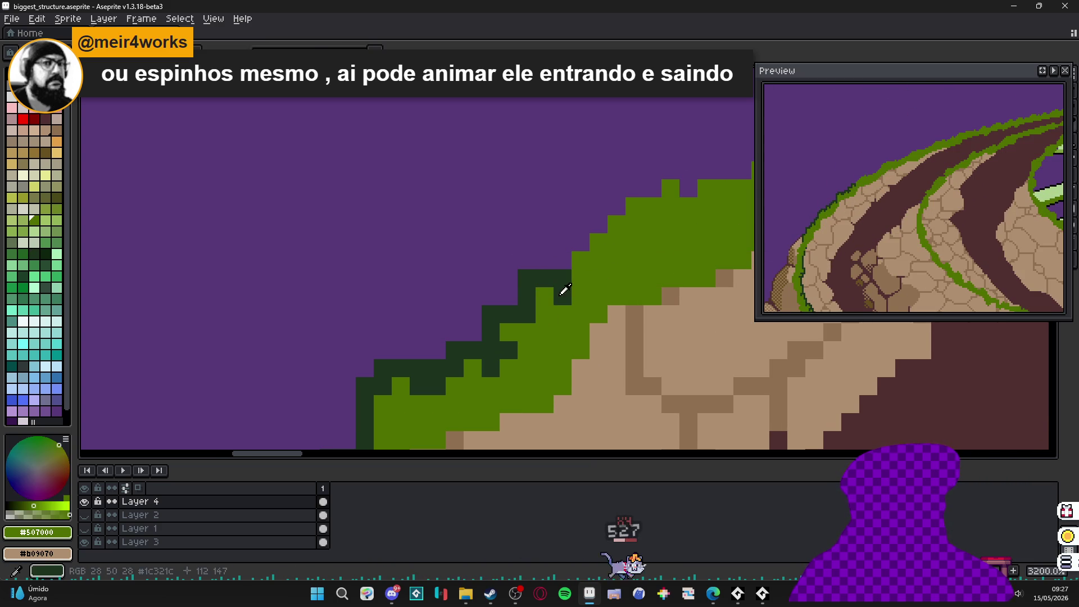
mouse_move(563, 278)
left_mouse_down()
mouse_move(580, 242)
mouse_move(551, 283)
mouse_move(568, 260)
mouse_move(561, 312)
left_mouse_up()
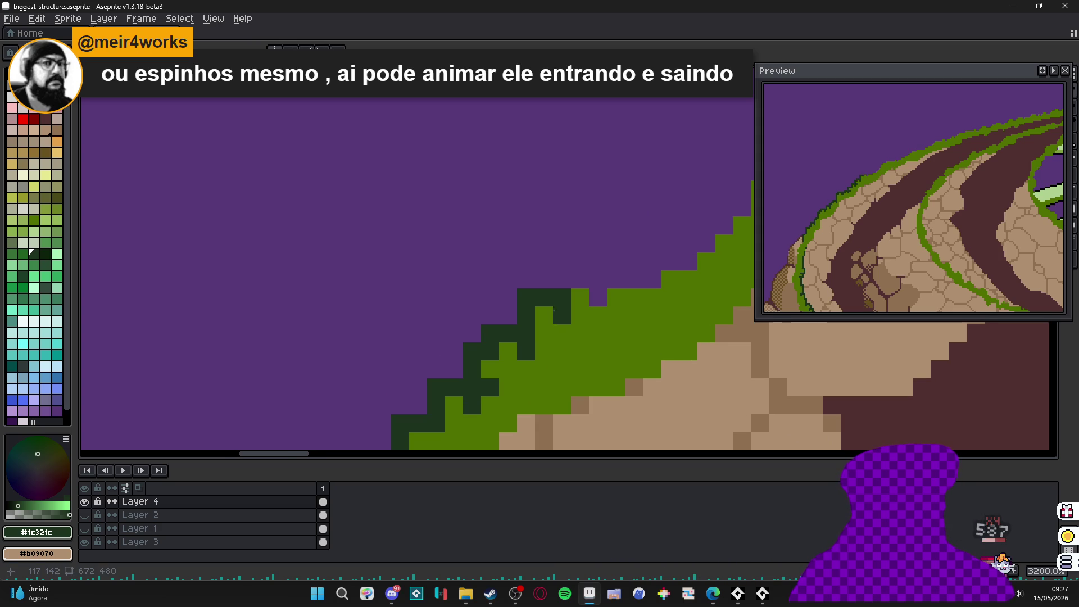
mouse_move(559, 274)
left_mouse_down()
mouse_move(597, 279)
mouse_move(598, 298)
left_mouse_up()
mouse_move(597, 297)
left_mouse_down()
mouse_move(544, 315)
mouse_move(591, 285)
mouse_move(584, 309)
mouse_move(601, 275)
mouse_move(621, 299)
left_mouse_up()
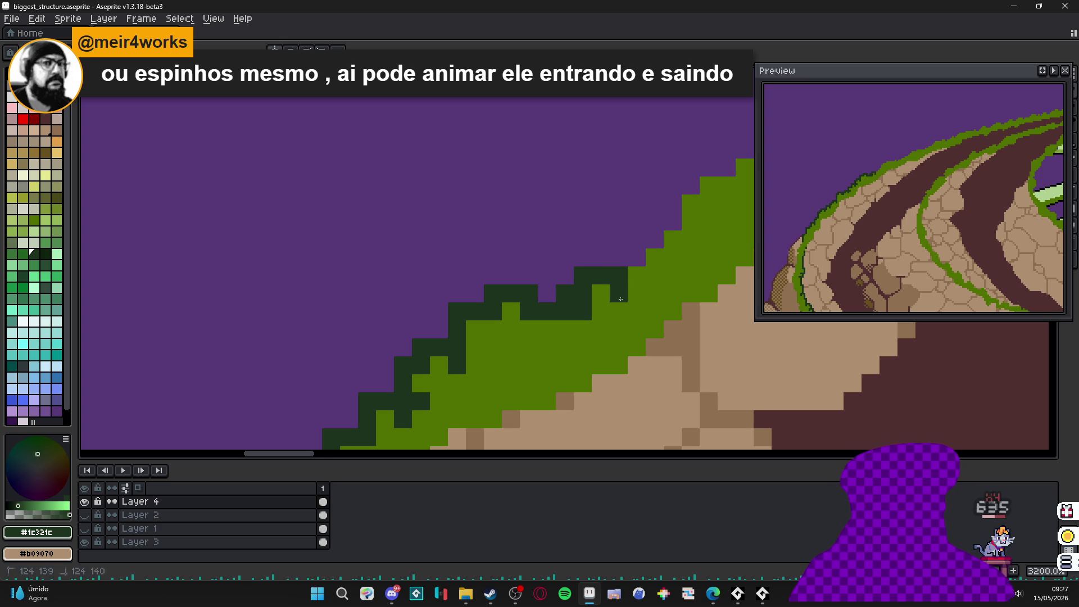
mouse_move(659, 266)
left_mouse_down()
mouse_move(555, 328)
mouse_move(543, 314)
left_mouse_up()
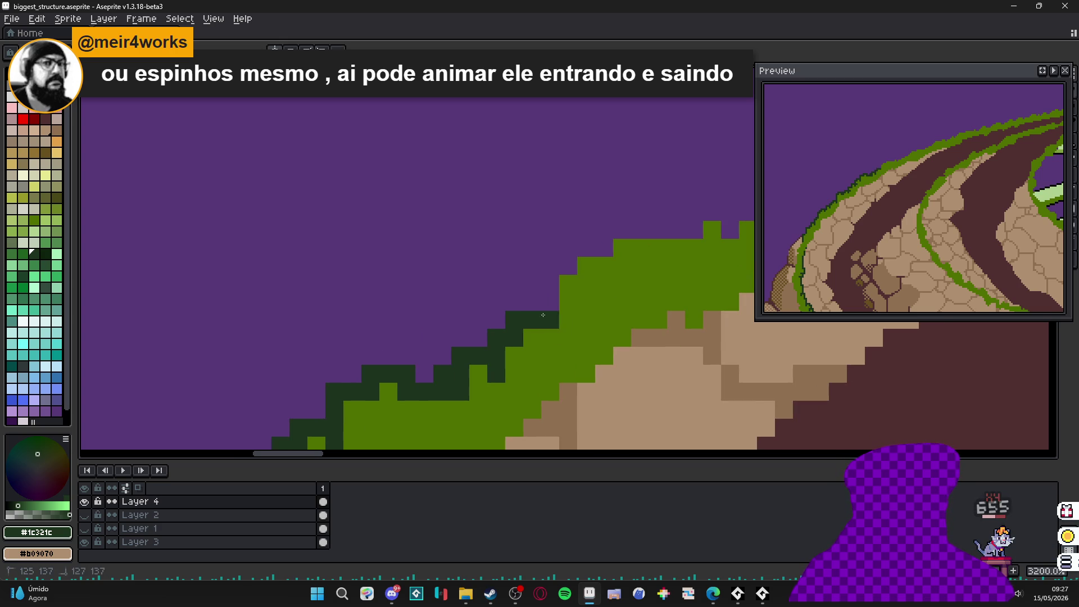
key("ctrl+z")
left_click(547, 301)
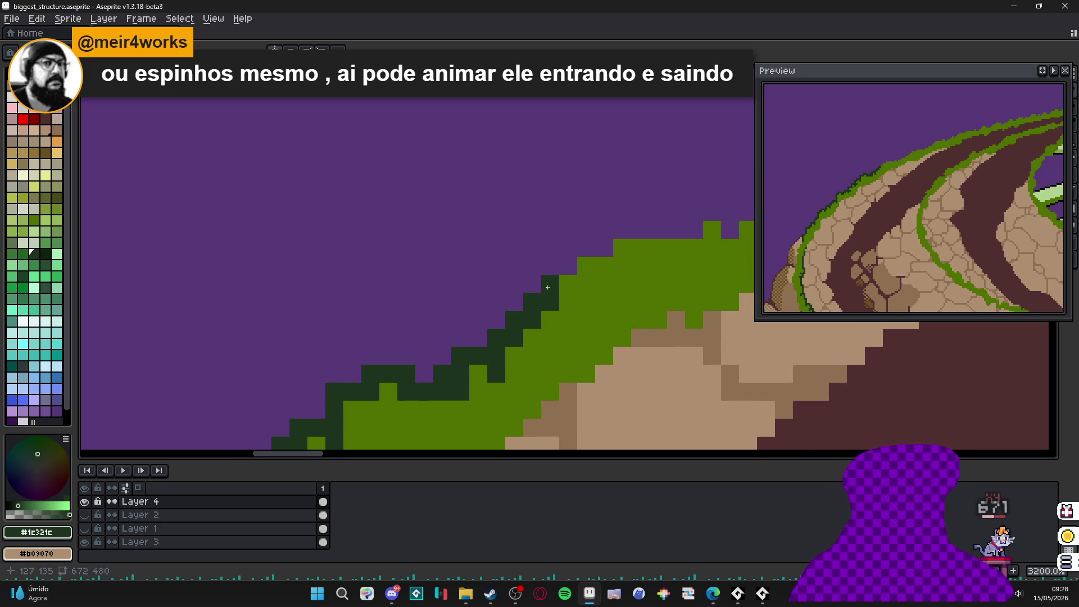
- Outline the top and right side of the next grass spike, then bring up File Explorer
key("ctrl+z")
left_click(583, 276)
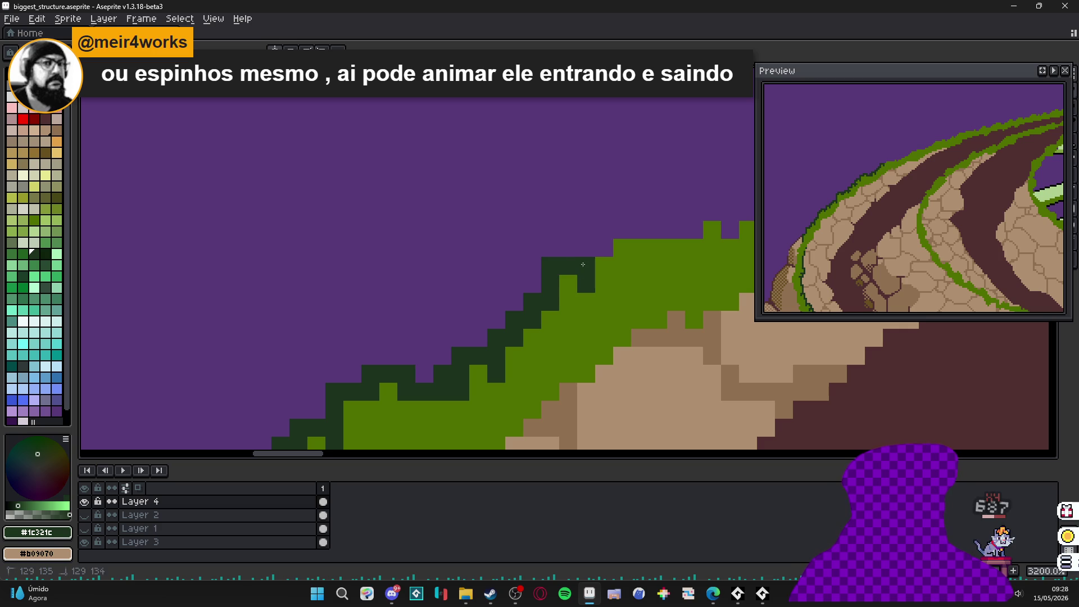
scroll(562, 269, "down", 1)
scroll(467, 292, "up", 2)
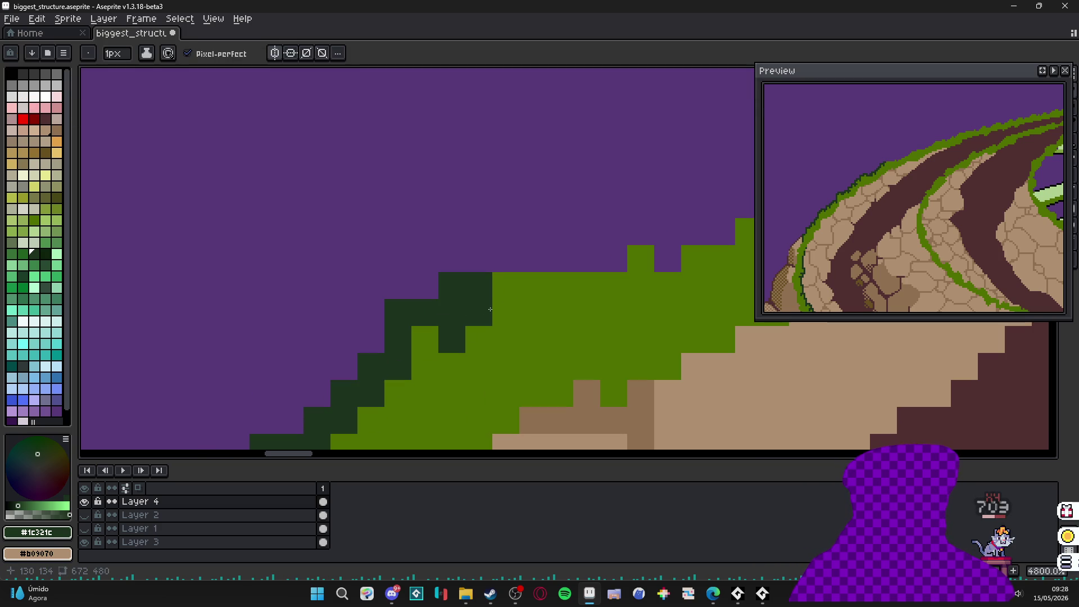
left_click(506, 285)
left_click(461, 326)
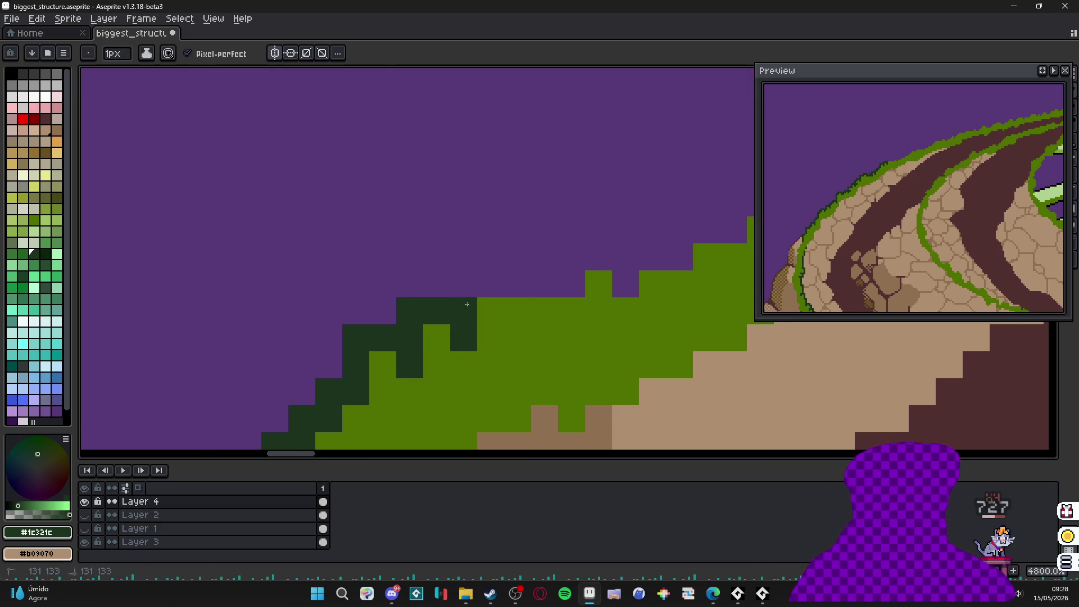
mouse_move(463, 283)
left_mouse_down()
mouse_move(490, 284)
mouse_move(518, 310)
mouse_move(518, 341)
mouse_move(513, 313)
mouse_move(522, 326)
mouse_move(559, 303)
mouse_move(545, 287)
mouse_move(599, 314)
left_mouse_up()
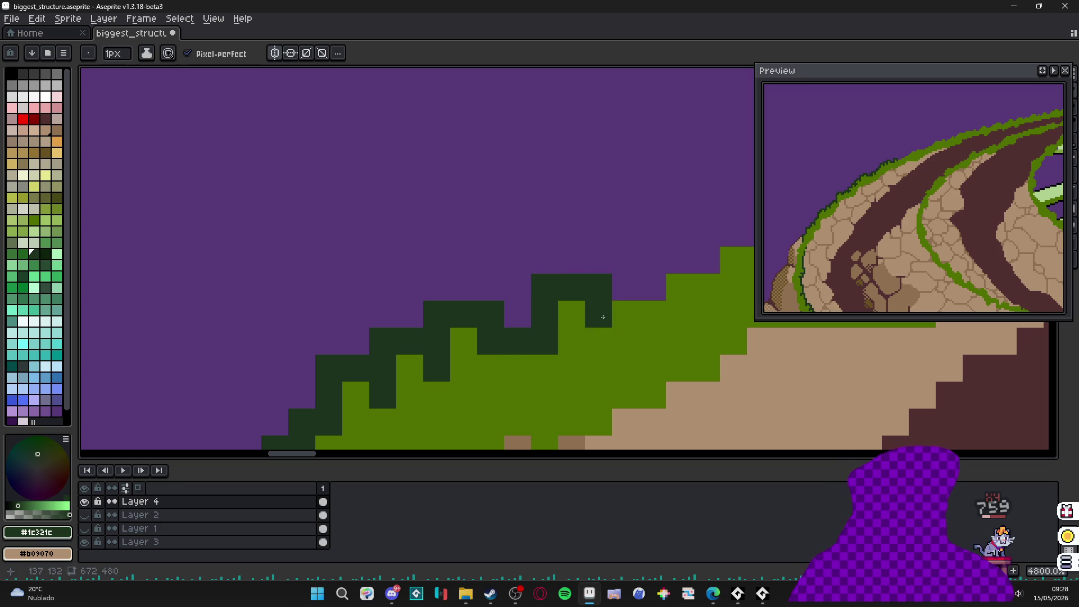
scroll(567, 348, "down", 4)
left_click(466, 594)
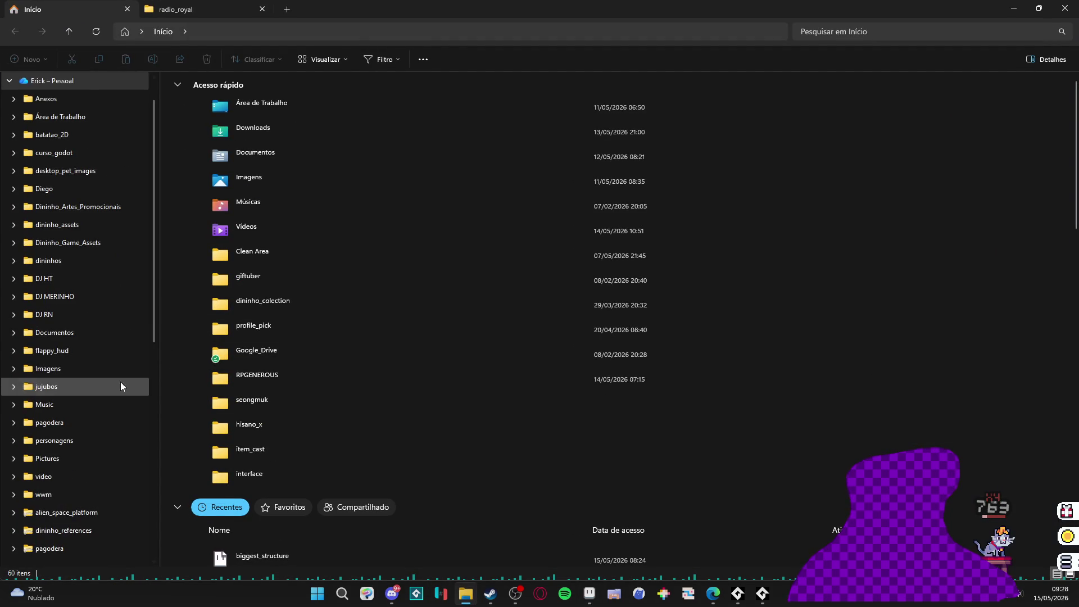
- Browse Clean Area > RPGENEROUS > characters > monsters and open the monstro_boca sprite in Aseprite
scroll(115, 378, "down", 7)
left_click(76, 278)
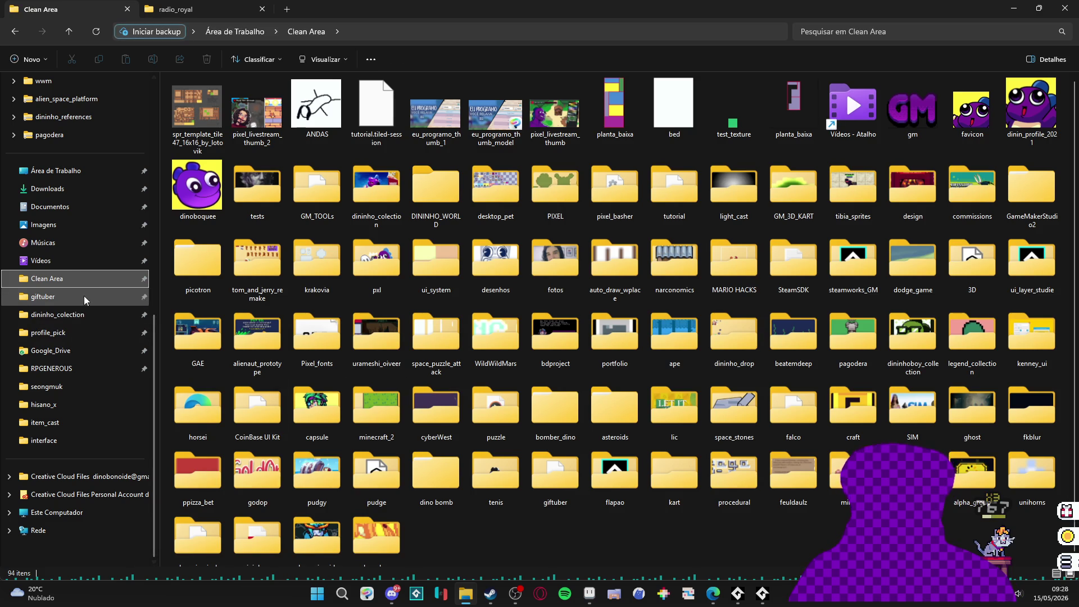
left_click(65, 370)
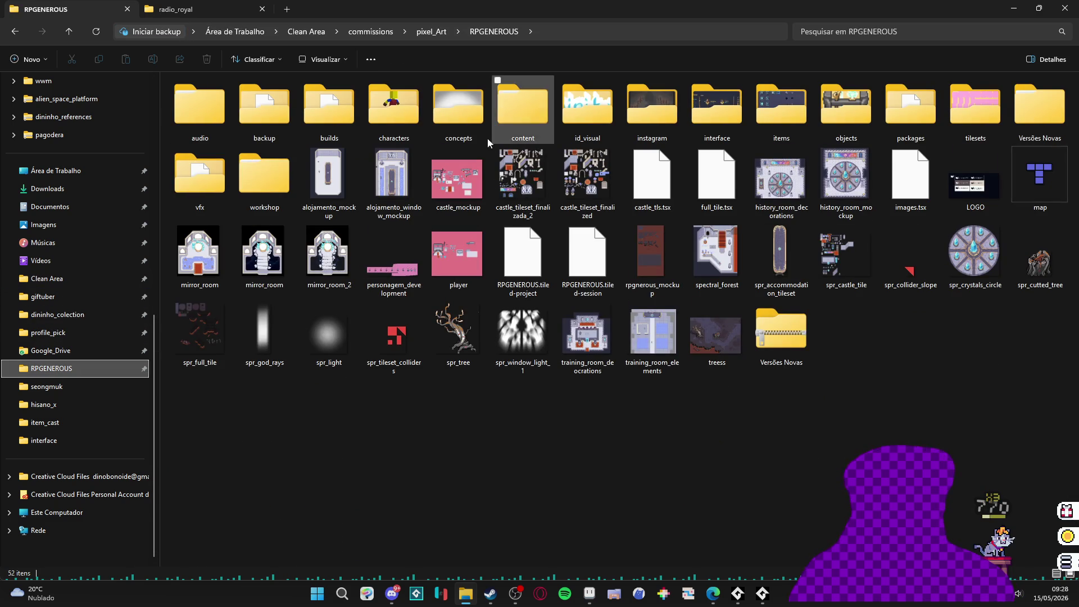
left_click(328, 105)
double_click(389, 113)
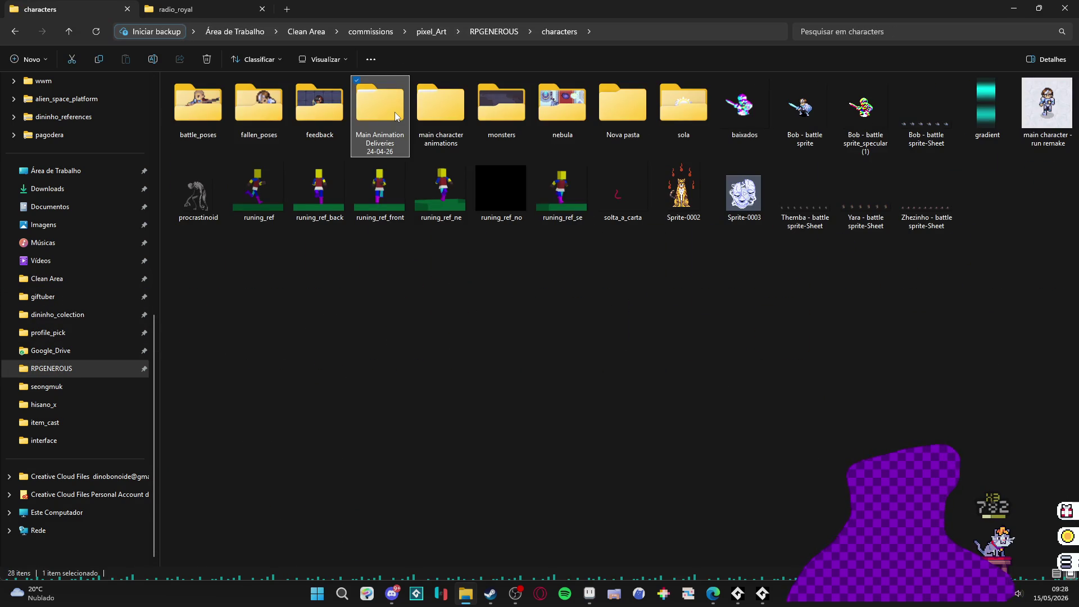
key("Right")
key("Right")
key("Return")
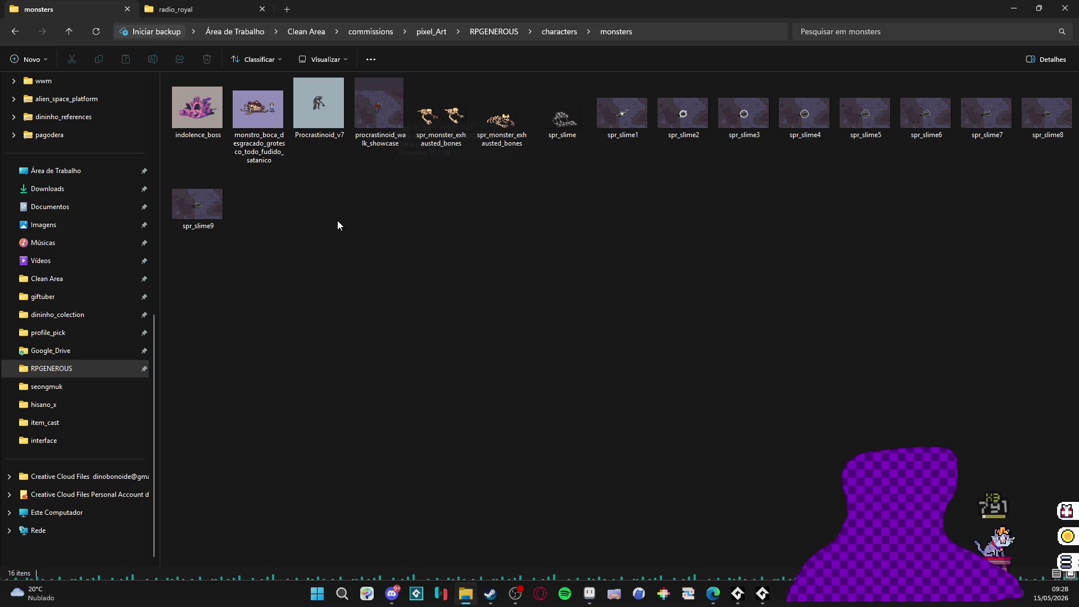
left_click(259, 141)
double_click(258, 139)
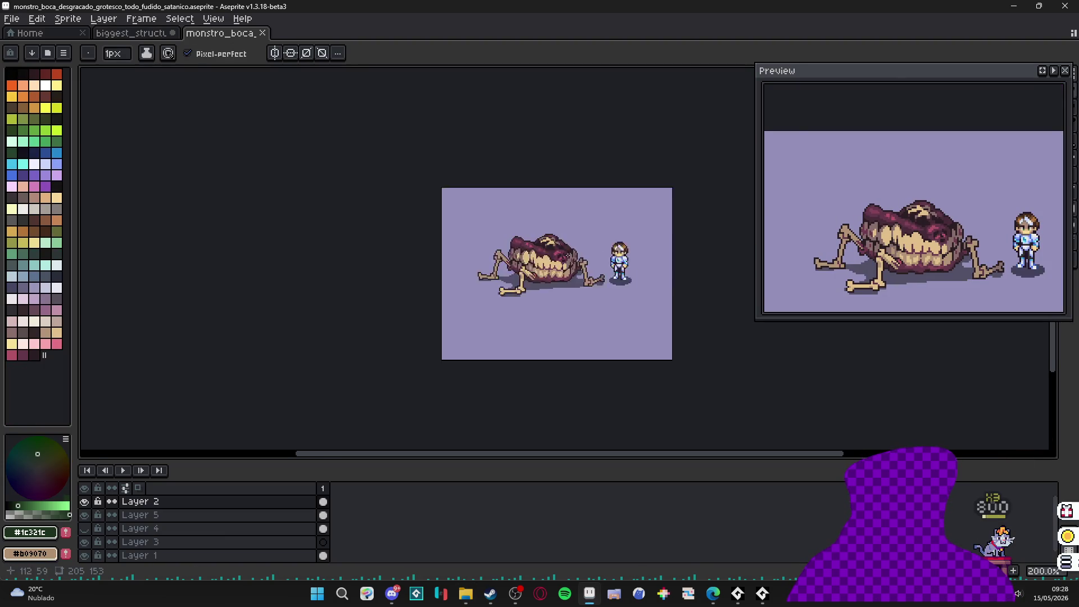
- View the monster sprite, step Explorer back to the characters folder, and minimise it
scroll(567, 268, "up", 1)
left_click_drag(447, 267, 529, 277)
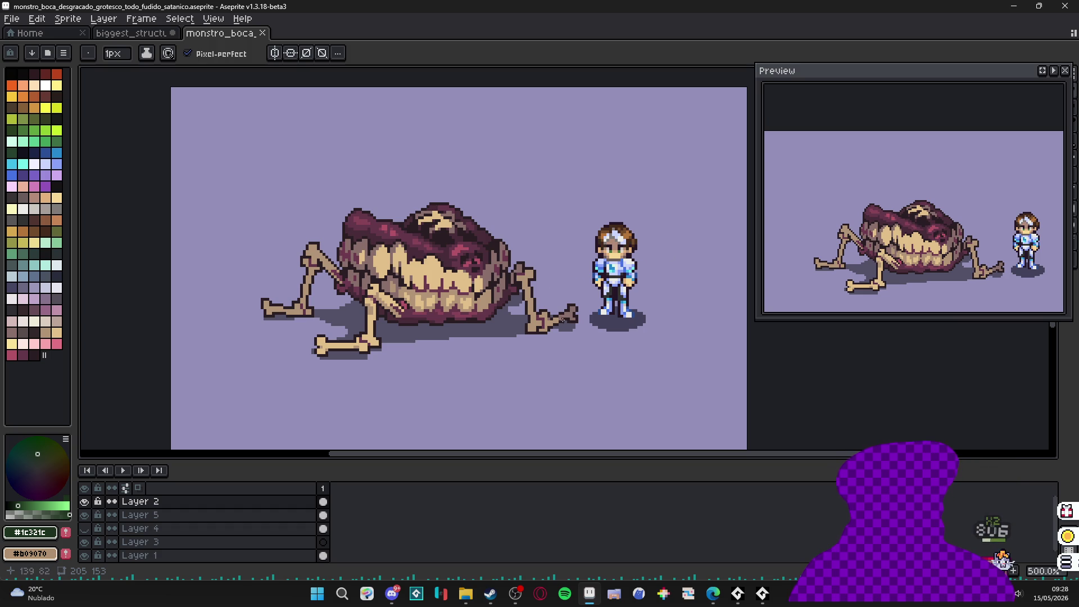
left_click(465, 601)
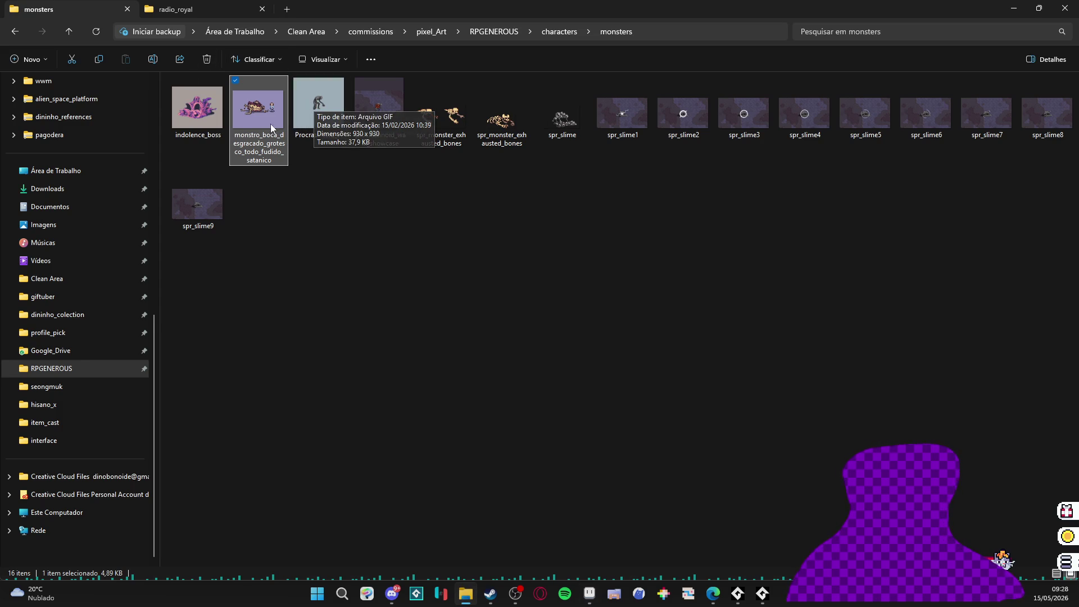
left_click(16, 33)
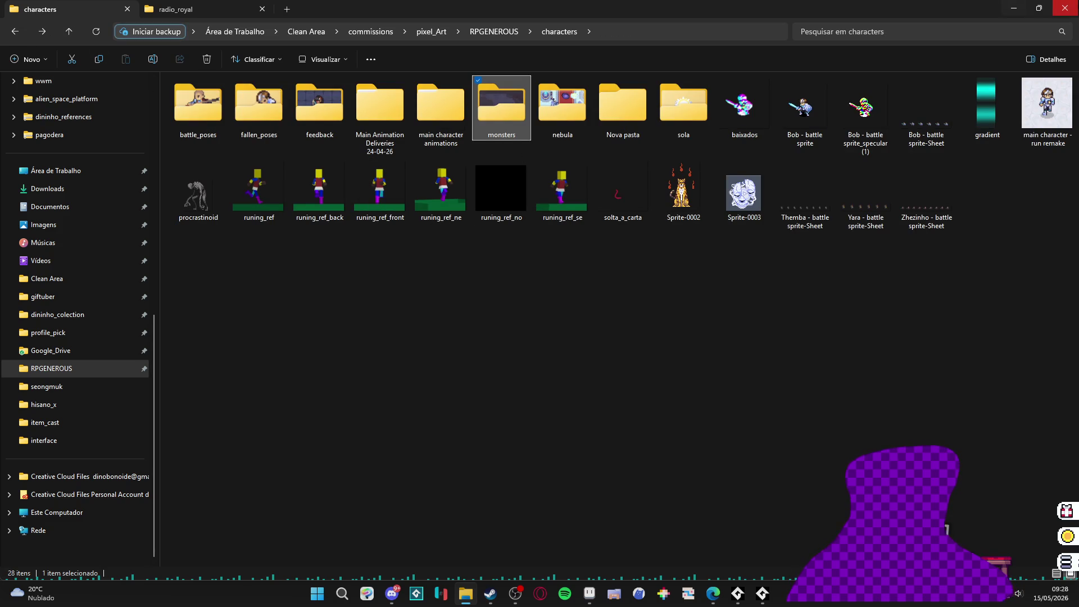
left_click(1012, 7)
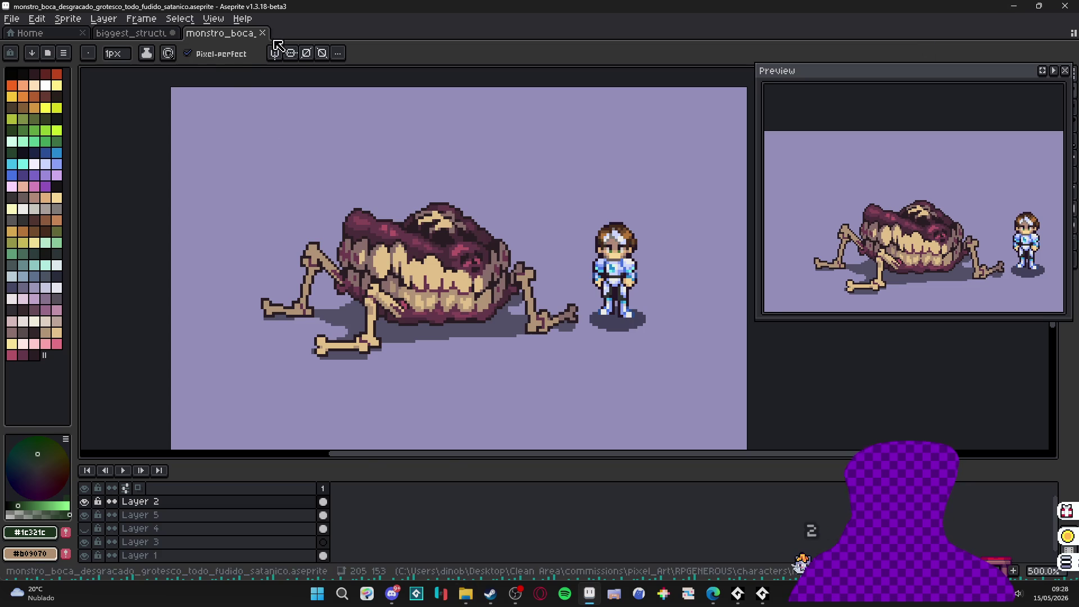
- Return to the biggest_structure floating-island artwork and zoom in on the grass edge
key("alt+Tab")
mouse_move(487, 343)
left_mouse_down()
mouse_move(383, 282)
mouse_move(410, 229)
mouse_move(452, 230)
mouse_move(525, 162)
mouse_move(579, 141)
left_mouse_up()
scroll(409, 337, "up", 1)
scroll(516, 222, "down", 10)
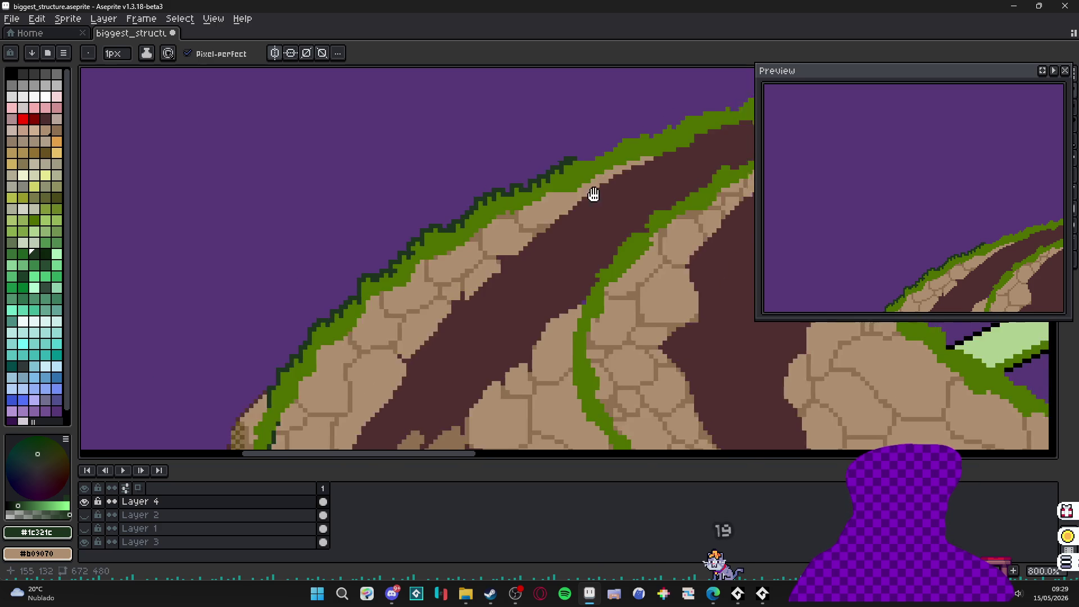
scroll(472, 202, "down", 2)
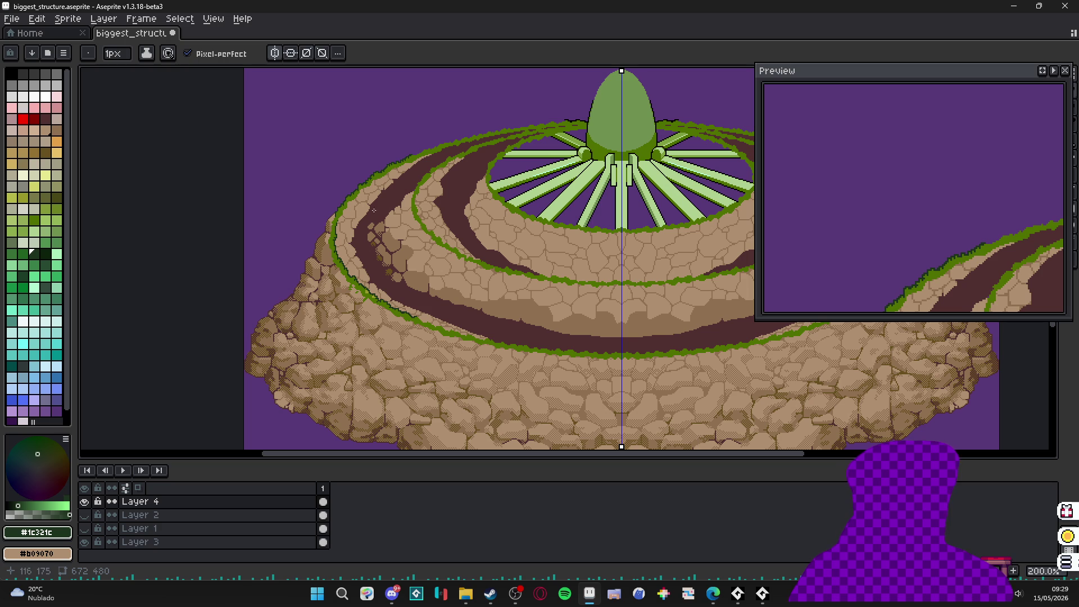
scroll(410, 208, "down", 1)
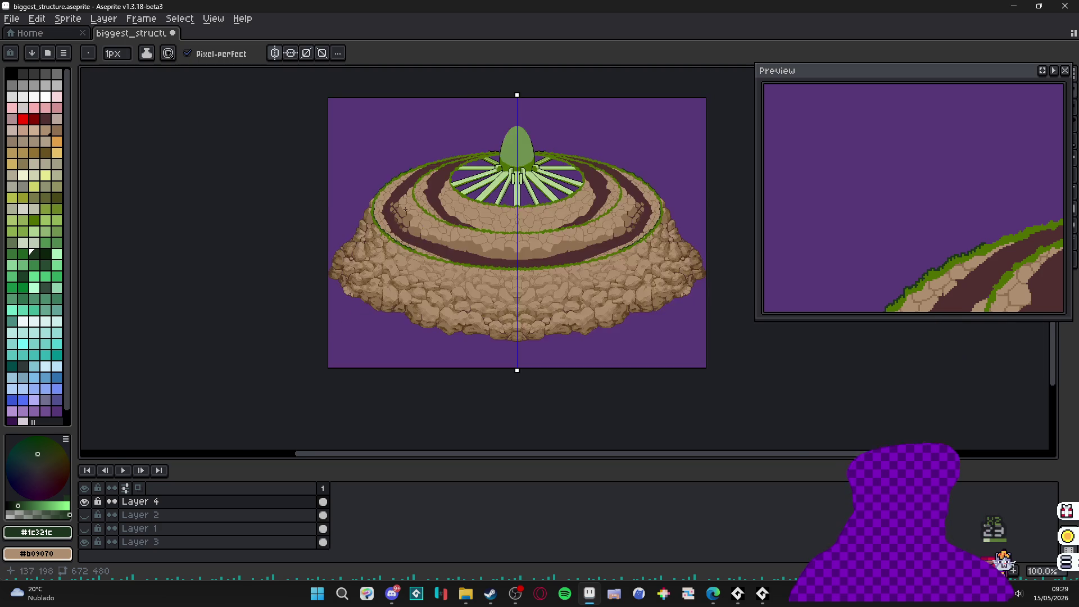
scroll(405, 211, "up", 1)
scroll(388, 230, "down", 1)
scroll(388, 230, "up", 1)
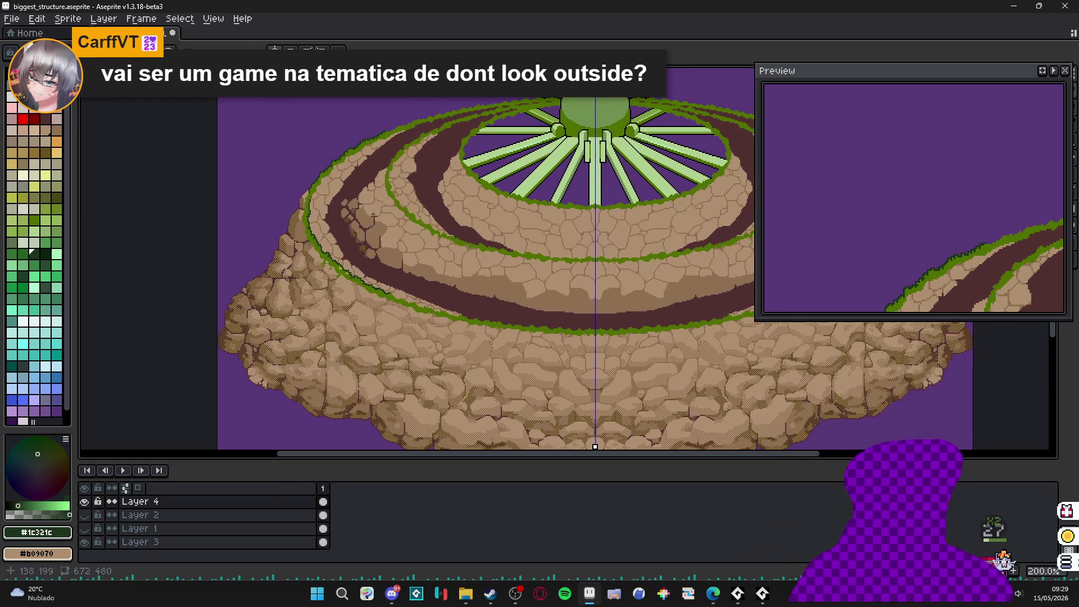
scroll(367, 248, "down", 1)
scroll(367, 247, "up", 1)
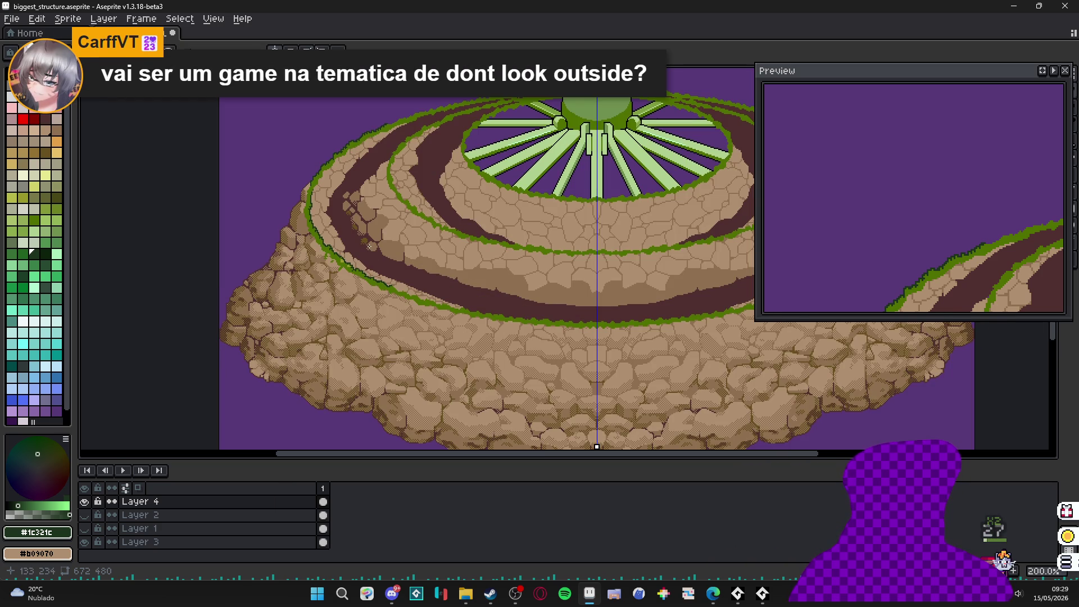
scroll(365, 252, "down", 1)
scroll(359, 256, "up", 1)
scroll(362, 247, "down", 1)
scroll(374, 227, "up", 1)
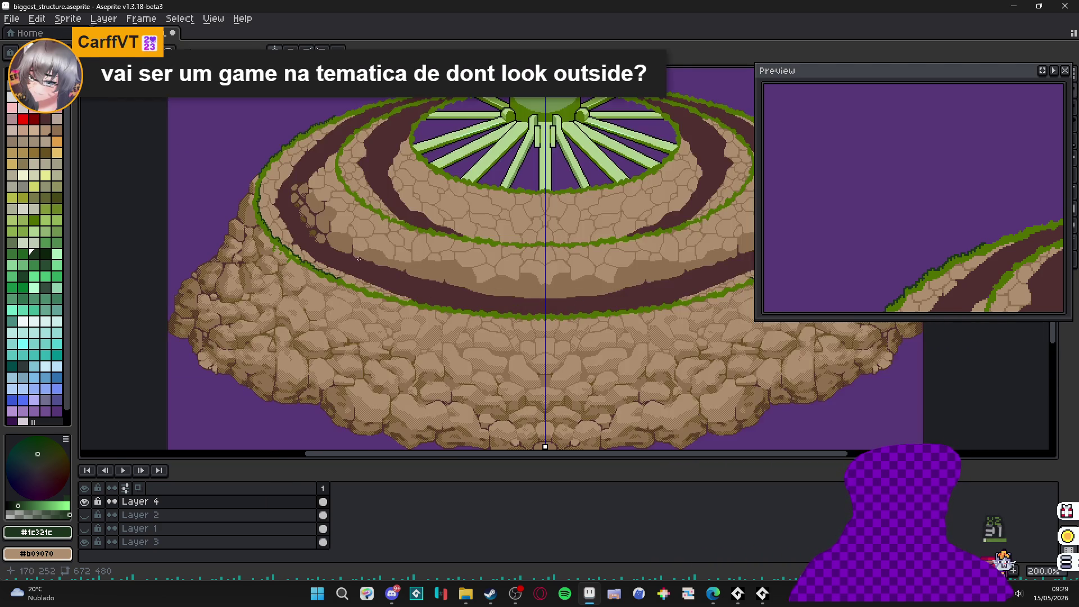
left_click_drag(377, 223, 373, 219)
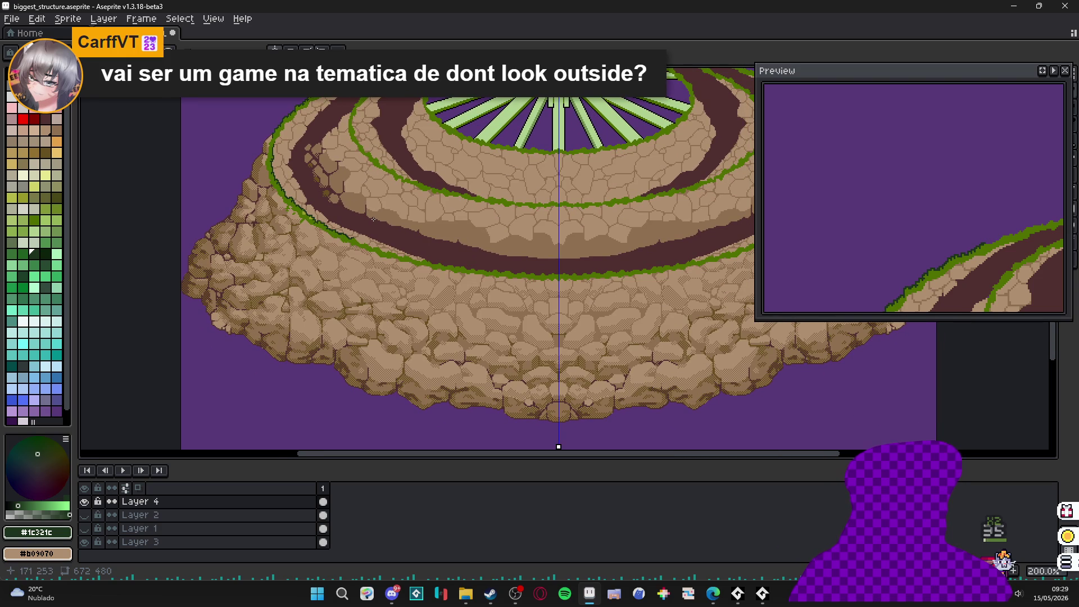
scroll(371, 219, "down", 1)
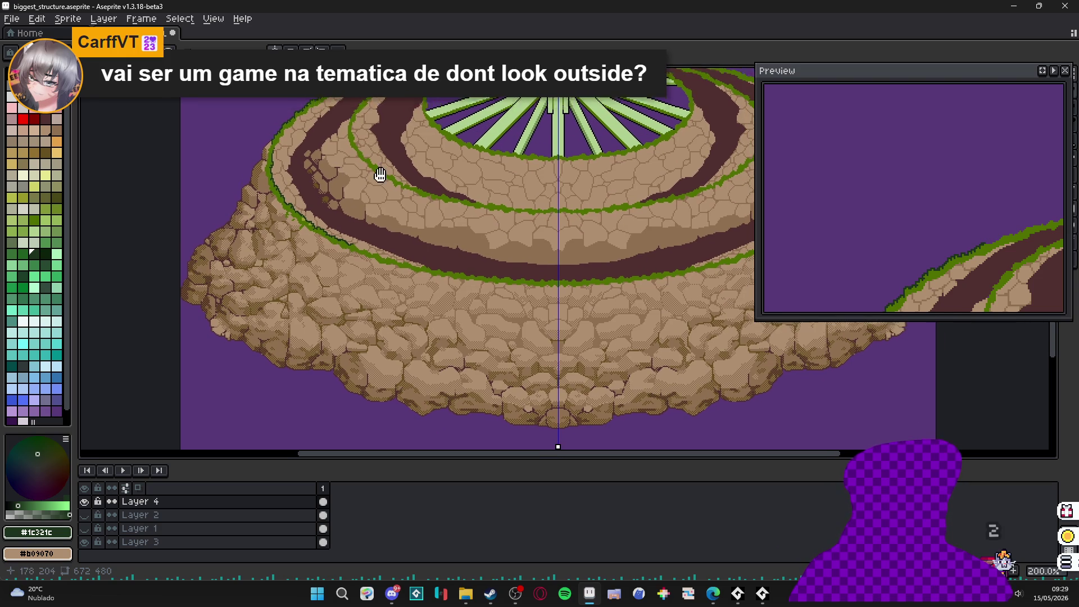
scroll(354, 242, "up", 5)
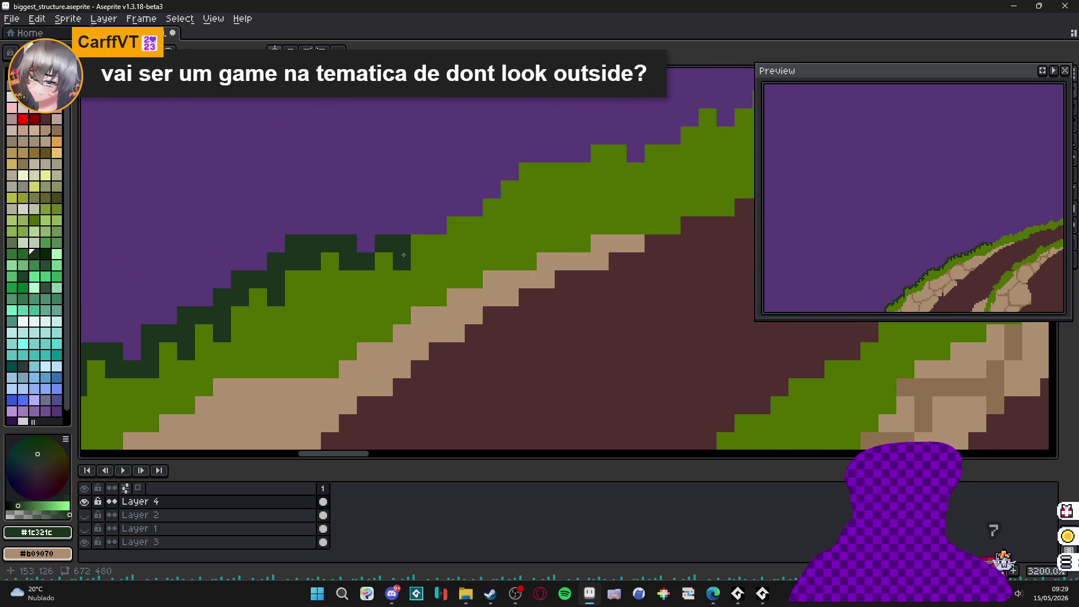
- Add dark-green #1c321c spikes along the grass outline, undoing a stray pixel
mouse_move(404, 255)
left_mouse_down()
mouse_move(420, 243)
mouse_move(401, 225)
mouse_move(438, 225)
mouse_move(454, 206)
mouse_move(461, 232)
left_mouse_up()
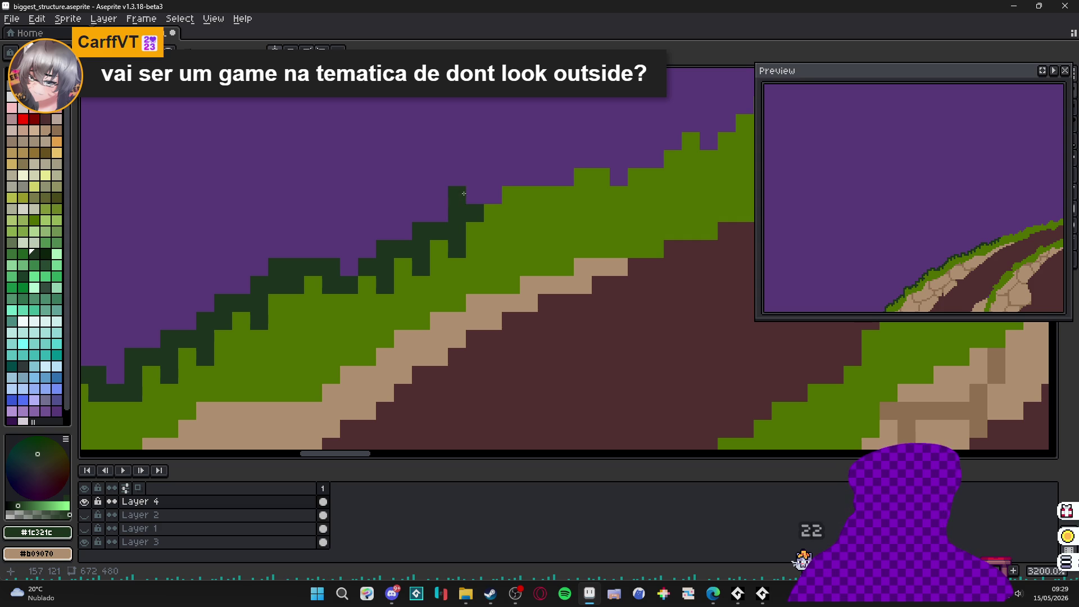
mouse_move(514, 199)
left_mouse_down()
mouse_move(533, 181)
mouse_move(551, 195)
left_mouse_up()
left_click(582, 140)
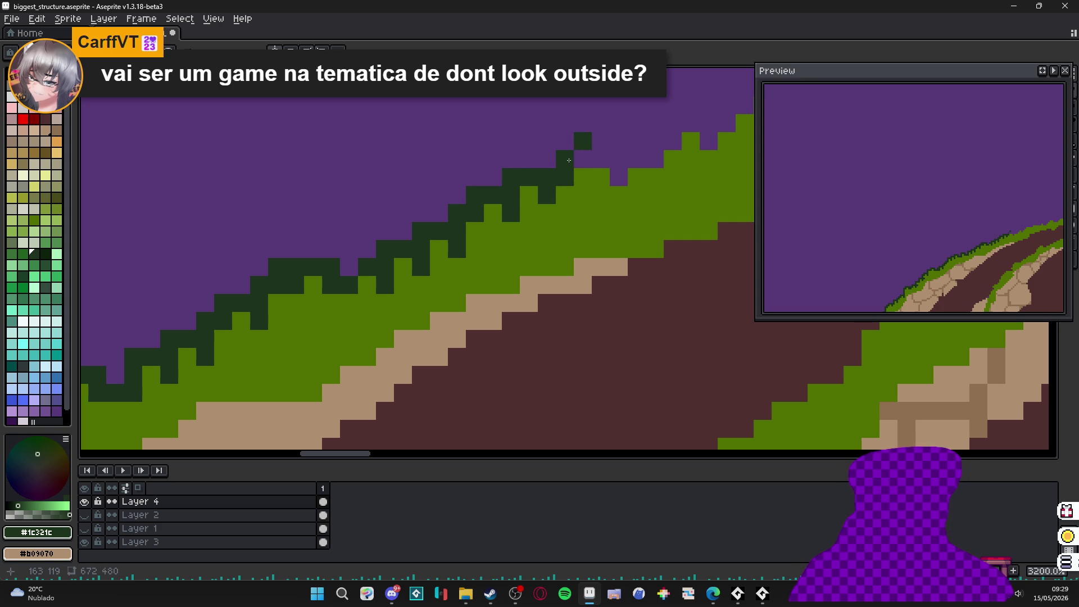
key("ctrl+z")
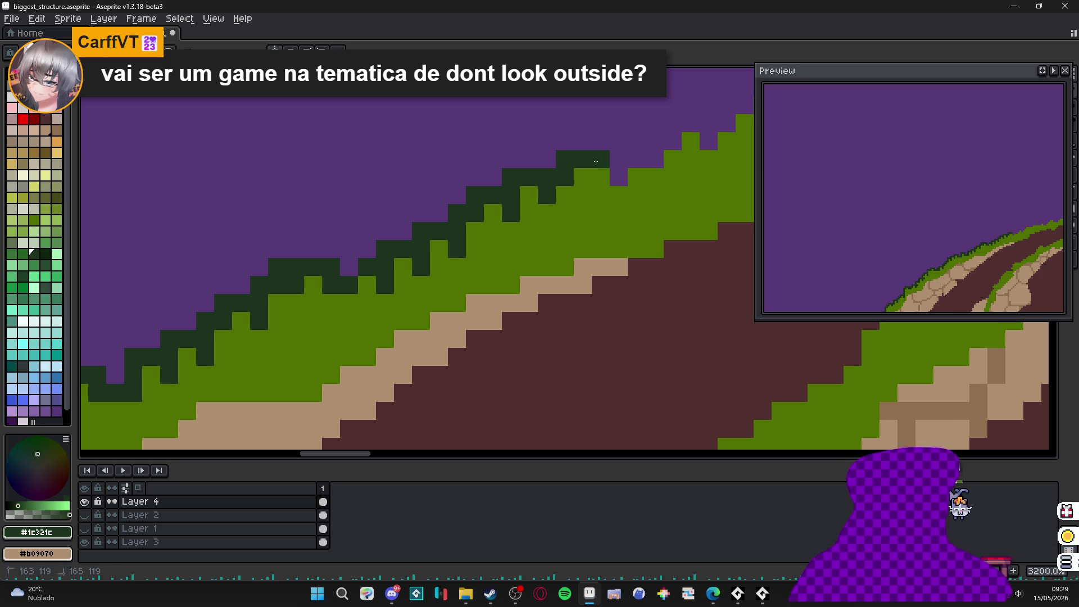
mouse_move(615, 159)
left_mouse_down()
mouse_move(578, 219)
mouse_move(556, 205)
left_mouse_up()
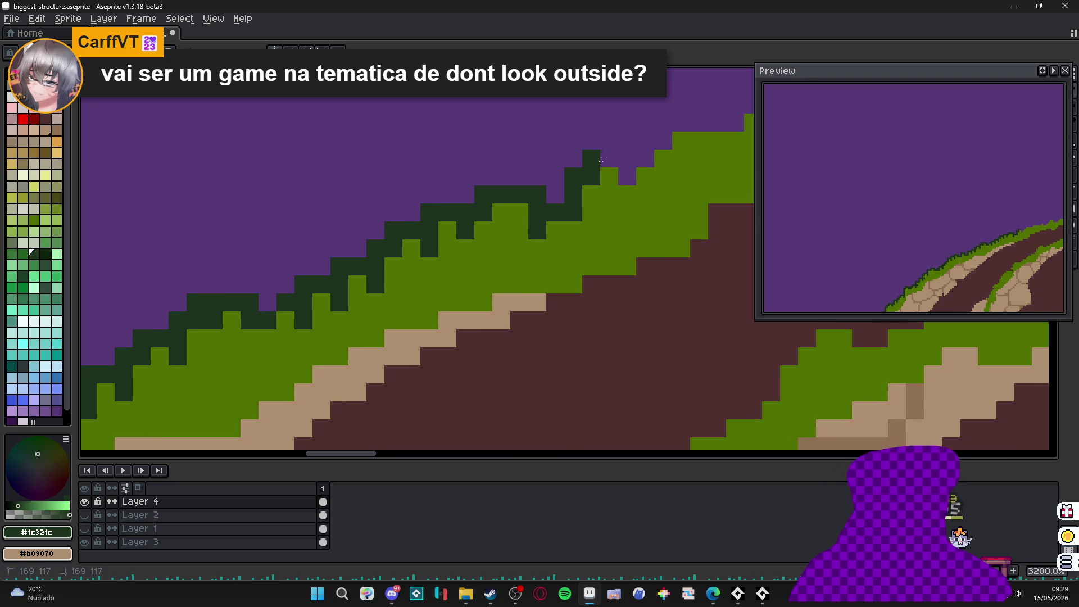
- Paint more dark-green outline and spike pixels higher up the grass edge
mouse_move(626, 194)
left_mouse_down()
mouse_move(540, 225)
mouse_move(562, 182)
mouse_move(599, 189)
mouse_move(512, 271)
left_mouse_up()
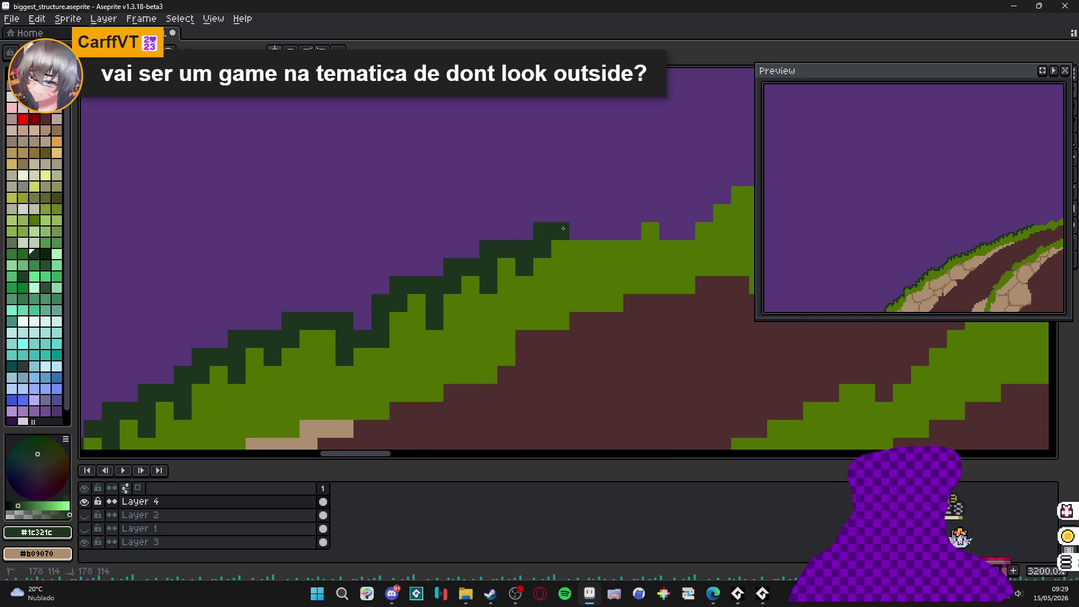
mouse_move(579, 253)
left_mouse_down()
mouse_move(535, 279)
mouse_move(543, 279)
left_mouse_up()
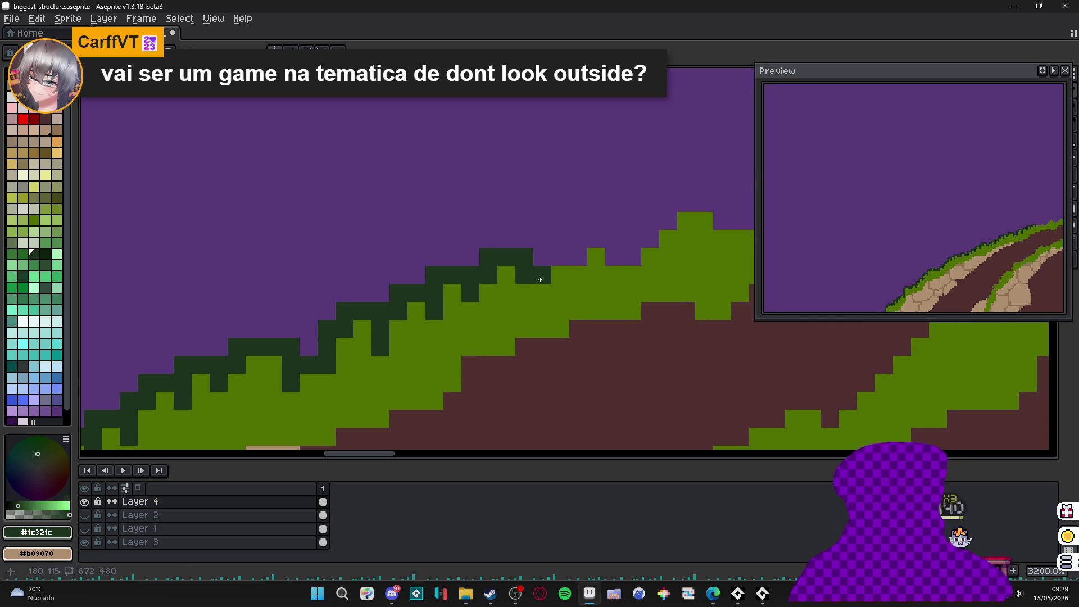
left_click(551, 249)
key("ctrl+z")
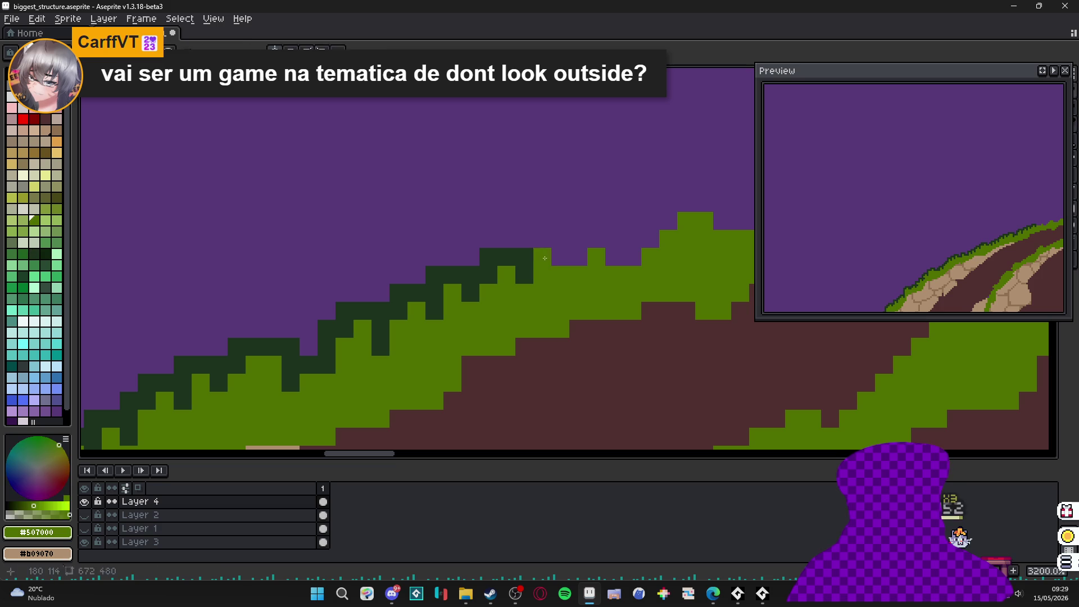
mouse_move(524, 239)
left_mouse_down()
mouse_move(589, 242)
mouse_move(627, 260)
left_mouse_up()
left_click(614, 257)
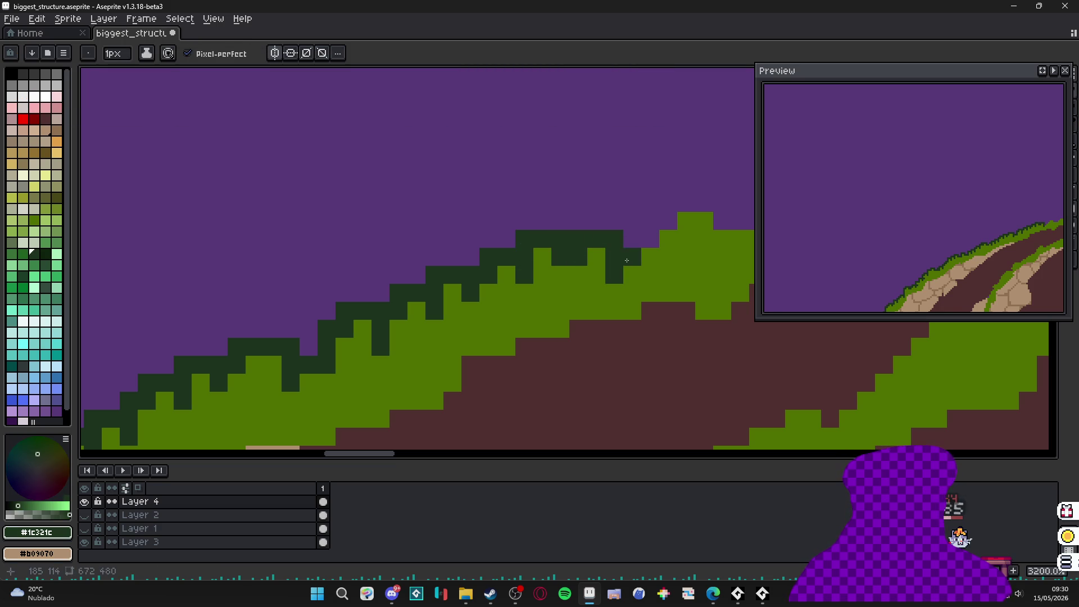
- Erase a stray outline pixel and pencil further dark-green spikes along the grass outline
left_click_drag(658, 218, 605, 238)
key("e")
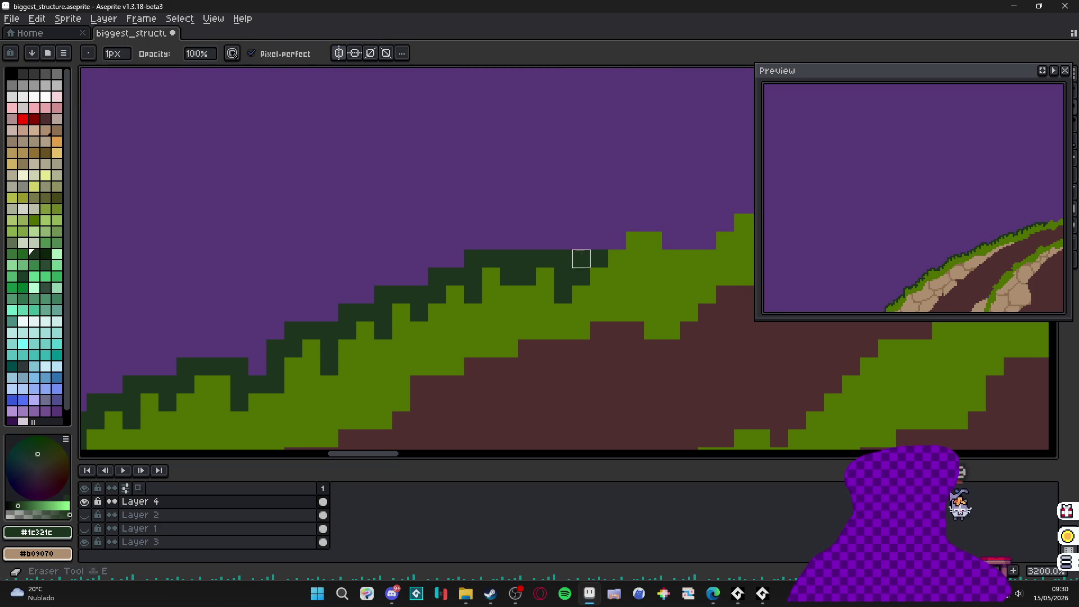
left_click(581, 259)
key("b")
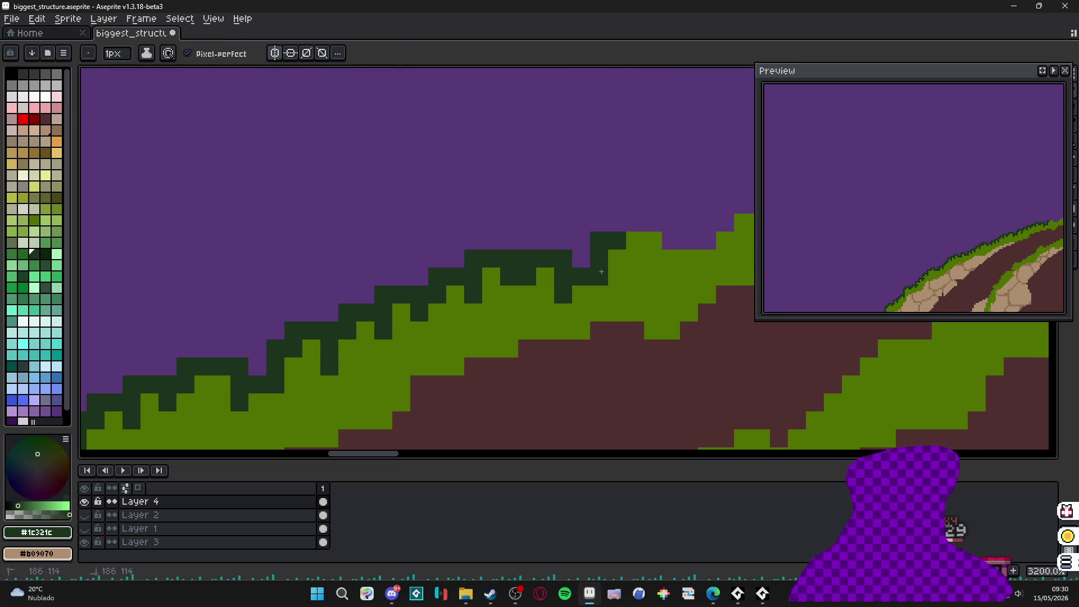
left_click_drag(644, 227, 688, 259)
left_click_drag(654, 280, 558, 296)
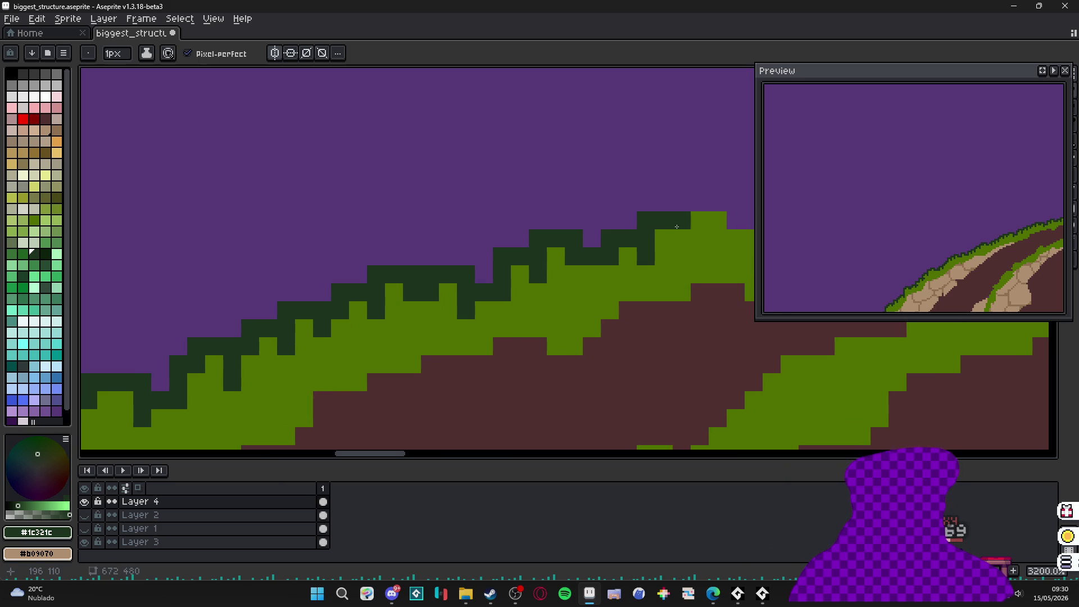
- Extend the dark-green outline across the hill peak
left_click(699, 202)
mouse_move(699, 203)
left_mouse_down()
mouse_move(603, 224)
mouse_move(624, 226)
left_mouse_up()
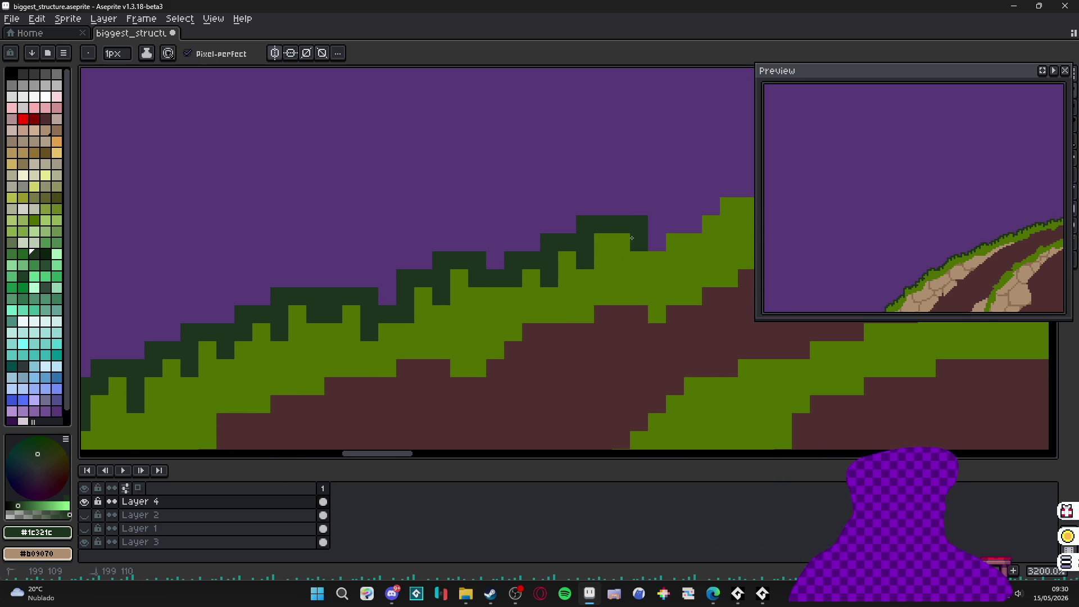
left_click(674, 224)
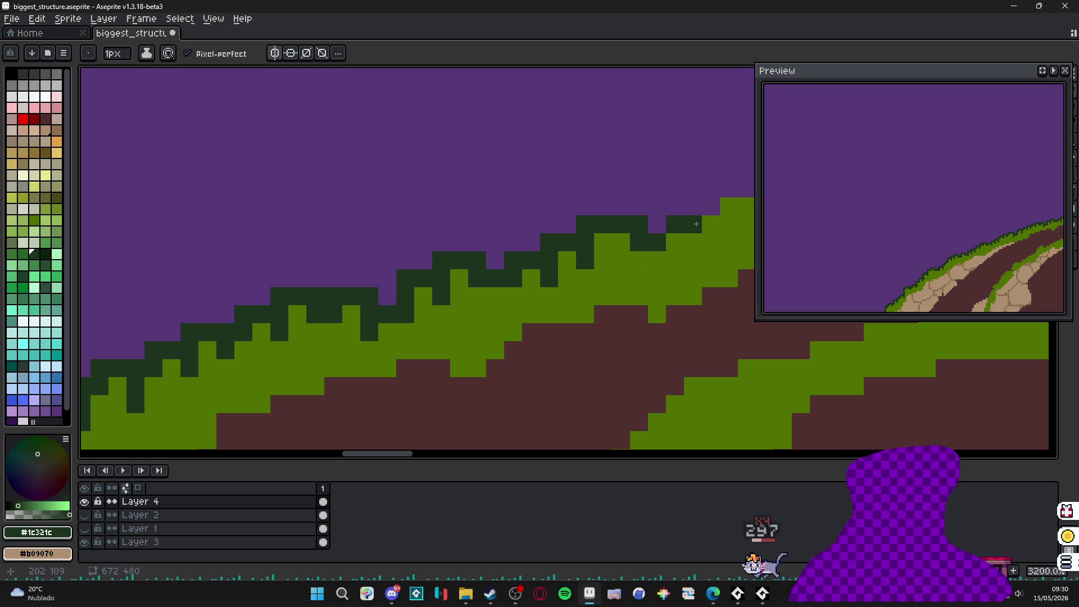
mouse_move(690, 229)
left_mouse_down()
mouse_move(616, 251)
mouse_move(596, 273)
left_mouse_up()
left_click(597, 273)
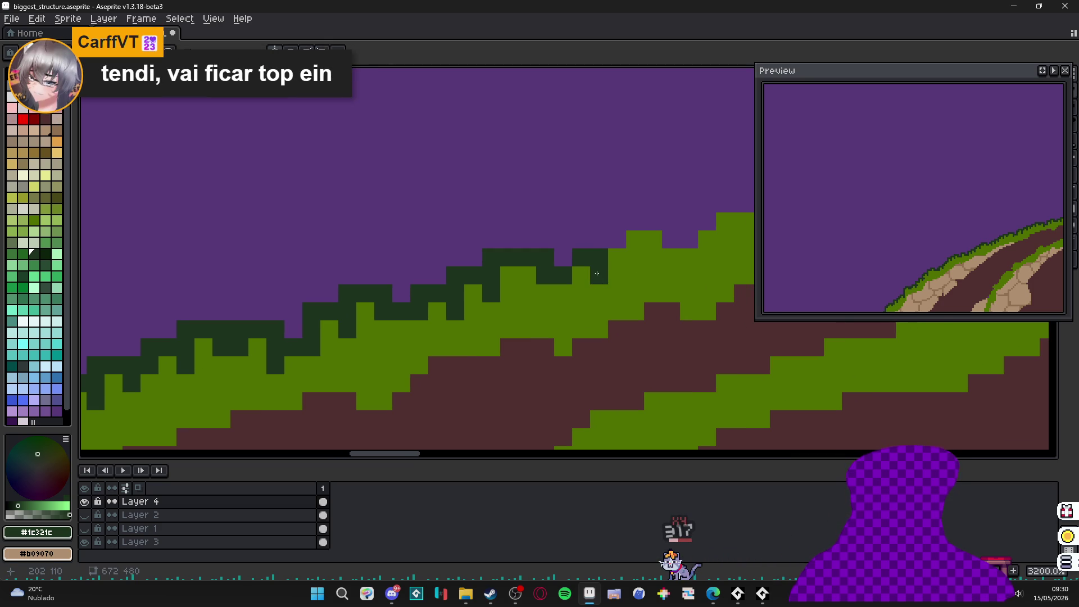
- Recolour one dark pixel light green and add three dark-green spike pixels higher up
left_click(635, 240, "alt")
left_click(617, 239)
left_click(599, 259, "alt")
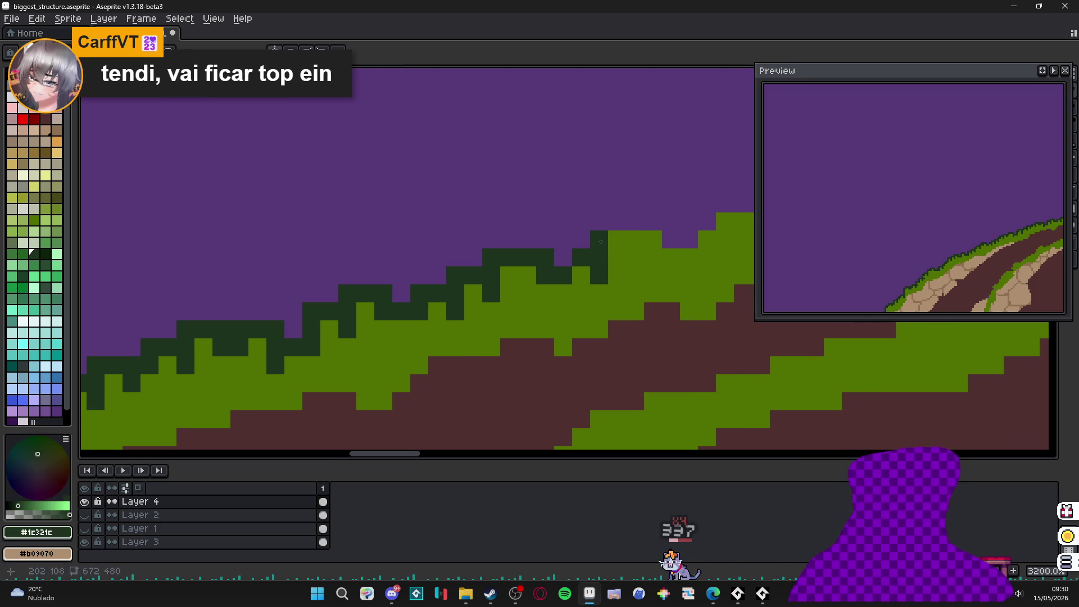
mouse_move(597, 221)
left_mouse_down()
mouse_move(706, 221)
mouse_move(592, 284)
mouse_move(561, 283)
left_mouse_up()
left_click(646, 240)
left_click(672, 240)
- Recolour an outline pixel grass green #507000, then paint a tall dark-green spike along the hilltop
left_click(706, 240)
left_click(725, 239, "alt")
left_click(689, 239)
left_click(594, 250, "alt")
left_click(595, 287)
left_click(596, 239)
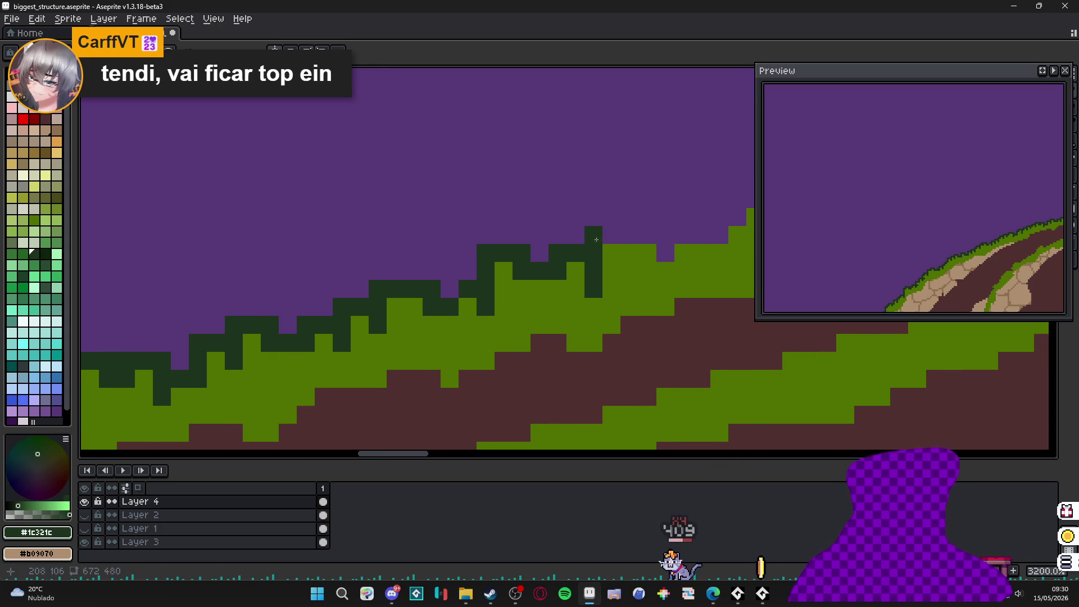
mouse_move(611, 235)
left_mouse_down()
mouse_move(656, 256)
mouse_move(605, 249)
left_mouse_up()
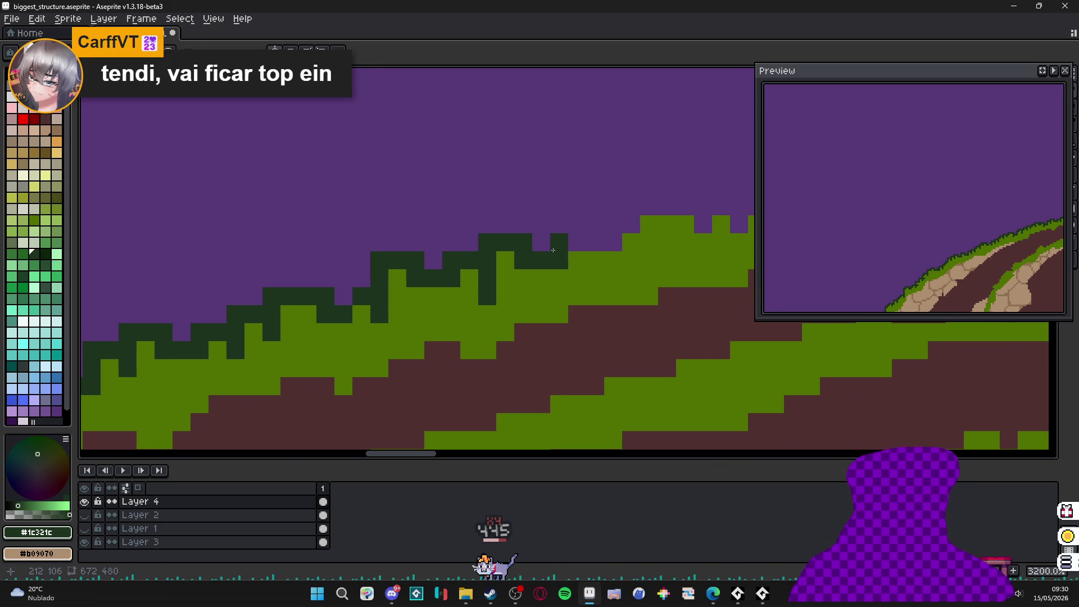
- Close two gaps in the hilltop outline and rework its step, undoing the last strokes
left_click(595, 260)
left_click(596, 242)
left_click_drag(607, 243, 581, 263)
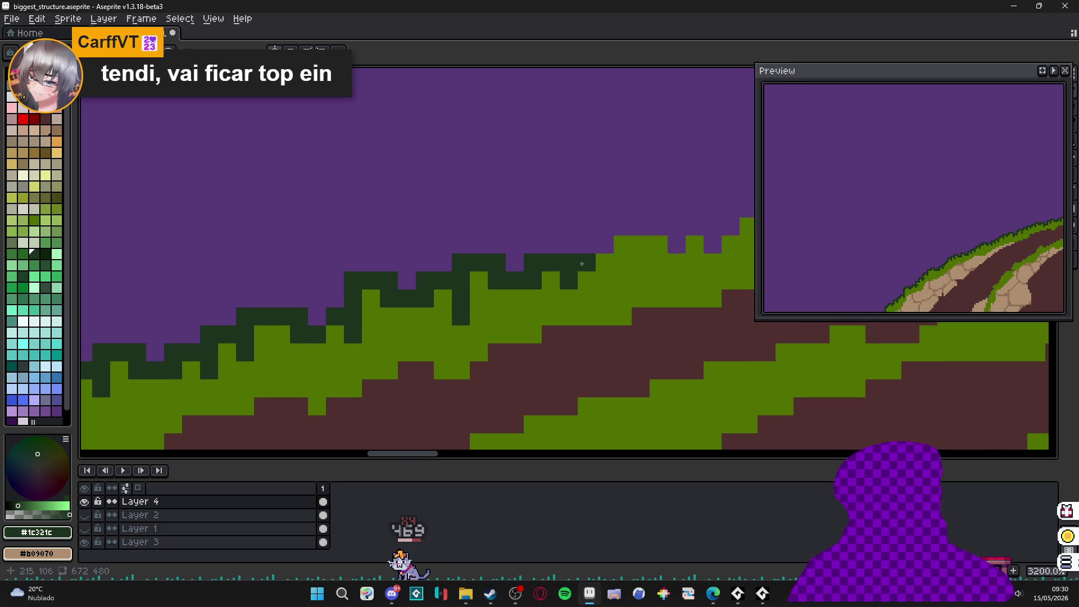
mouse_move(608, 227)
left_mouse_down()
mouse_move(624, 227)
mouse_move(658, 262)
mouse_move(715, 249)
mouse_move(552, 286)
left_mouse_up()
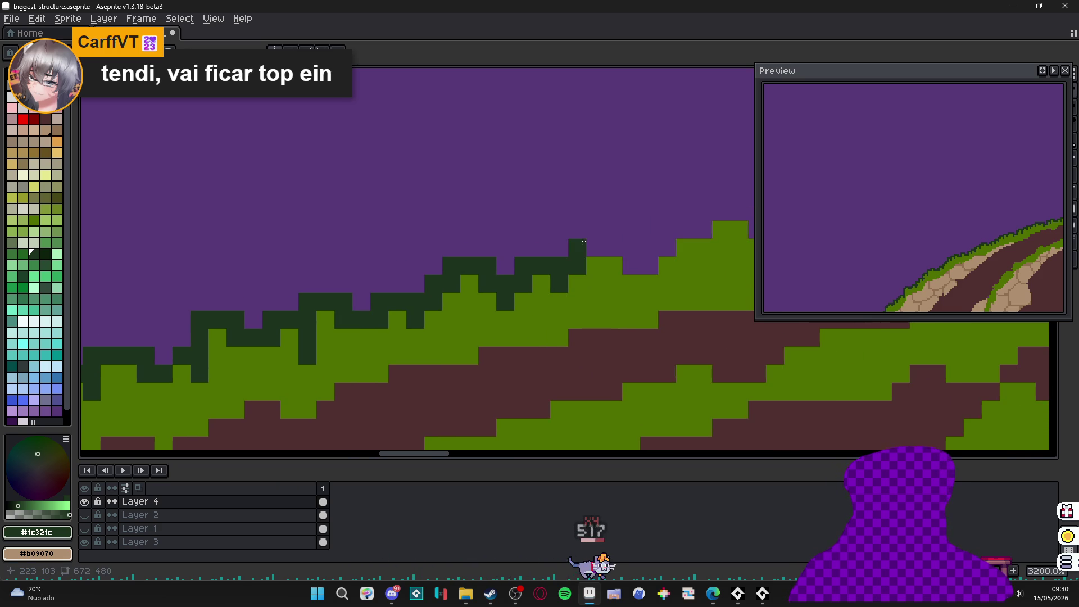
mouse_move(632, 257)
left_mouse_down()
mouse_move(628, 244)
mouse_move(538, 246)
mouse_move(557, 274)
mouse_move(594, 250)
mouse_move(595, 269)
mouse_move(630, 214)
mouse_move(666, 250)
mouse_move(646, 250)
mouse_move(669, 241)
left_mouse_up()
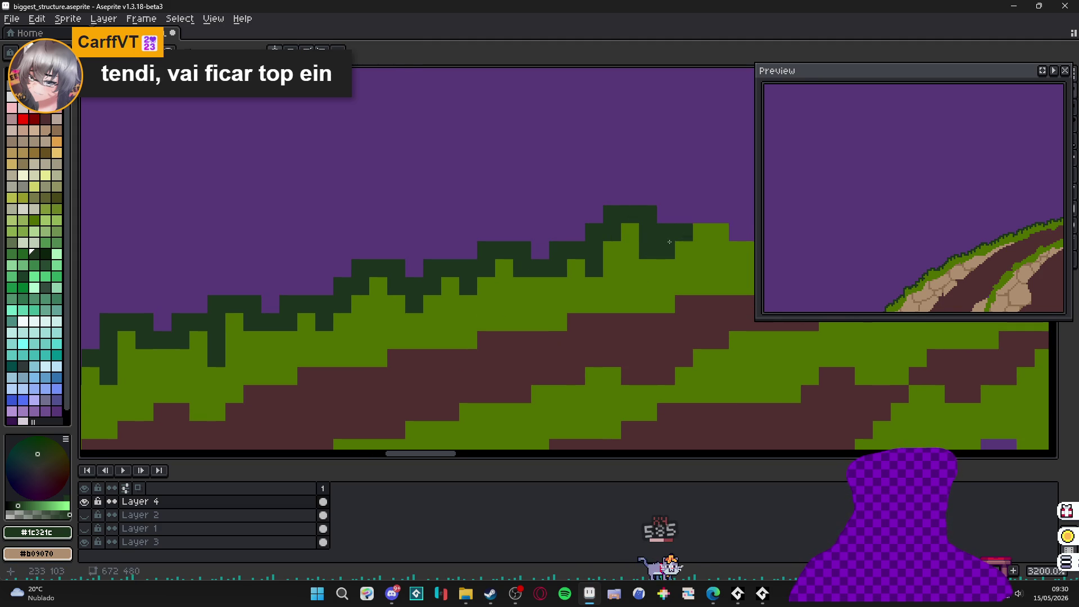
key("ctrl+z")
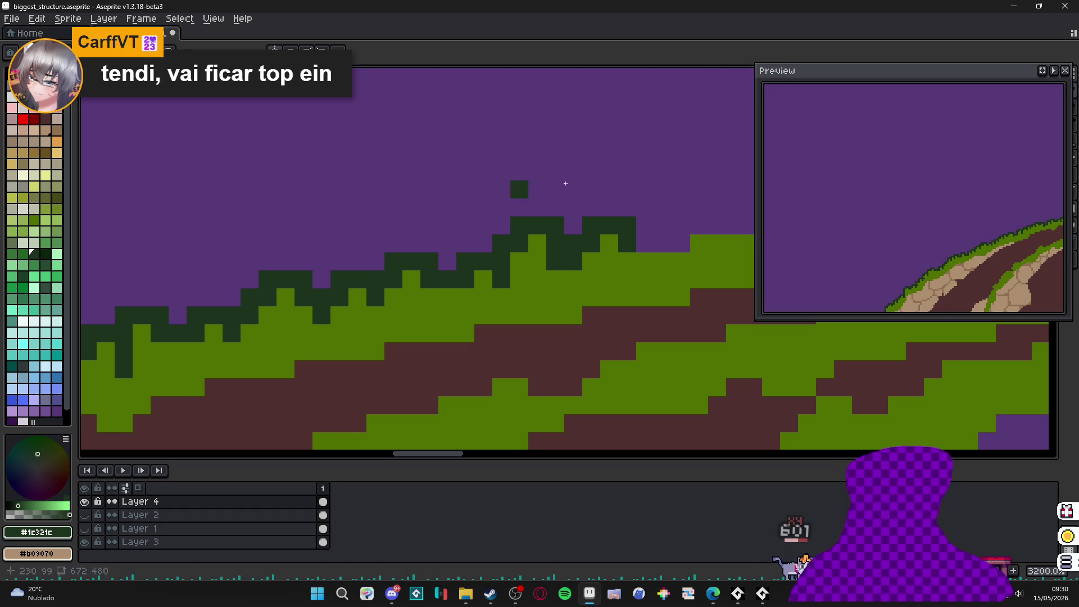
- Paint dark-green pixels along the hilltop and add two spike tips above it
mouse_move(502, 230)
left_mouse_down()
mouse_move(552, 232)
mouse_move(559, 212)
mouse_move(537, 231)
mouse_move(544, 216)
mouse_move(562, 232)
left_mouse_up()
left_click(582, 227, "alt")
left_click(558, 214, "alt")
scroll(549, 210, "right", 3)
scroll(548, 210, "up", 1)
left_click(525, 249)
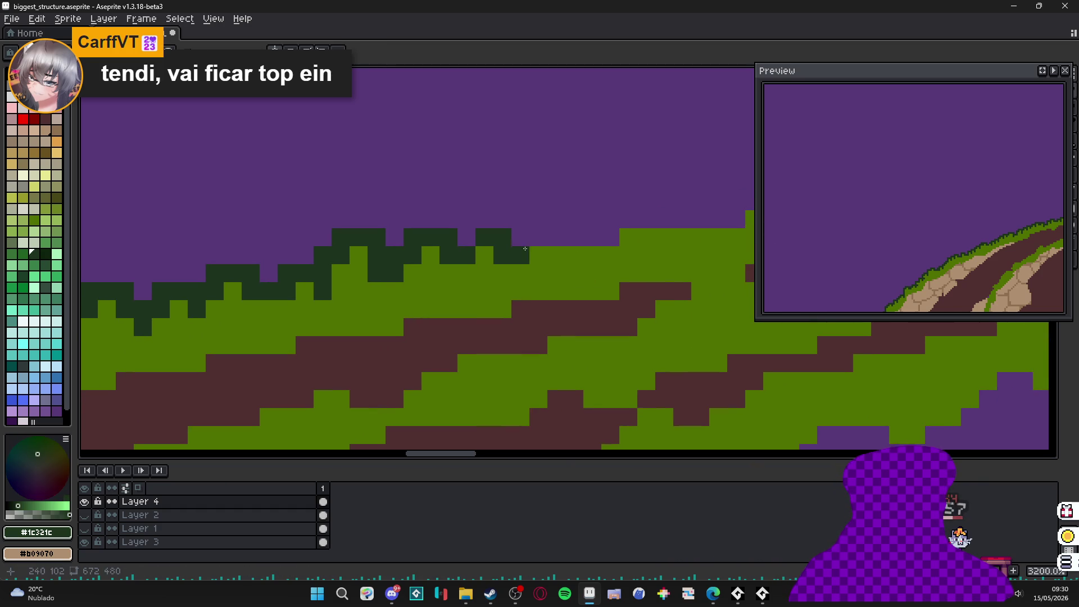
left_click(520, 219)
left_click(556, 222)
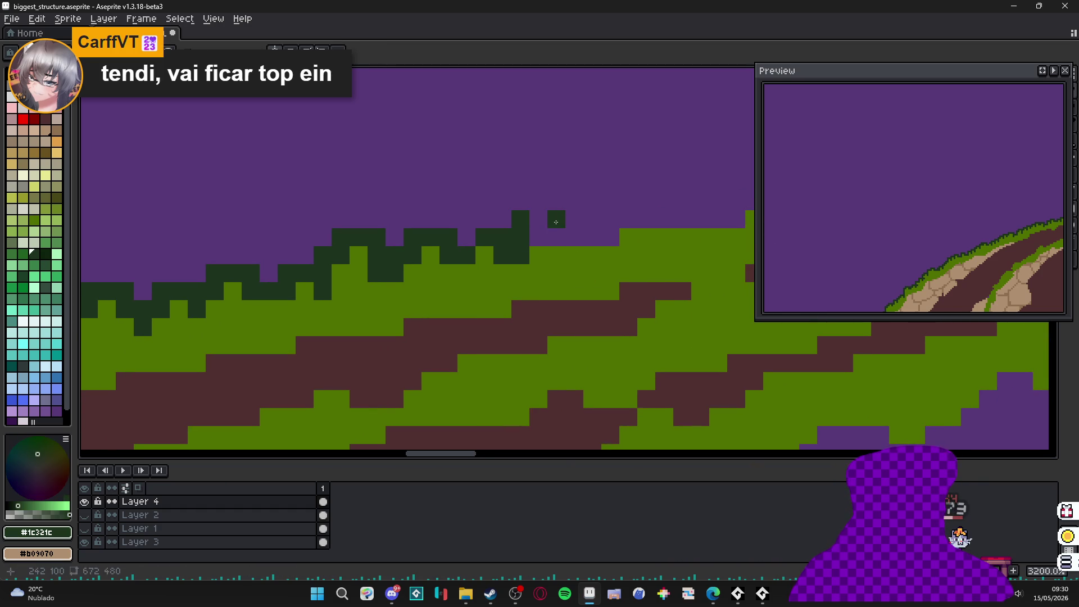
- Fill the hilltop notch with light grass green and paint dark spikes on the hill's right side
left_click(540, 255, "alt")
left_click(538, 237)
left_click(558, 231, "alt")
left_click_drag(573, 237, 587, 242)
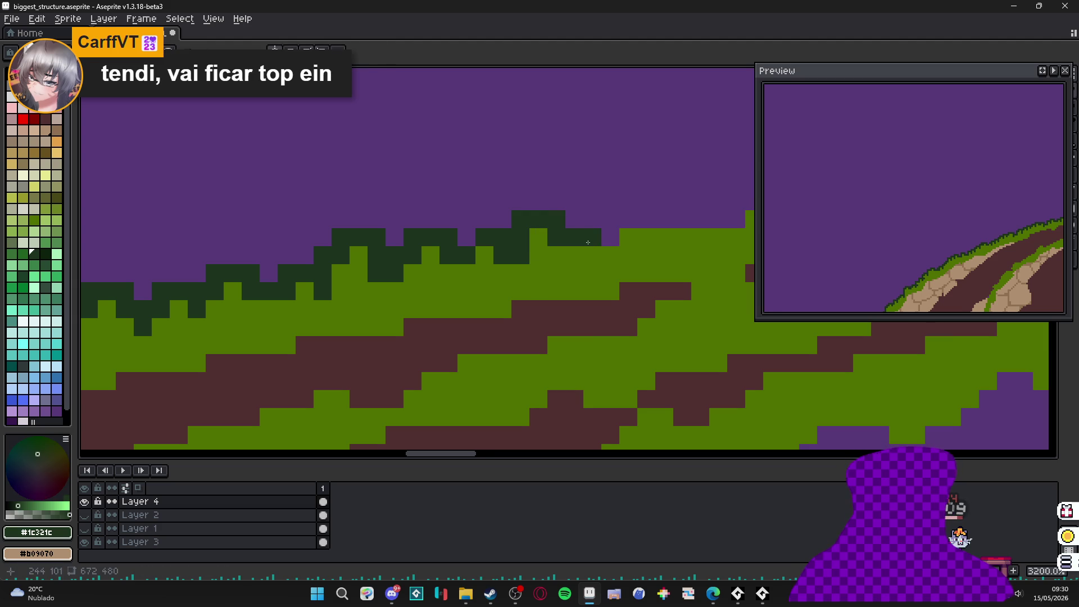
scroll(584, 255, "right", 3)
scroll(585, 256, "up", 2)
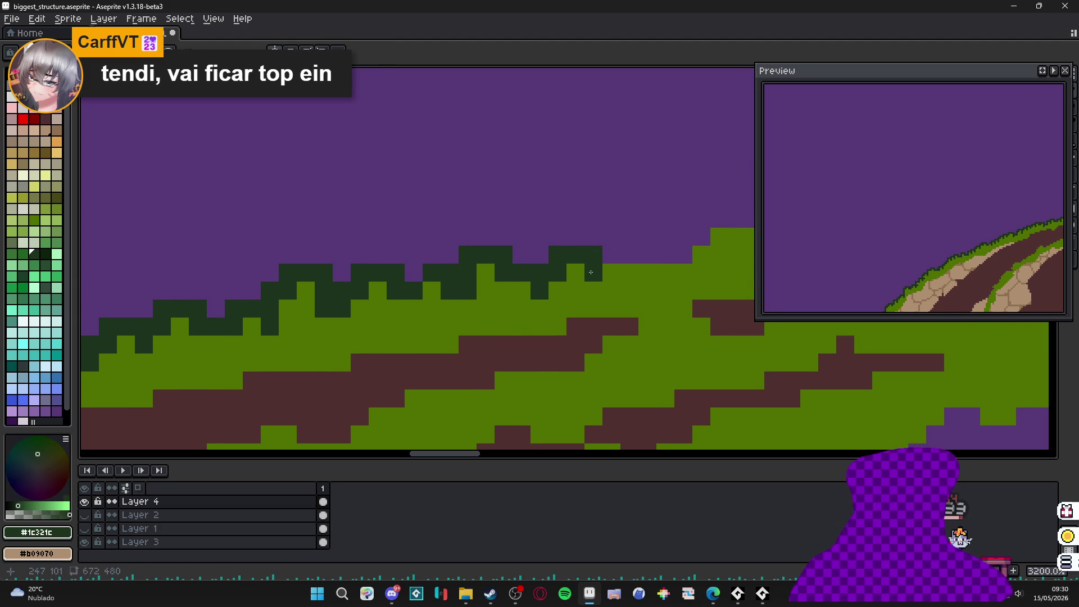
scroll(590, 272, "down", 8)
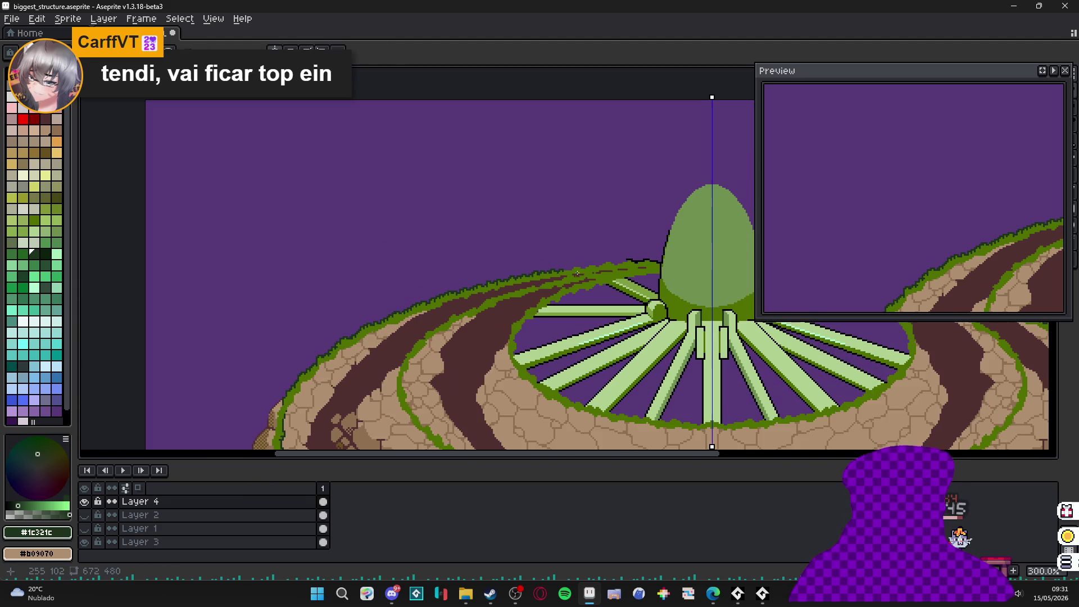
- Zoom in and pencil dark-green #1c321c spikes along the ridge, eyedropping #507000 and #1c321c
scroll(590, 271, "up", 10)
mouse_move(450, 281)
left_mouse_down()
mouse_move(470, 284)
mouse_move(502, 251)
mouse_move(532, 272)
mouse_move(477, 284)
mouse_move(529, 287)
mouse_move(528, 256)
mouse_move(584, 233)
mouse_move(580, 253)
mouse_move(609, 260)
left_mouse_up()
left_click(500, 301, "alt")
left_click(504, 274)
left_click(502, 286, "alt")
left_click_drag(601, 254, 513, 270)
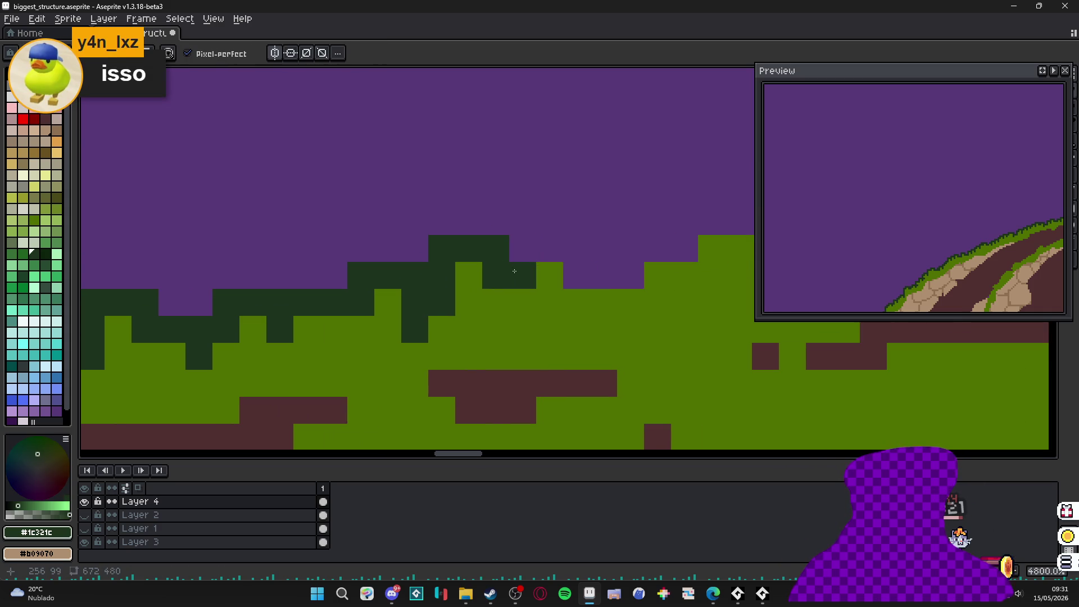
left_click(544, 273)
left_click(576, 275)
left_click(576, 302)
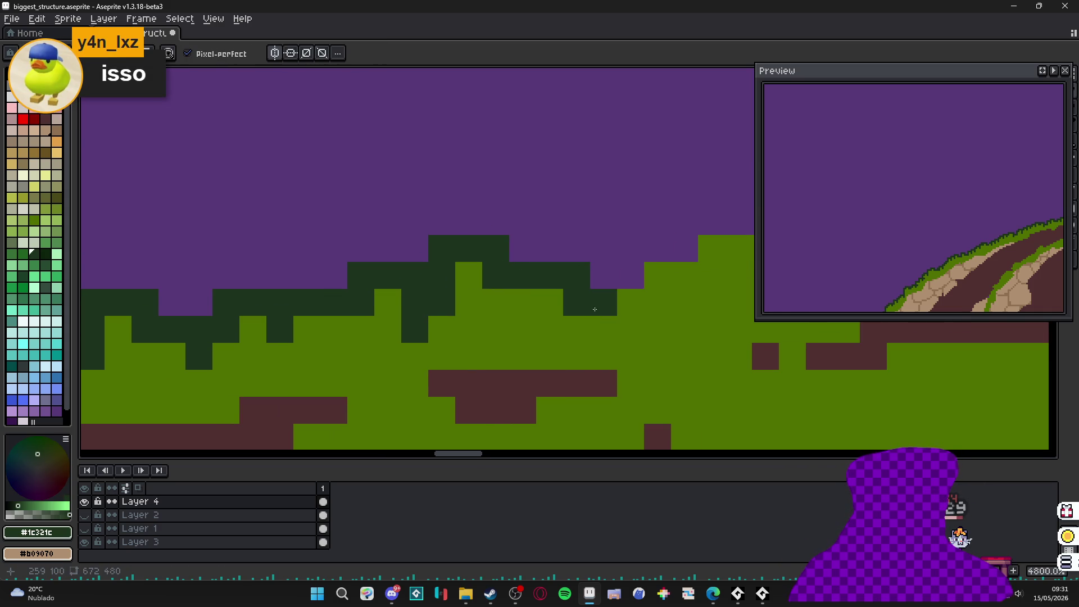
- On the next ridge stretch, add a dark-green block and pixels plus one #507000 grass pixel
left_click_drag(589, 312, 541, 325)
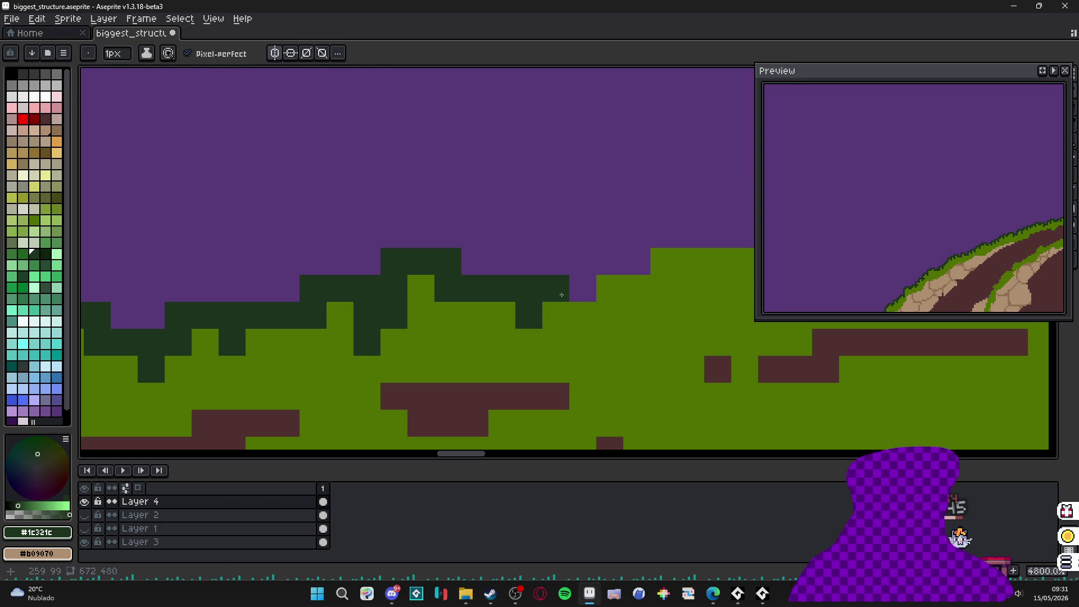
left_click(542, 274)
left_click(582, 288)
left_click(583, 315)
left_click(556, 315, "alt")
left_click(555, 289)
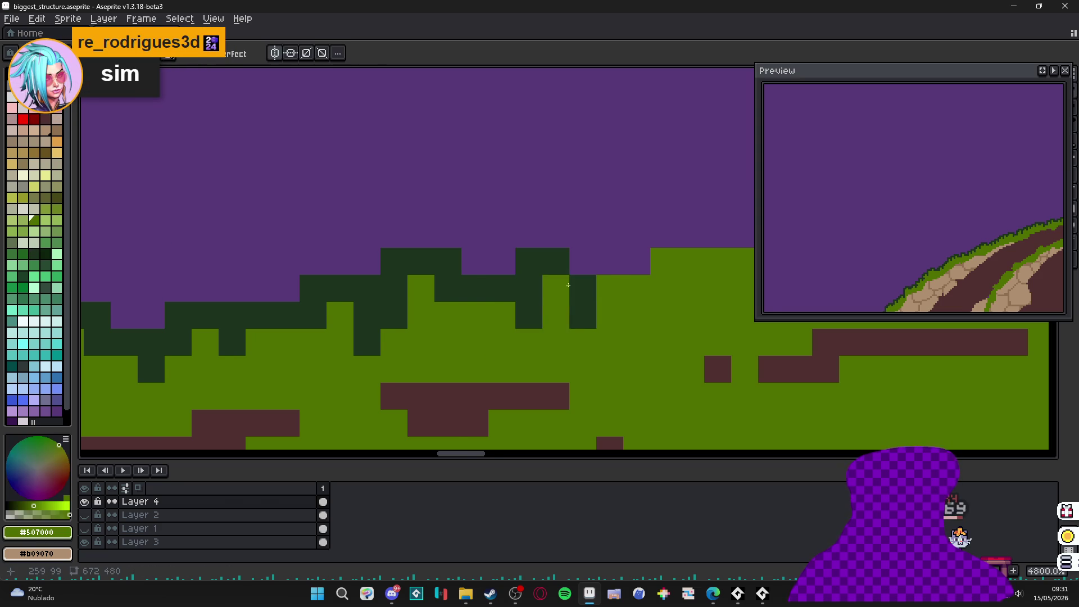
left_click_drag(568, 286, 539, 301)
left_click(548, 298, "alt")
left_click(553, 277)
left_click(581, 277)
- Zoom closer on the ridge, undo two stray dark pixels, and repaint one dark-green pixel
key("z")
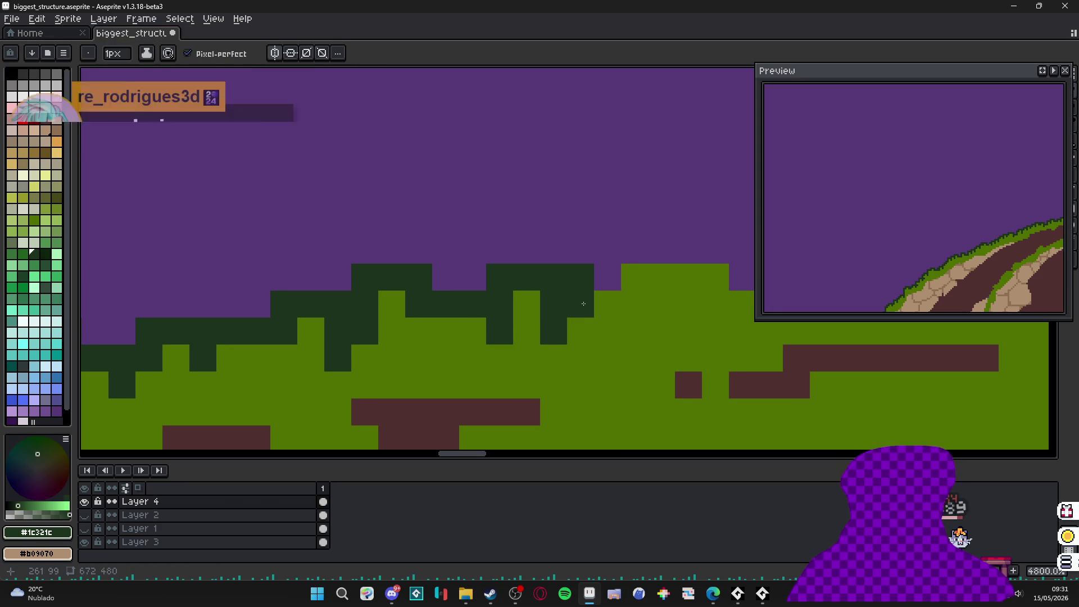
left_click(584, 304)
key("ctrl+z")
key("b")
left_click(585, 298)
- Pencil more dark-green spikes and outline pixels along the ridge top
left_click_drag(585, 298, 494, 304)
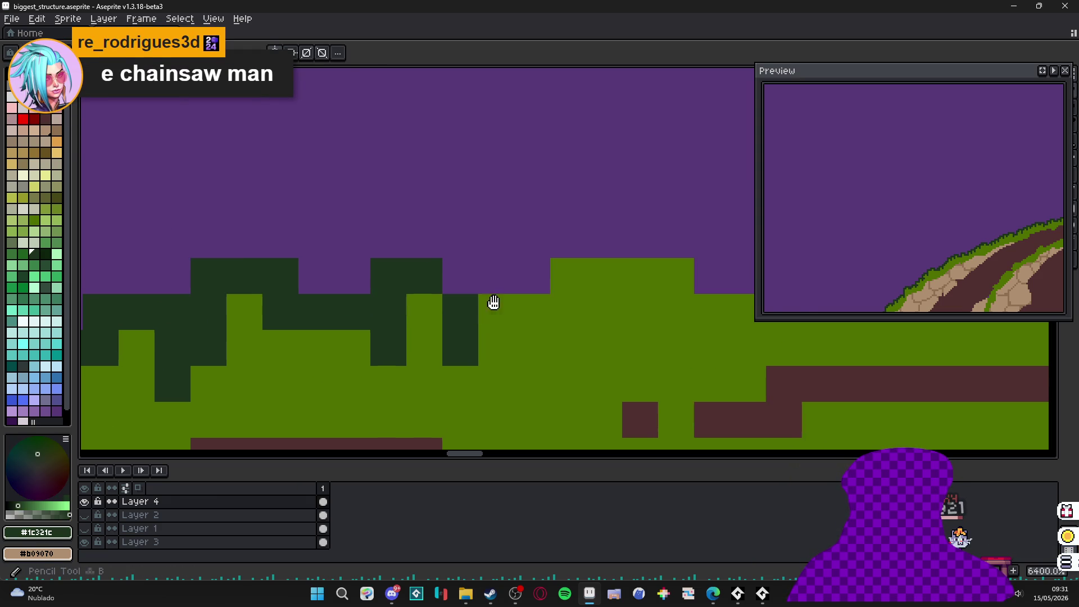
left_click(534, 299)
left_click(538, 260)
left_click(563, 240)
left_click(527, 239)
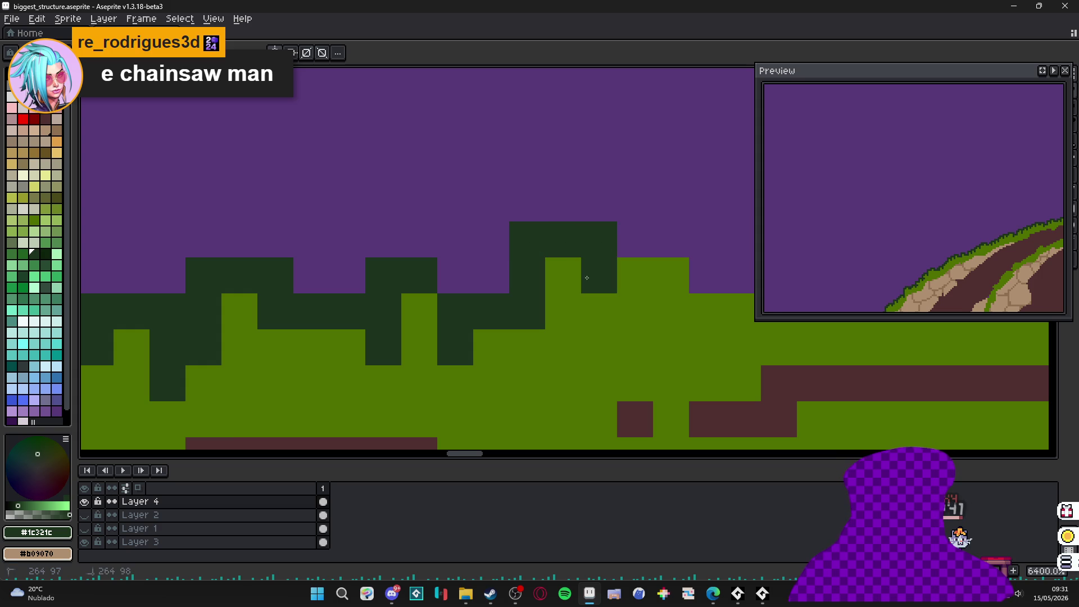
left_click(599, 240)
left_click(599, 275)
left_click(621, 282)
left_click_drag(620, 283, 574, 301)
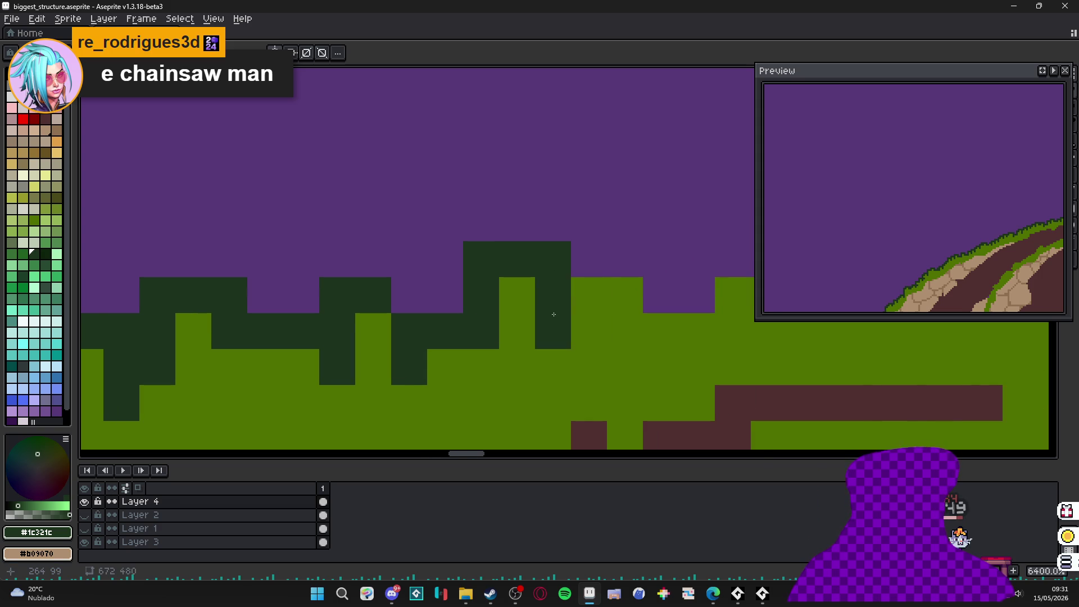
- Extend the dark-green outline up the grass edge and rightward along the top grass row
scroll(572, 309, "down", 4)
scroll(569, 318, "down", 8)
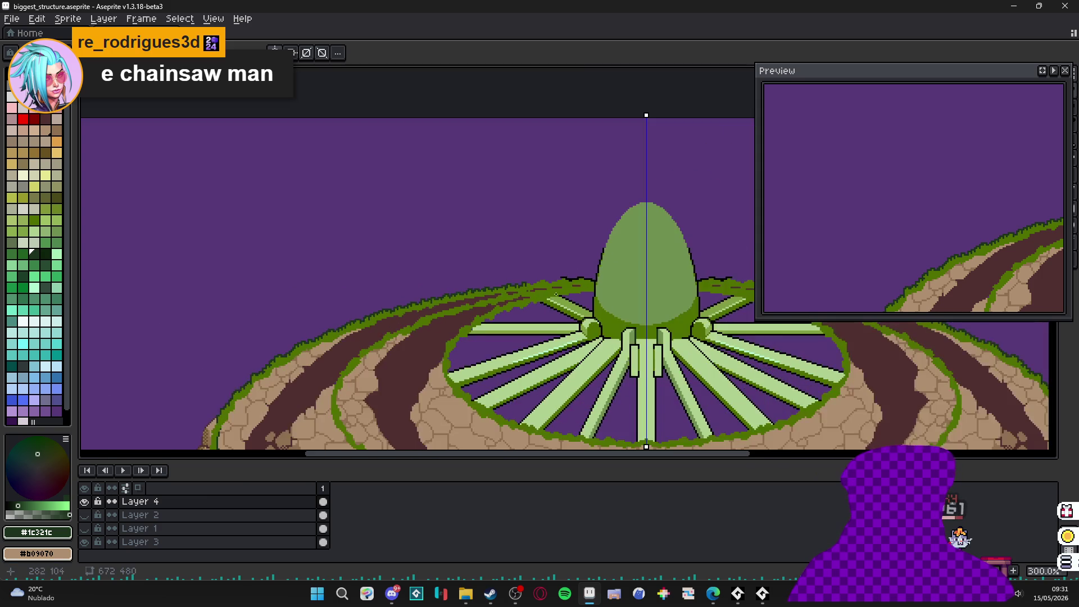
scroll(486, 222, "up", 2)
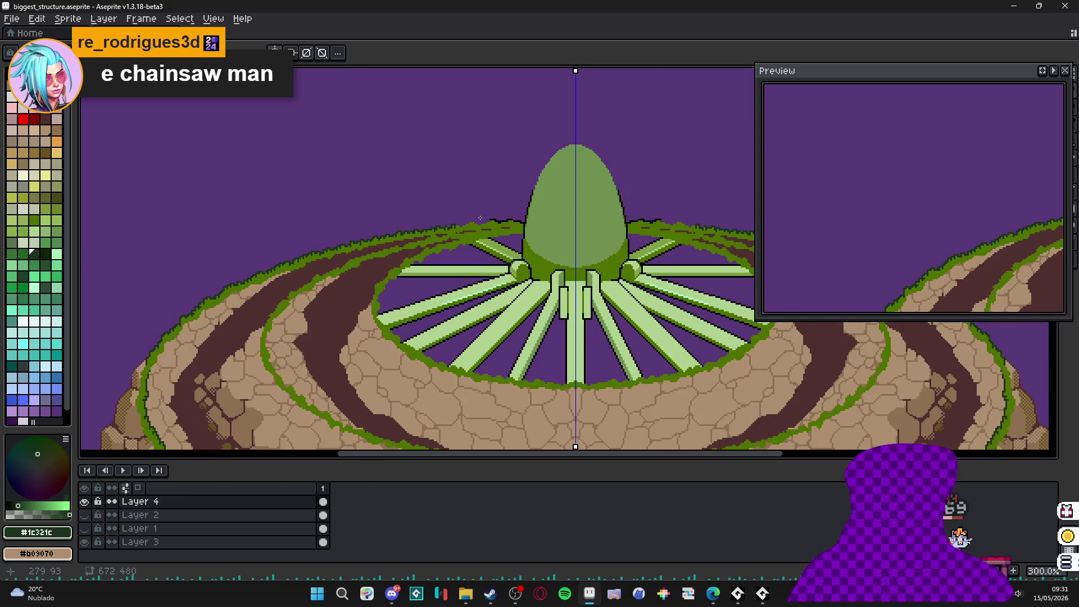
scroll(480, 218, "up", 10)
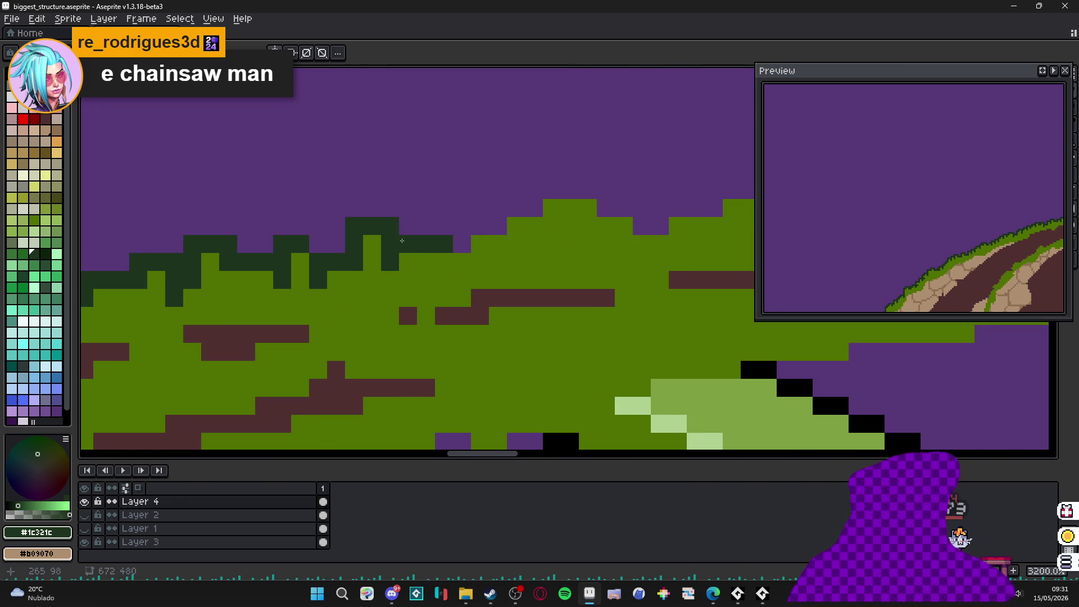
mouse_move(458, 238)
left_mouse_down()
mouse_move(483, 225)
mouse_move(497, 243)
mouse_move(521, 207)
left_mouse_up()
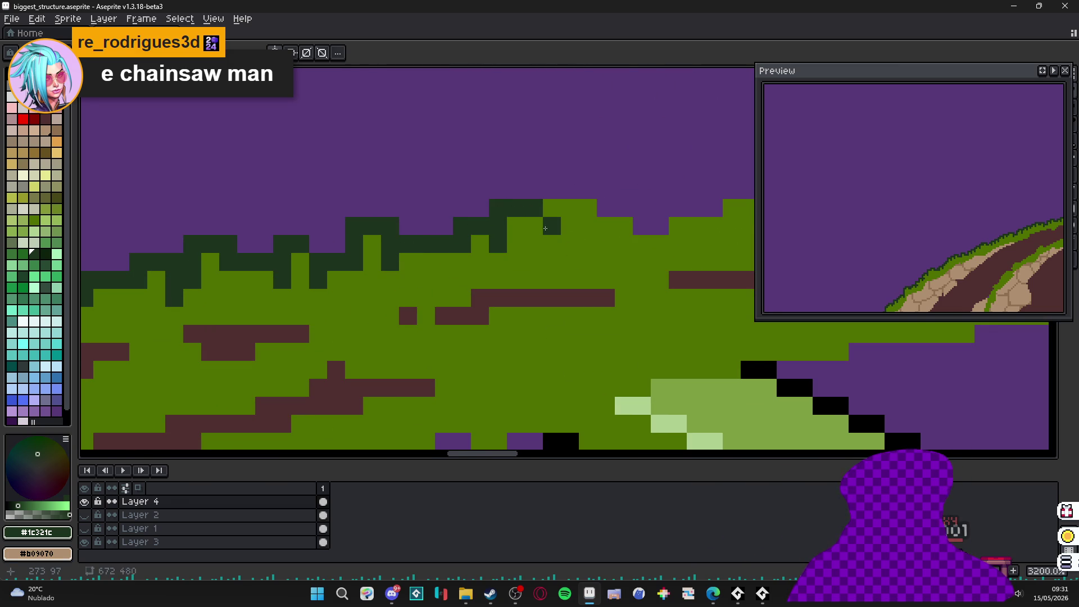
left_click_drag(569, 208, 579, 206)
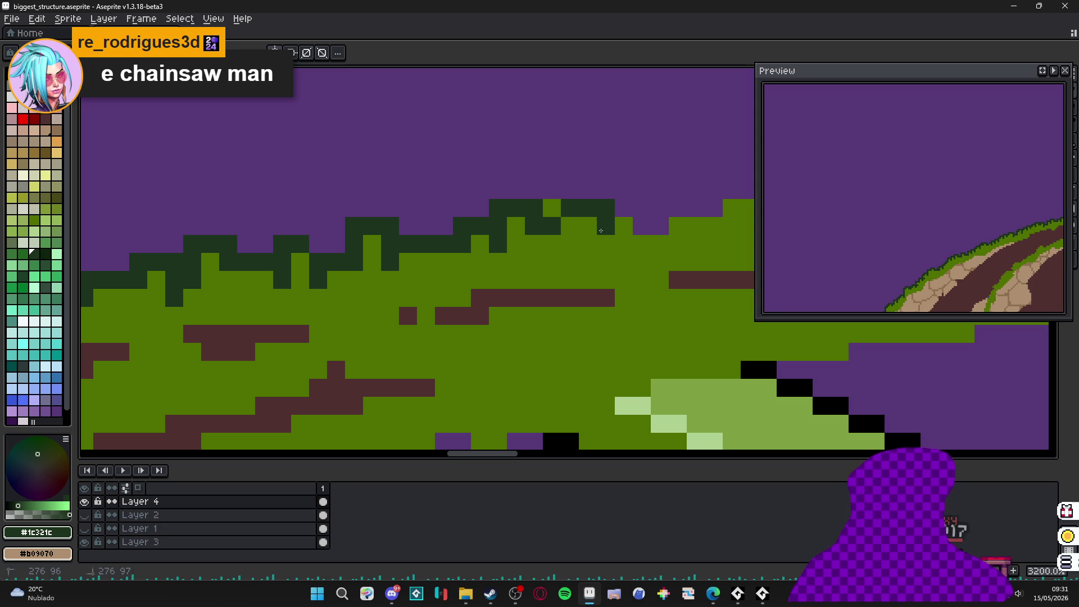
left_click_drag(608, 242, 636, 239)
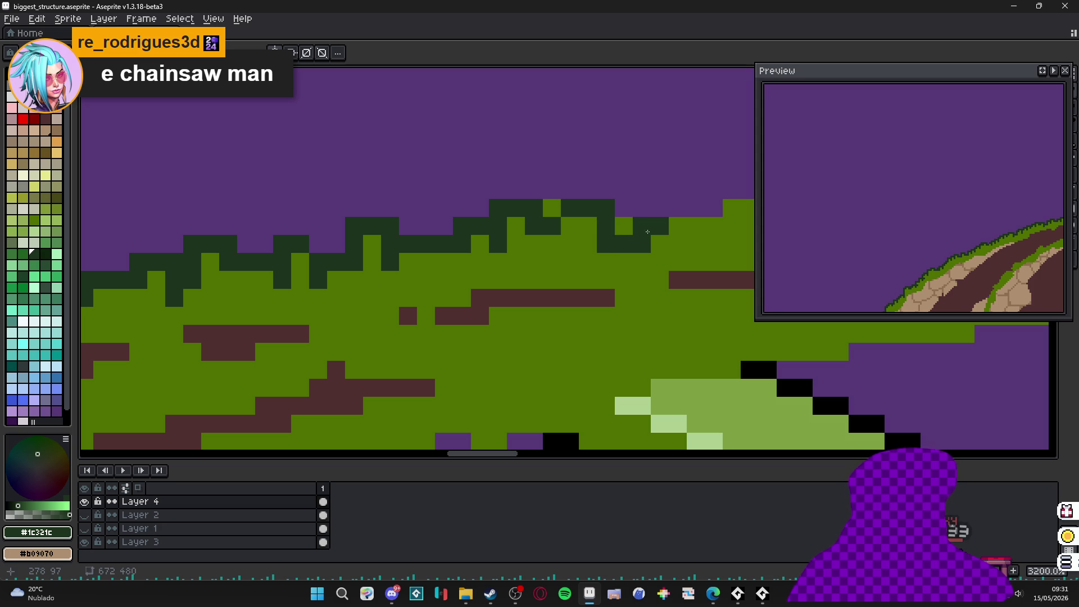
left_click(552, 208)
mouse_move(659, 208)
left_mouse_down()
mouse_move(677, 212)
mouse_move(650, 258)
left_mouse_up()
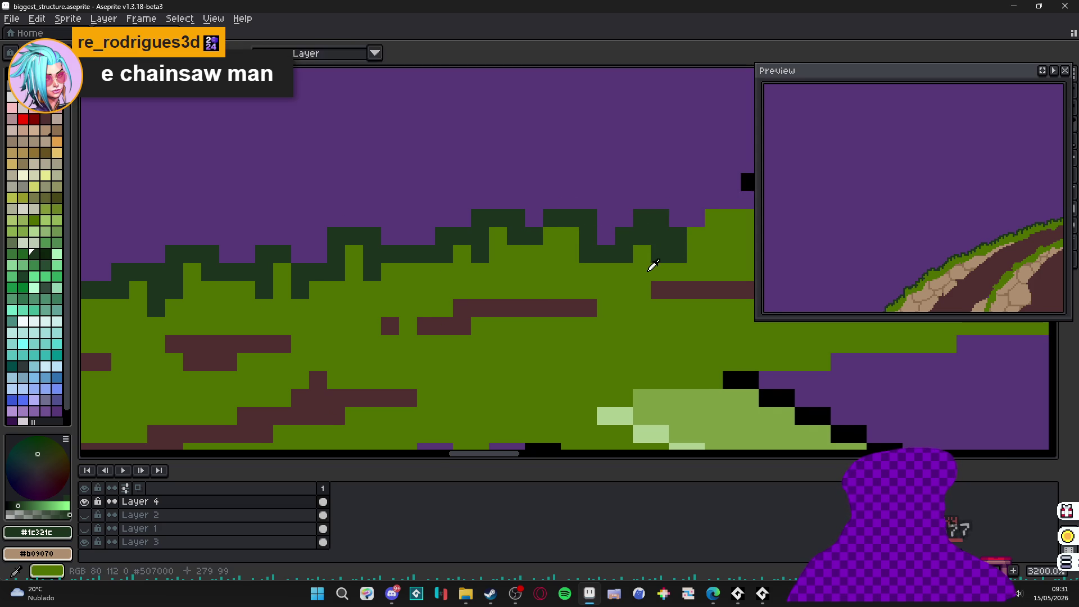
- Add dark-green spikes along the upper grass edge up to the dome's outline
left_click(650, 258, "alt")
left_click(554, 245, "alt")
mouse_move(578, 214)
left_mouse_down()
mouse_move(577, 197)
mouse_move(634, 203)
left_mouse_up()
left_click(631, 178)
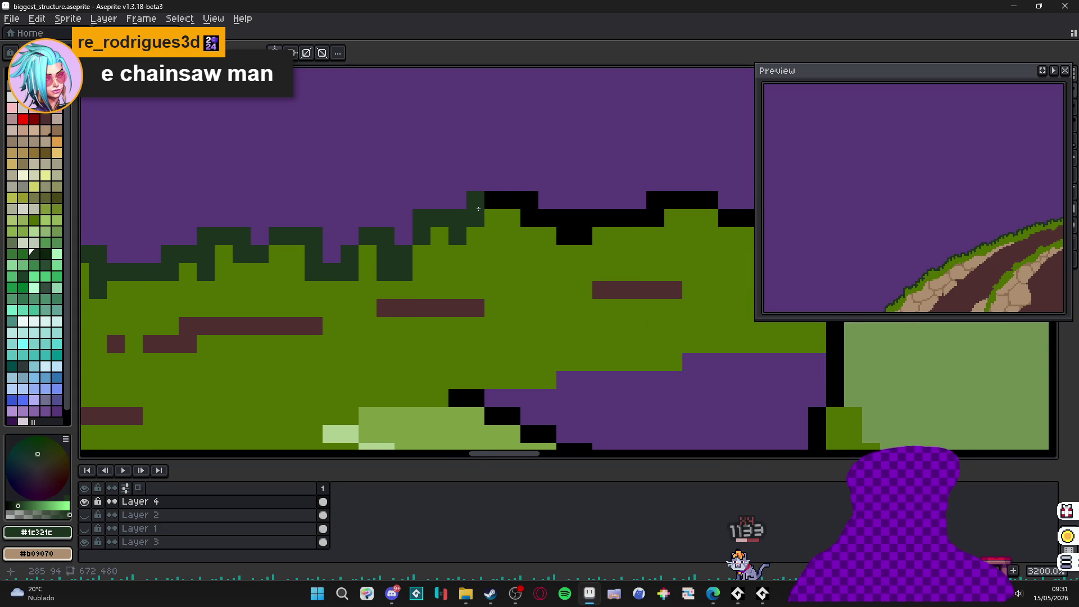
scroll(492, 208, "up", 1)
- Finish the dark-green top outline pixels, then blacken the dark-green cells beside the black outline
left_click(492, 197)
left_click(465, 195)
left_click(519, 195)
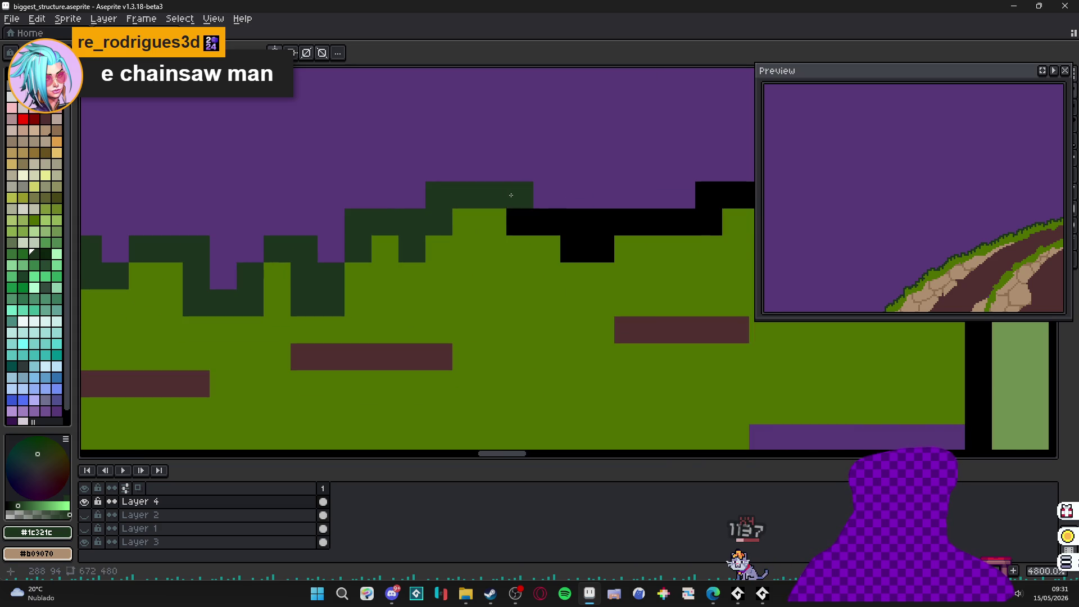
left_click(518, 221, "alt")
left_click(438, 222)
left_click(411, 221)
left_click(411, 248)
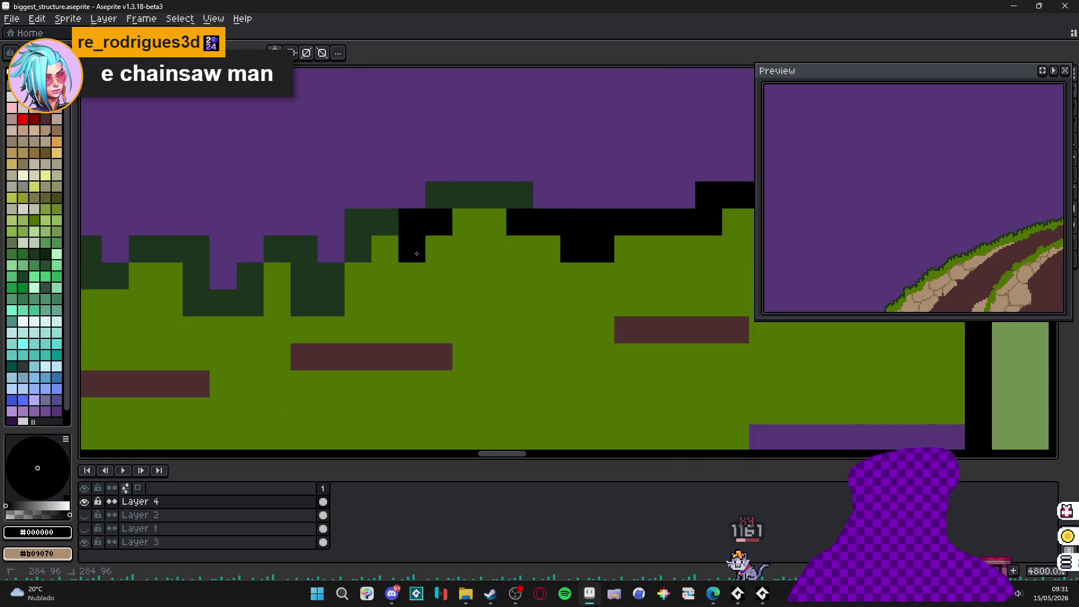
left_click(384, 221)
left_click_drag(332, 309, 303, 247)
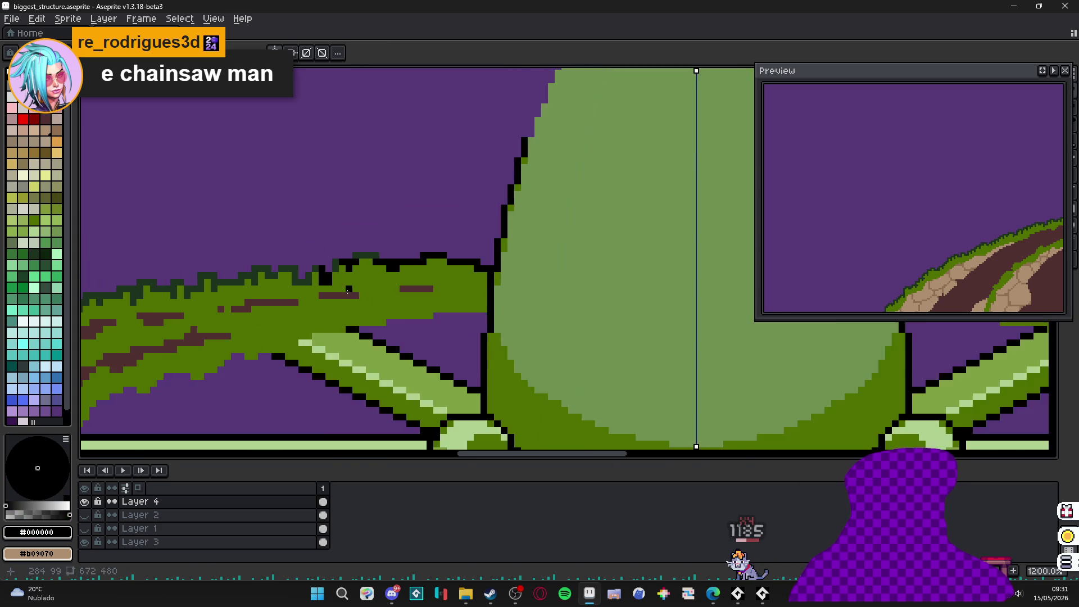
- Bring the dome into view and paint black pixels along its lower left edge
scroll(333, 309, "down", 9)
scroll(407, 238, "down", 1)
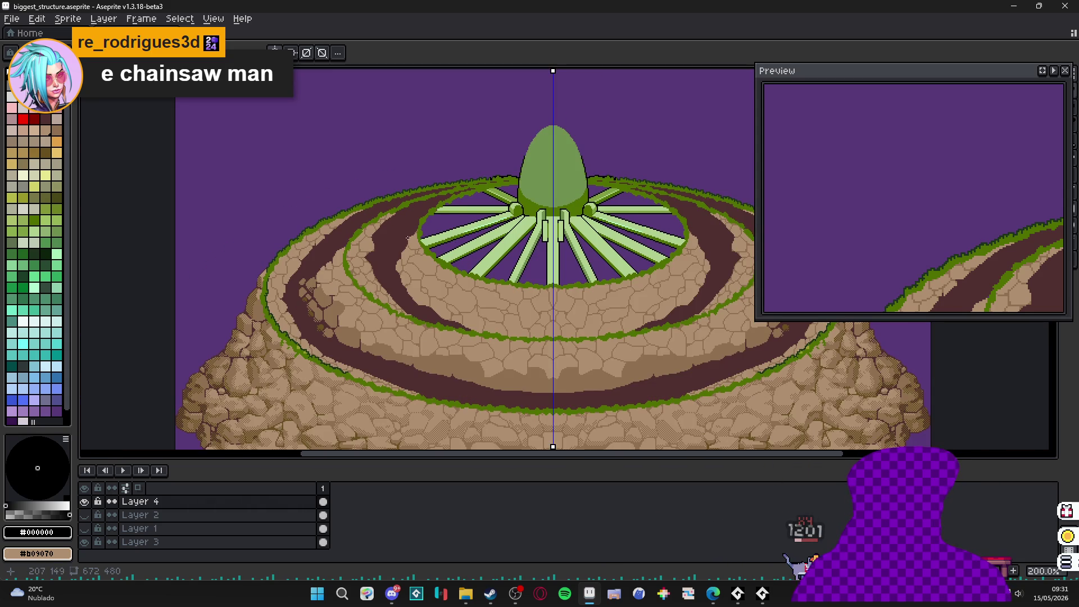
left_click_drag(408, 239, 385, 234)
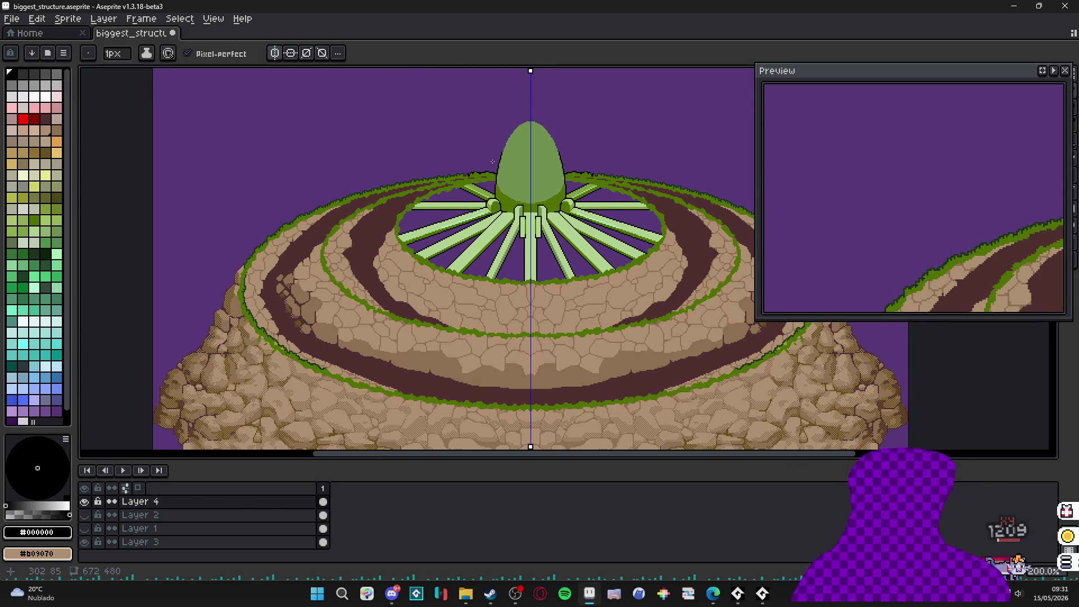
left_click_drag(488, 170, 456, 177)
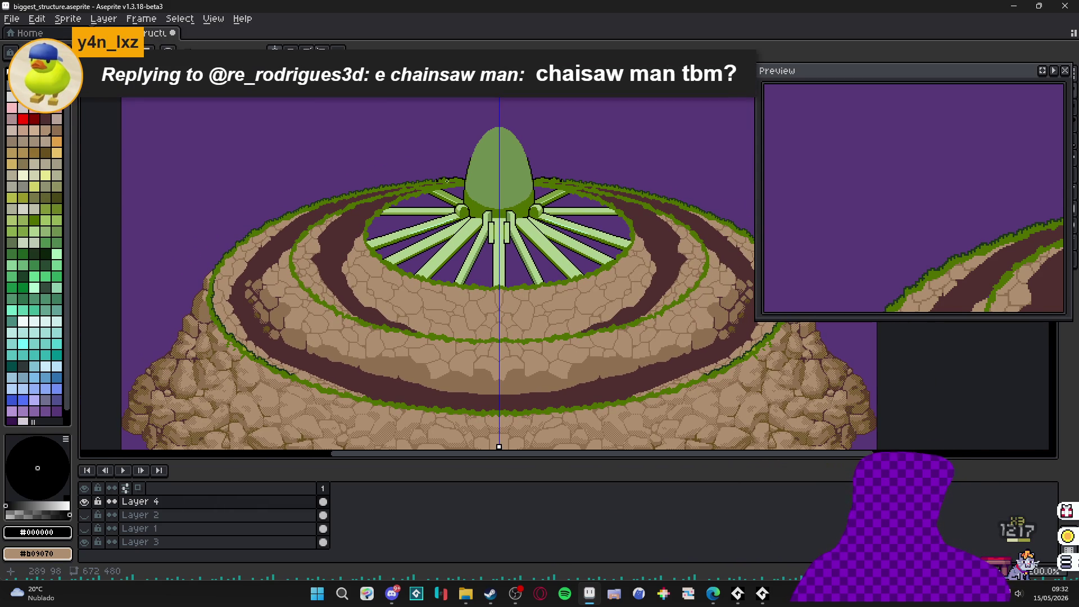
scroll(469, 176, "up", 10)
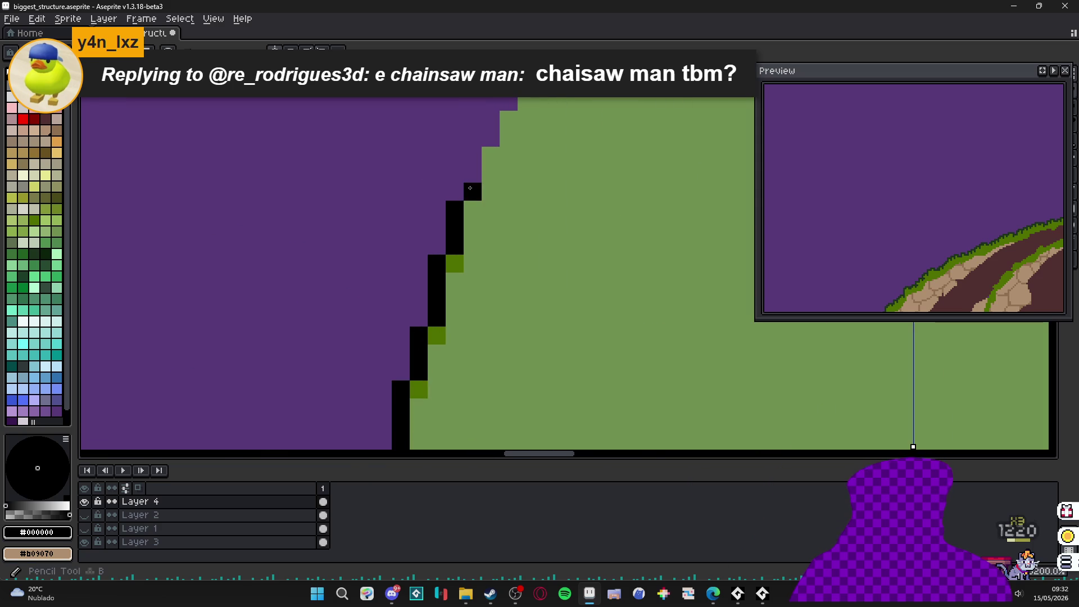
left_click_drag(467, 180, 452, 183)
left_click(443, 261)
left_click(443, 279)
left_click_drag(461, 243, 457, 230)
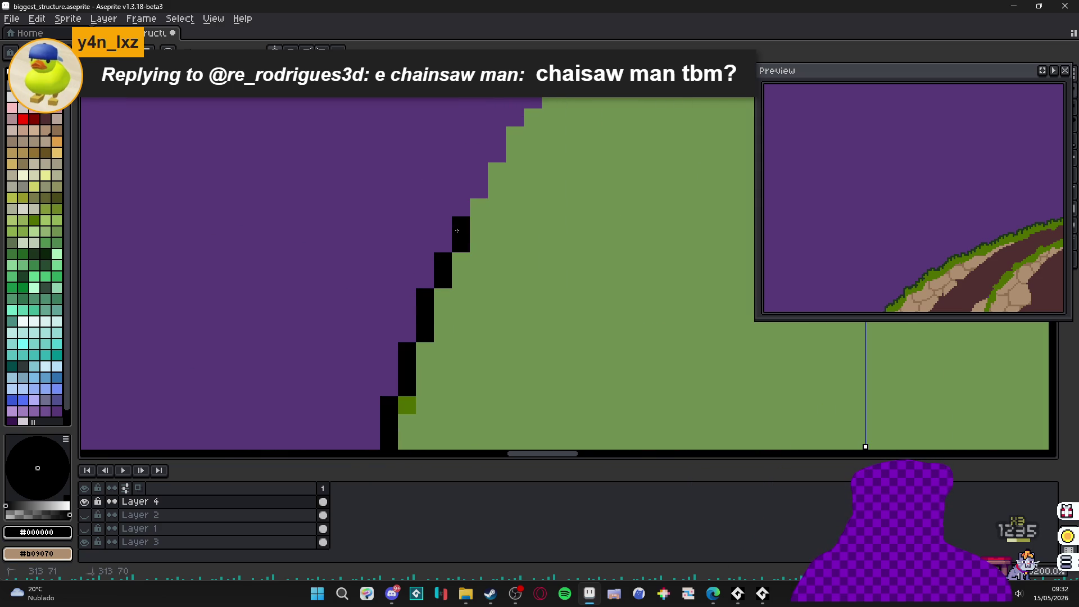
- Step the black outline diagonally up the dome's left side
left_click(479, 172)
left_click(496, 153)
left_click(496, 136)
left_click(514, 117)
left_click(533, 103)
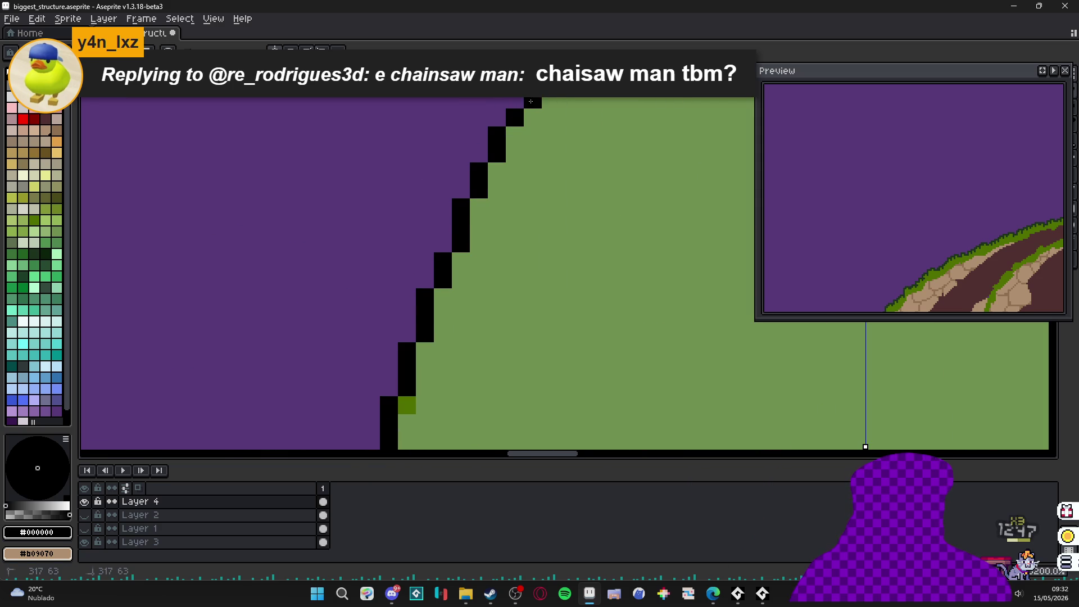
mouse_move(535, 97)
left_mouse_down()
mouse_move(508, 210)
mouse_move(511, 218)
mouse_move(544, 203)
left_mouse_up()
left_click(489, 275)
left_click(507, 257)
left_click(525, 238)
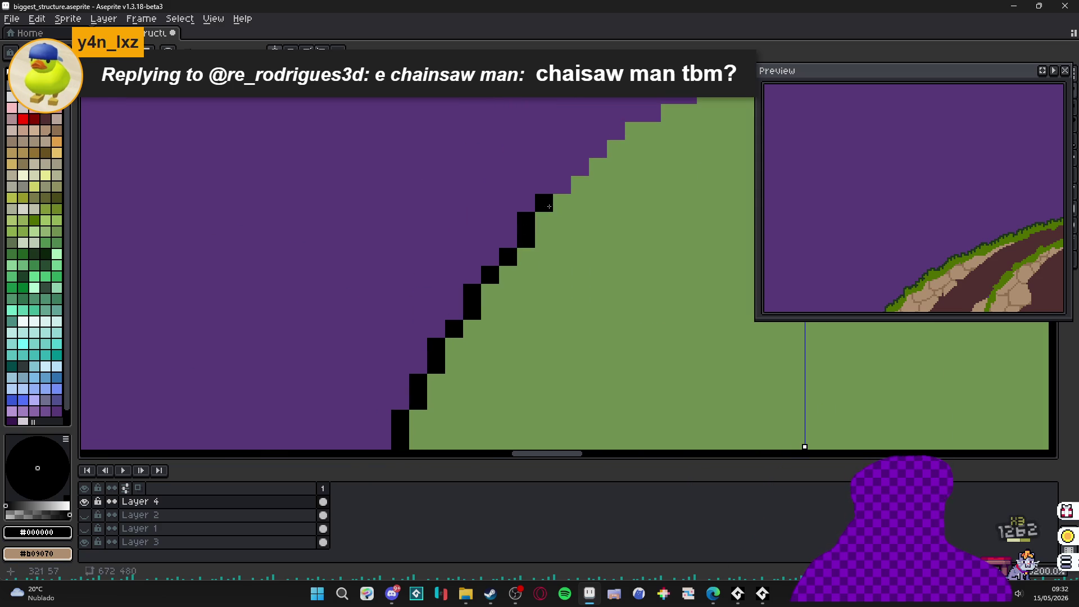
left_click(562, 185)
- Continue the stepped black outline across the dome's rounded top, removing a stray pixel
left_click(580, 167)
left_click(599, 149)
left_click(616, 131)
left_click(635, 113)
left_click(653, 113)
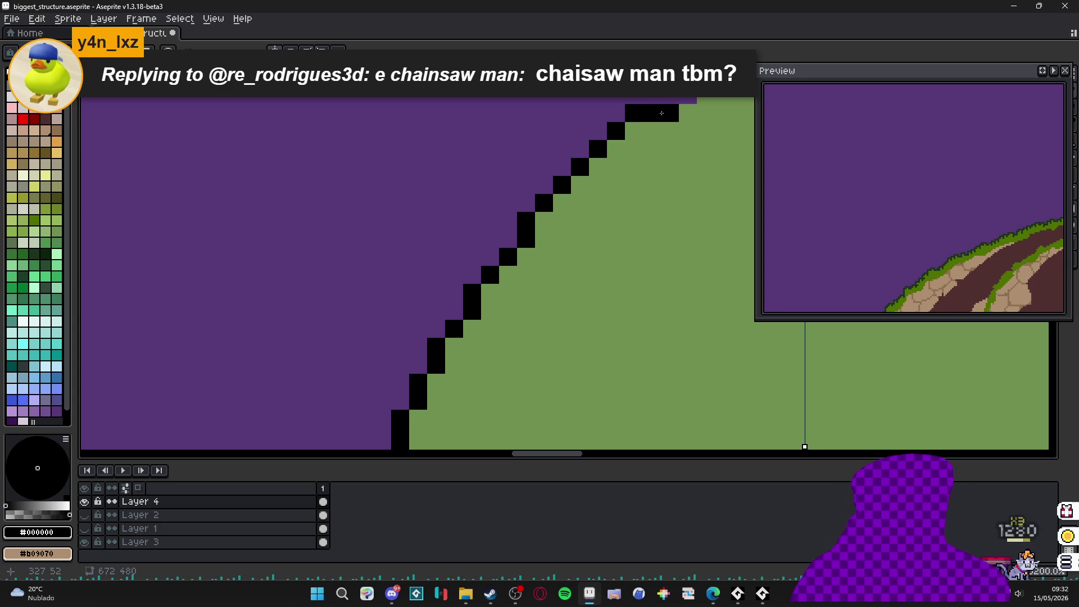
left_click(688, 77)
mouse_move(688, 80)
left_mouse_down()
mouse_move(587, 217)
mouse_move(622, 214)
mouse_move(490, 227)
mouse_move(583, 225)
left_mouse_up()
left_click(650, 196)
scroll(548, 242, "down", 3)
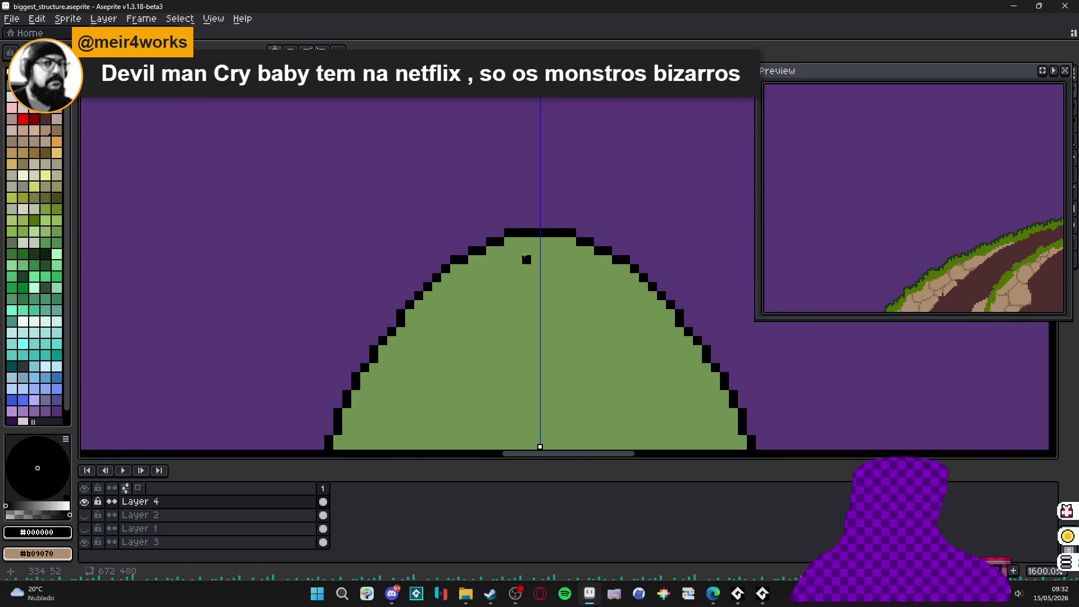
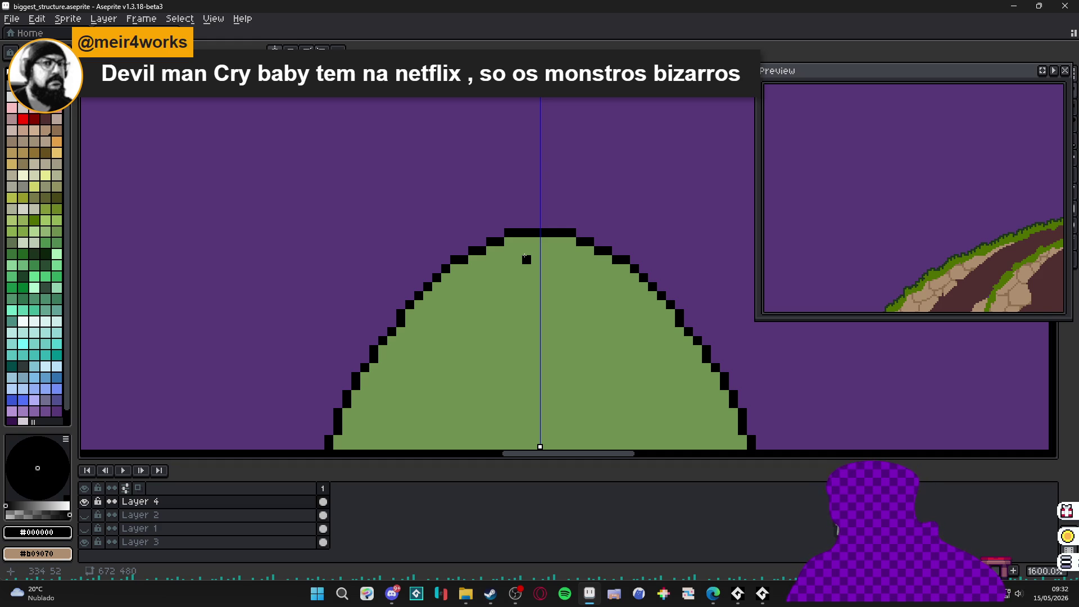
- Outline the first grass tufts on the left slope's outer edge with black pixels
scroll(524, 256, "down", 5)
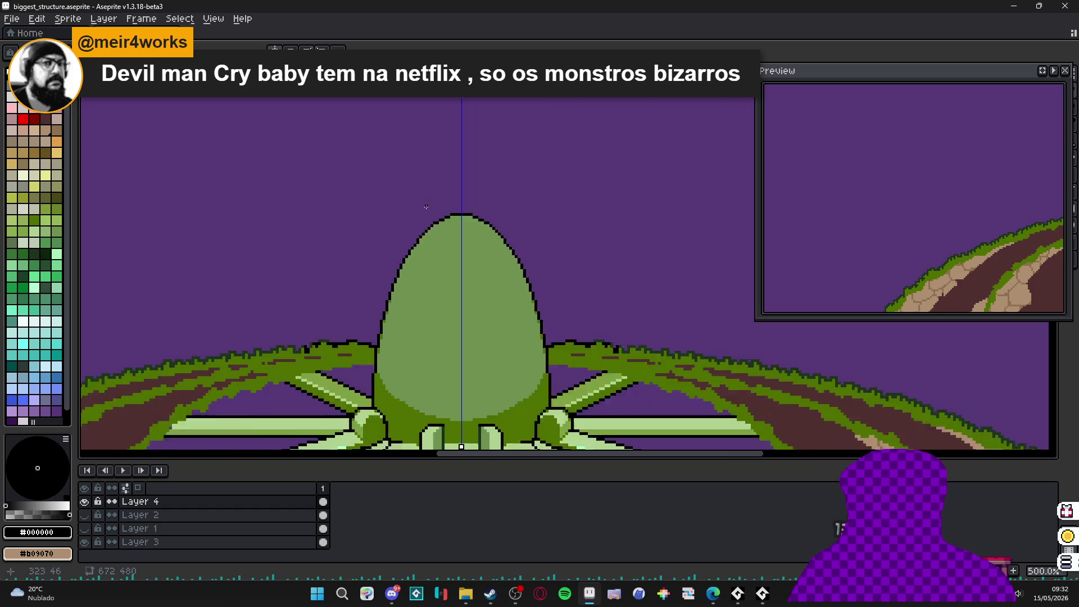
scroll(403, 233, "up", 2)
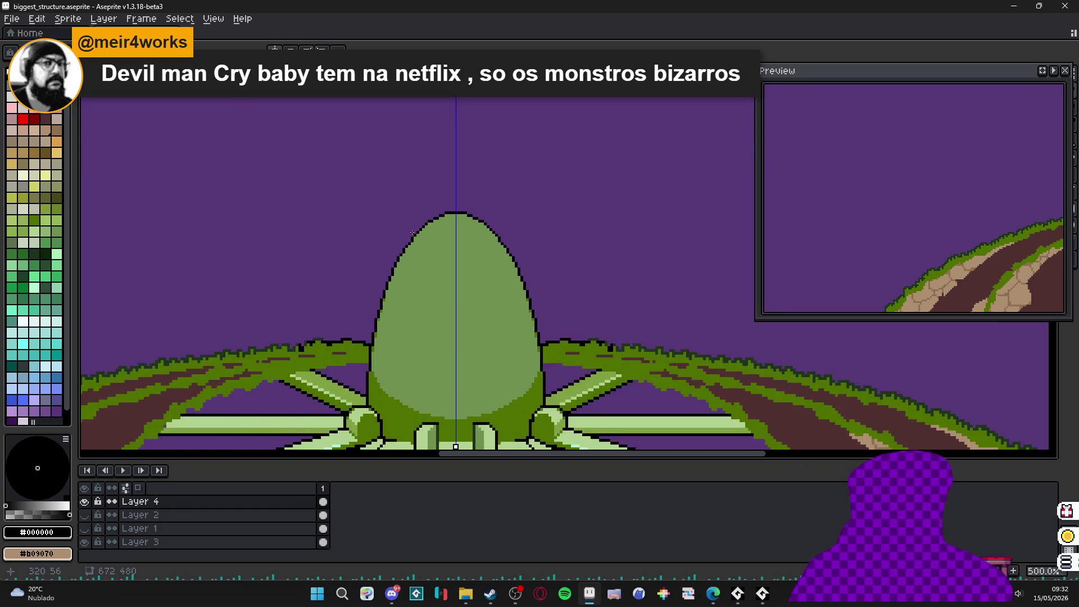
scroll(362, 270, "down", 2)
scroll(358, 257, "up", 1)
scroll(357, 257, "up", 5)
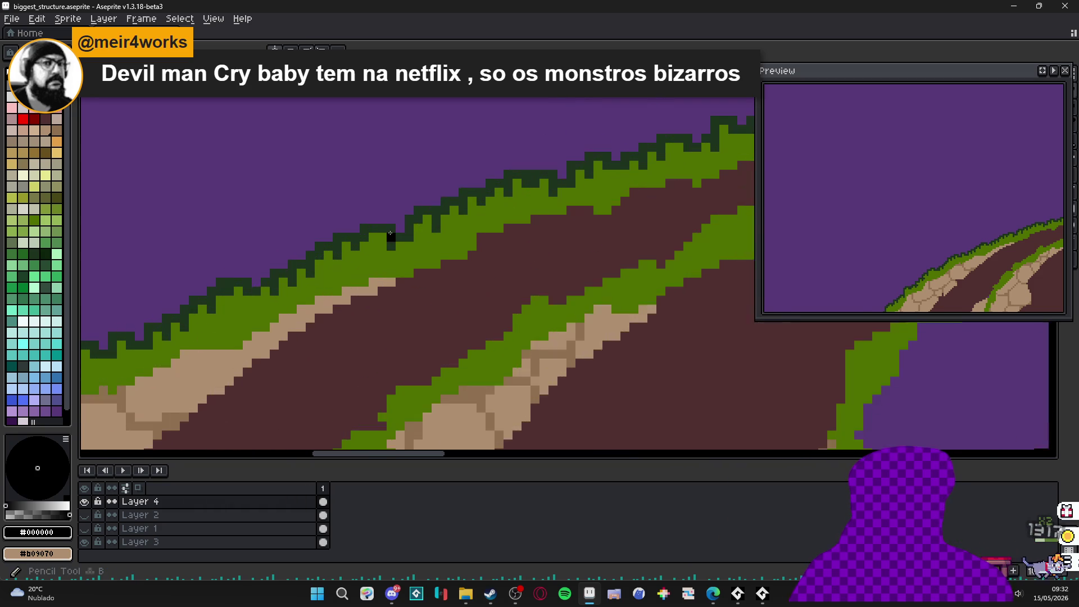
mouse_move(390, 226)
left_mouse_down()
mouse_move(389, 244)
mouse_move(308, 263)
mouse_move(287, 255)
mouse_move(380, 246)
left_mouse_up()
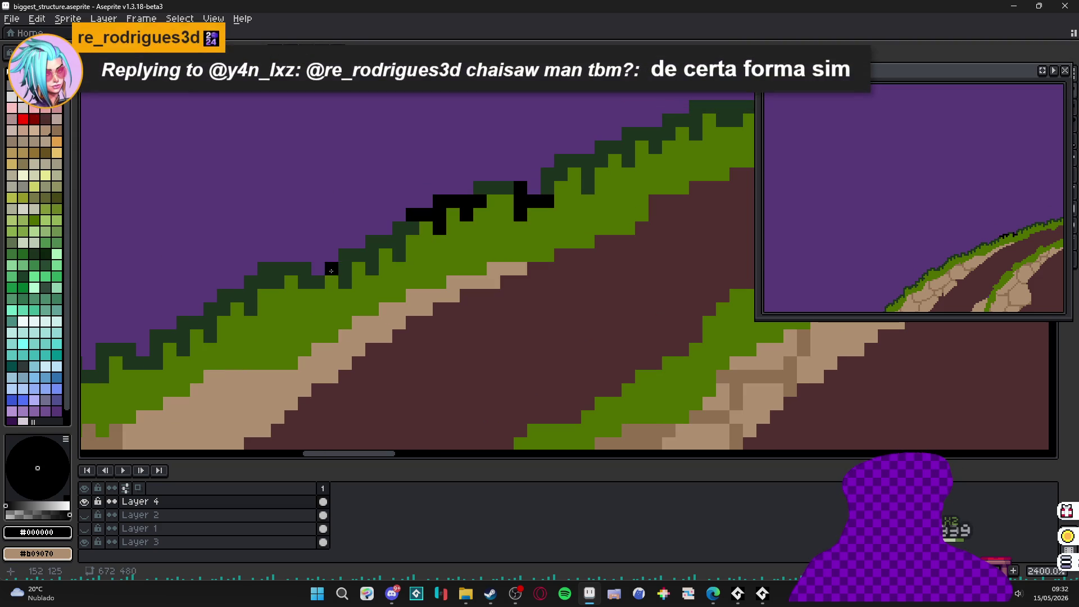
mouse_move(345, 282)
left_mouse_down()
mouse_move(326, 271)
mouse_move(304, 282)
left_mouse_up()
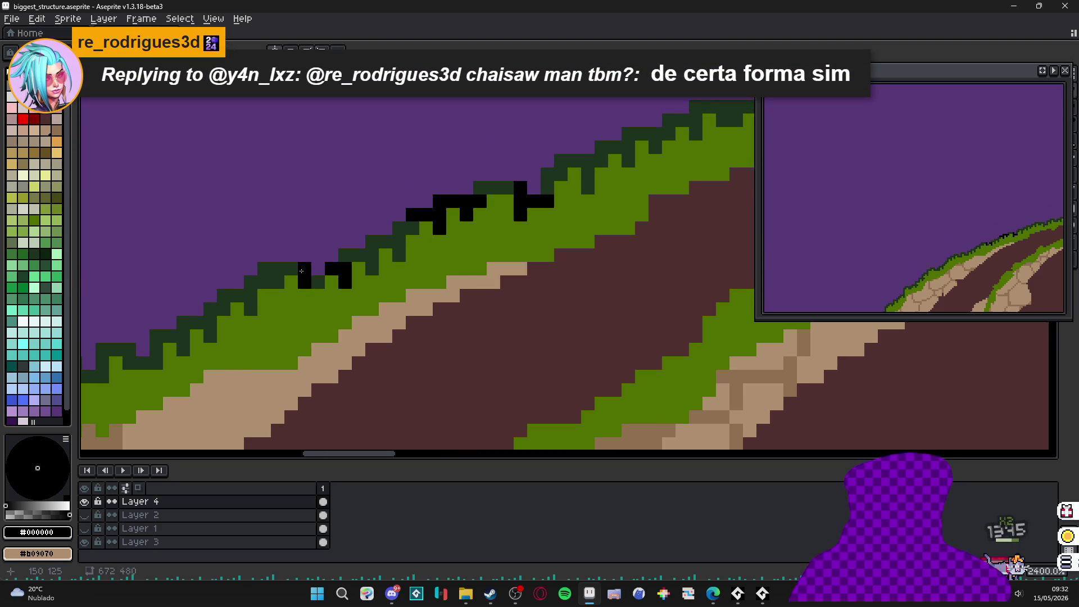
left_click(278, 269)
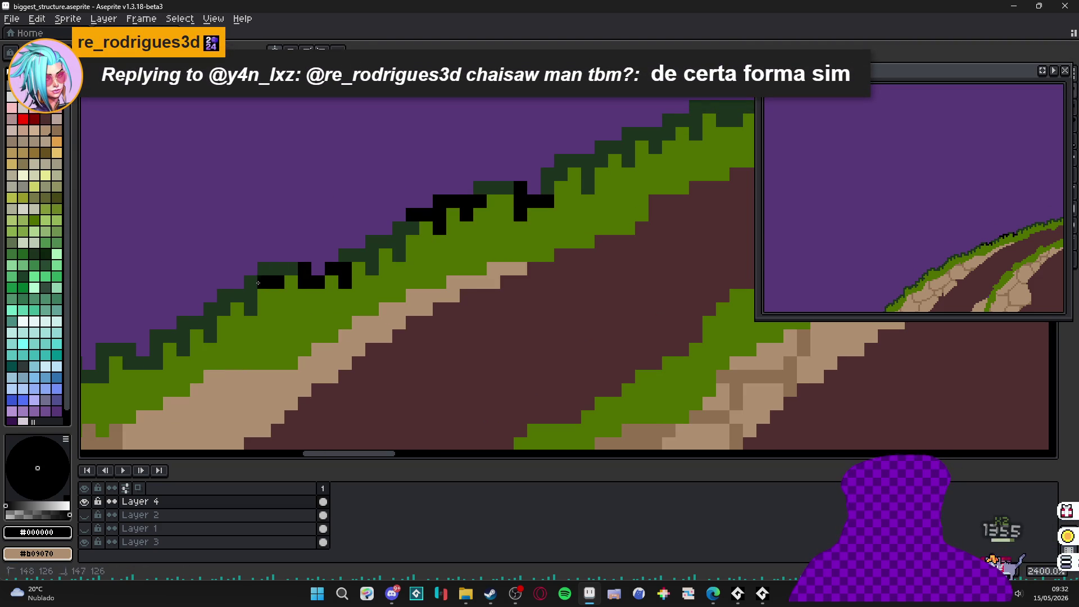
left_click_drag(277, 268, 251, 282)
left_click(251, 304)
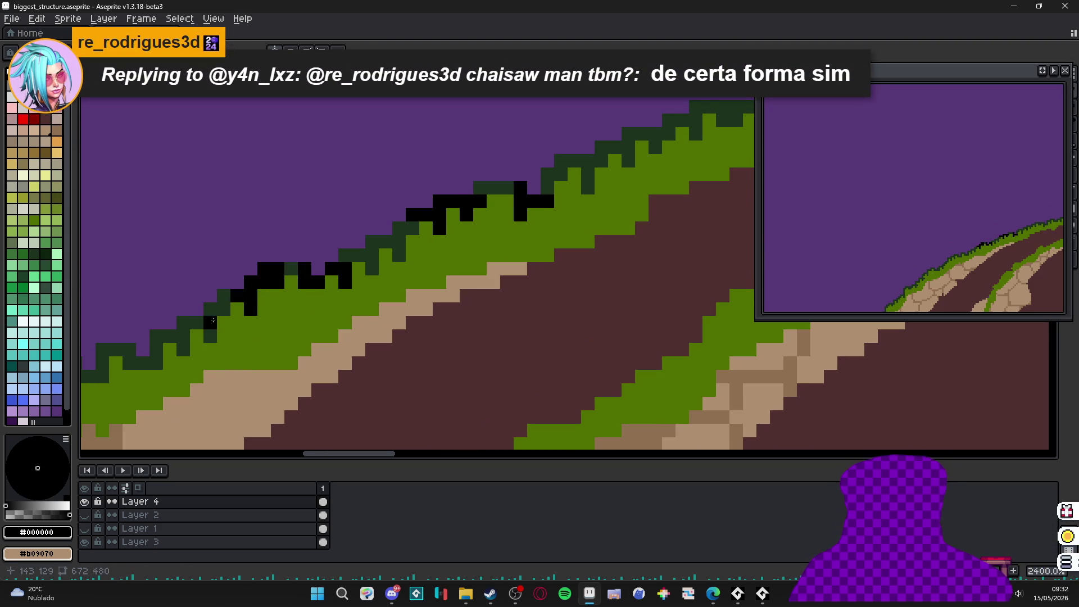
- Continue the black outline further down the slope's grass edge
left_click_drag(184, 338, 347, 294)
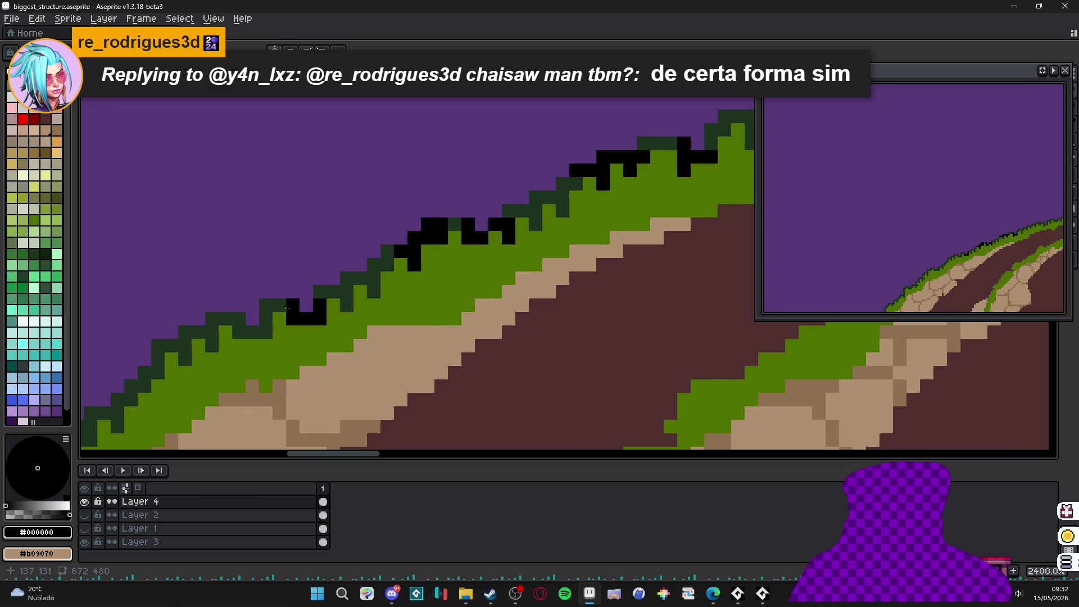
left_click_drag(236, 322, 343, 291)
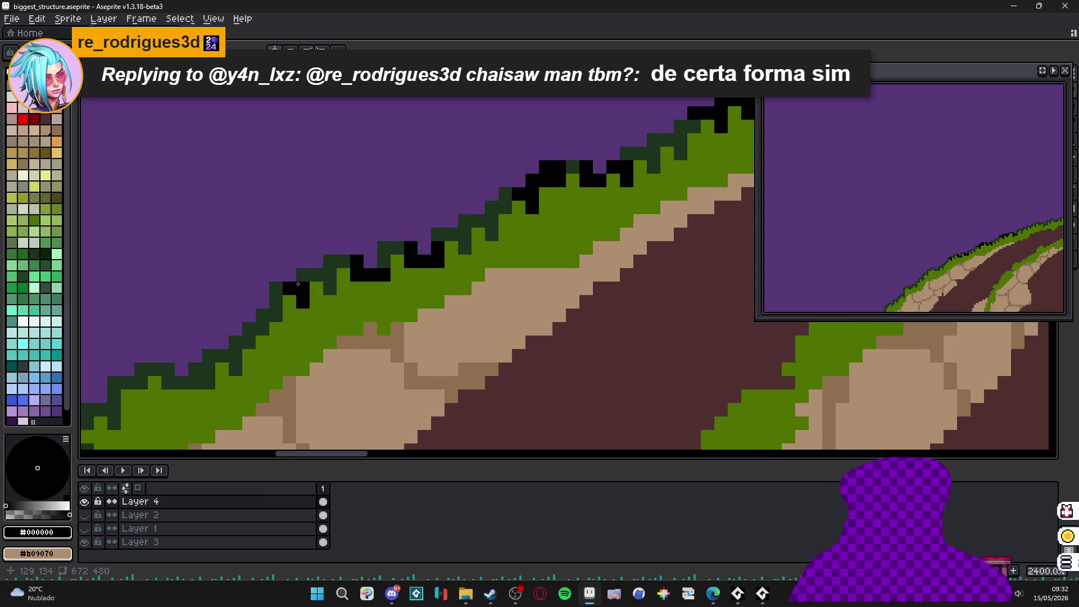
left_click(262, 304)
left_click_drag(257, 307, 336, 256)
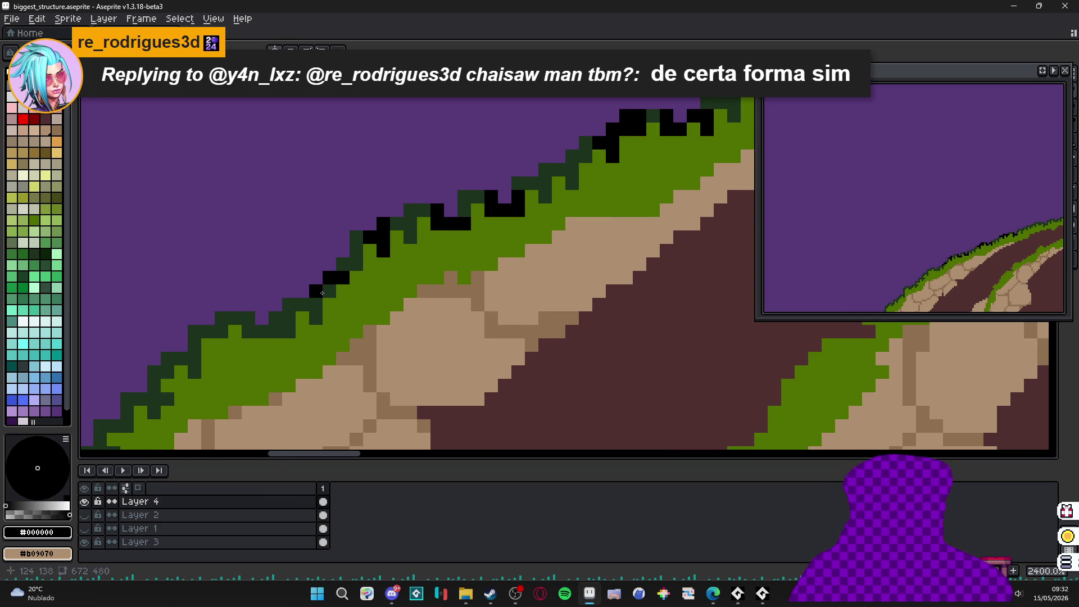
left_click(328, 291)
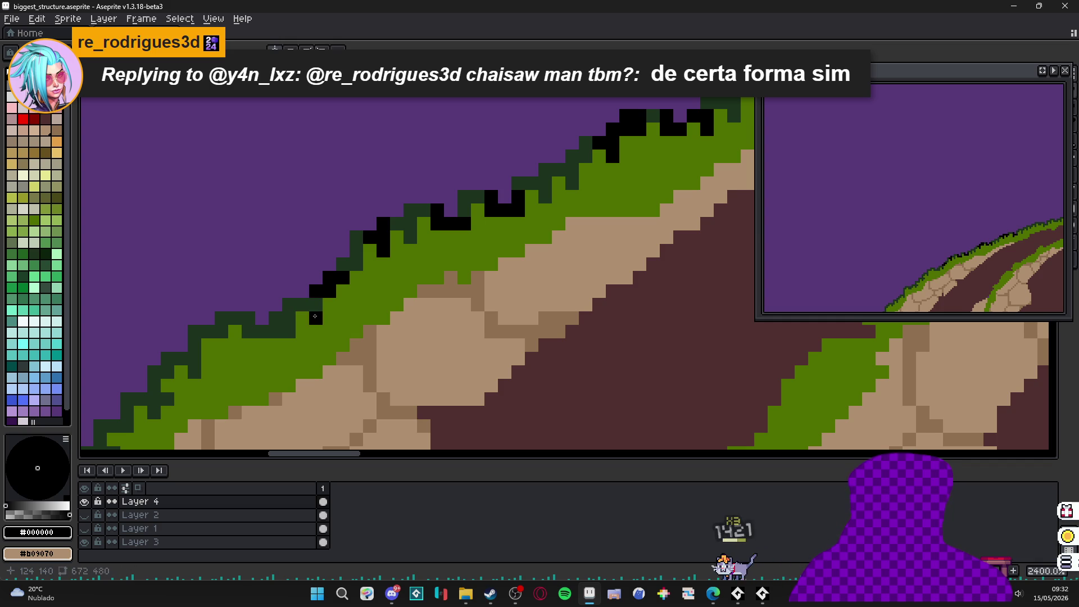
left_click(302, 301)
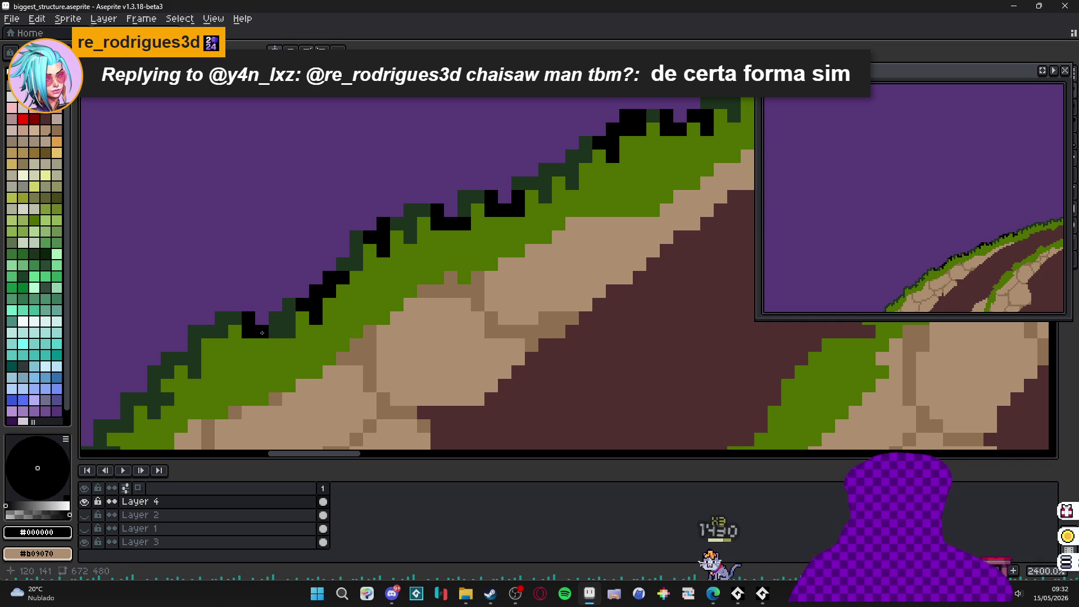
- Move left along the slope and outline the next grass tuft in black
scroll(247, 334, "left", 4)
scroll(248, 334, "down", 2)
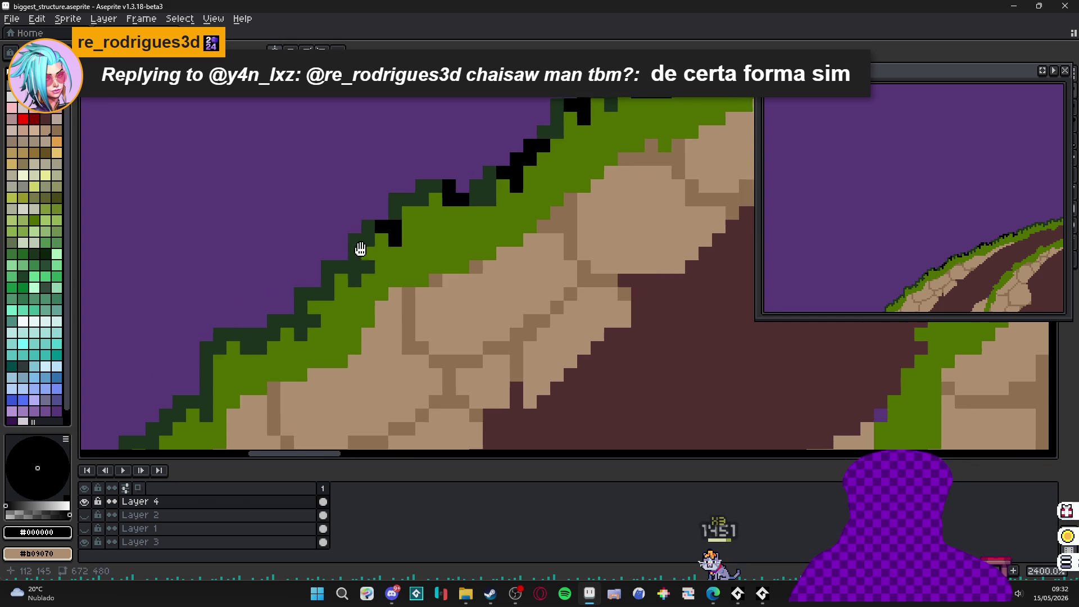
scroll(361, 248, "down", 2)
scroll(465, 231, "left", 2)
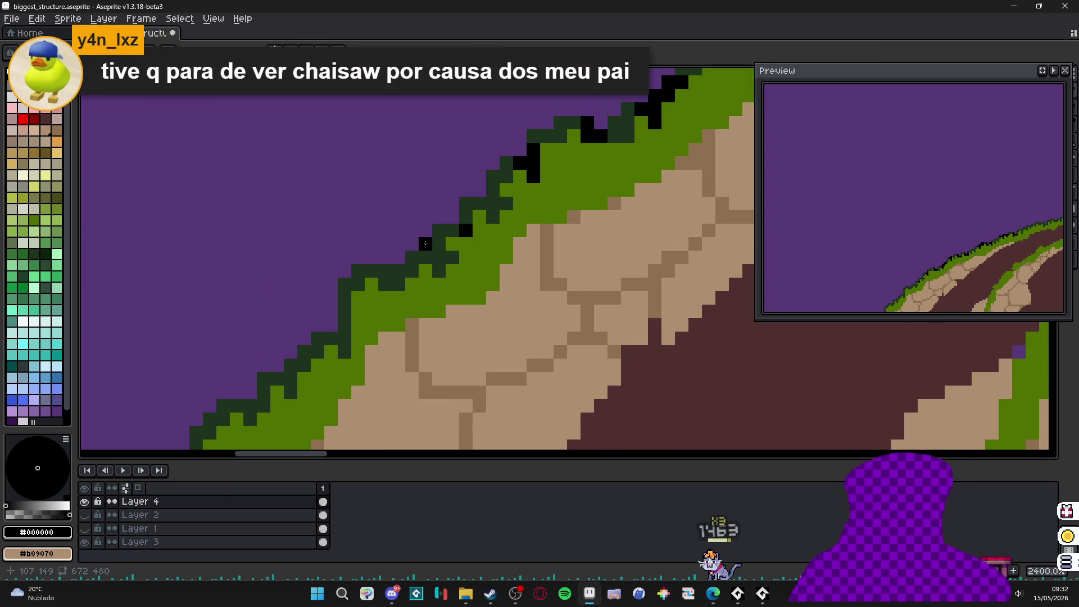
scroll(457, 224, "down", 2)
scroll(468, 229, "left", 2)
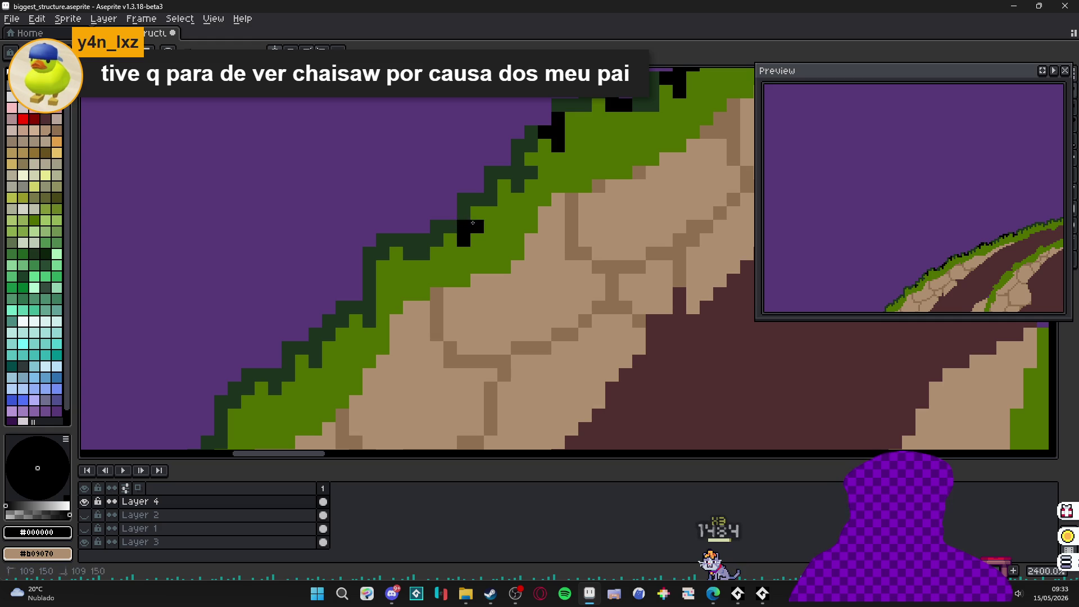
scroll(397, 253, "down", 3)
scroll(398, 253, "left", 1)
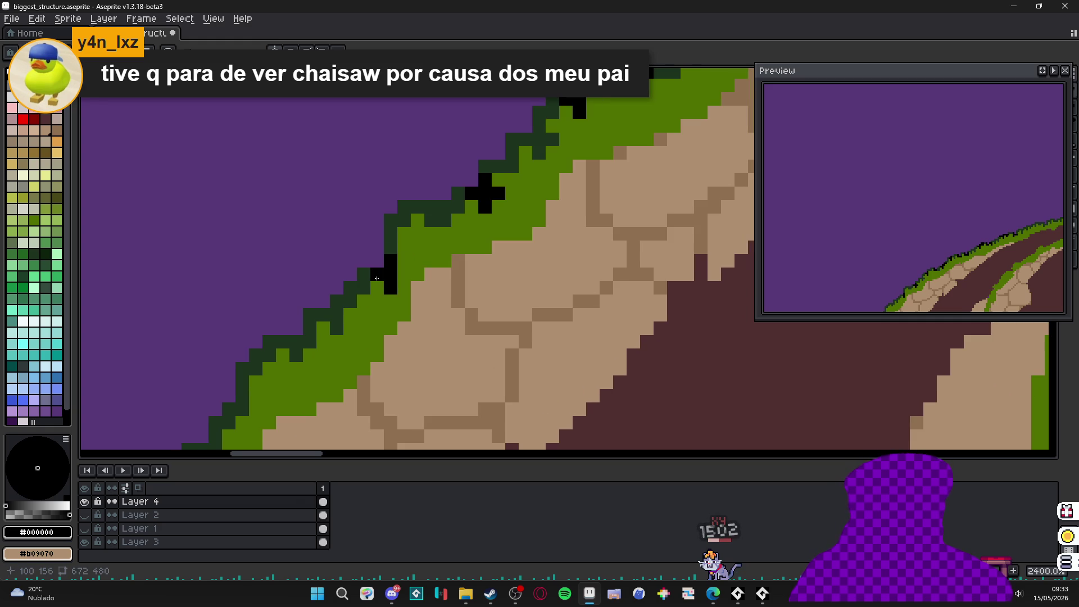
scroll(337, 313, "left", 1)
scroll(340, 309, "down", 2)
scroll(340, 308, "left", 2)
left_click_drag(366, 268, 366, 295)
left_click(353, 282)
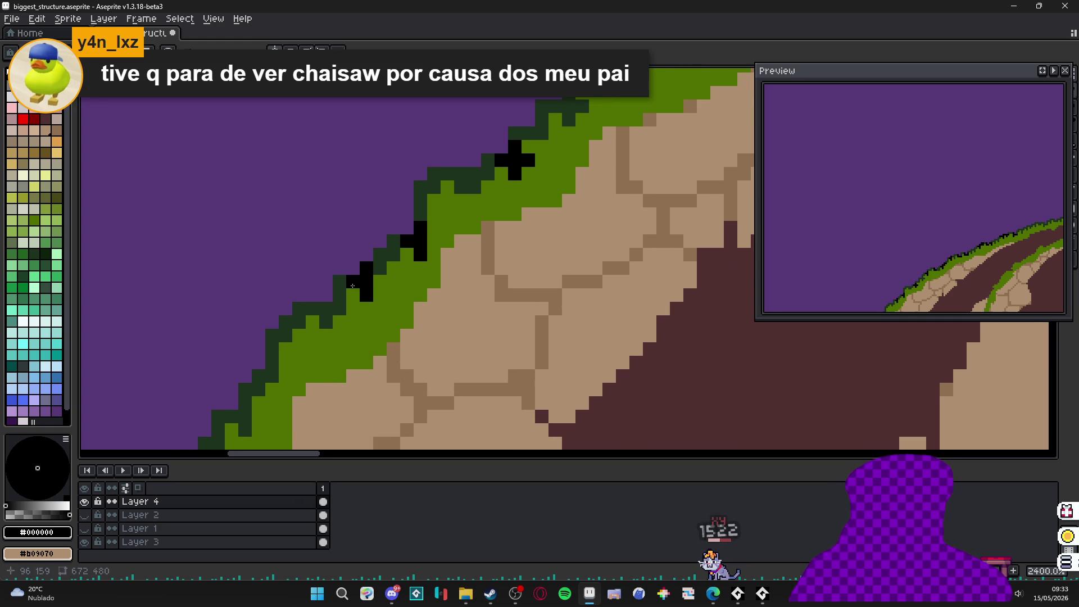
- Extend the black outline down the lower slope to where the grass meets the dirt
scroll(343, 302, "down", 2)
scroll(343, 303, "left", 2)
scroll(344, 302, "left", 1)
left_click(359, 306)
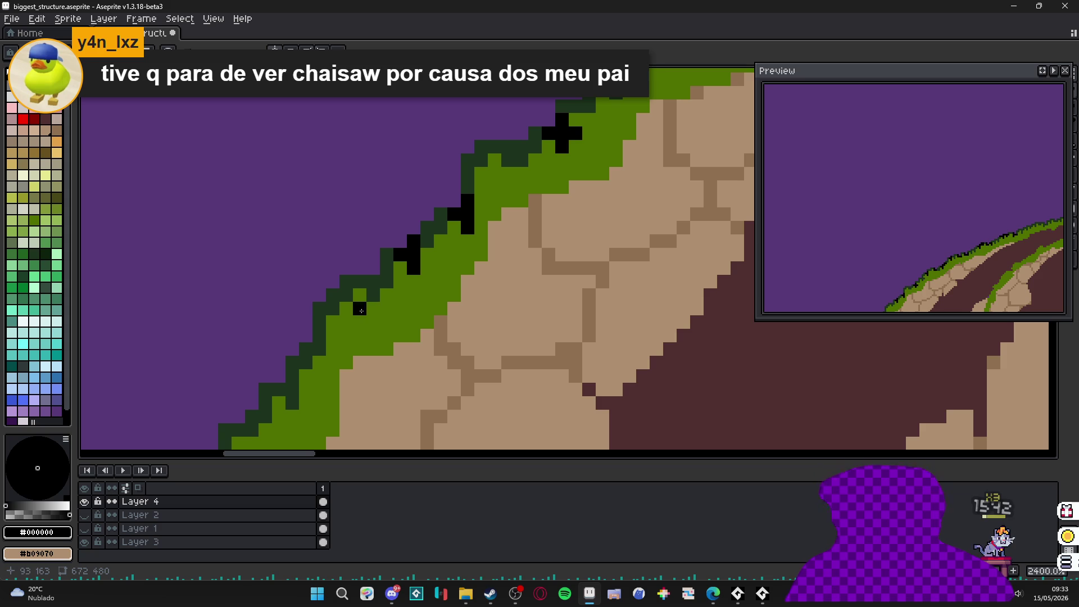
left_click(373, 296)
mouse_move(382, 284)
left_mouse_down()
mouse_move(444, 212)
mouse_move(415, 290)
mouse_move(486, 156)
left_mouse_up()
left_click(435, 238)
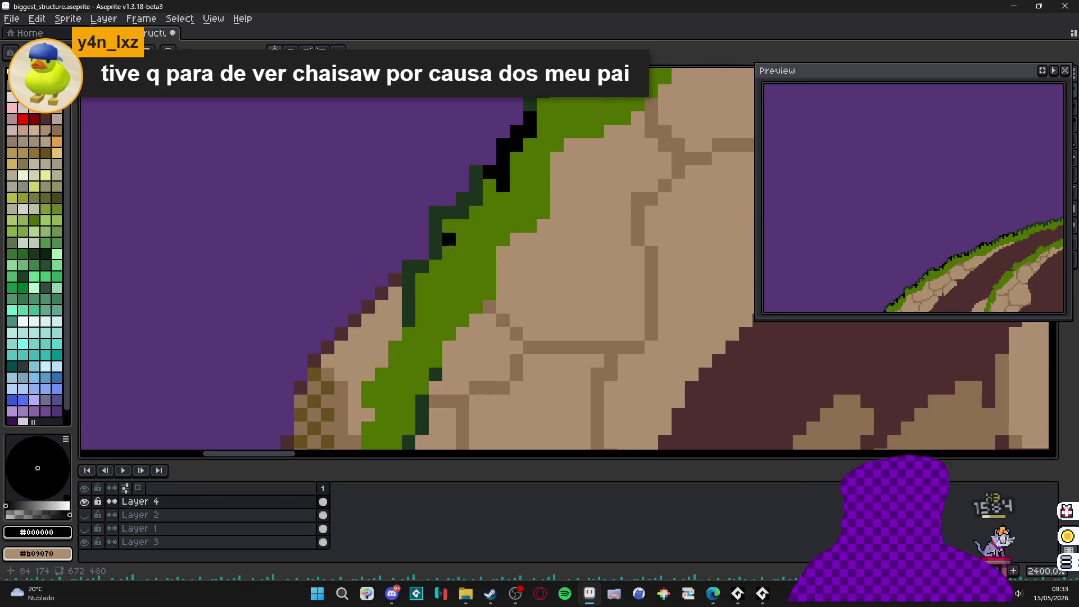
left_click(432, 237)
left_click_drag(460, 212, 475, 200)
left_click(413, 287)
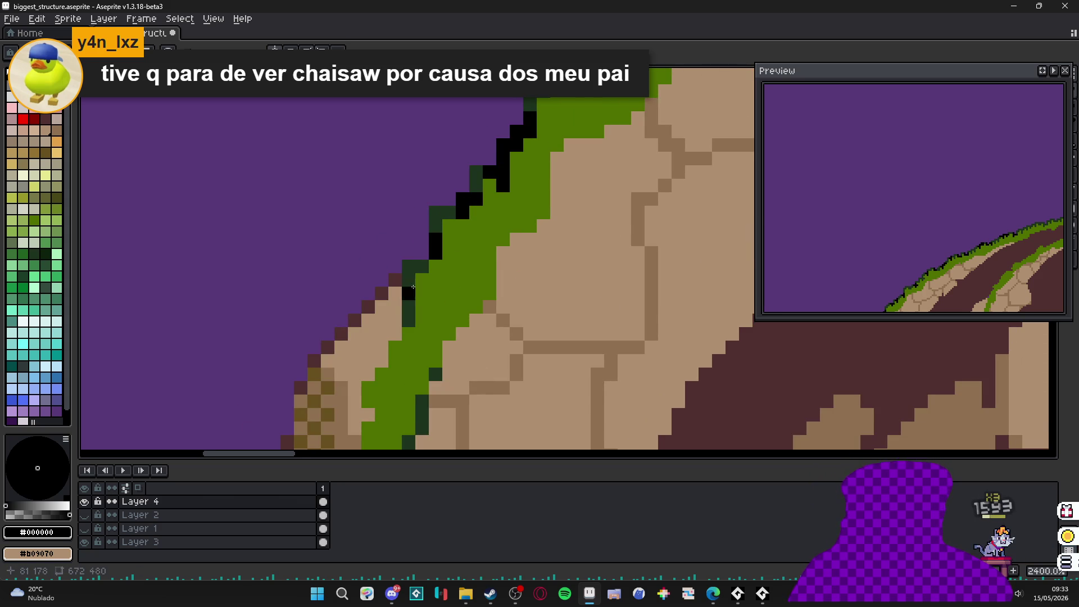
- Outline the first tufts of the grass band's top edge in black, thickening around one tuft
scroll(411, 308, "down", 8)
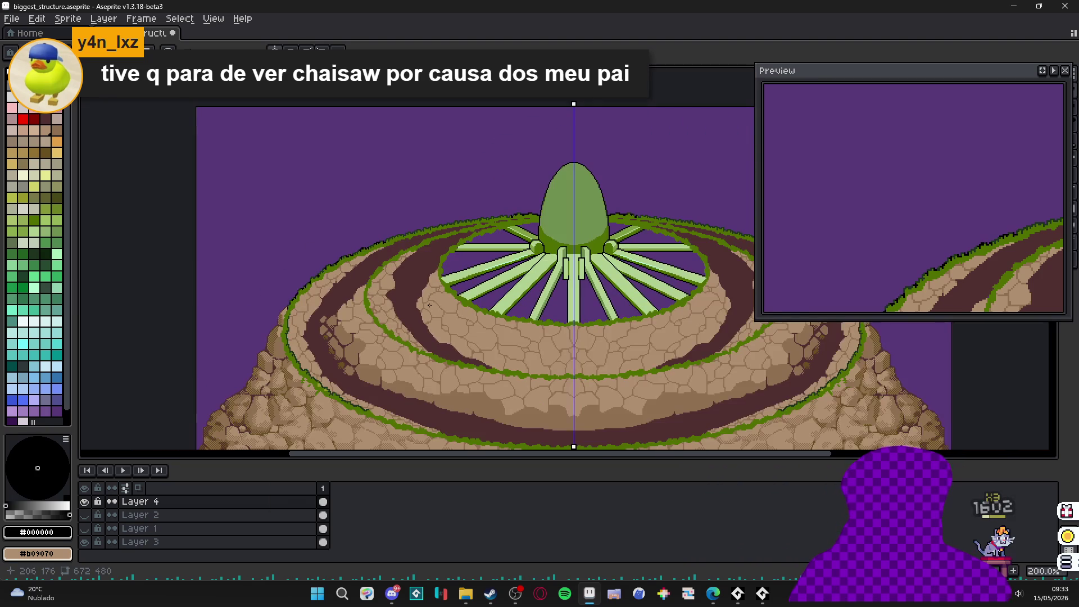
left_click_drag(416, 298, 354, 257)
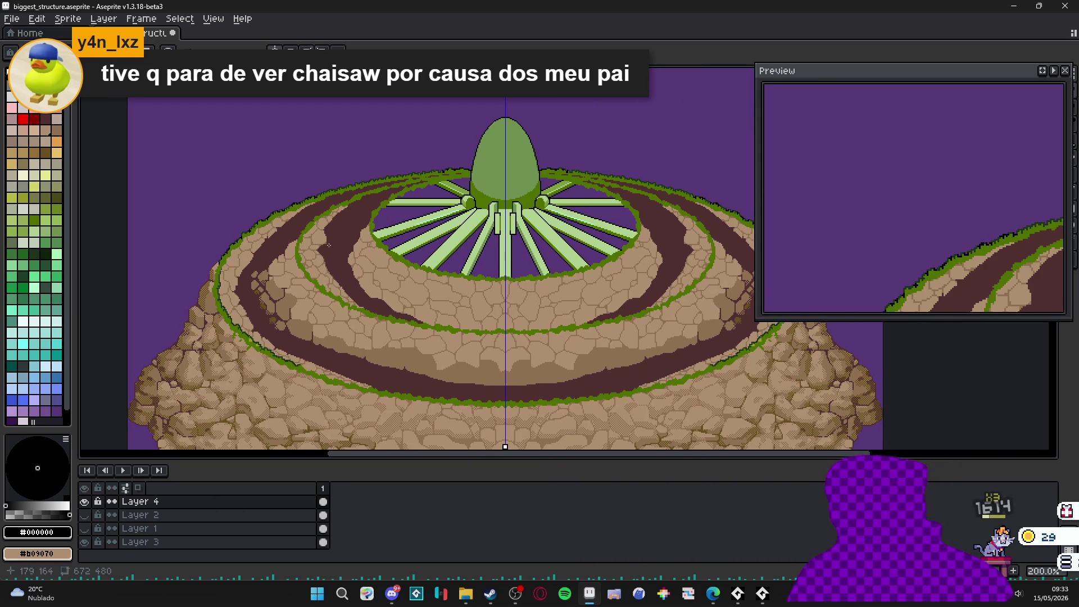
scroll(354, 257, "up", 10)
mouse_move(320, 159)
left_mouse_down()
mouse_move(366, 192)
mouse_move(363, 211)
left_mouse_up()
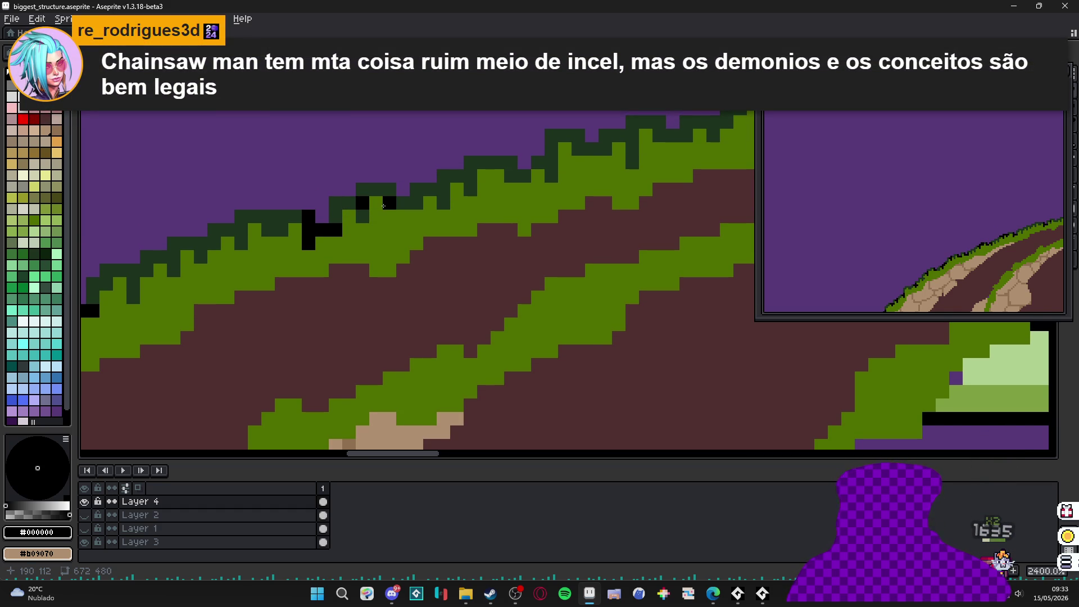
left_click_drag(360, 205, 360, 210)
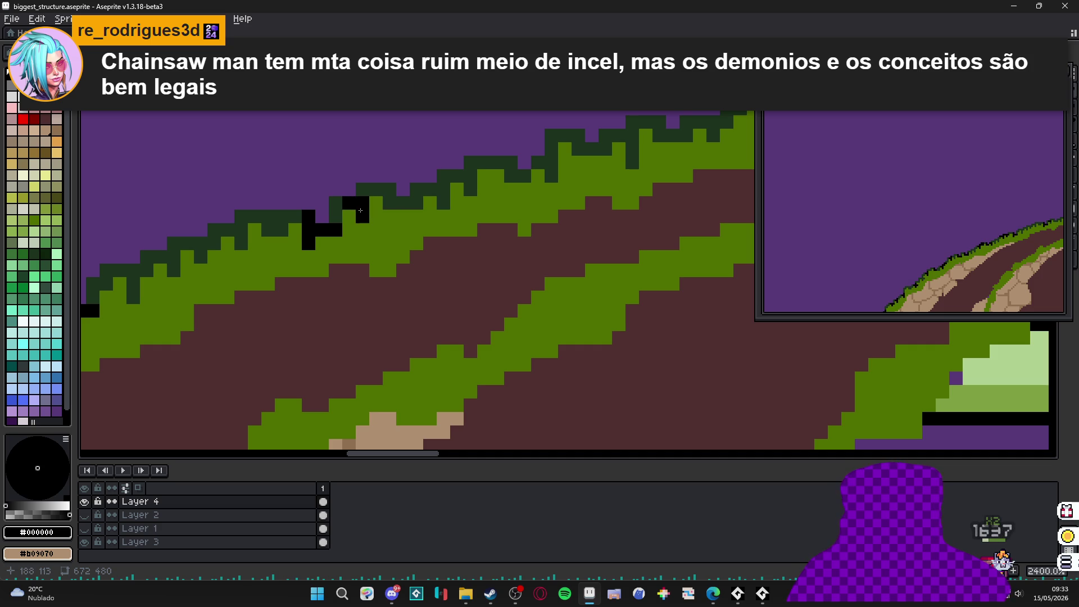
left_click(412, 194)
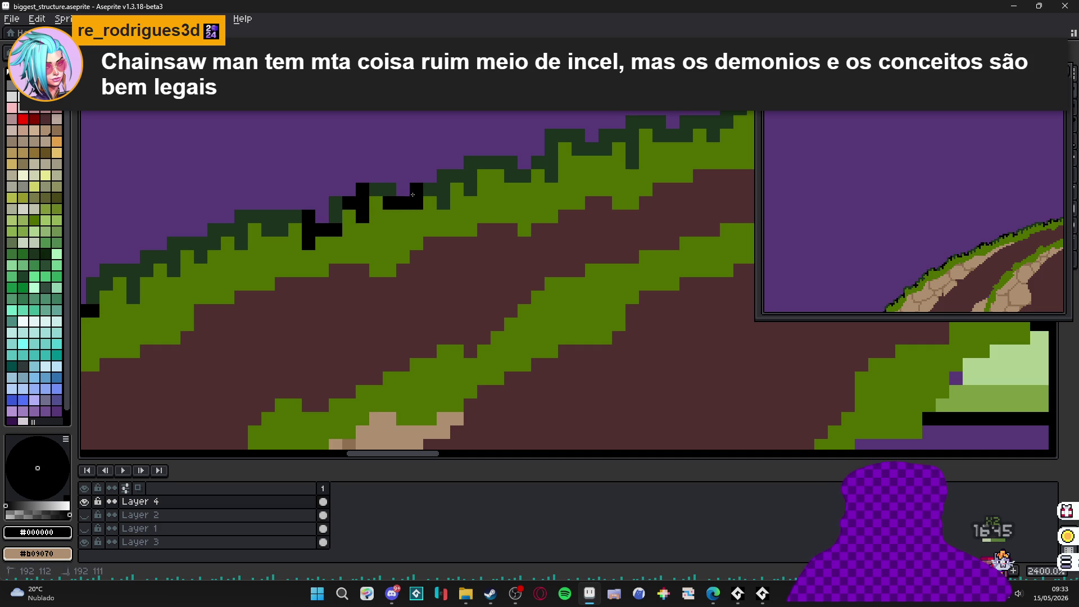
mouse_move(432, 188)
left_mouse_down()
mouse_move(443, 176)
mouse_move(443, 203)
mouse_move(455, 179)
mouse_move(410, 251)
mouse_move(446, 228)
left_mouse_up()
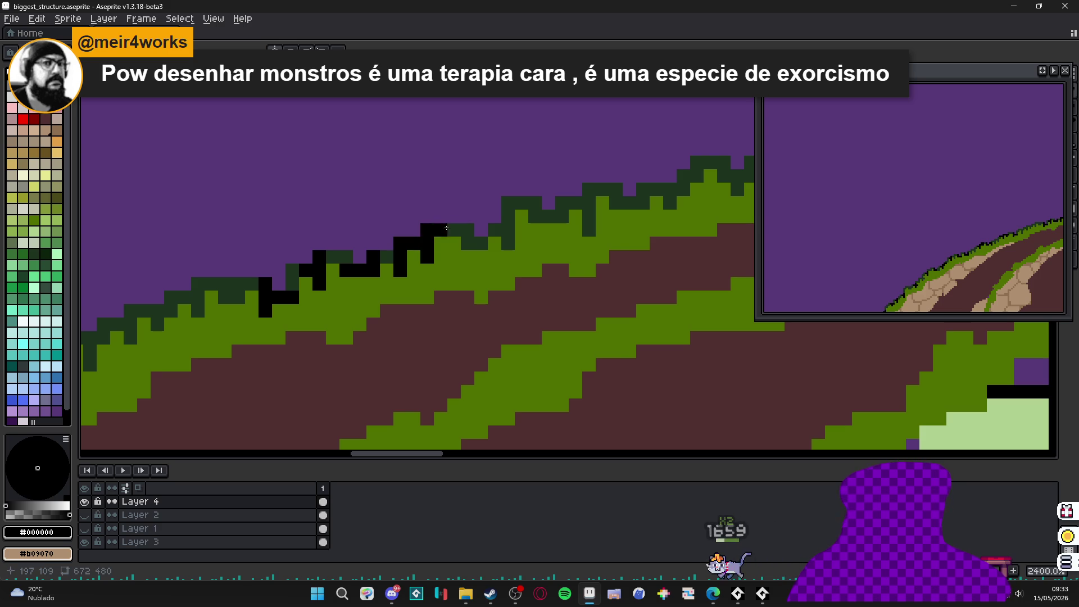
left_click(468, 242)
left_click(482, 243)
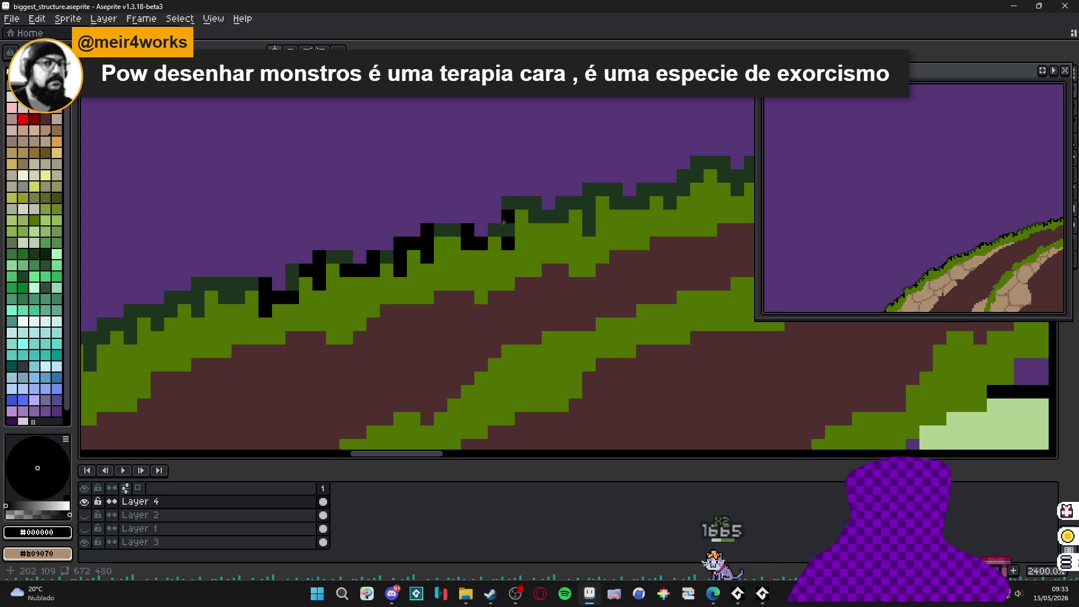
- Outline the higher tufts toward the crest in black, turning dark-green edge pixels black
left_click(508, 203)
left_click(508, 230)
left_click(494, 230)
left_click_drag(494, 229, 440, 261)
mouse_move(481, 247)
left_mouse_down()
mouse_move(552, 251)
mouse_move(567, 234)
mouse_move(472, 301)
left_mouse_up()
left_click(513, 268)
mouse_move(559, 292)
left_mouse_down()
mouse_move(485, 313)
mouse_move(580, 309)
mouse_move(510, 331)
left_mouse_up()
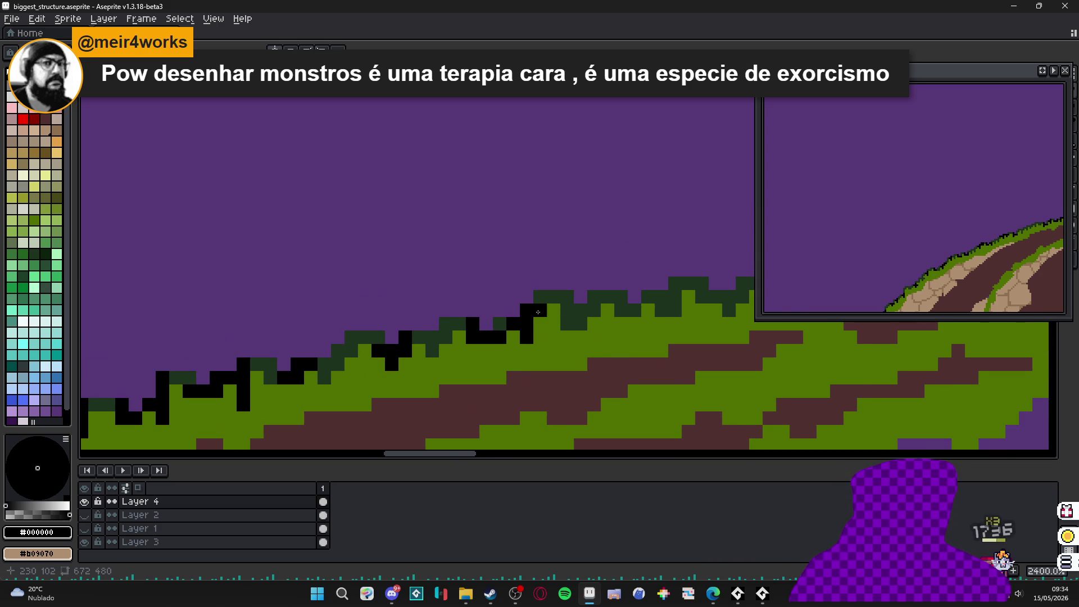
left_click_drag(567, 310, 574, 323)
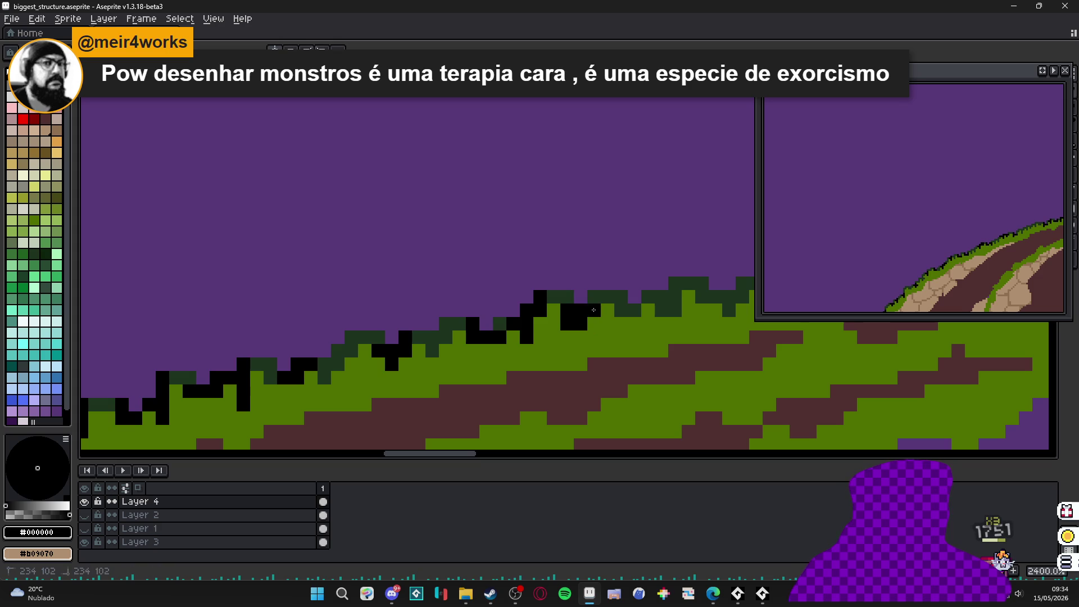
scroll(590, 304, "down", 3)
scroll(618, 309, "up", 4)
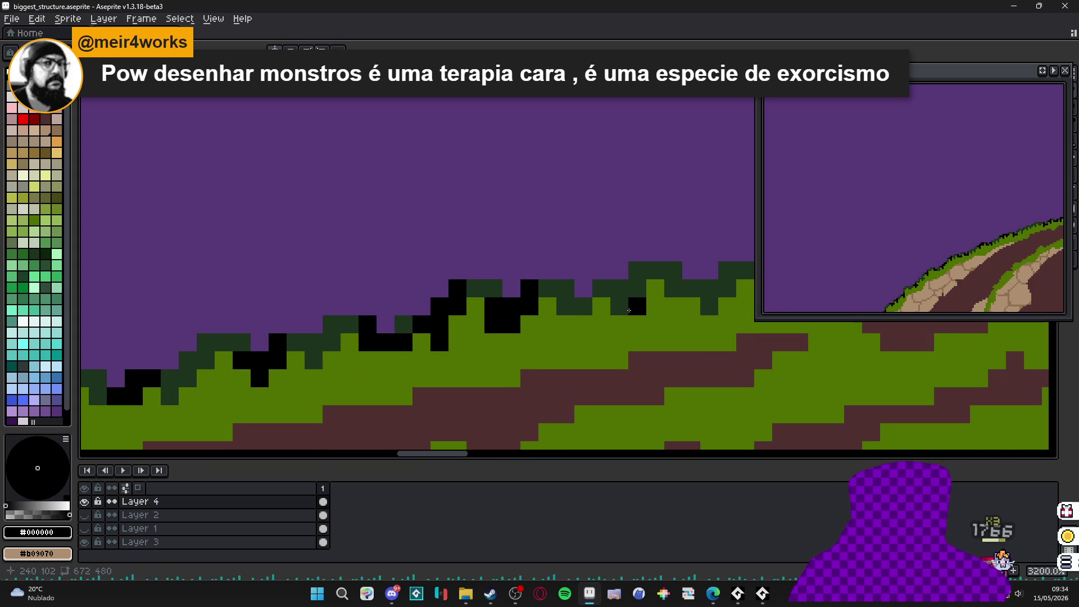
left_click(632, 311)
left_click(604, 298)
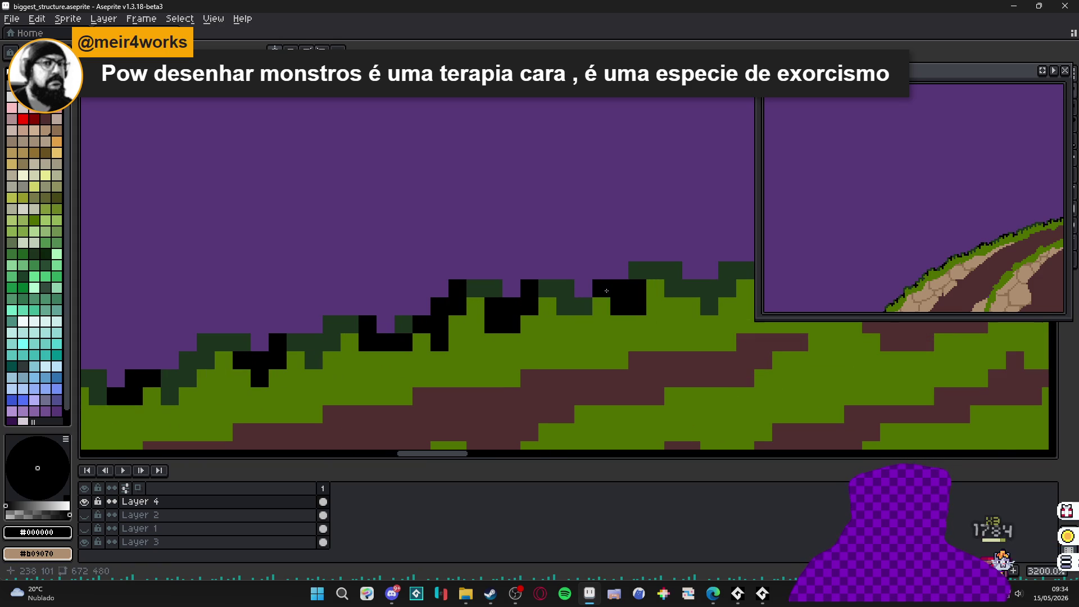
scroll(604, 292, "down", 3)
scroll(592, 305, "up", 2)
- Add black outline pixels to the grass tufts along the upper crest rim
scroll(597, 306, "down", 9)
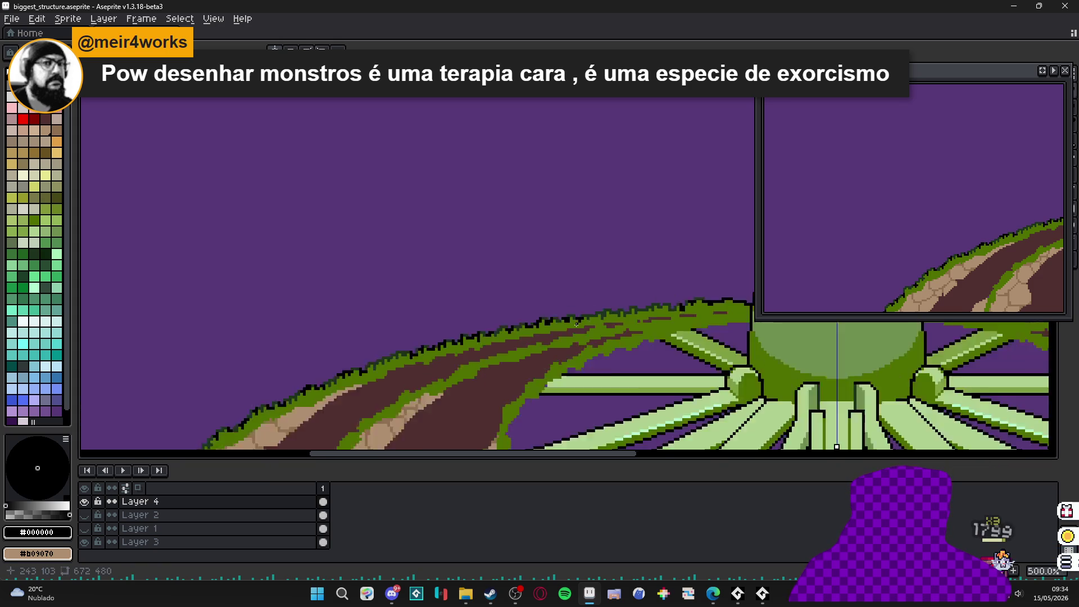
scroll(423, 293, "up", 1)
left_click_drag(422, 293, 482, 231)
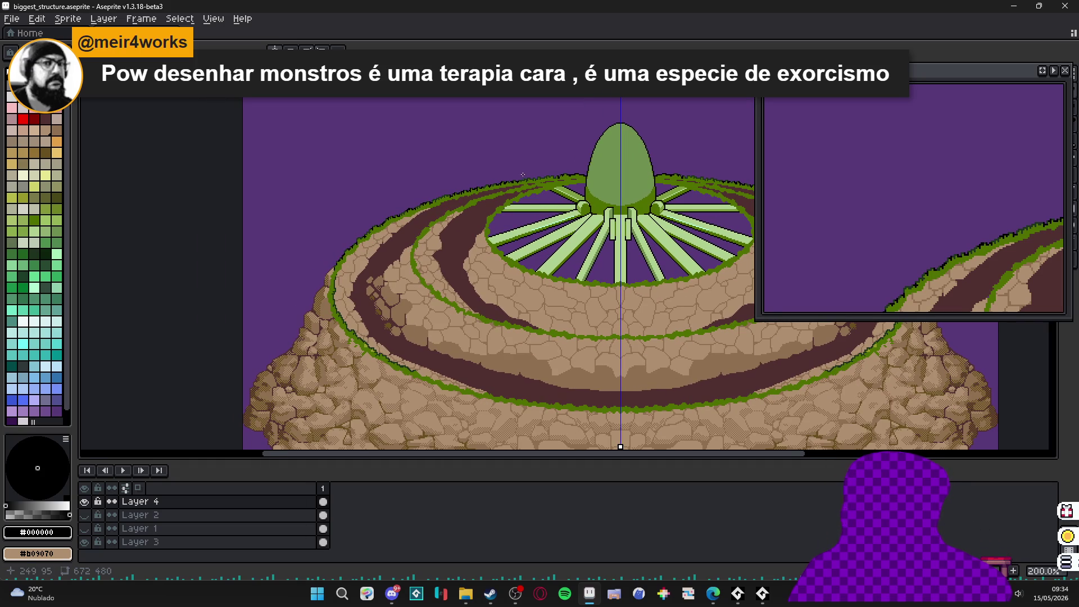
scroll(522, 175, "up", 8)
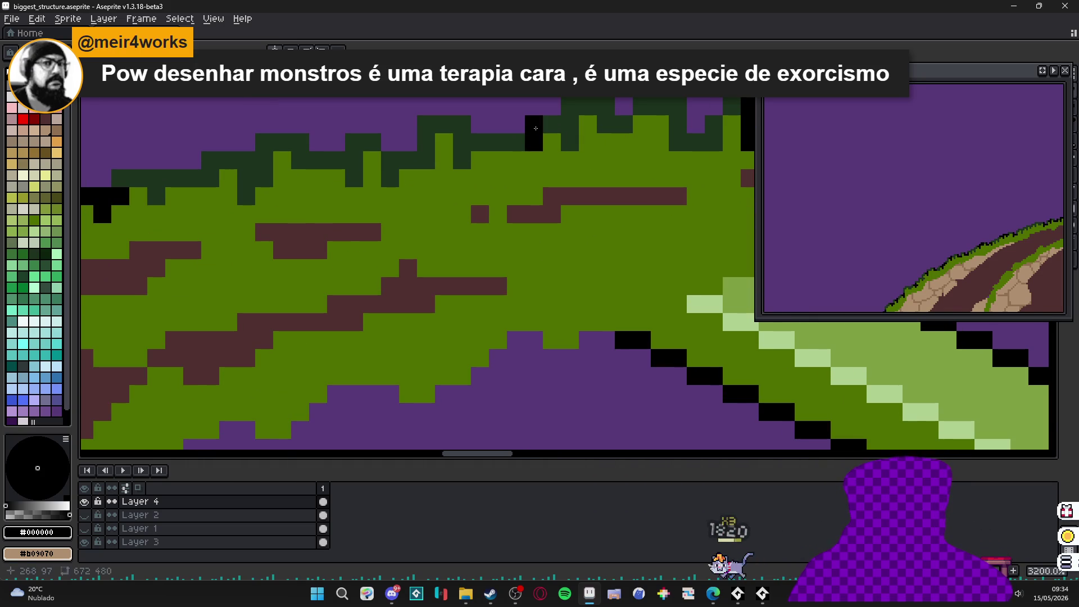
left_click(516, 142)
mouse_move(459, 142)
left_mouse_down()
mouse_move(461, 155)
mouse_move(418, 150)
left_mouse_up()
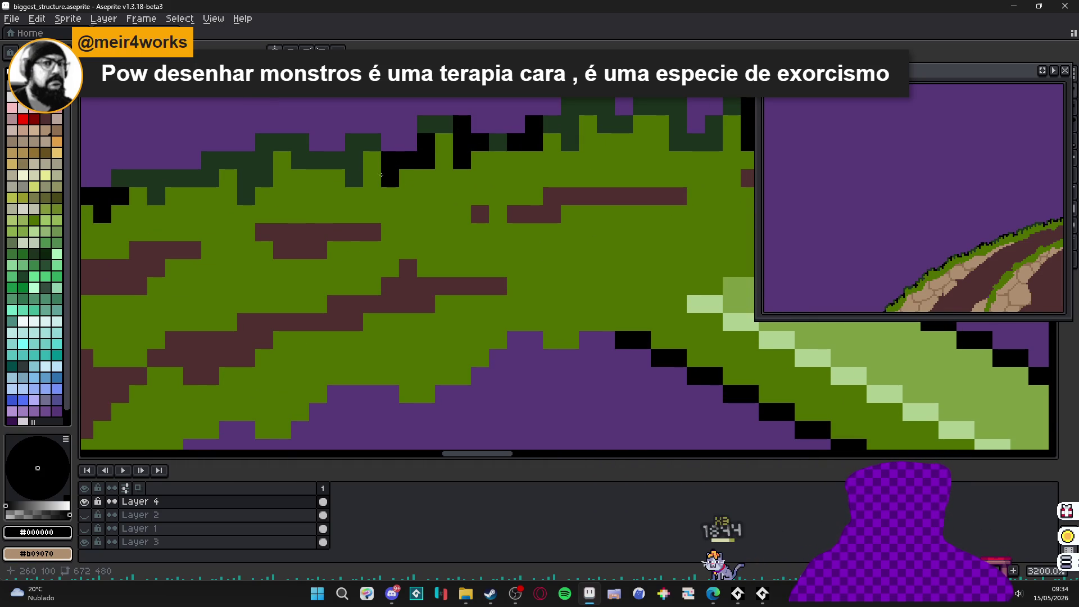
scroll(356, 169, "down", 7)
scroll(355, 170, "down", 3)
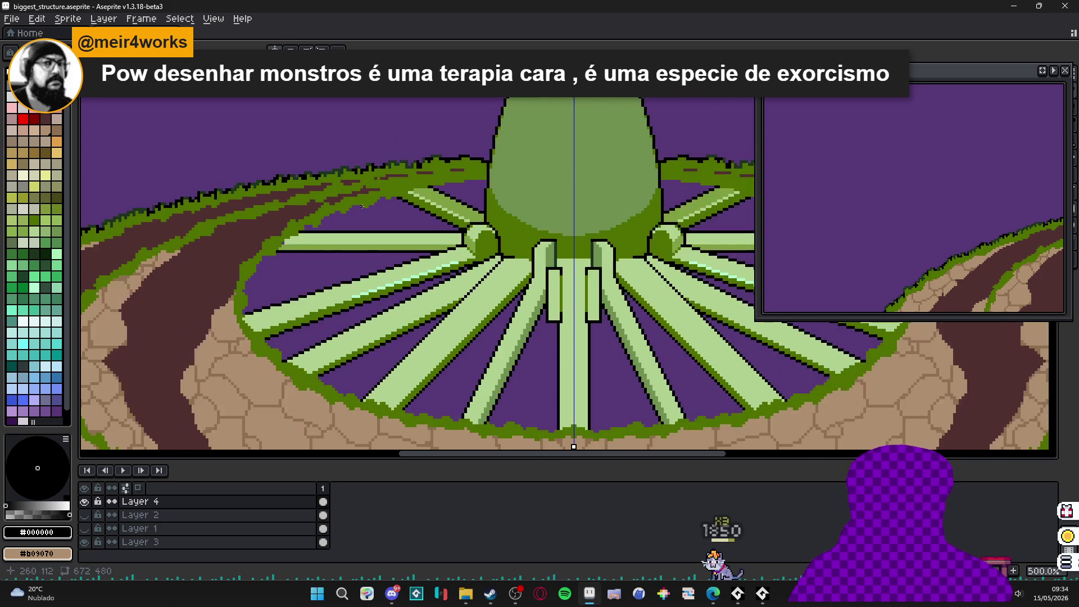
scroll(381, 185, "up", 9)
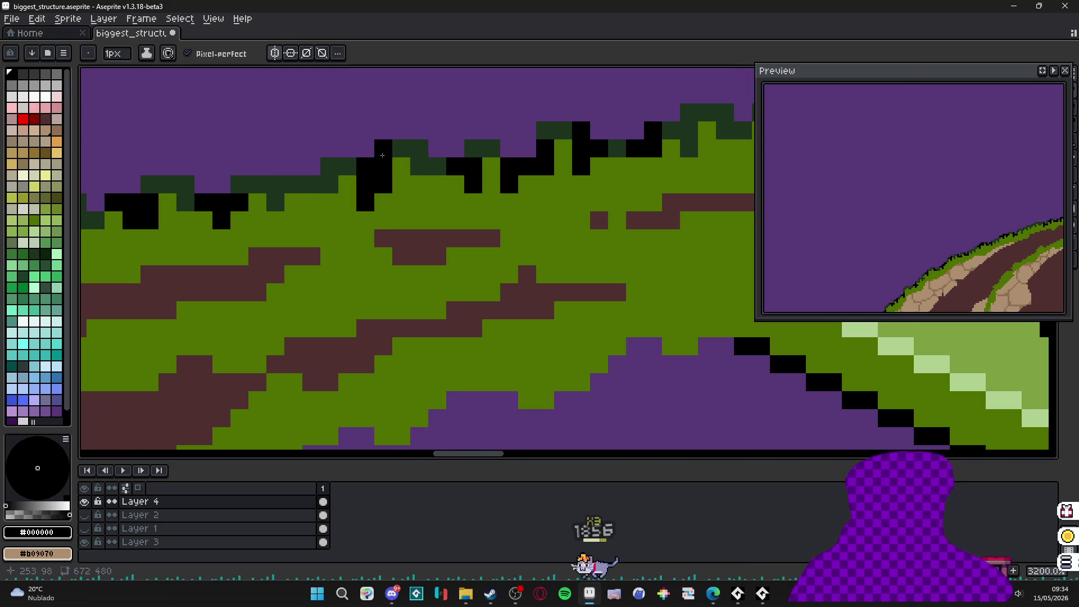
scroll(376, 181, "down", 5)
scroll(372, 175, "down", 6)
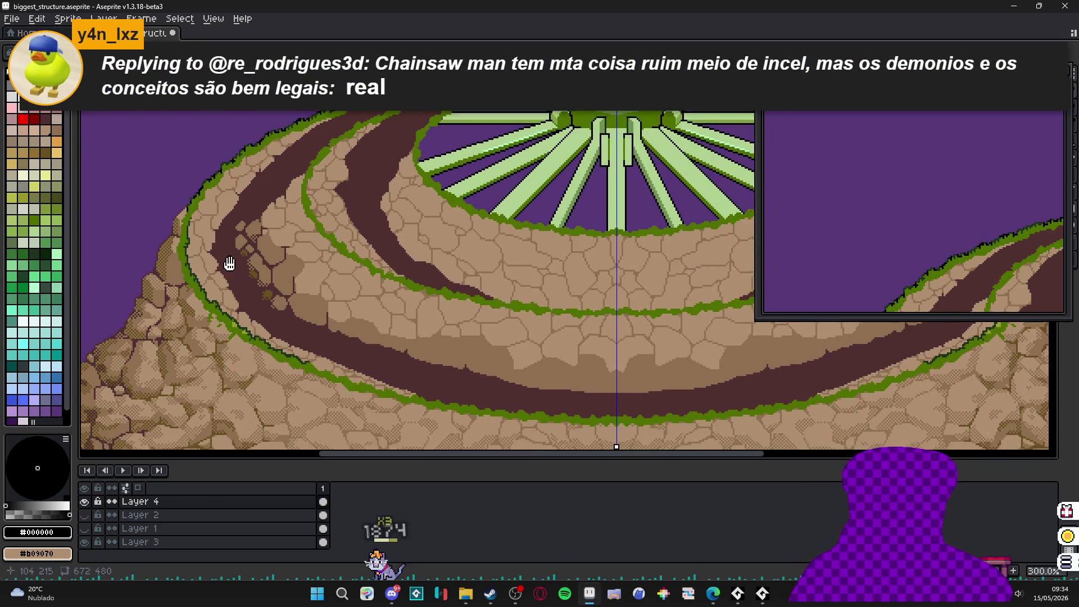
- Sample the grass green and browse neighbouring palette shades, including tan #b09050
scroll(302, 286, "up", 2)
scroll(250, 243, "up", 4)
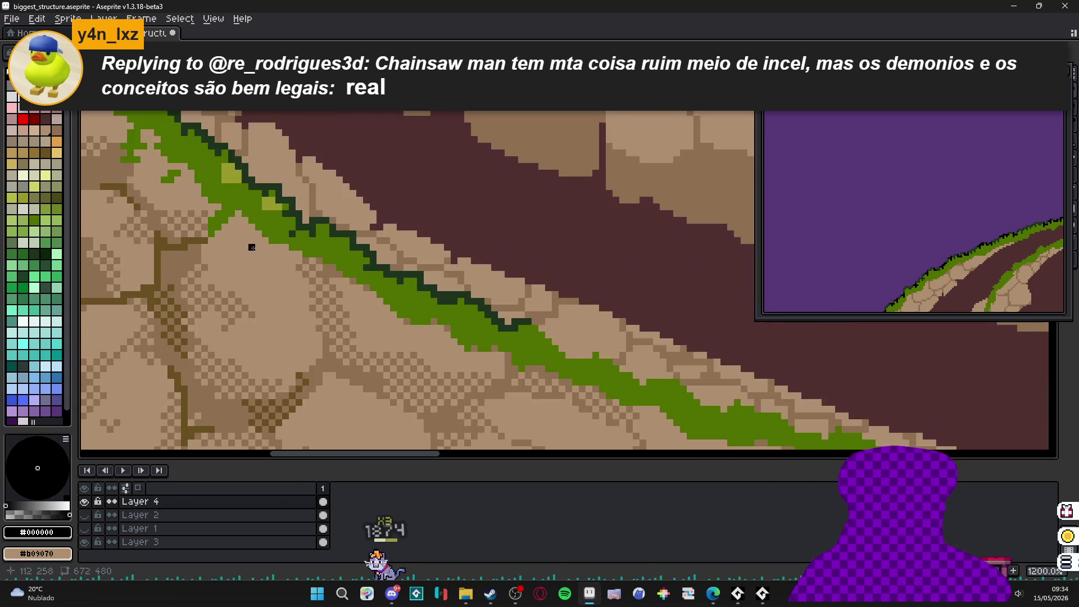
left_click(271, 208, "alt")
scroll(271, 208, "down", 2)
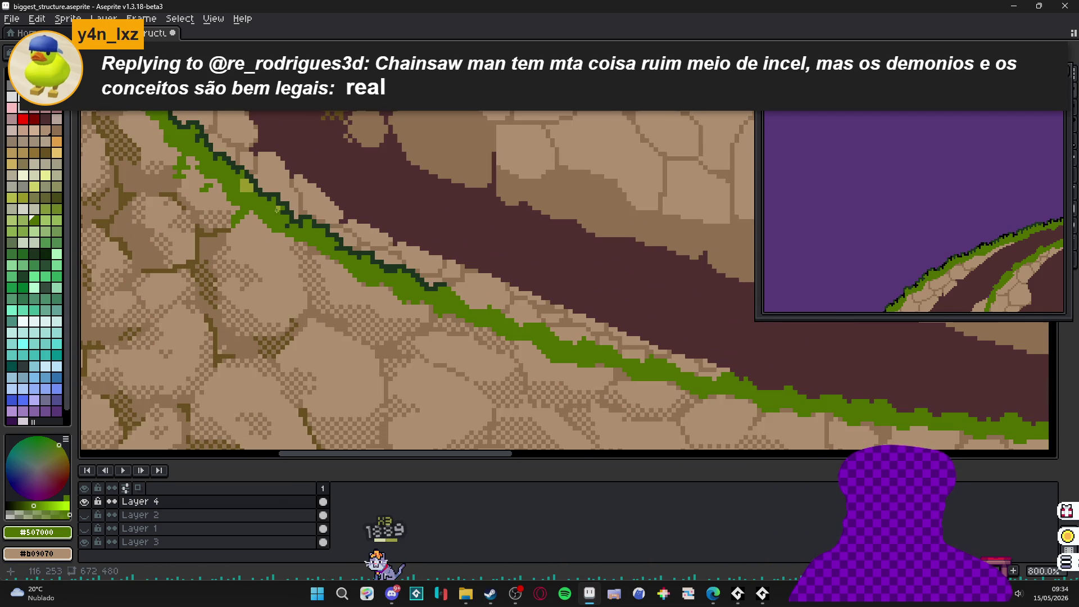
scroll(241, 191, "up", 2)
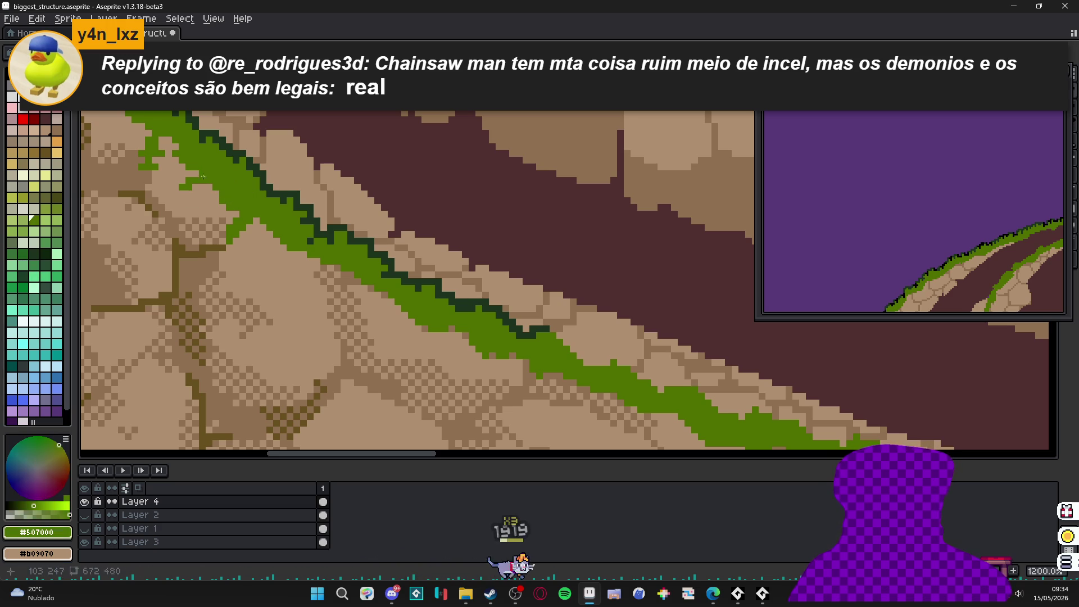
key("[")
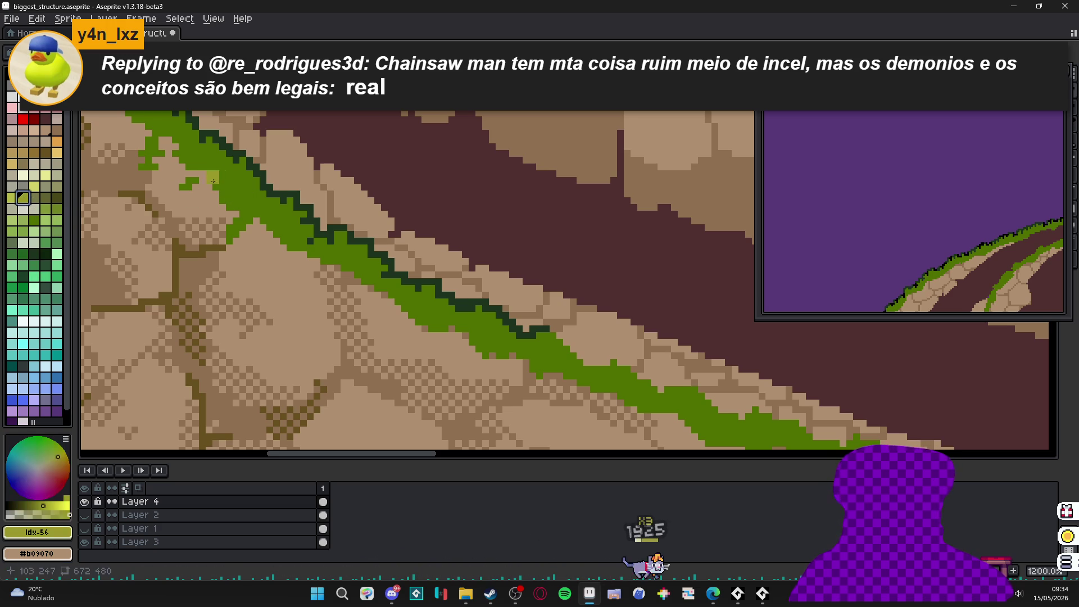
key("]")
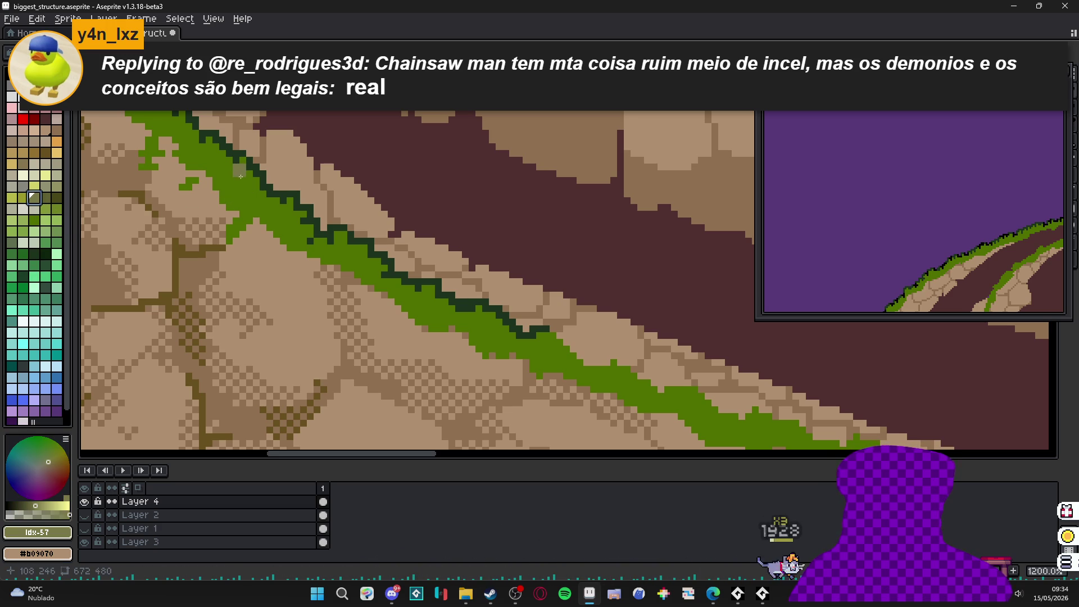
key("bracketleft")
key("bracketleft")
key("bracketleft")
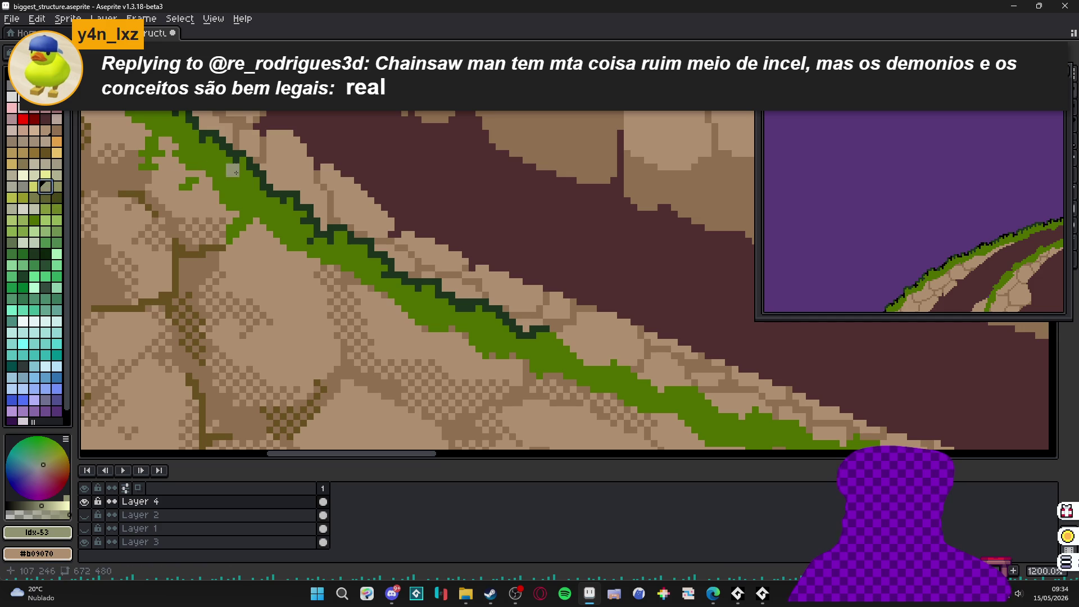
key("bracketright")
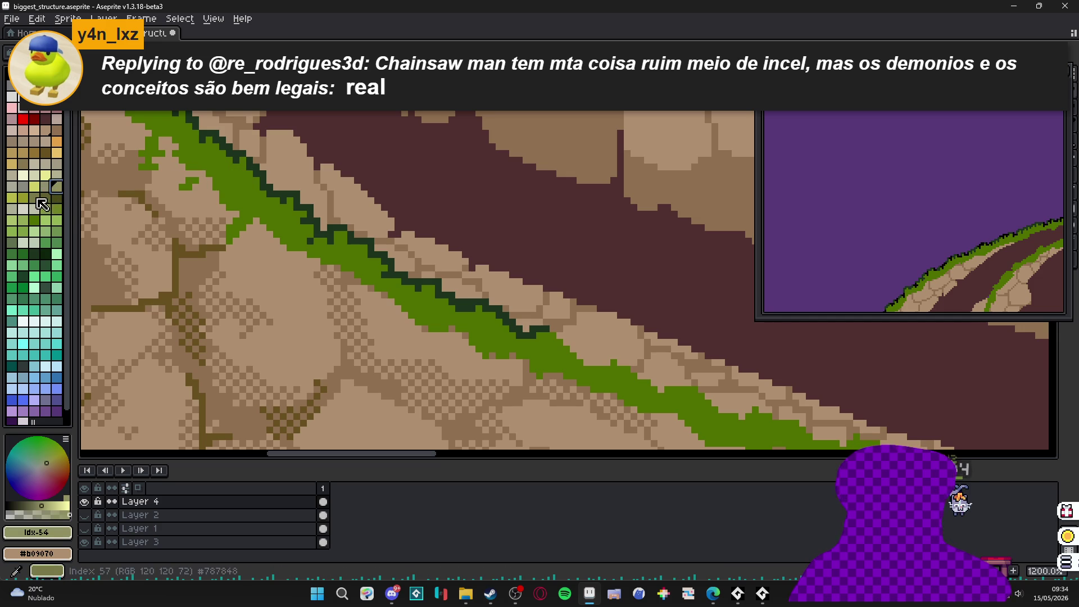
left_click(25, 154)
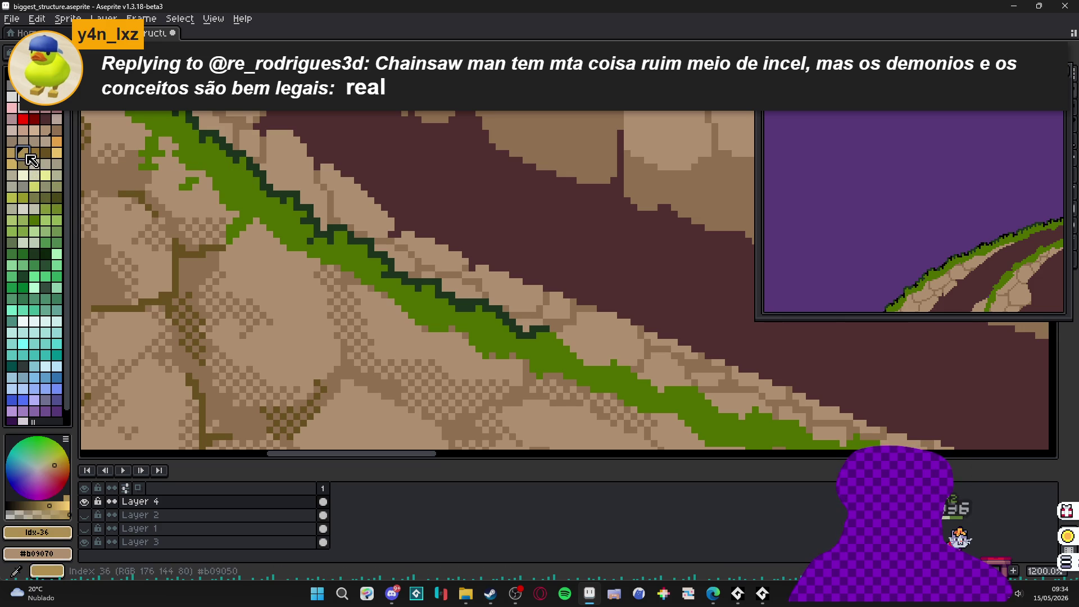
key("bracketright")
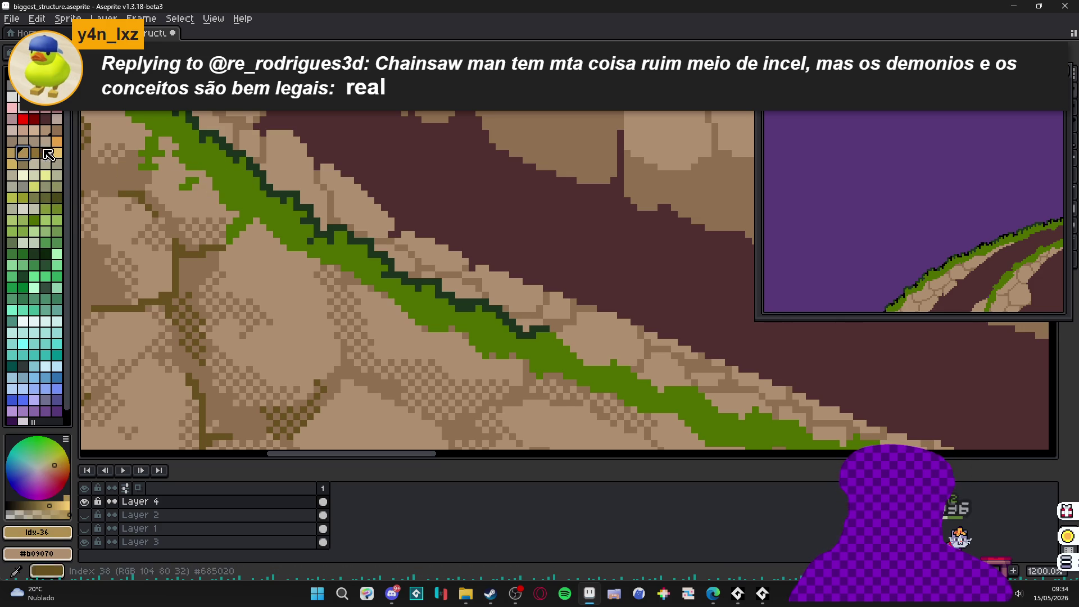
- Resample grass green #507000, then select dark green #206020 (index 81) for moss
scroll(243, 177, "down", 3)
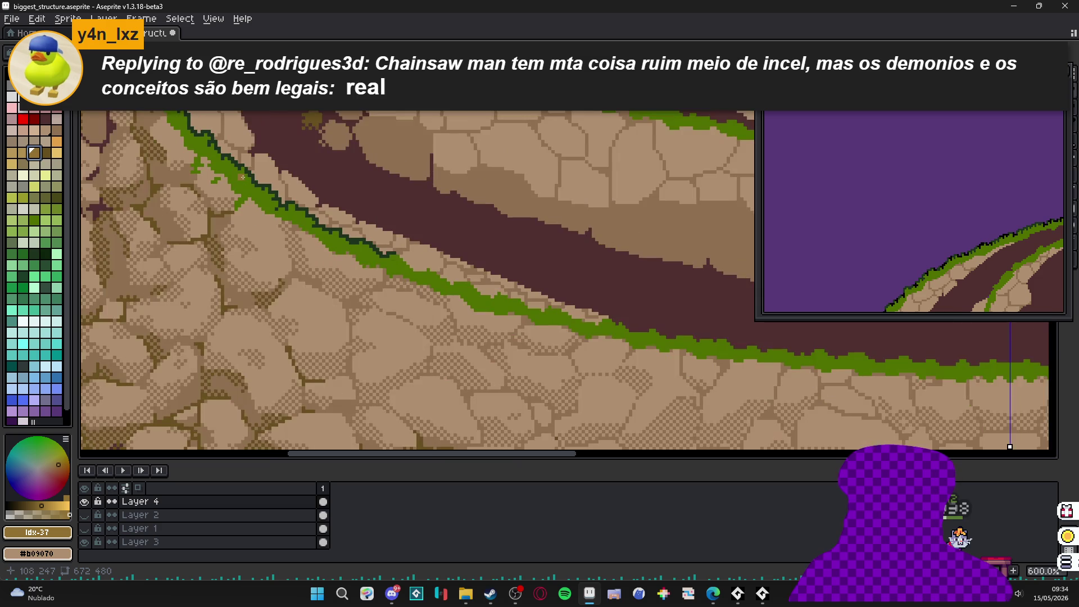
scroll(240, 177, "down", 1)
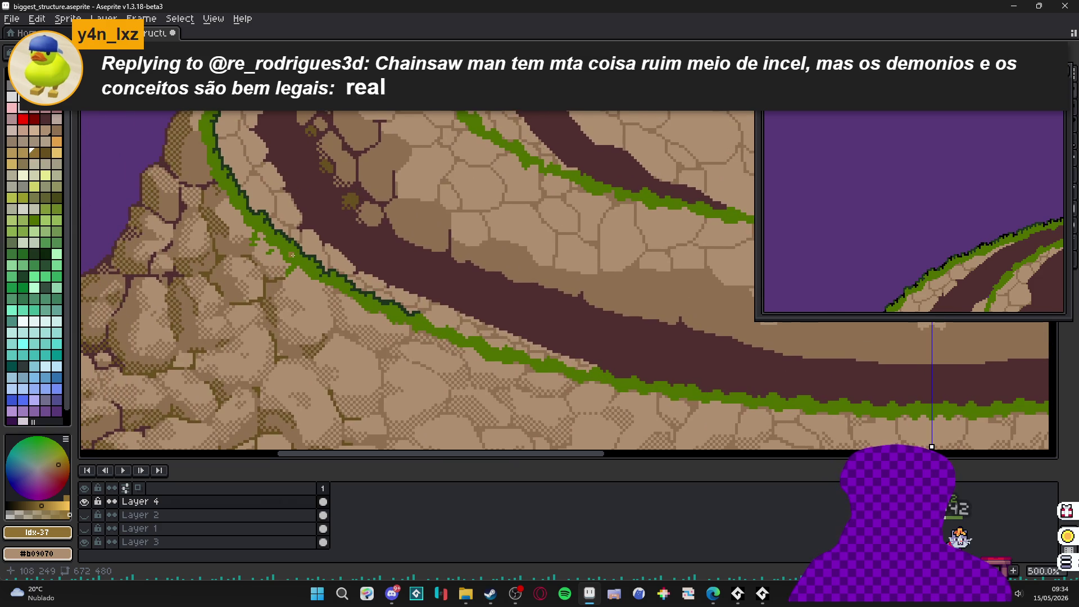
scroll(292, 255, "up", 4)
left_click(292, 264, "alt")
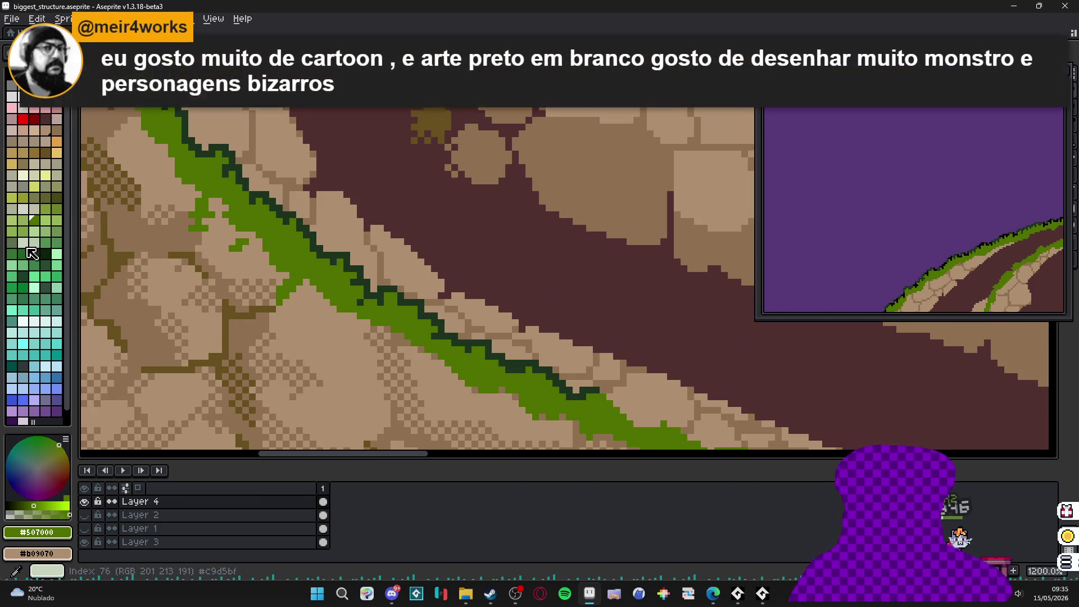
left_click(26, 258)
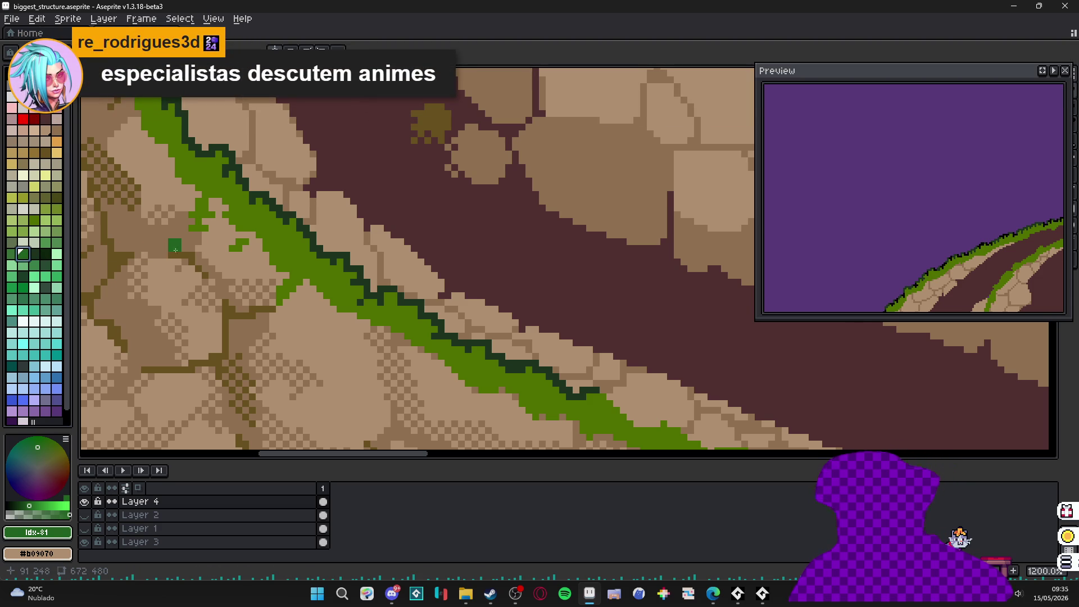
scroll(240, 226, "up", 5)
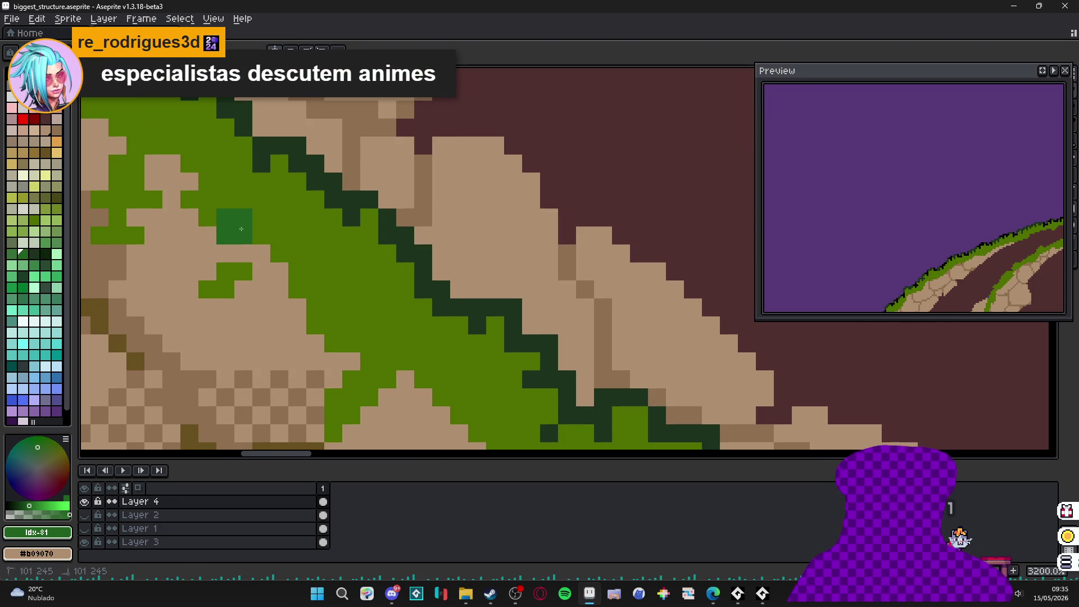
- Paint dark-green moss pixels over the lower part of the grass band's inner edge
left_click(189, 200)
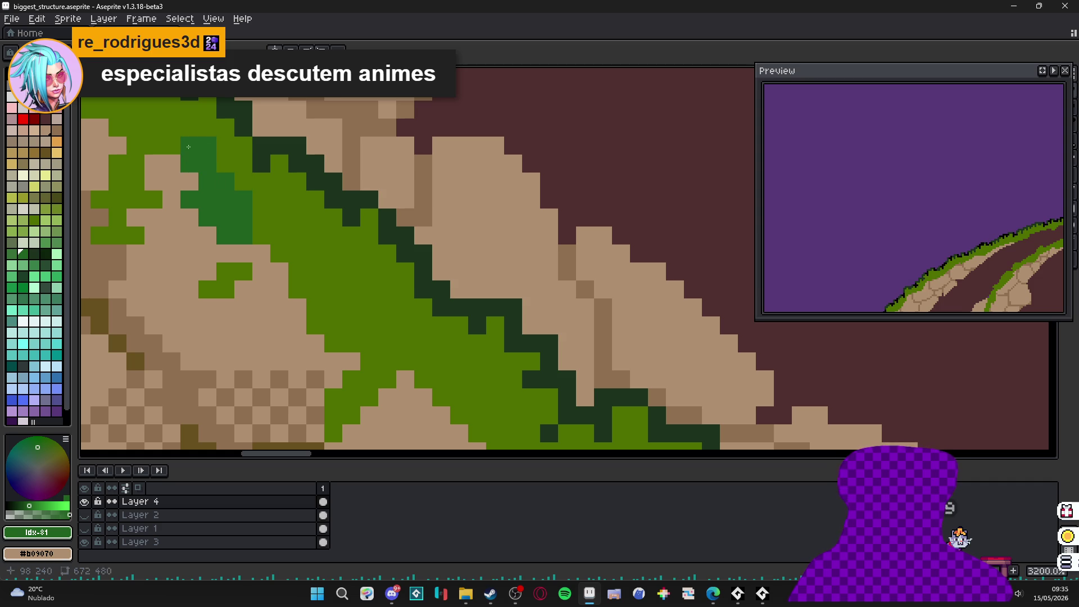
scroll(241, 219, "down", 1)
scroll(247, 219, "up", 1)
mouse_move(247, 203)
left_mouse_down()
mouse_move(319, 276)
mouse_move(314, 309)
mouse_move(332, 295)
mouse_move(333, 315)
mouse_move(344, 306)
left_mouse_up()
scroll(332, 296, "right", 2)
scroll(332, 304, "right", 1)
left_click(295, 324)
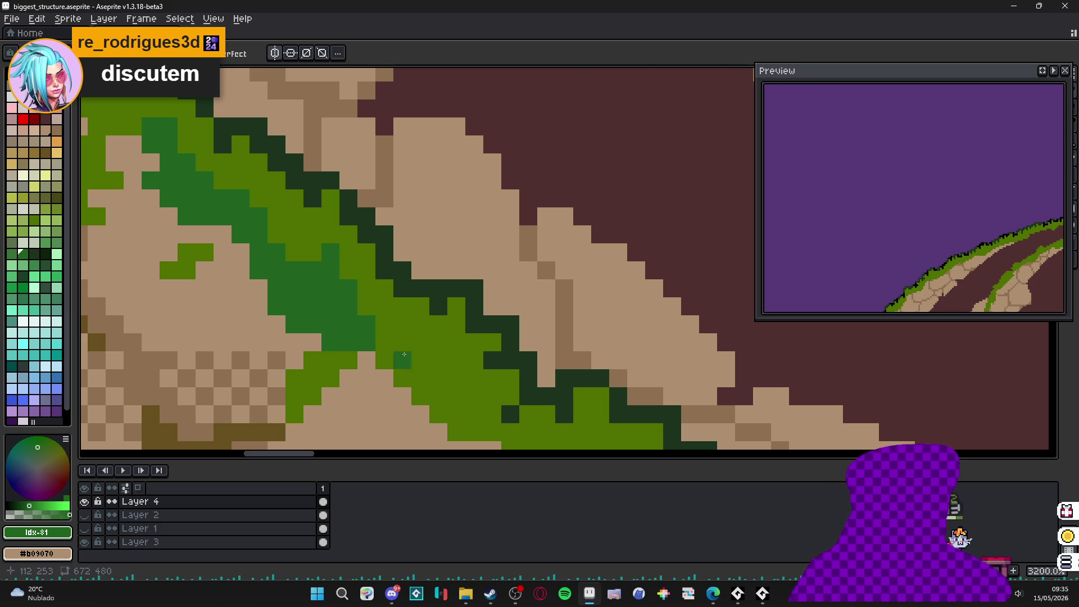
mouse_move(404, 354)
left_mouse_down()
mouse_move(393, 343)
mouse_move(414, 350)
left_mouse_up()
scroll(408, 330, "down", 4)
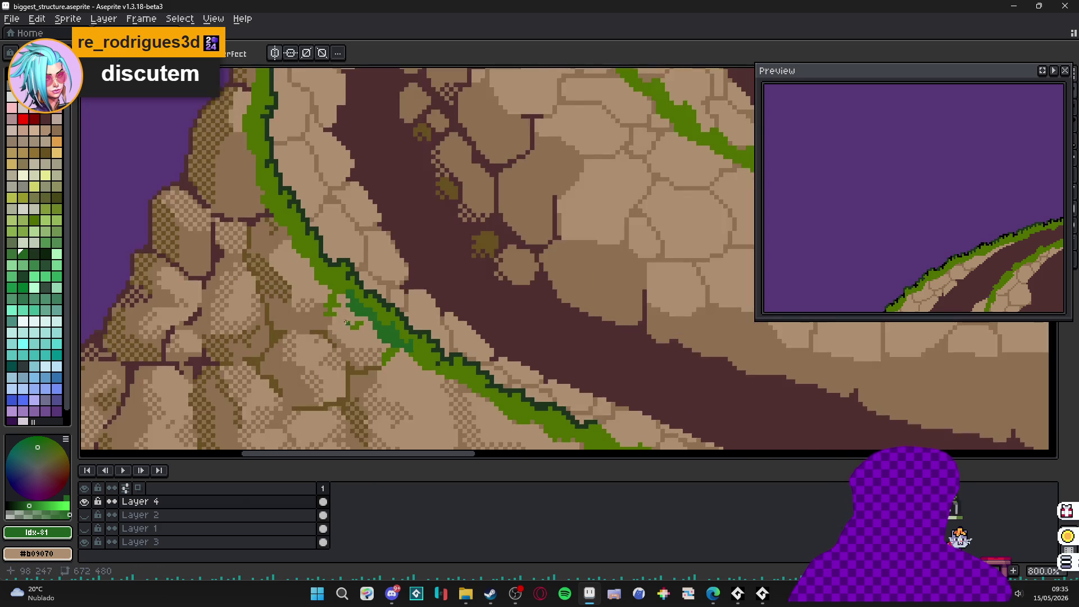
scroll(408, 330, "up", 2)
scroll(893, 239, "down", 2)
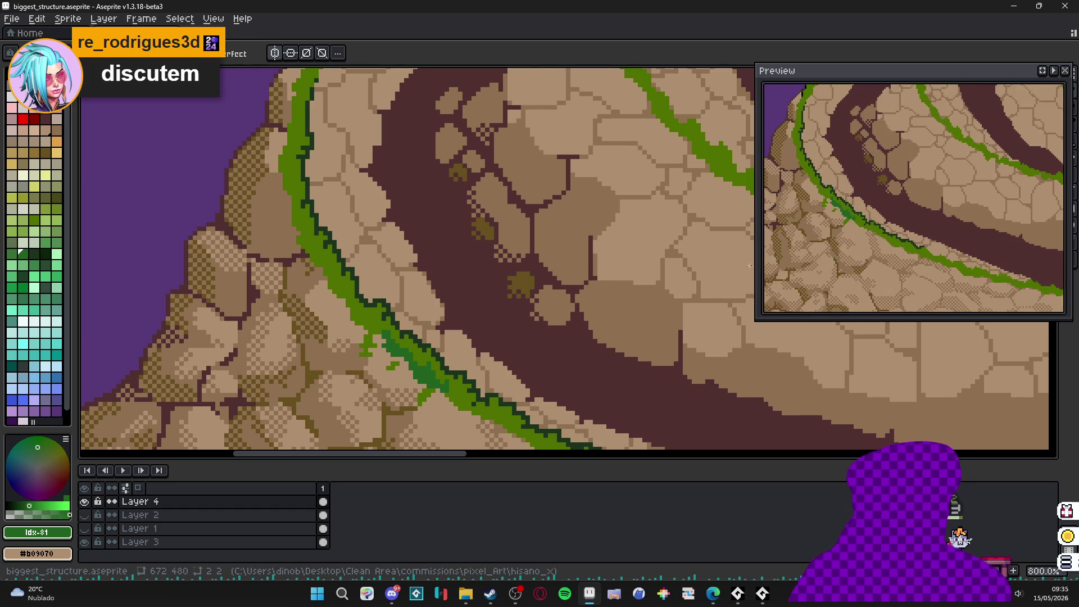
scroll(323, 356, "up", 4)
left_click(323, 356)
mouse_move(323, 357)
left_mouse_down()
mouse_move(312, 351)
mouse_move(353, 366)
mouse_move(358, 385)
left_mouse_up()
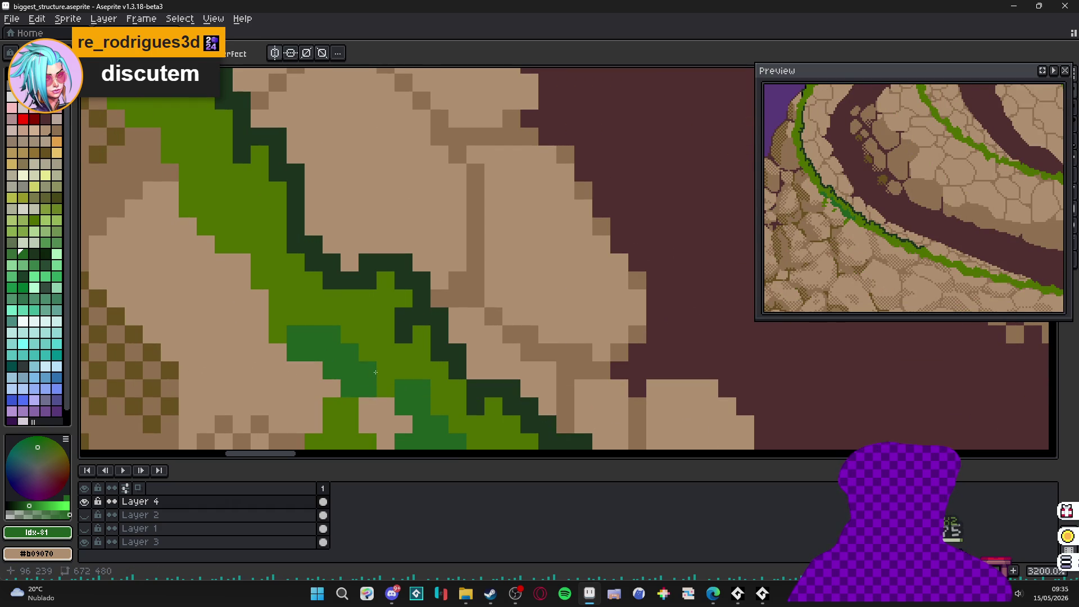
- Extend the dark-green shading upward along the grass strip's inner edge
scroll(390, 384, "up", 2)
mouse_move(307, 353)
left_mouse_down()
mouse_move(325, 367)
mouse_move(307, 335)
mouse_move(332, 343)
mouse_move(331, 359)
mouse_move(292, 279)
left_mouse_up()
scroll(308, 335, "up", 2)
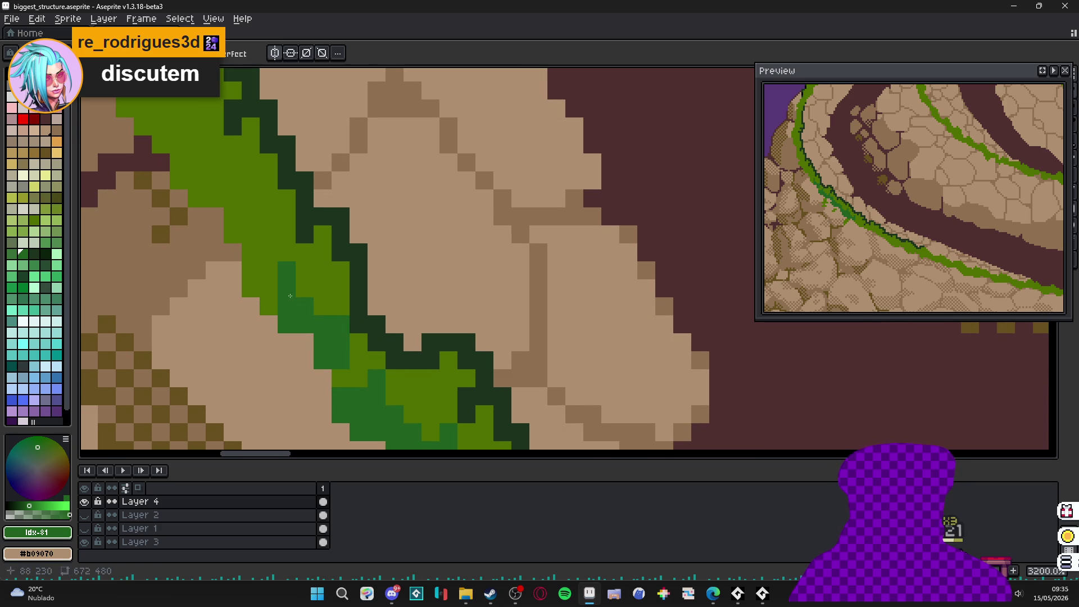
scroll(270, 287, "down", 5)
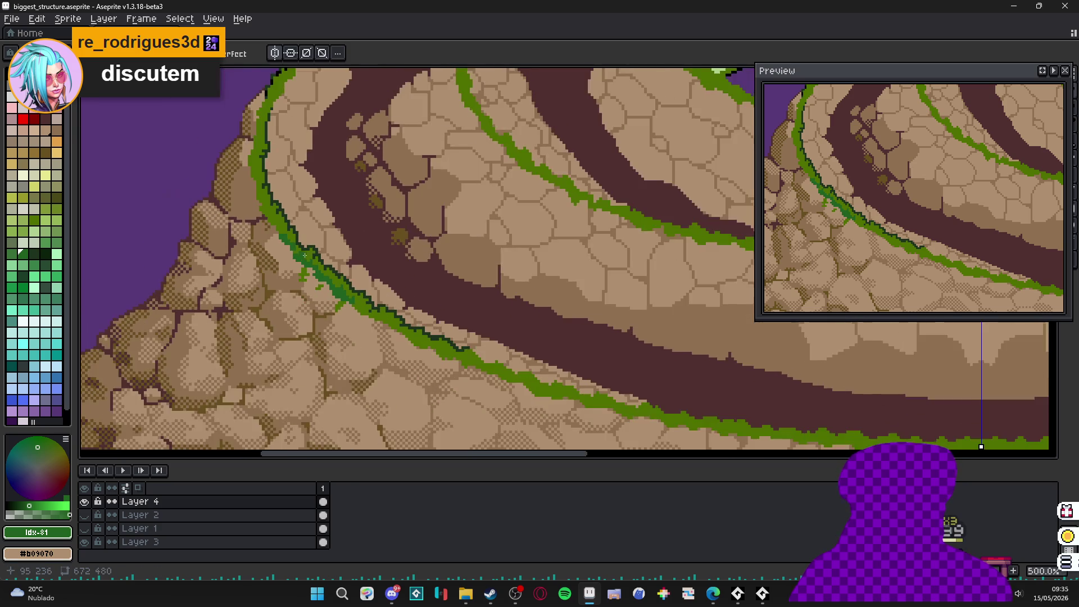
scroll(301, 302, "up", 7)
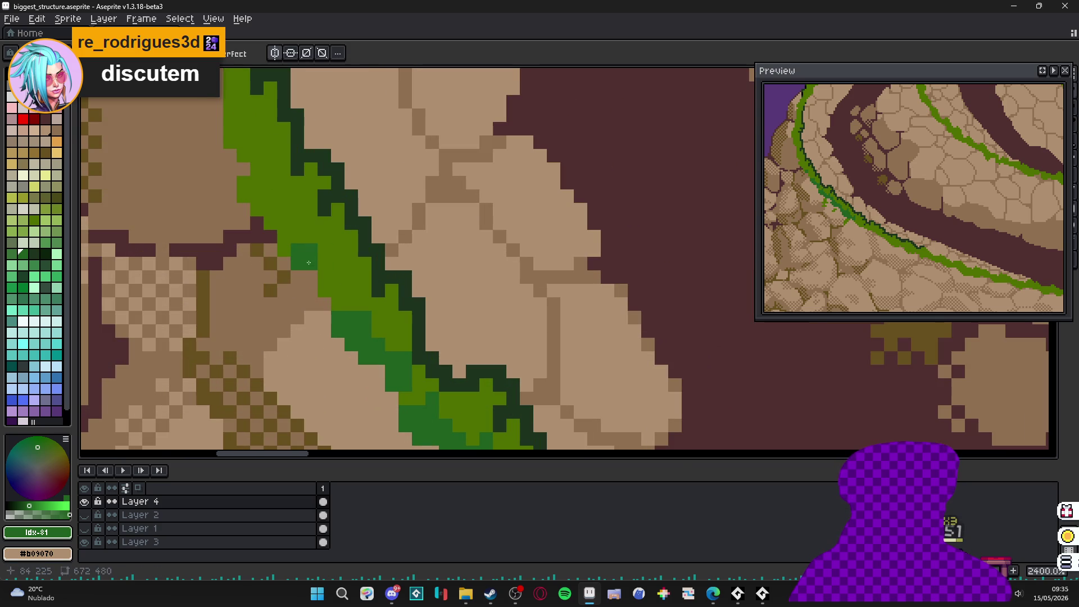
mouse_move(294, 233)
left_mouse_down()
mouse_move(250, 184)
mouse_move(266, 171)
left_mouse_up()
scroll(265, 172, "down", 7)
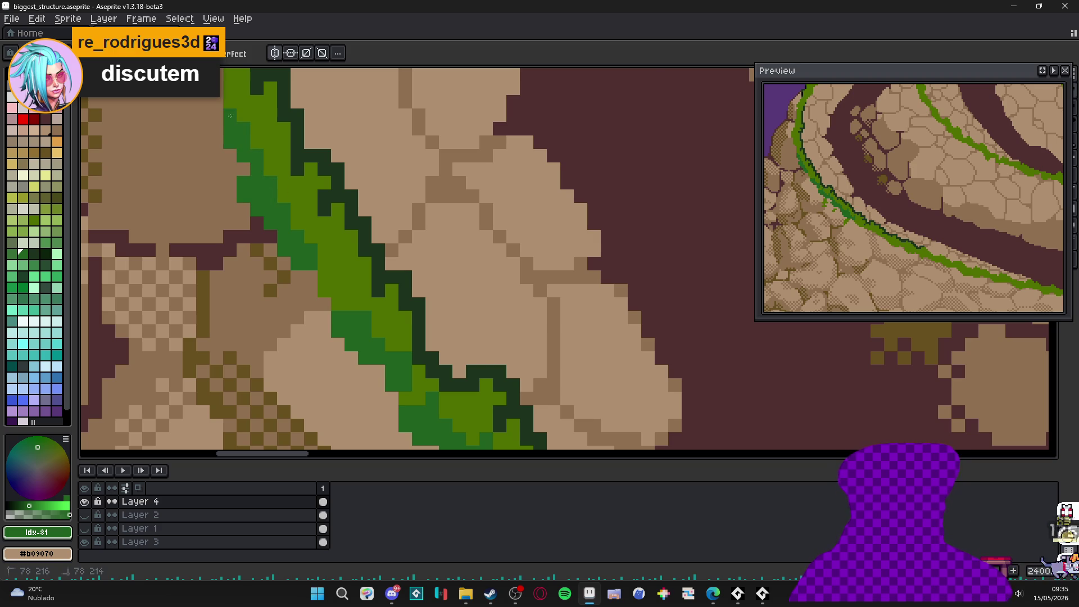
scroll(255, 172, "down", 2)
scroll(287, 246, "up", 5)
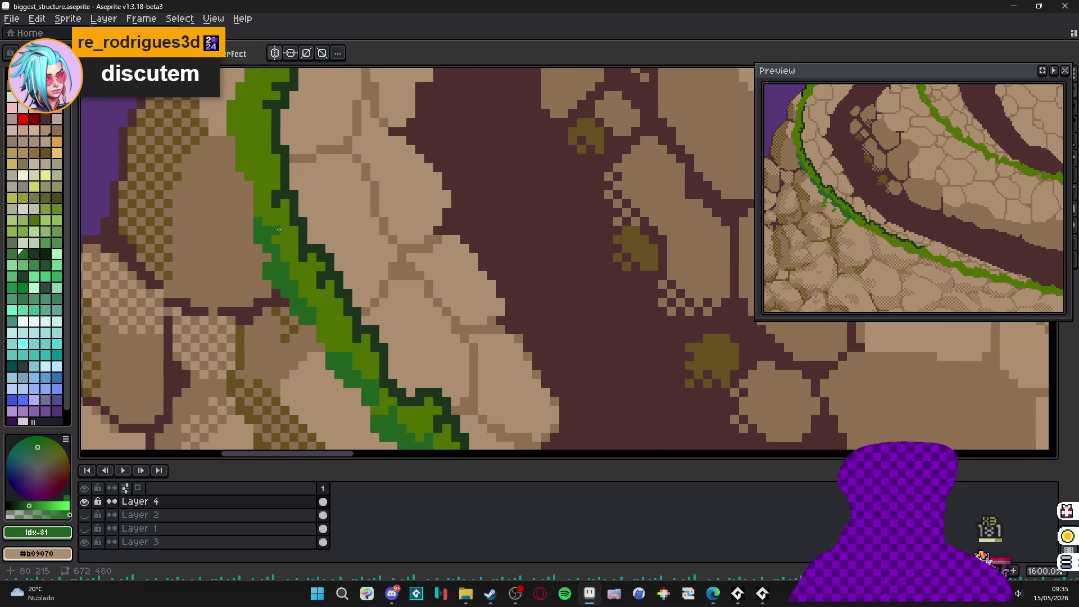
scroll(273, 217, "up", 3)
mouse_move(278, 245)
left_mouse_down()
mouse_move(278, 226)
mouse_move(295, 213)
mouse_move(267, 184)
left_mouse_up()
mouse_move(254, 128)
left_mouse_down()
mouse_move(280, 328)
mouse_move(287, 282)
mouse_move(306, 267)
mouse_move(288, 264)
mouse_move(312, 248)
mouse_move(306, 152)
left_mouse_up()
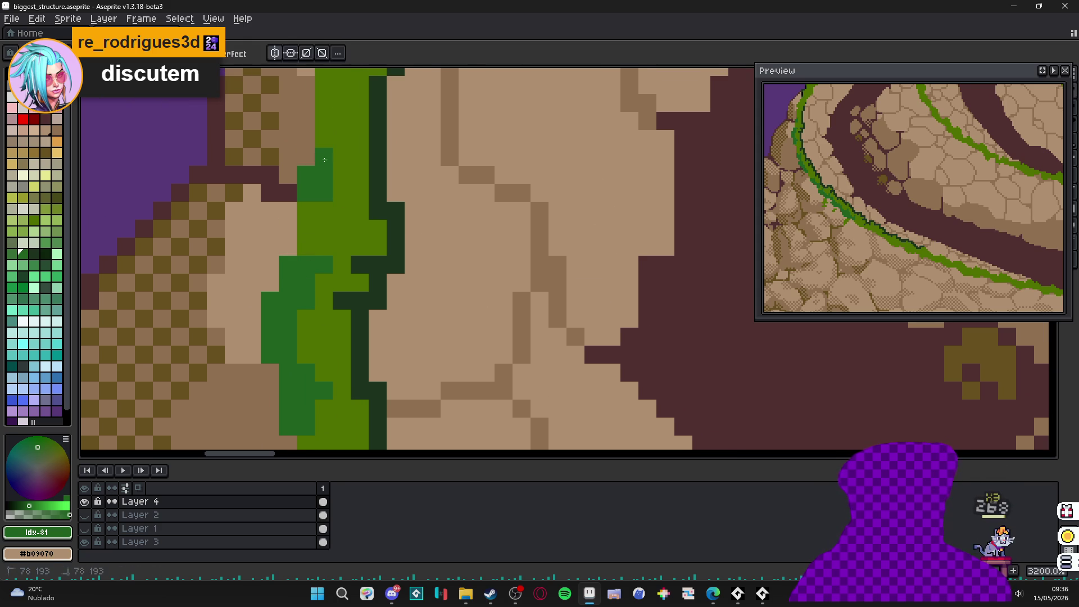
scroll(328, 235, "down", 8)
scroll(328, 235, "down", 3)
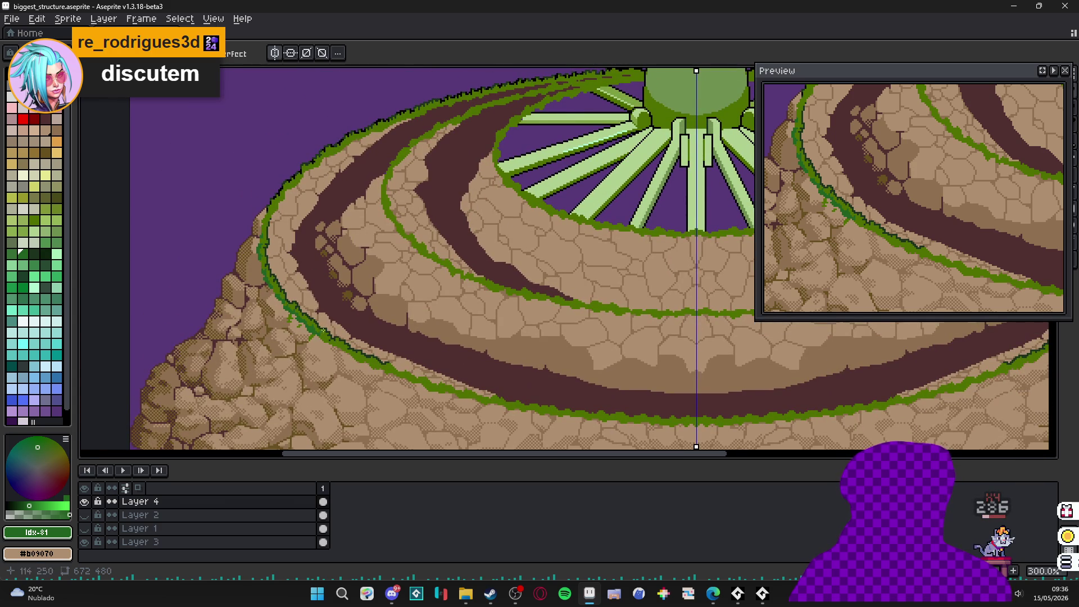
scroll(323, 329, "down", 2)
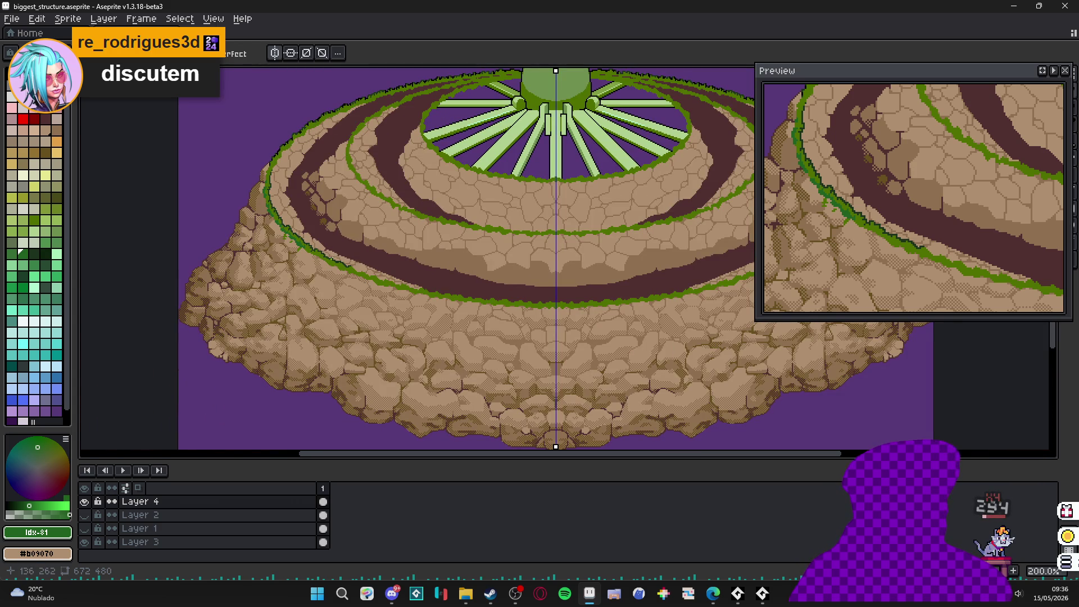
scroll(288, 240, "up", 10)
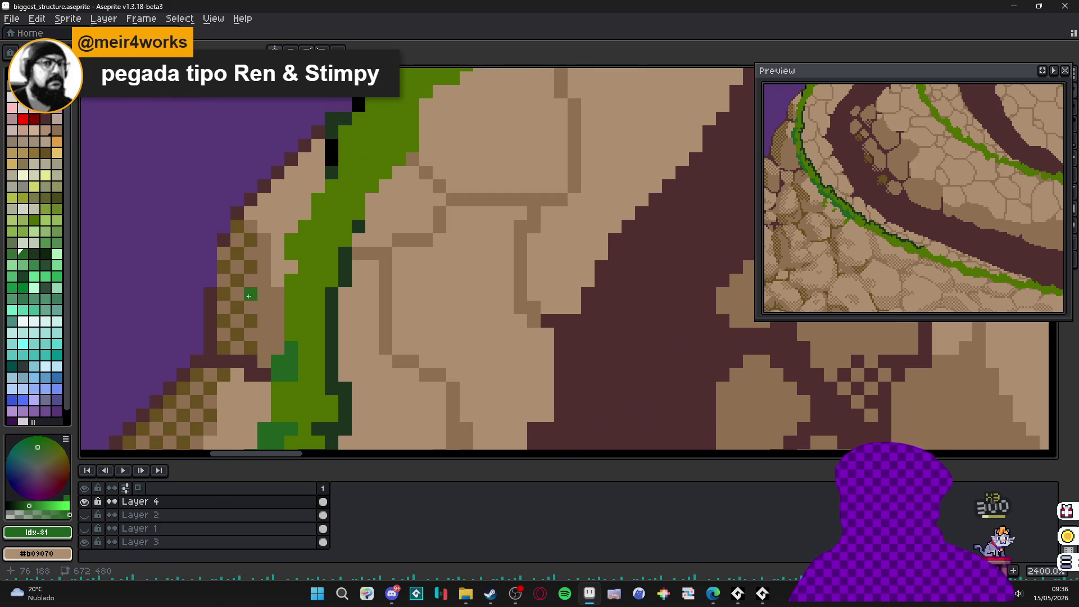
key("alt+Tab")
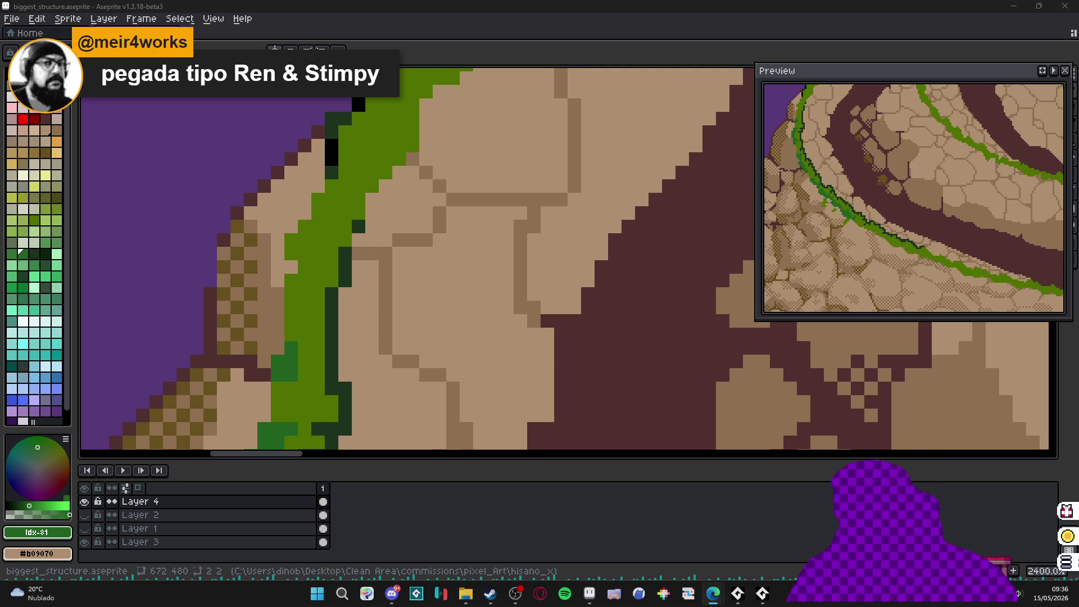
- Zoom in on the outer ring's rim and pick the dark green #206020 from the artwork
scroll(281, 261, "down", 5)
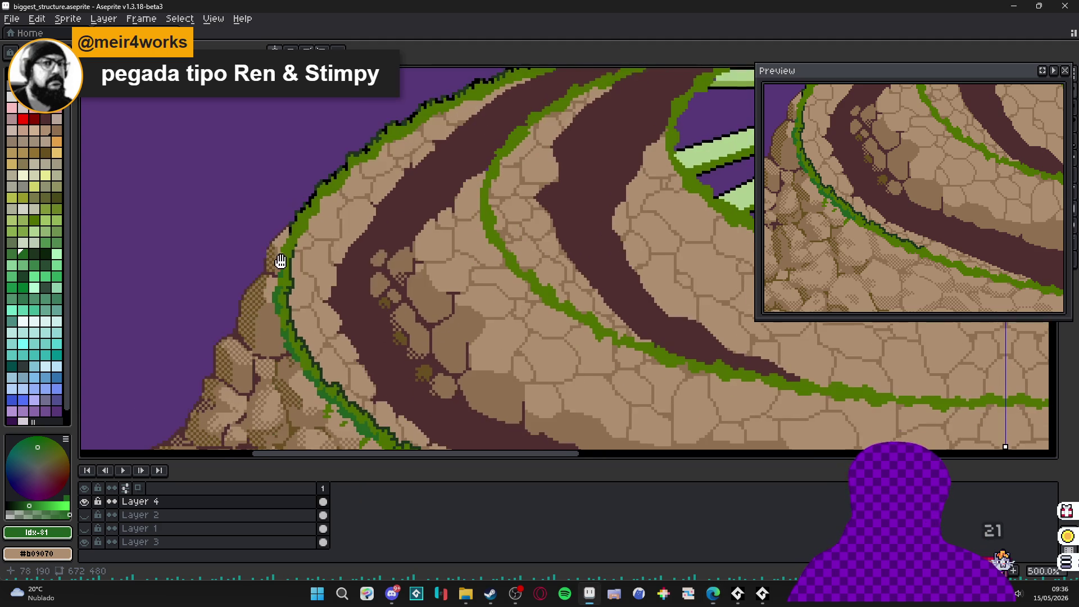
scroll(315, 250, "right", 2)
scroll(316, 251, "up", 1)
scroll(265, 256, "down", 2)
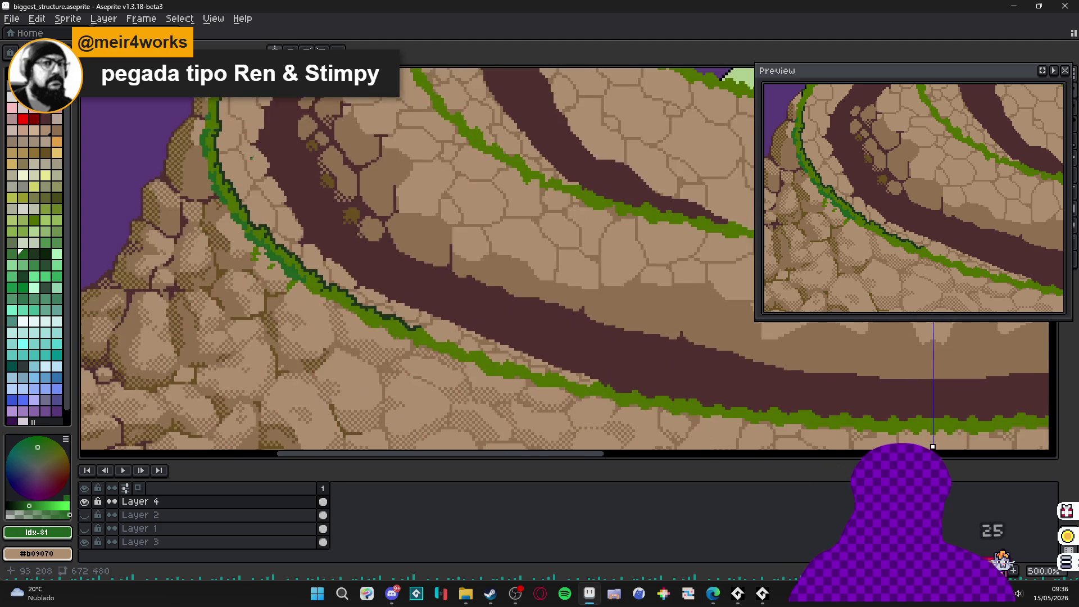
scroll(247, 224, "down", 2)
left_click_drag(246, 191, 258, 239)
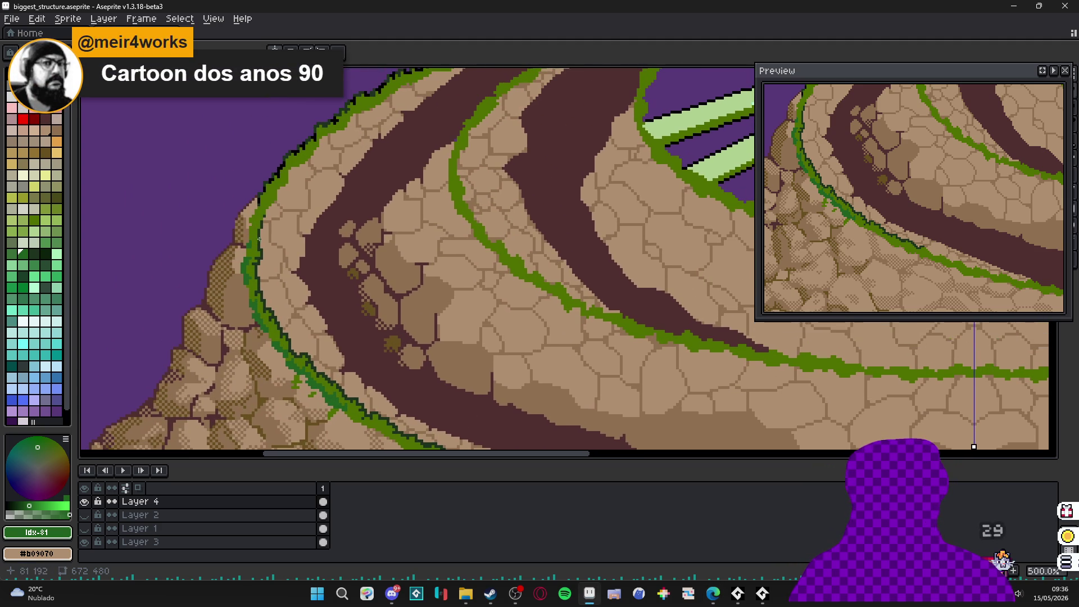
scroll(255, 243, "up", 5)
left_click(256, 235, "alt")
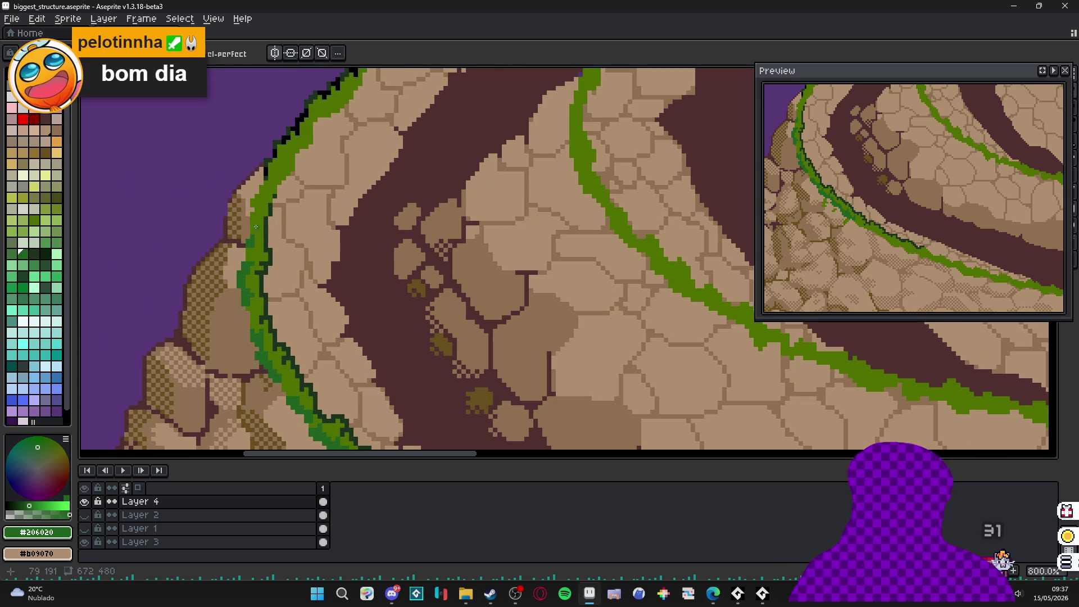
scroll(273, 274, "up", 4)
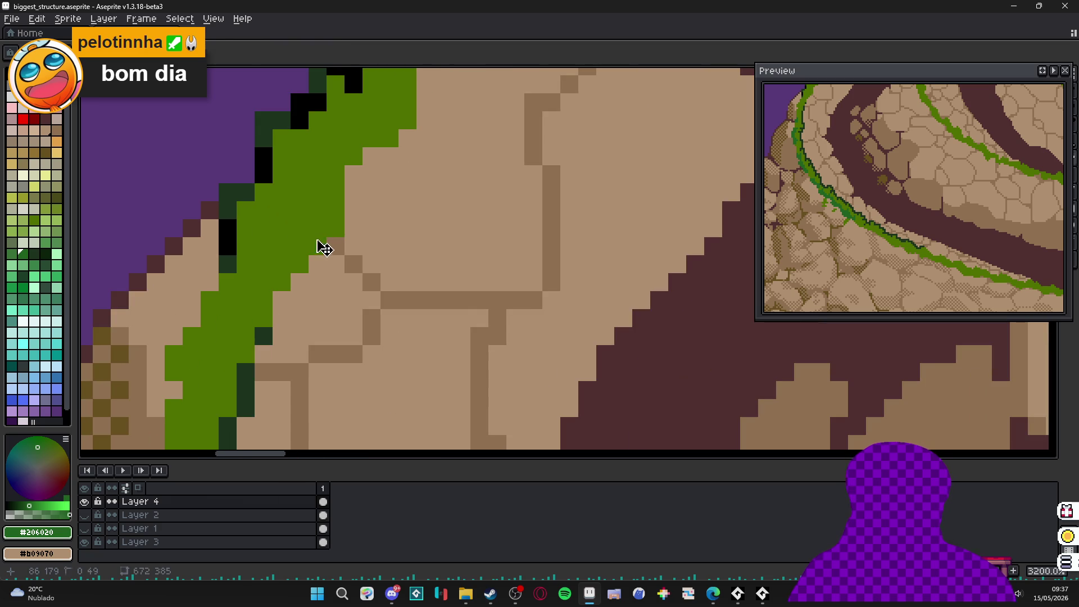
- Paint dark-green #206020 strokes and clumps along the first stretch of the grass edge
mouse_move(320, 243)
left_mouse_down()
mouse_move(336, 174)
mouse_move(317, 266)
mouse_move(332, 236)
mouse_move(372, 213)
mouse_move(328, 214)
mouse_move(382, 202)
mouse_move(370, 176)
left_mouse_up()
left_click_drag(370, 176, 352, 311)
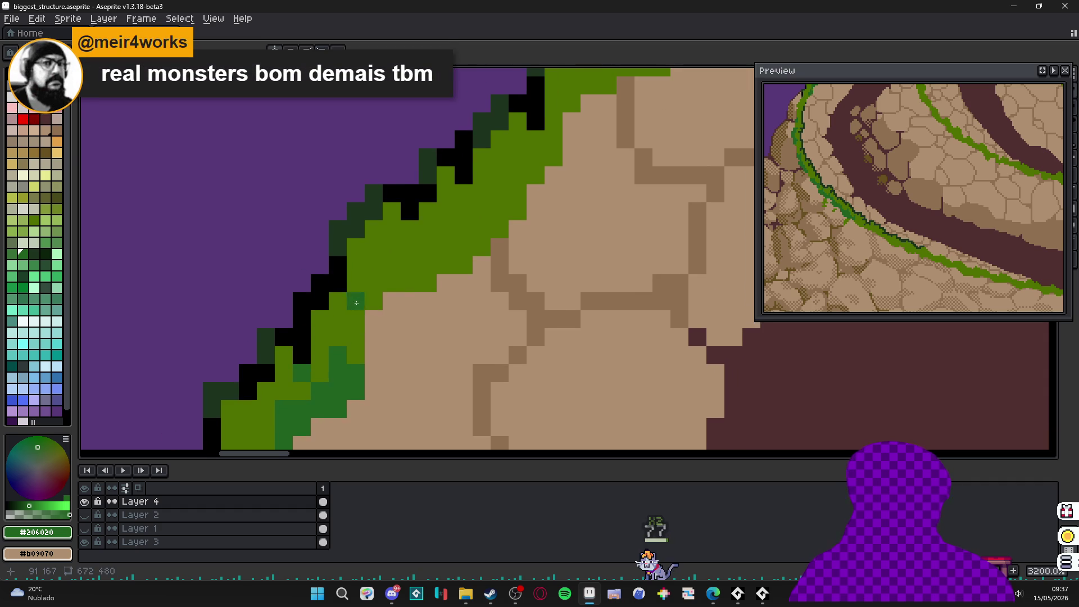
scroll(381, 286, "down", 1)
mouse_move(372, 307)
left_mouse_down()
mouse_move(358, 301)
mouse_move(388, 283)
mouse_move(381, 327)
mouse_move(390, 310)
left_mouse_up()
left_click(393, 301)
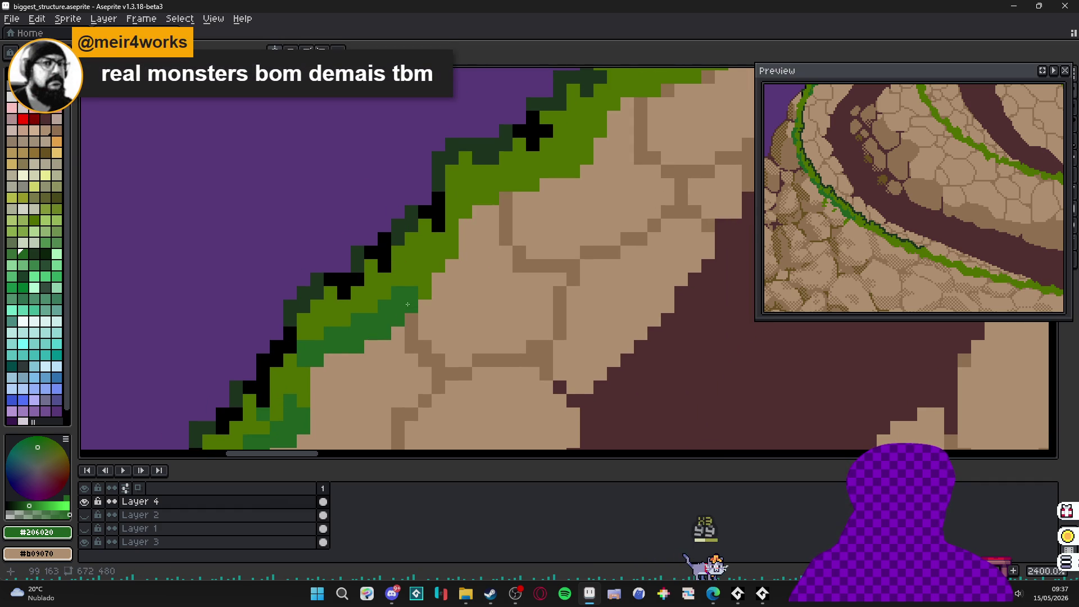
left_click(398, 280)
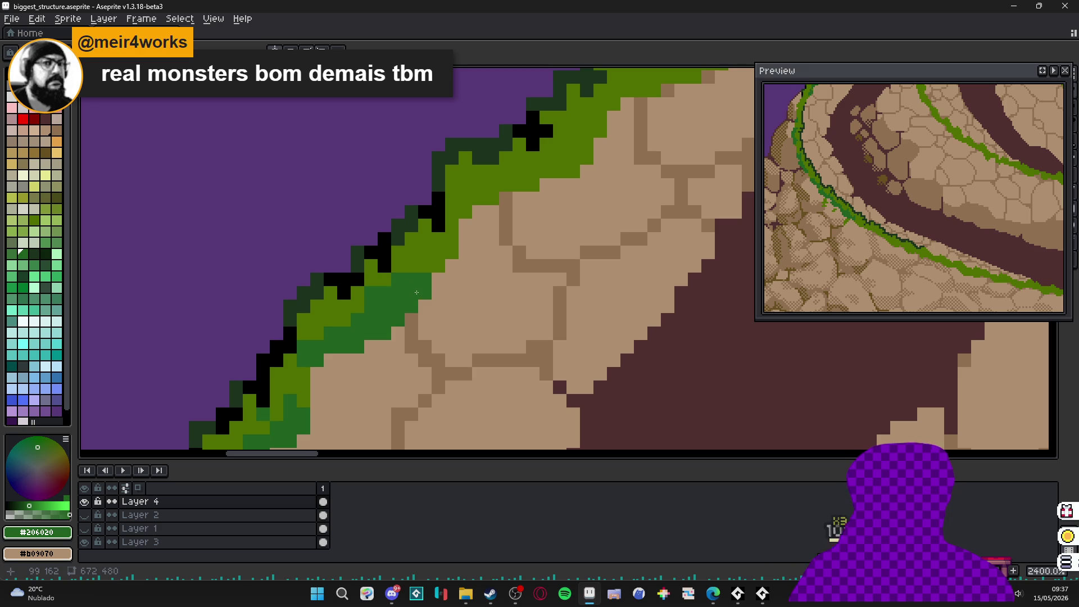
- Add dark-green blocks further along the grass band just below the black outline
left_click_drag(416, 287, 387, 318)
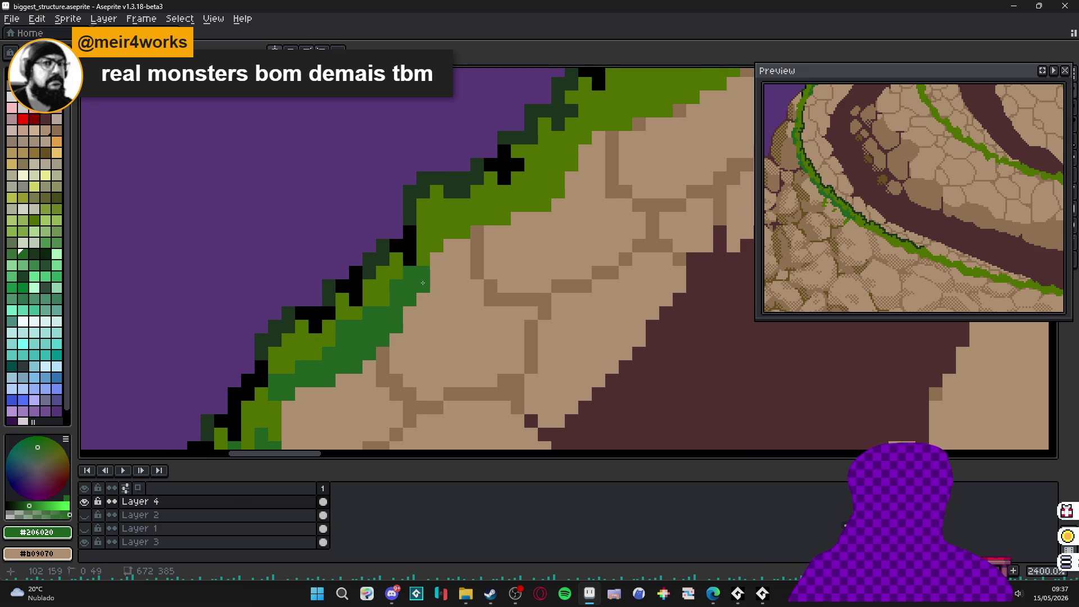
left_click(461, 229)
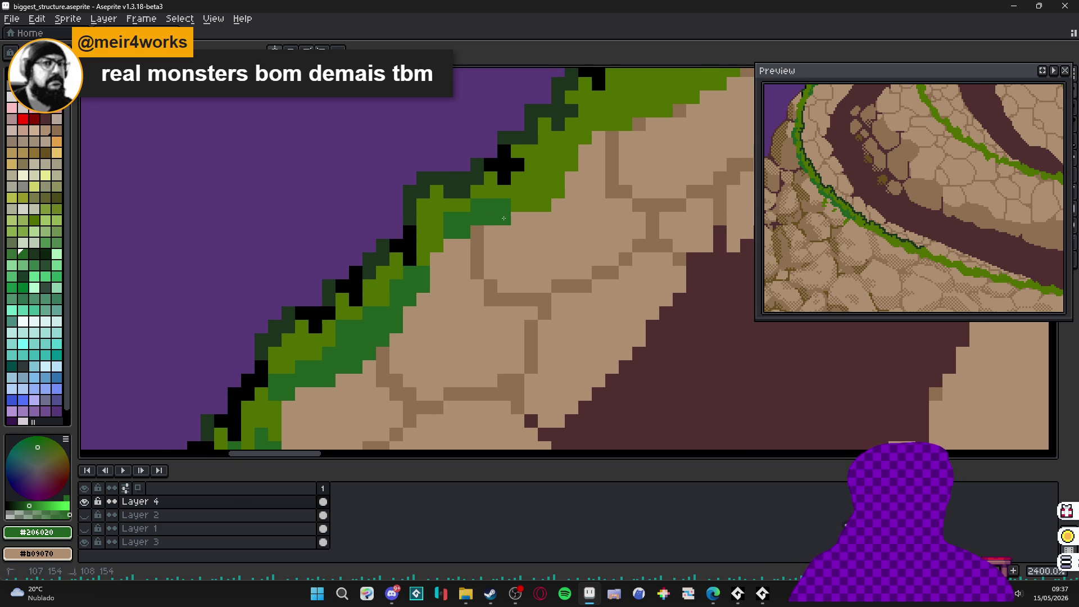
left_click_drag(503, 218, 447, 308)
left_click(486, 291)
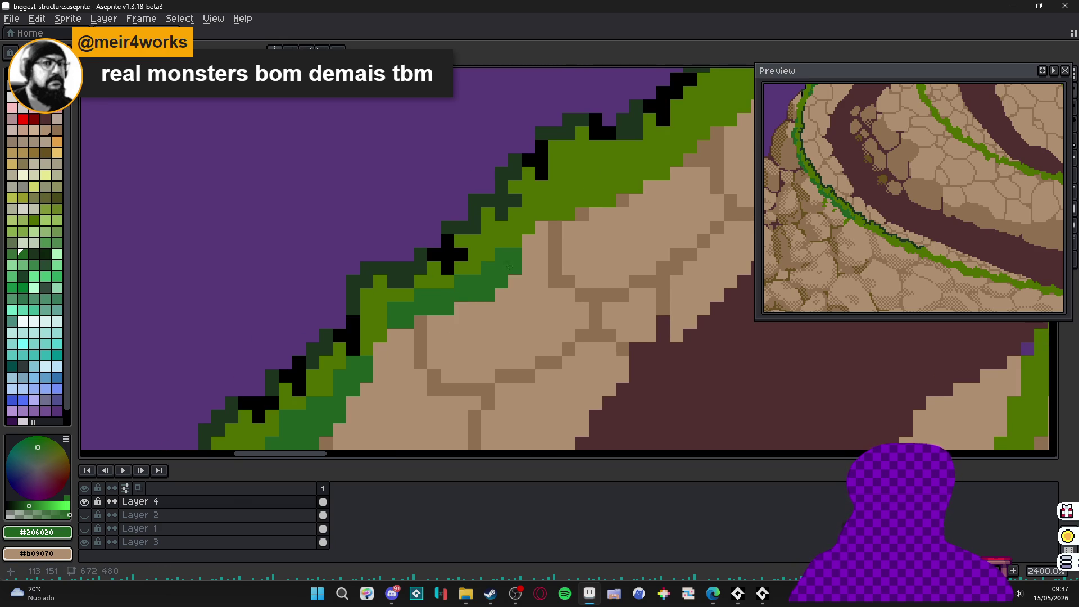
left_click_drag(513, 252, 441, 348)
left_click(423, 348)
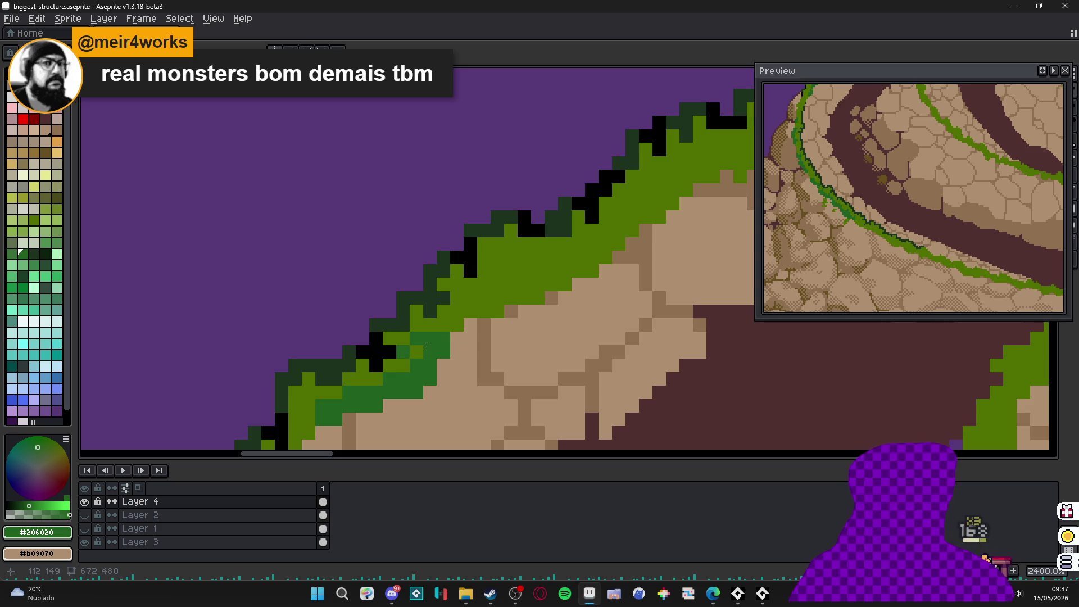
left_click_drag(489, 307, 452, 336)
left_click(452, 336)
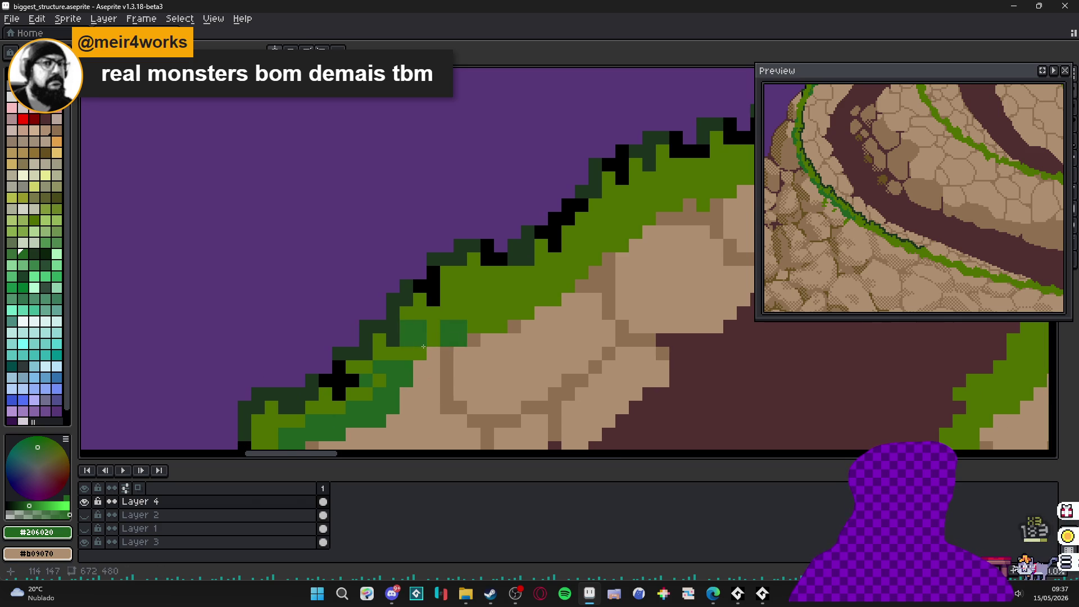
left_click(482, 326)
key("v")
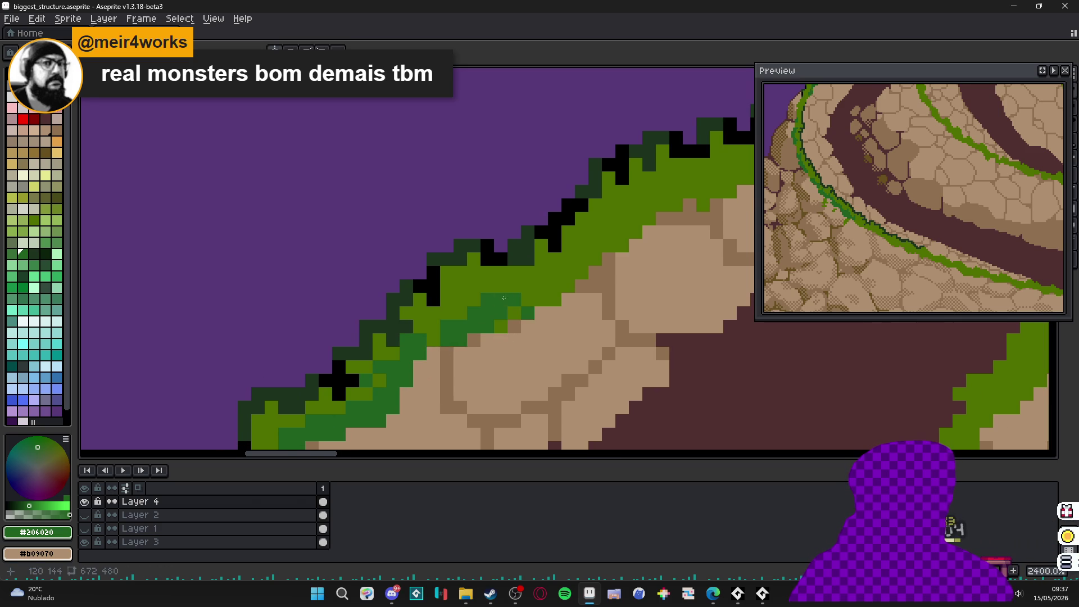
left_click_drag(504, 298, 430, 374)
left_click(482, 370)
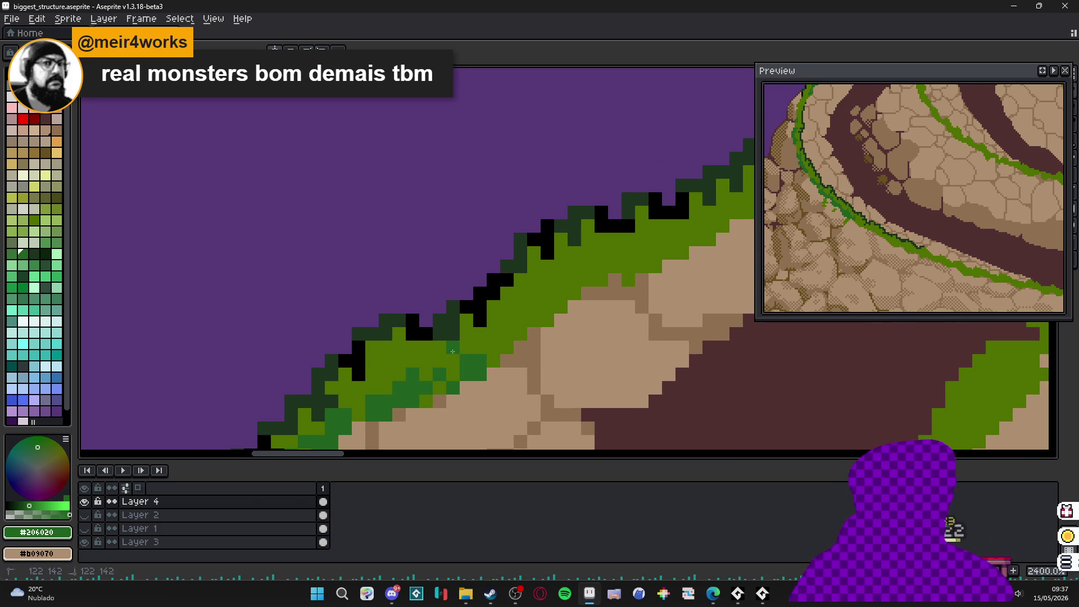
left_click(449, 362)
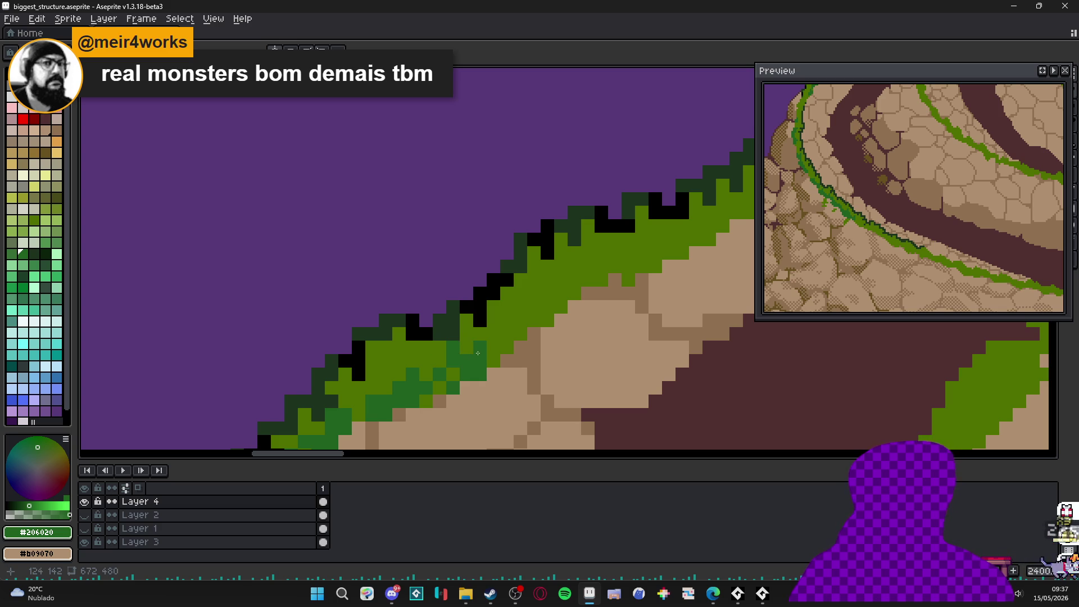
- Shade the next grass patches dark green, undoing one stray pixel along the way
left_click_drag(477, 353, 444, 378)
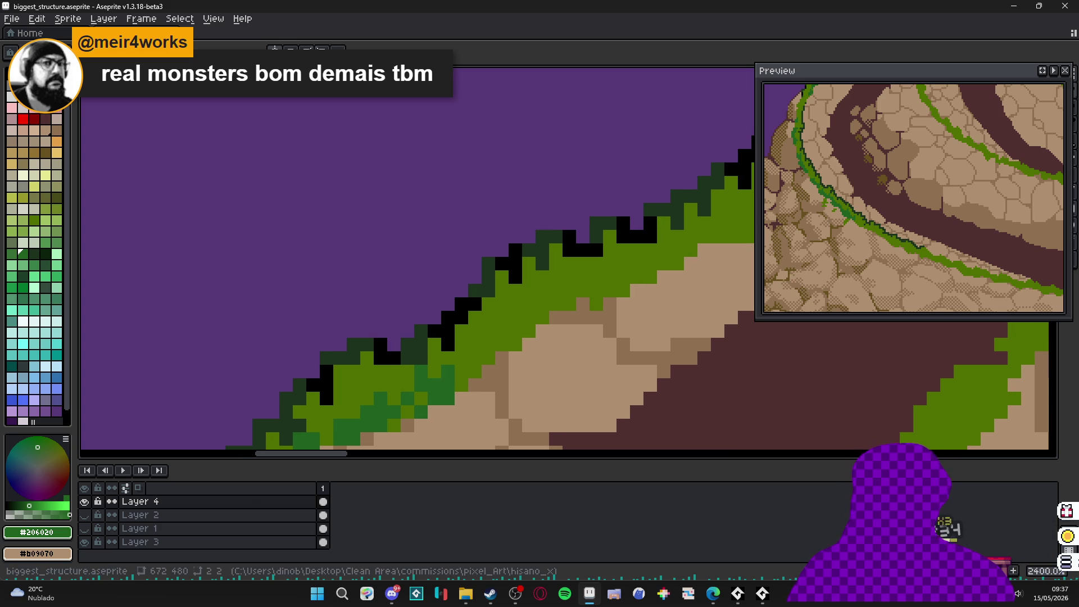
scroll(489, 393, "up", 1)
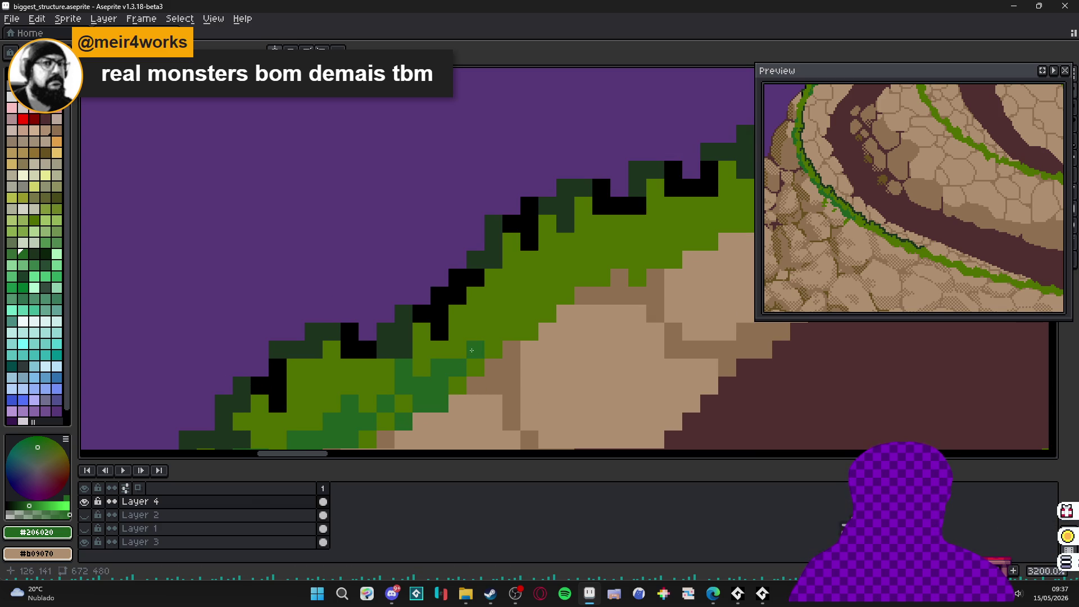
mouse_move(456, 339)
left_mouse_down()
mouse_move(476, 332)
mouse_move(457, 350)
mouse_move(516, 333)
mouse_move(565, 286)
mouse_move(477, 373)
mouse_move(484, 365)
mouse_move(470, 366)
left_mouse_up()
left_click_drag(467, 371, 474, 348)
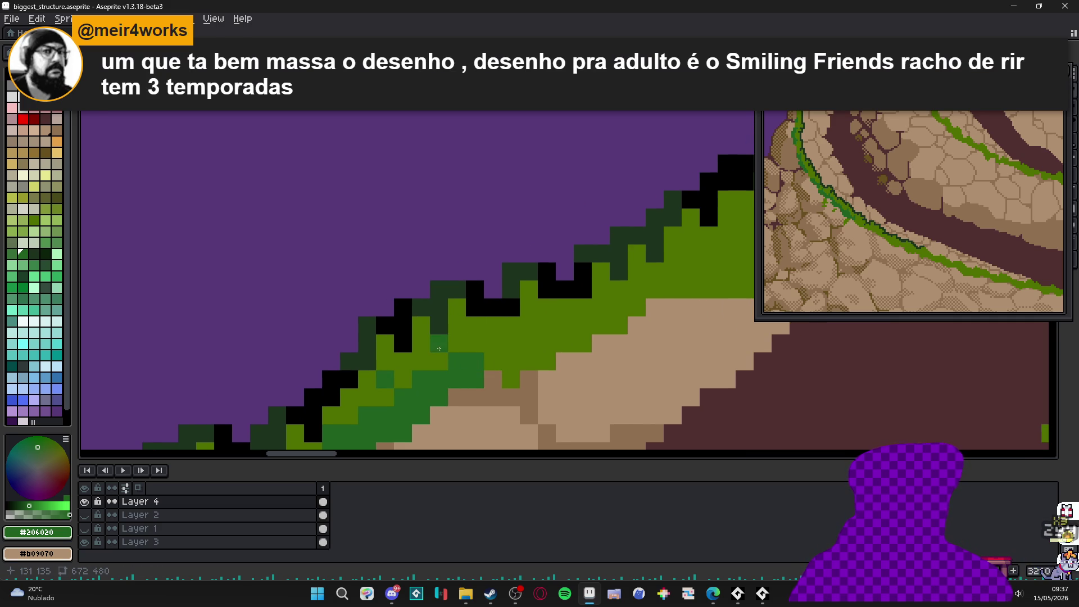
mouse_move(483, 333)
left_mouse_down()
mouse_move(488, 357)
mouse_move(453, 369)
mouse_move(496, 377)
mouse_move(491, 389)
mouse_move(518, 344)
left_mouse_up()
key("ctrl+z")
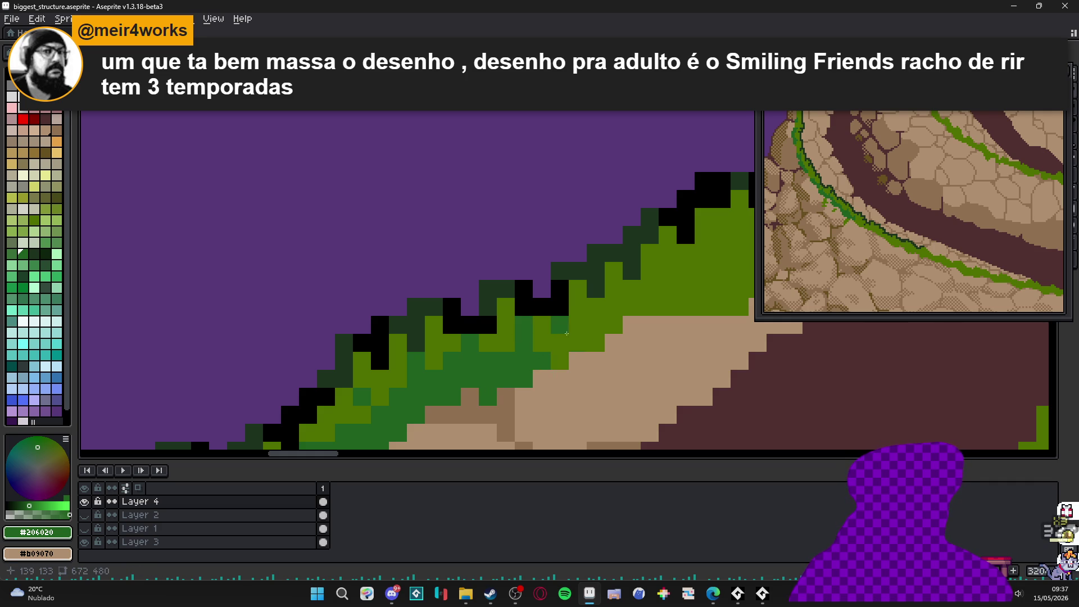
left_click(552, 348)
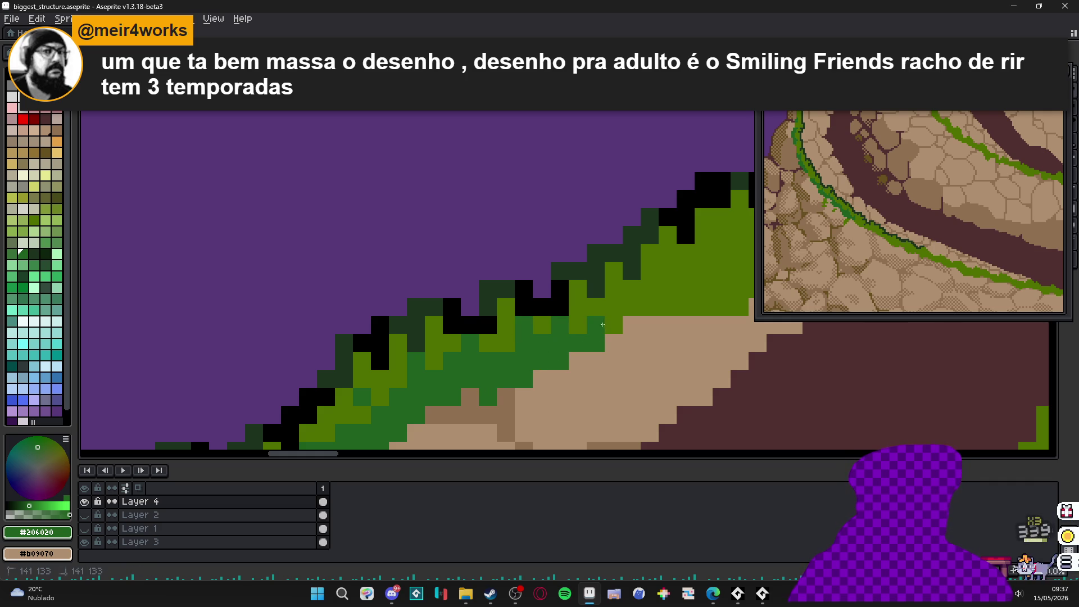
mouse_move(596, 307)
left_mouse_down()
mouse_move(614, 324)
mouse_move(639, 305)
mouse_move(523, 384)
mouse_move(557, 371)
mouse_move(562, 384)
left_mouse_up()
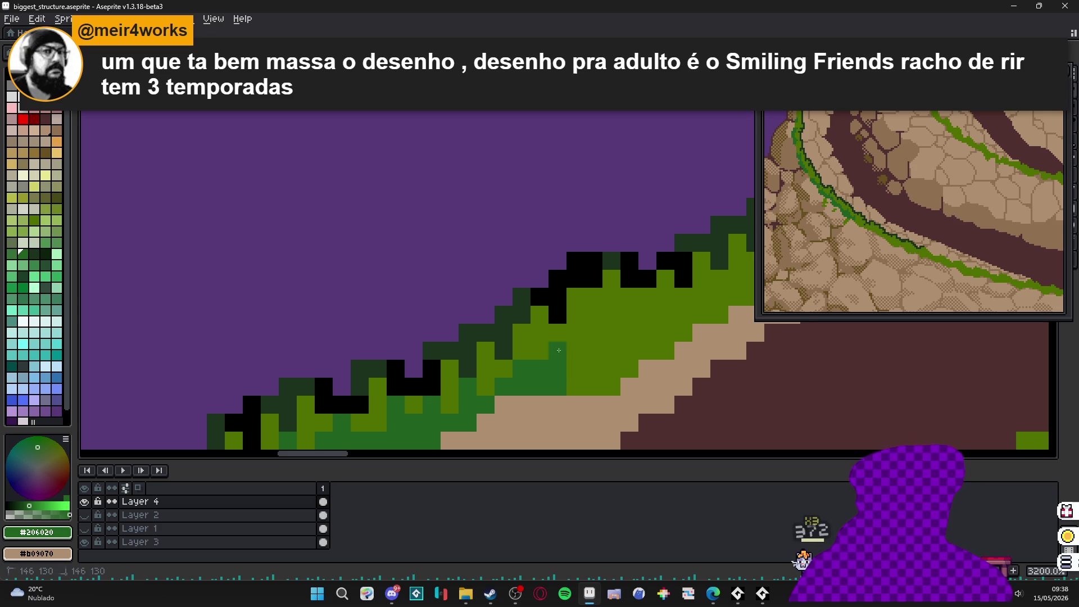
left_click(594, 368)
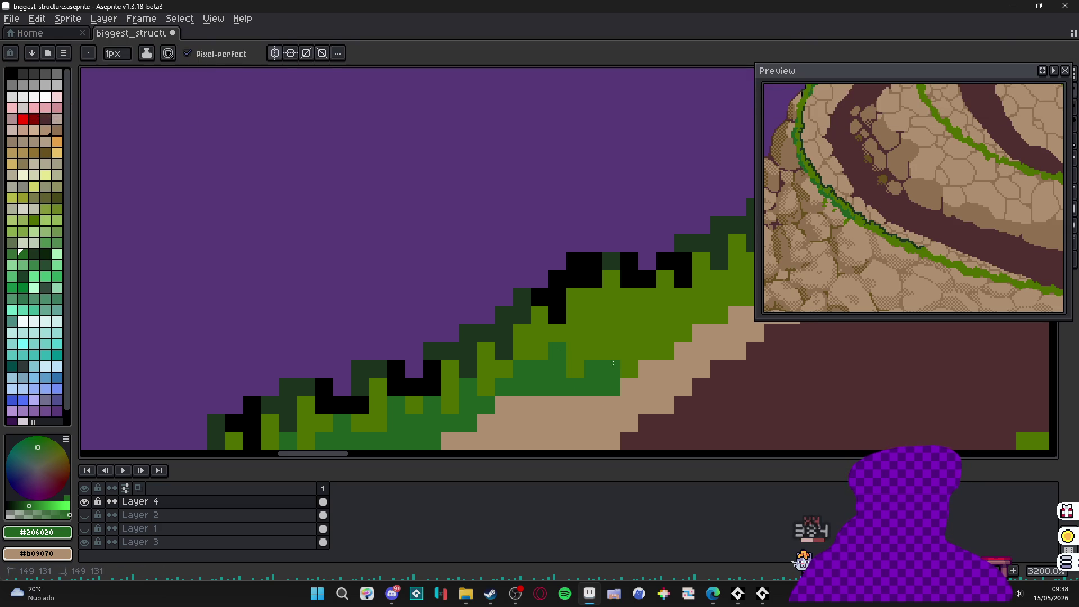
mouse_move(612, 349)
left_mouse_down()
mouse_move(611, 335)
mouse_move(539, 366)
mouse_move(504, 366)
left_mouse_up()
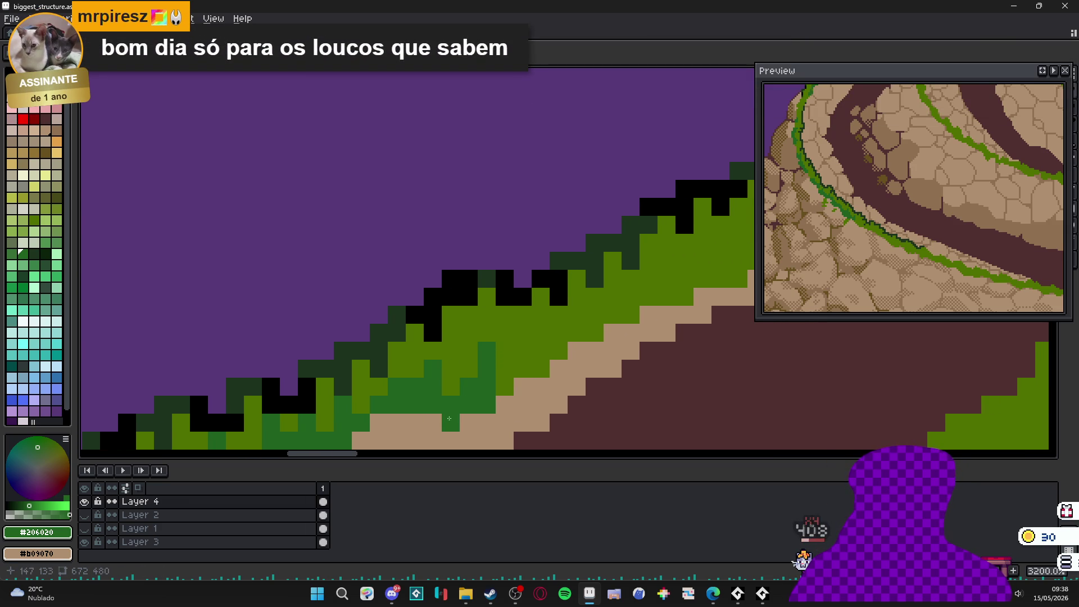
- Dot dark-green pixels and a diagonal run into the light-green grass cells
scroll(521, 387, "up", 1)
left_click(469, 307)
left_click(441, 361)
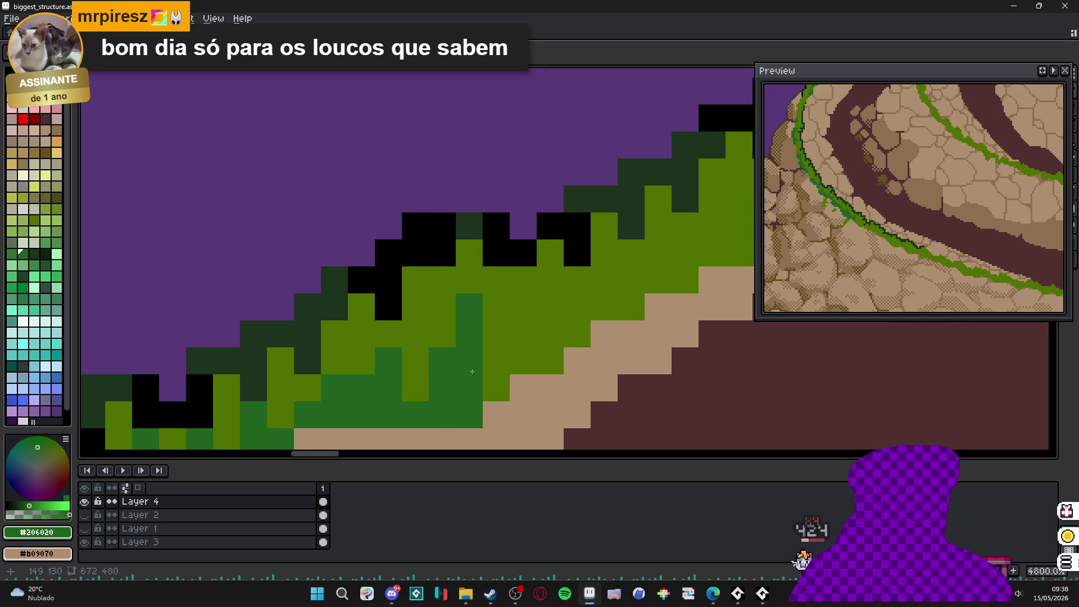
mouse_move(471, 372)
left_mouse_down()
mouse_move(650, 266)
mouse_move(492, 374)
mouse_move(499, 380)
mouse_move(468, 385)
left_mouse_up()
scroll(491, 352, "up", 1)
mouse_move(448, 328)
left_mouse_down()
mouse_move(448, 363)
mouse_move(413, 399)
mouse_move(449, 396)
mouse_move(557, 275)
mouse_move(554, 348)
mouse_move(578, 327)
left_mouse_up()
mouse_move(578, 327)
left_mouse_down()
mouse_move(530, 354)
mouse_move(599, 344)
mouse_move(571, 278)
mouse_move(430, 340)
mouse_move(512, 348)
mouse_move(513, 382)
mouse_move(584, 382)
mouse_move(590, 322)
mouse_move(494, 387)
mouse_move(528, 410)
mouse_move(612, 362)
mouse_move(672, 304)
mouse_move(671, 269)
mouse_move(538, 307)
mouse_move(623, 375)
mouse_move(635, 314)
mouse_move(668, 275)
mouse_move(660, 315)
mouse_move(646, 248)
mouse_move(562, 292)
left_mouse_up()
left_click(464, 346)
- Darken a run of light-green grass cells further up the edge to dark green
left_click(545, 309)
scroll(545, 309, "down", 1)
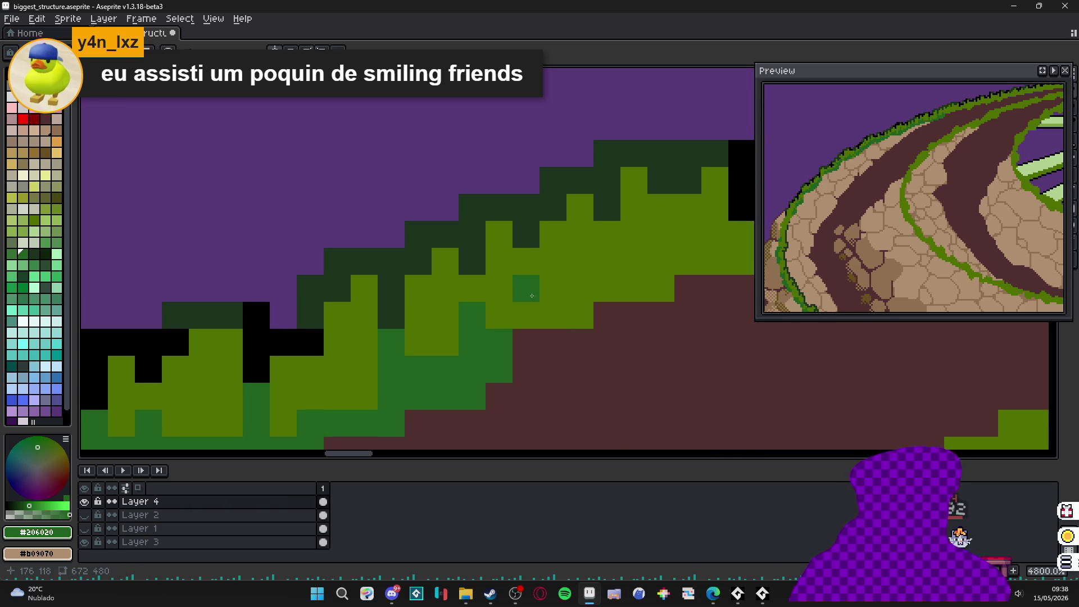
left_click(525, 302)
left_click(501, 322)
mouse_move(578, 314)
left_mouse_down()
mouse_move(554, 315)
mouse_move(606, 288)
mouse_move(663, 288)
left_mouse_up()
mouse_move(607, 262)
left_mouse_down()
mouse_move(609, 246)
mouse_move(530, 320)
mouse_move(623, 332)
mouse_move(641, 349)
mouse_move(564, 327)
left_mouse_up()
left_click(583, 318)
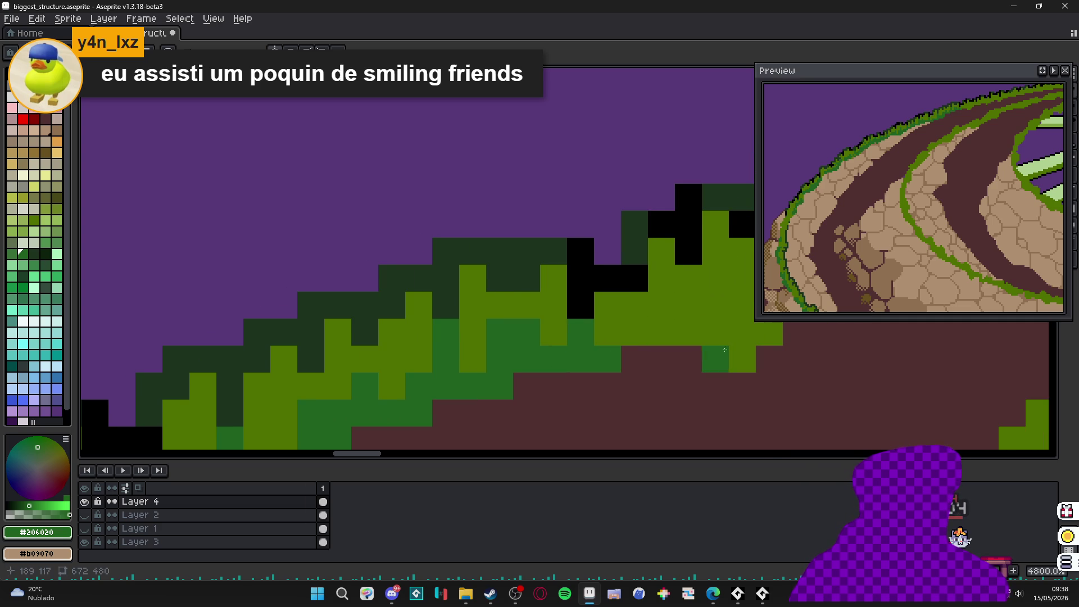
mouse_move(715, 359)
left_mouse_down()
mouse_move(593, 345)
mouse_move(571, 309)
mouse_move(527, 289)
mouse_move(509, 301)
mouse_move(479, 367)
left_mouse_up()
- Continue dark-green shading across grass cells in the lower band beside the dirt
mouse_move(548, 360)
left_mouse_down()
mouse_move(539, 309)
mouse_move(554, 338)
mouse_move(576, 308)
mouse_move(629, 308)
mouse_move(506, 398)
left_mouse_up()
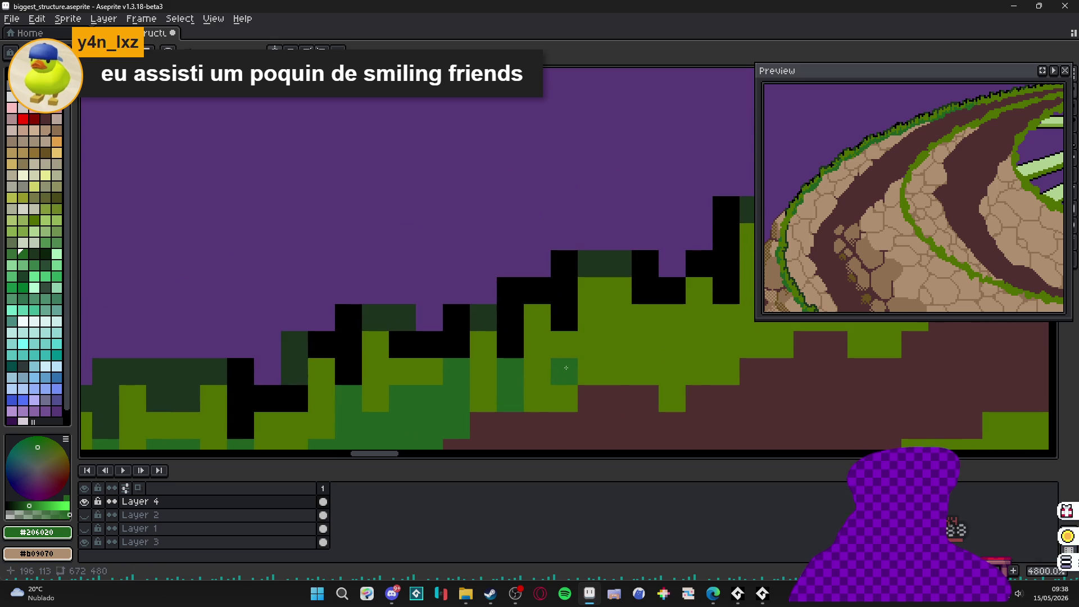
mouse_move(566, 368)
left_mouse_down()
mouse_move(553, 400)
mouse_move(618, 373)
mouse_move(605, 372)
mouse_move(636, 334)
left_mouse_up()
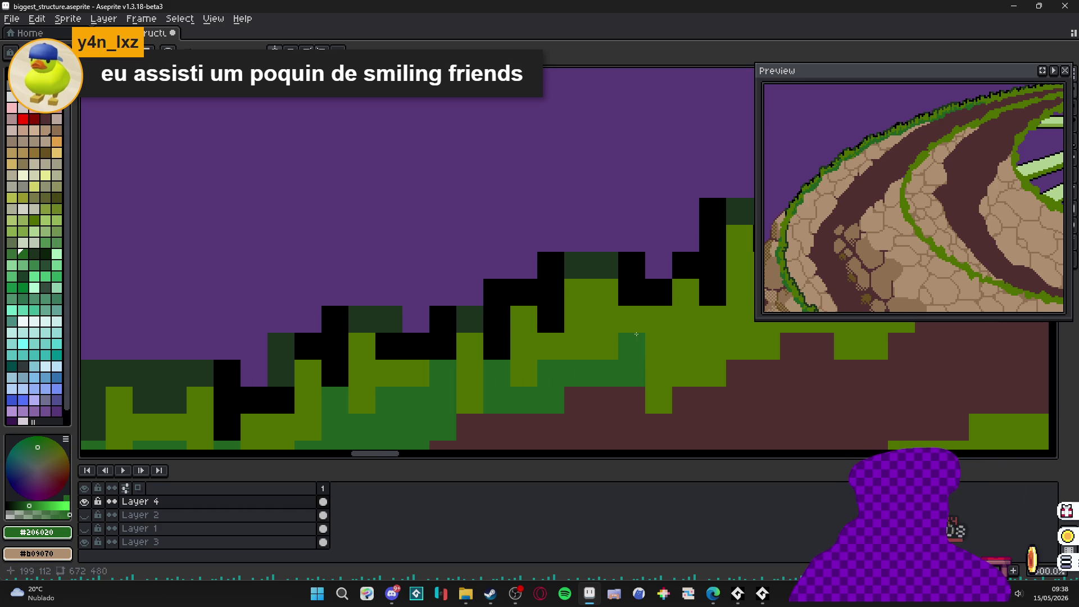
mouse_move(657, 372)
left_mouse_down()
mouse_move(687, 372)
mouse_move(569, 372)
mouse_move(592, 324)
mouse_move(685, 318)
mouse_move(618, 324)
mouse_move(672, 323)
mouse_move(697, 295)
mouse_move(637, 333)
mouse_move(652, 312)
mouse_move(677, 314)
mouse_move(645, 340)
mouse_move(656, 310)
left_mouse_up()
left_click(591, 372)
mouse_move(622, 352)
left_mouse_down()
mouse_move(635, 314)
mouse_move(674, 303)
mouse_move(672, 332)
mouse_move(397, 435)
mouse_move(504, 394)
mouse_move(531, 368)
mouse_move(558, 394)
mouse_move(603, 372)
mouse_move(558, 393)
mouse_move(578, 402)
mouse_move(566, 390)
left_mouse_up()
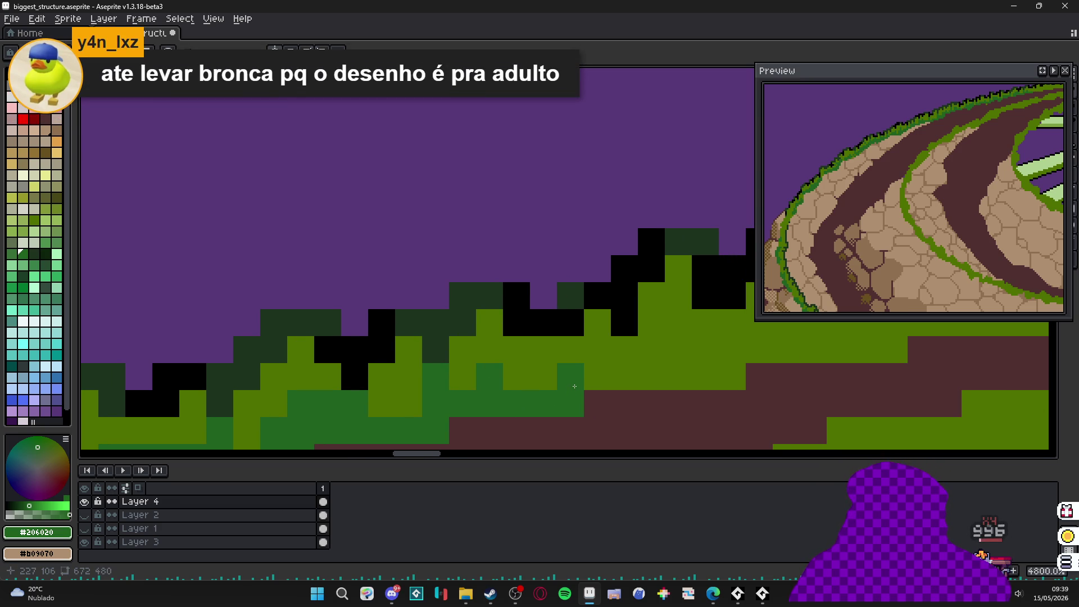
left_click_drag(623, 375, 621, 352)
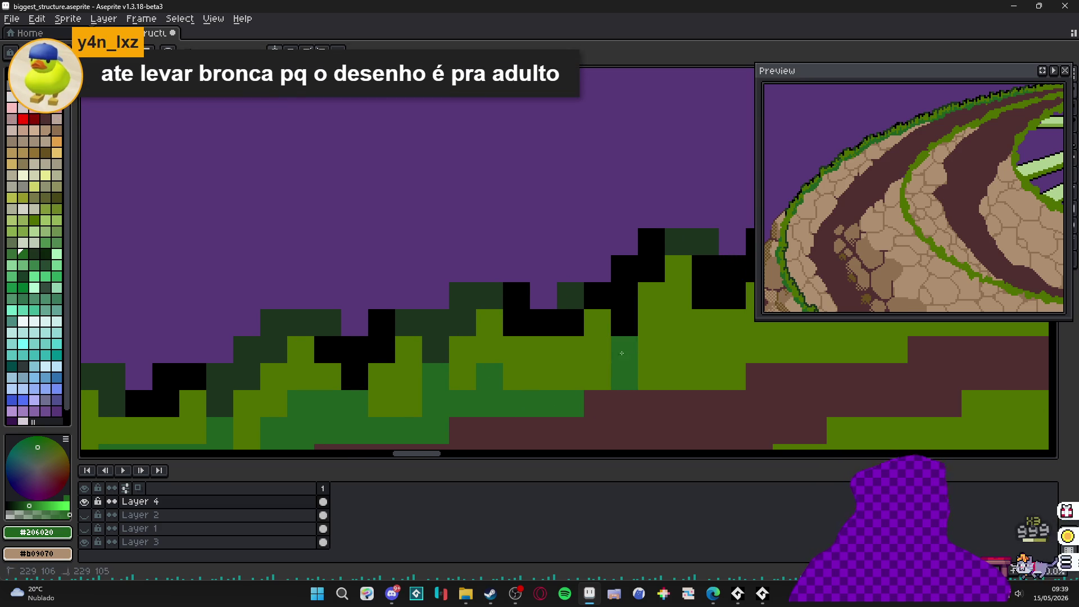
mouse_move(561, 376)
left_mouse_down()
mouse_move(568, 349)
mouse_move(476, 397)
mouse_move(551, 409)
mouse_move(562, 388)
mouse_move(627, 357)
mouse_move(590, 404)
mouse_move(655, 379)
mouse_move(585, 393)
mouse_move(597, 390)
mouse_move(523, 364)
mouse_move(548, 371)
mouse_move(574, 317)
mouse_move(567, 342)
mouse_move(505, 342)
left_mouse_up()
left_click(575, 380)
left_click(630, 383)
left_click(572, 361)
left_click(602, 344)
left_click(602, 316)
- Finish the stretch by darkening the remaining light-green cells along the rim
left_click(576, 358)
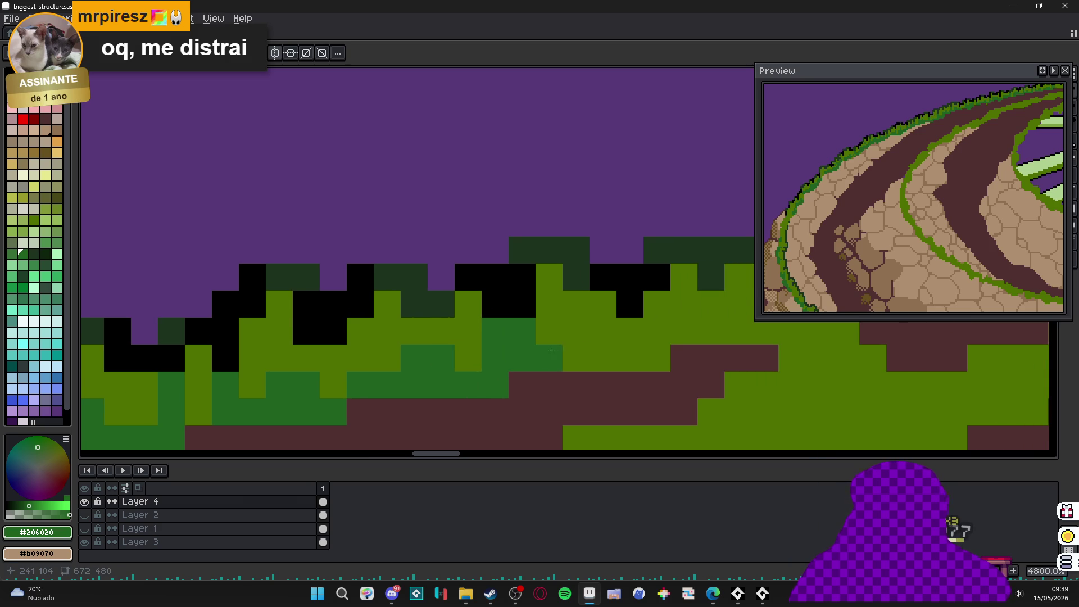
left_click(590, 358)
left_click(629, 344)
mouse_move(646, 349)
left_mouse_down()
mouse_move(534, 378)
mouse_move(506, 371)
left_mouse_up()
left_click(583, 347)
left_click(583, 320)
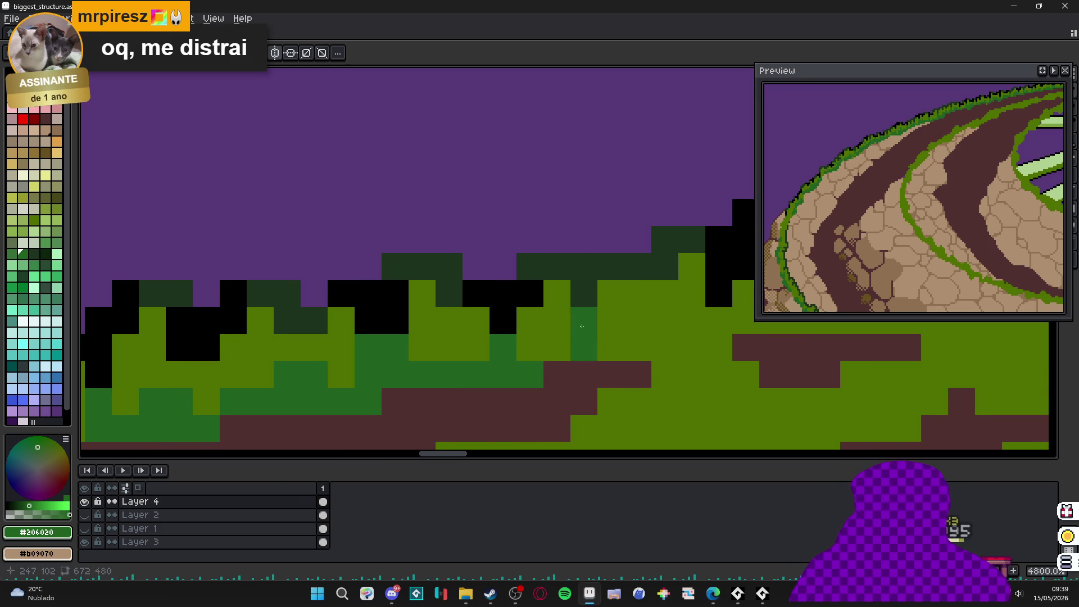
left_click(556, 347)
left_click_drag(657, 334, 562, 294)
left_click(561, 294)
- Zoom in, redo a misplaced dark-green block slightly lower, and show the pixel grid
scroll(562, 293, "down", 10)
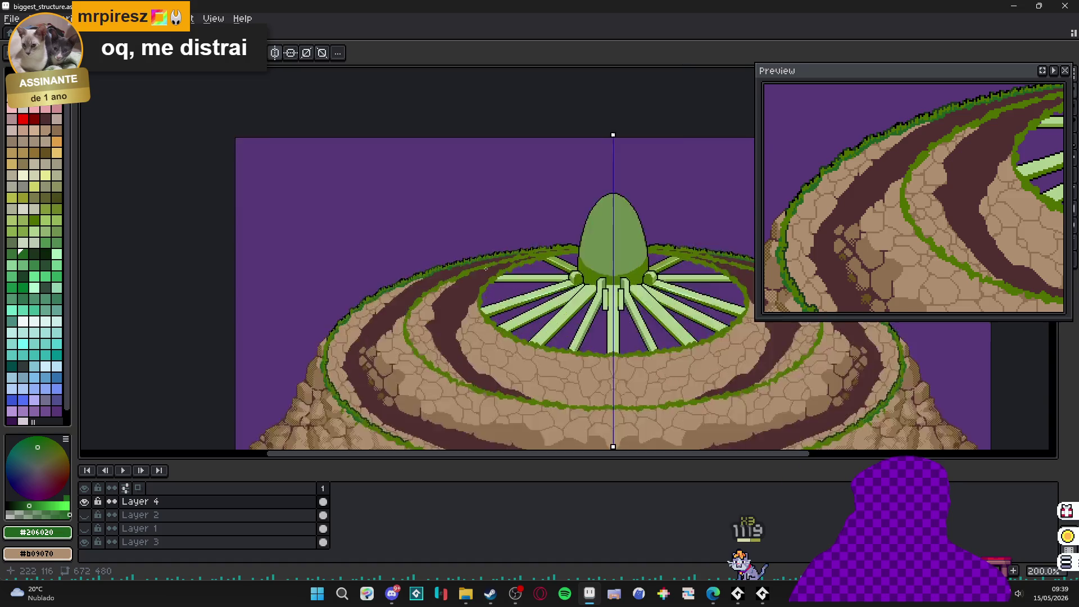
scroll(506, 281, "up", 2)
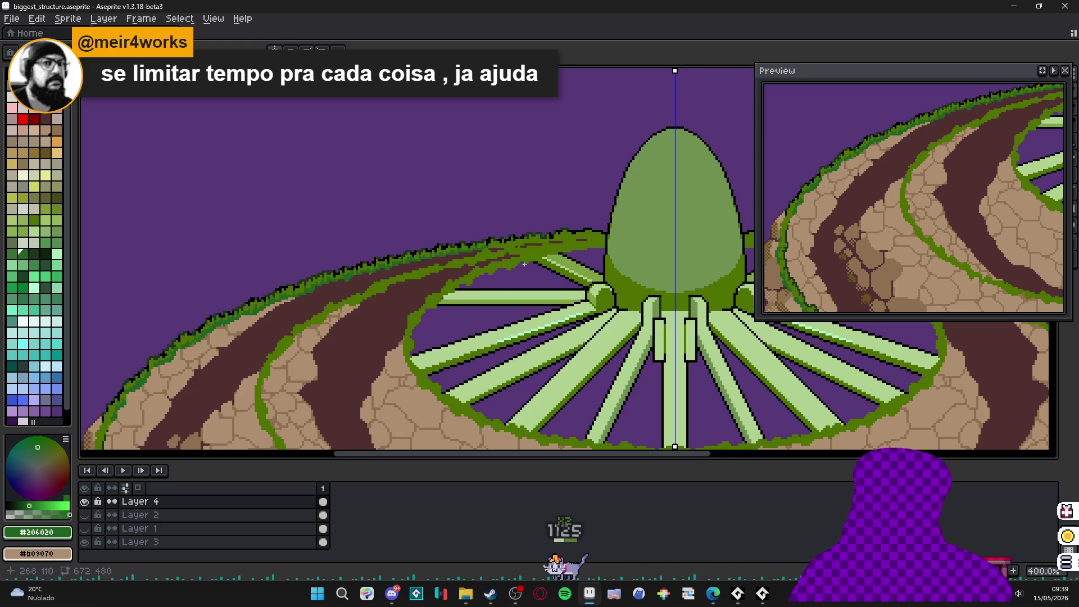
scroll(504, 268, "up", 6)
scroll(521, 234, "up", 3)
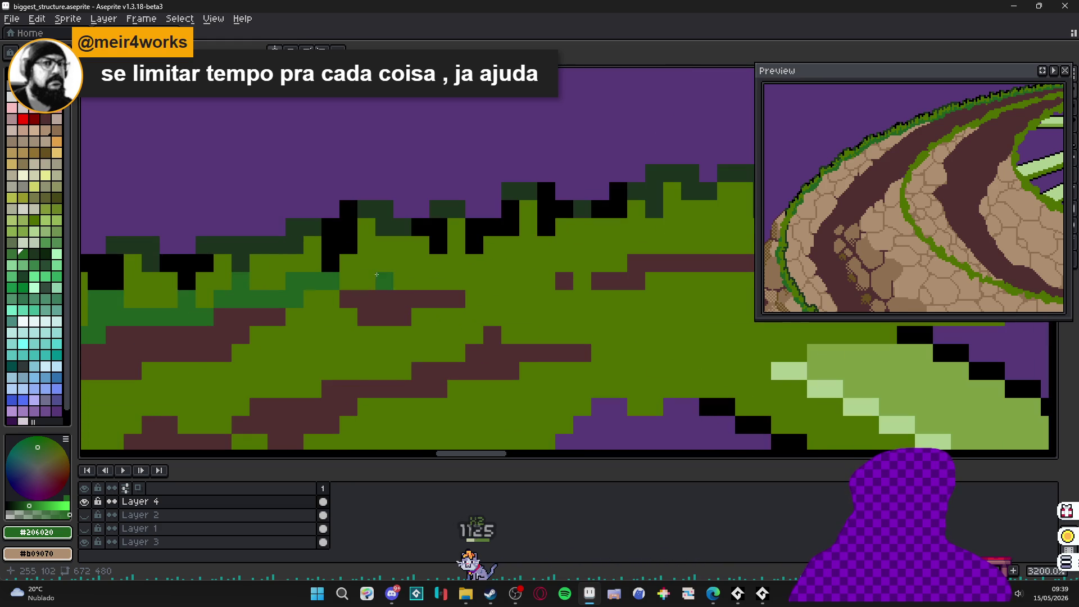
left_click(402, 263)
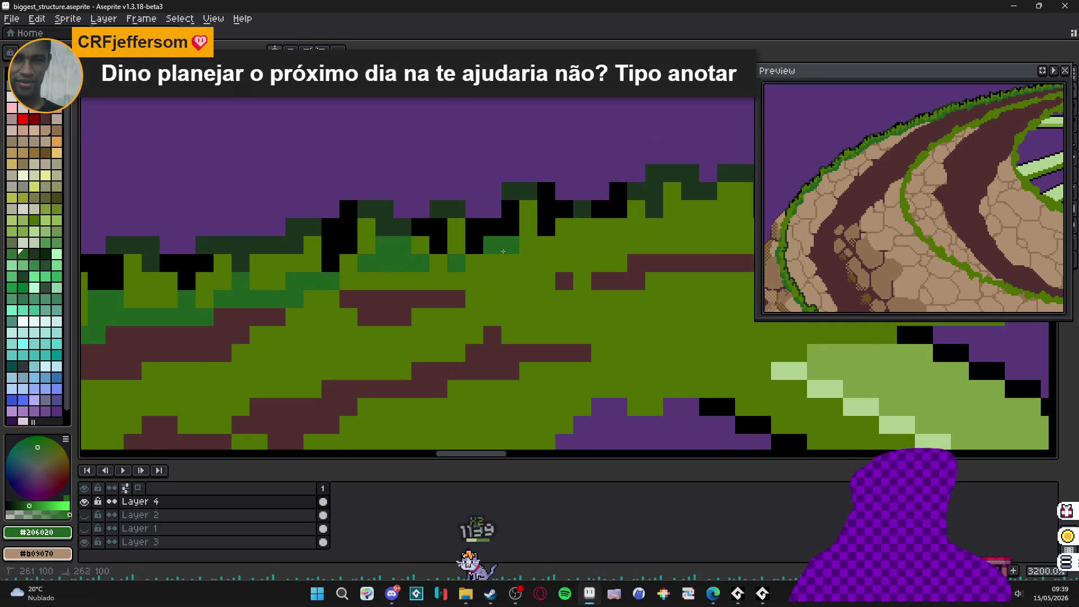
key("ctrl+z")
left_click_drag(475, 263, 499, 263)
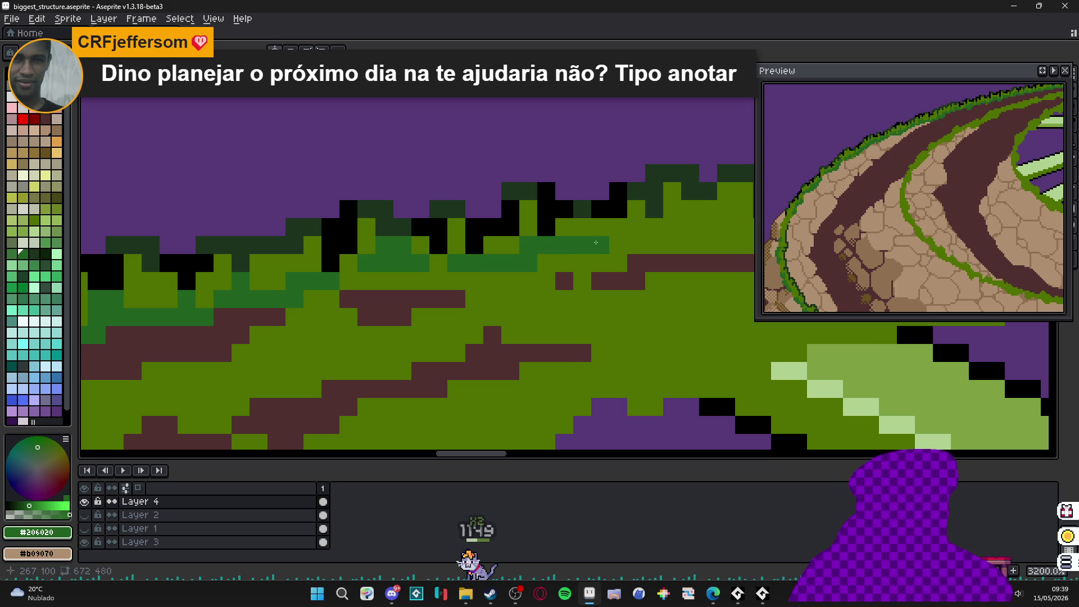
key("ctrl+apostrophe")
- Paint rows of dark-green pixels rightward along the grass edge near the spokes
scroll(561, 265, "right", 2)
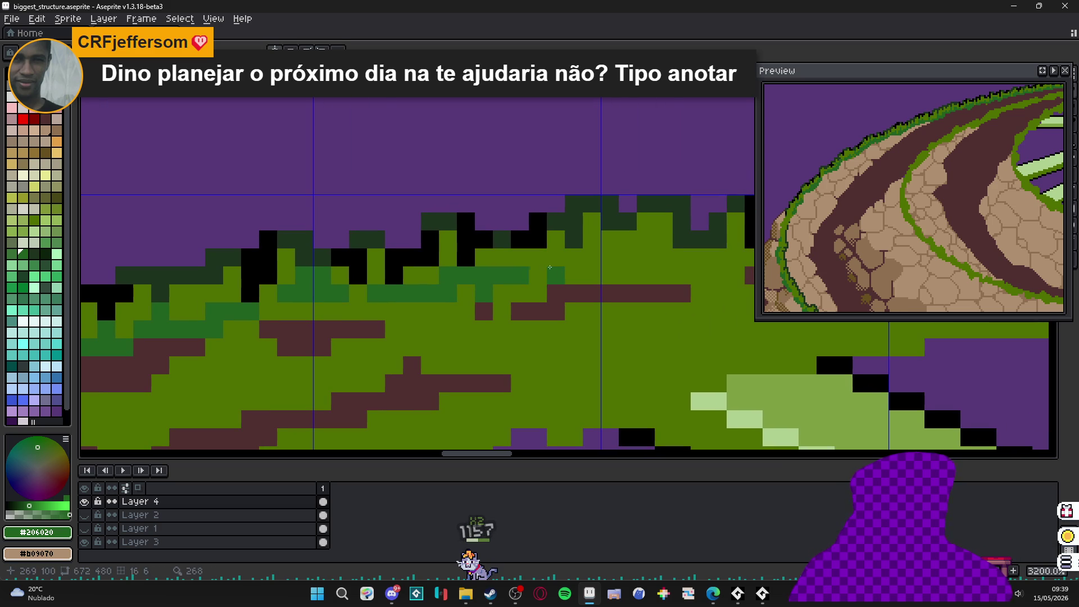
left_click_drag(544, 266, 628, 239)
left_click_drag(573, 275, 700, 258)
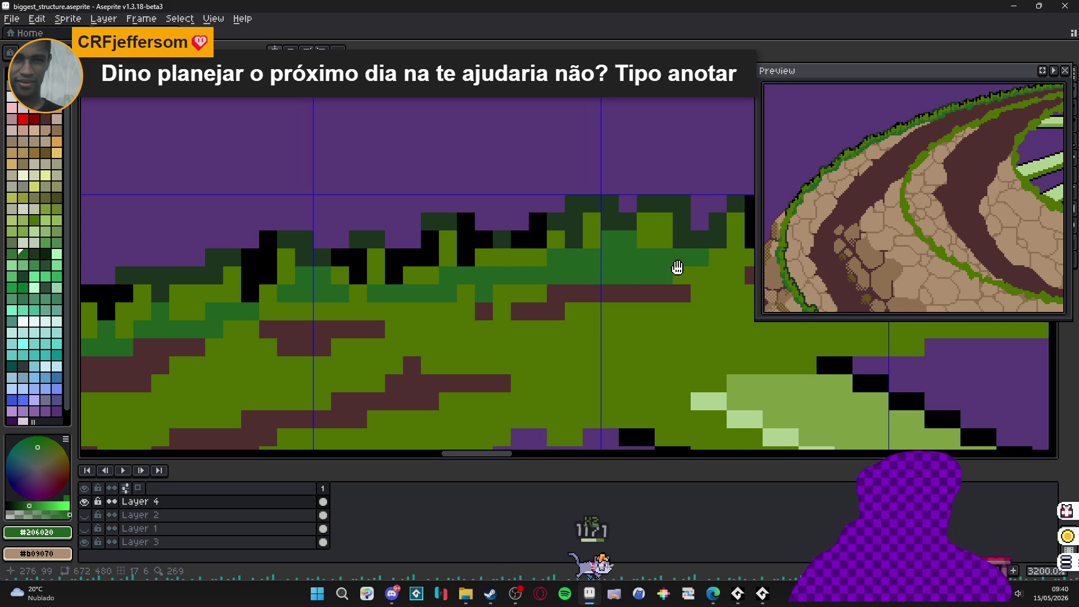
scroll(677, 268, "down", 3)
scroll(559, 280, "up", 2)
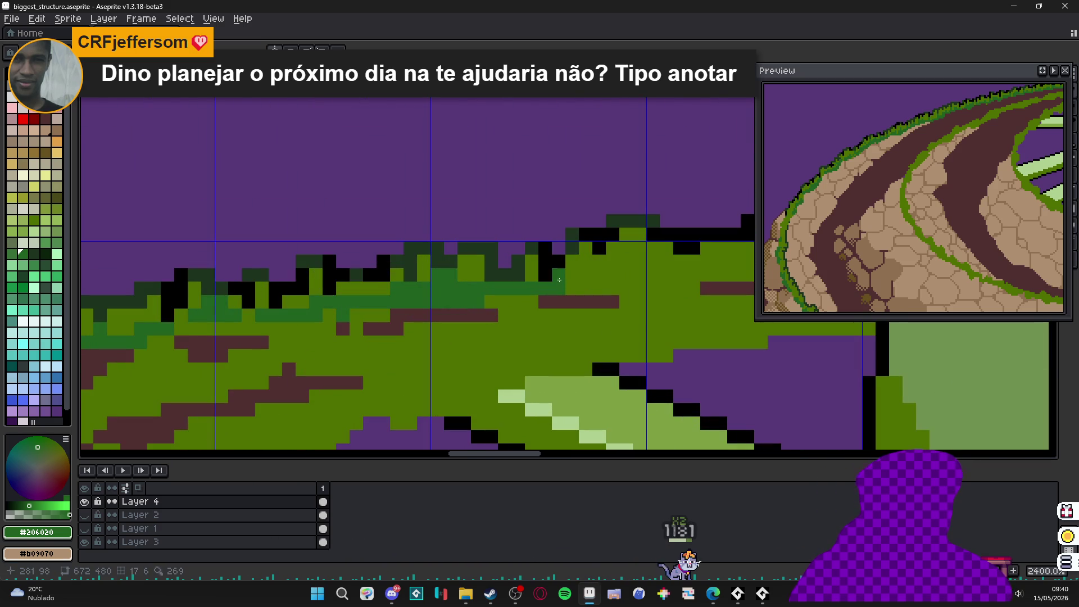
mouse_move(559, 281)
left_mouse_down()
mouse_move(608, 285)
mouse_move(646, 263)
mouse_move(696, 270)
left_mouse_up()
scroll(685, 269, "up", 1)
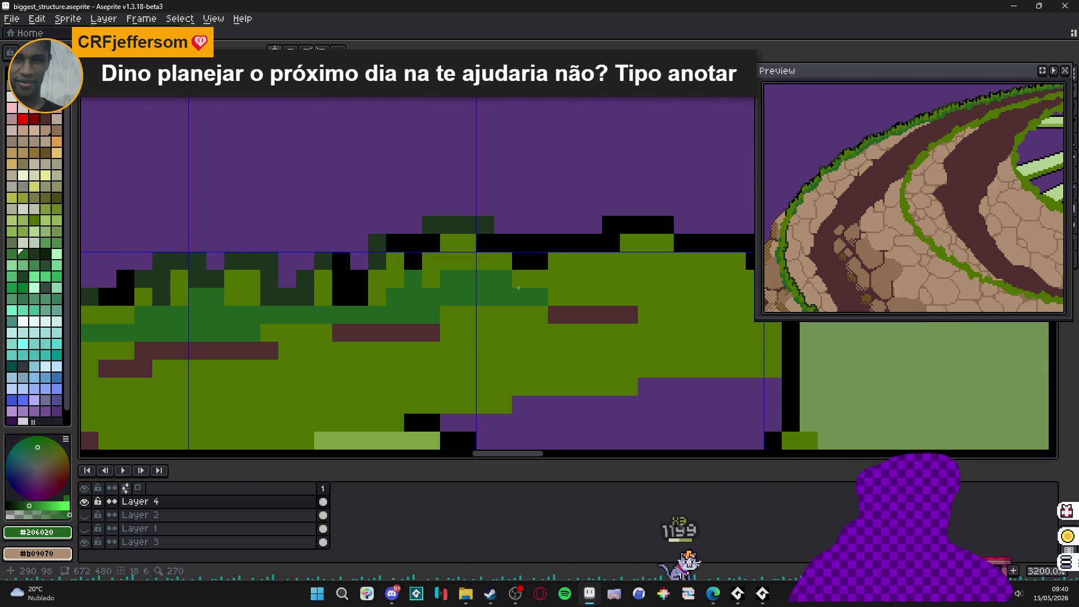
mouse_move(531, 280)
left_mouse_down()
mouse_move(589, 284)
mouse_move(533, 297)
left_mouse_up()
left_click_drag(554, 273, 590, 273)
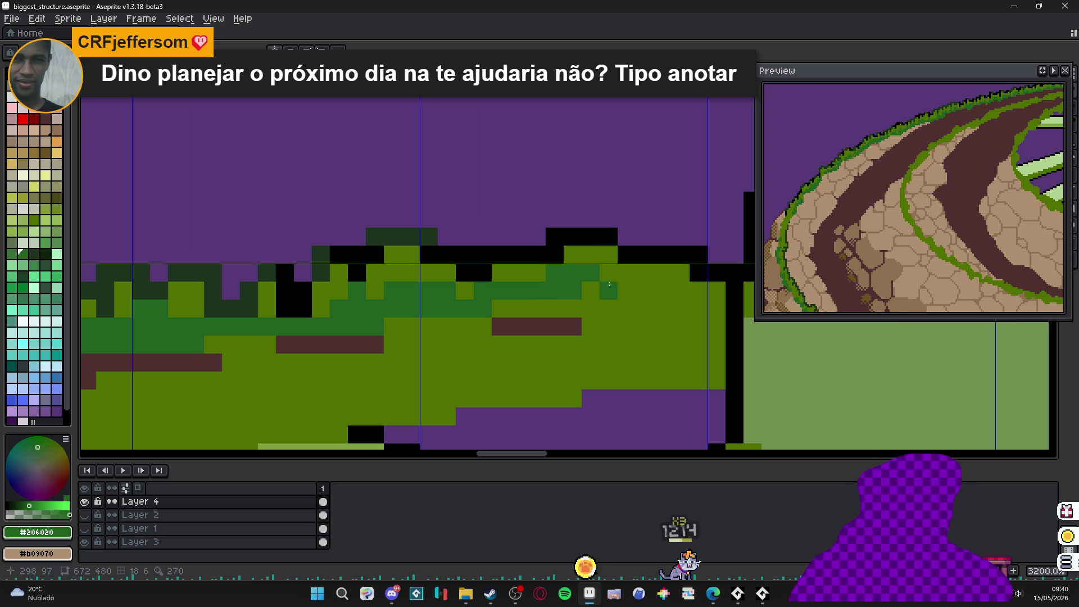
left_click(647, 272)
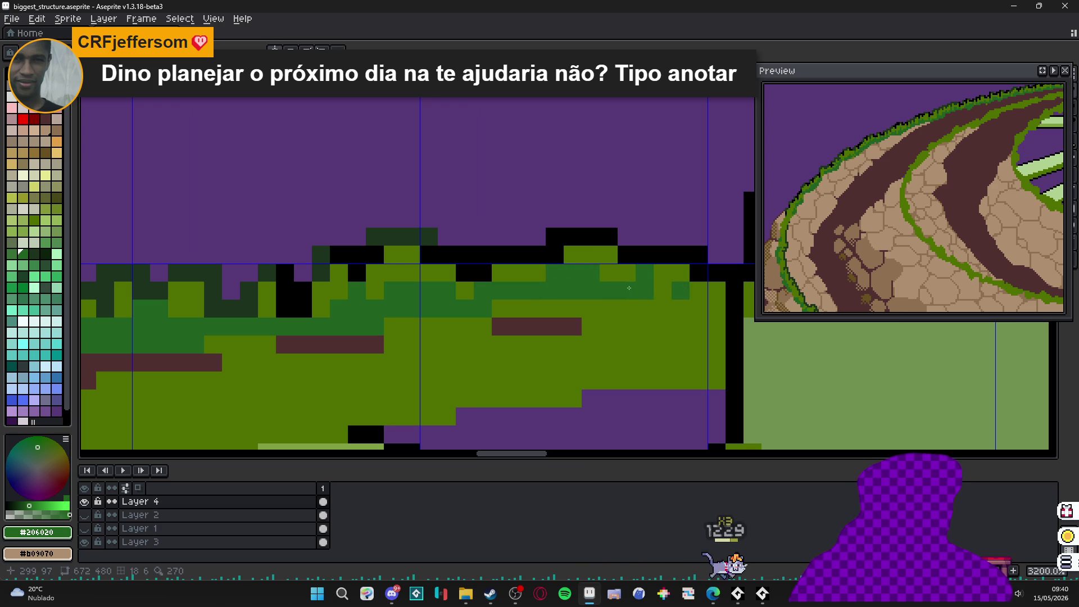
scroll(621, 281, "down", 8)
scroll(622, 281, "down", 3)
scroll(342, 284, "up", 2)
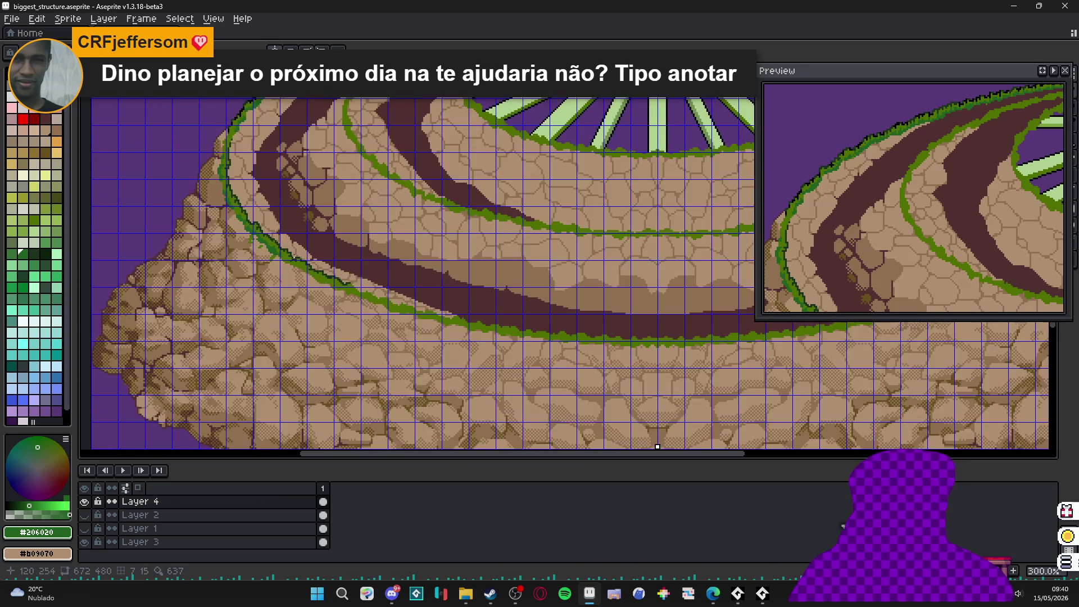
scroll(342, 284, "down", 2)
scroll(366, 339, "up", 3)
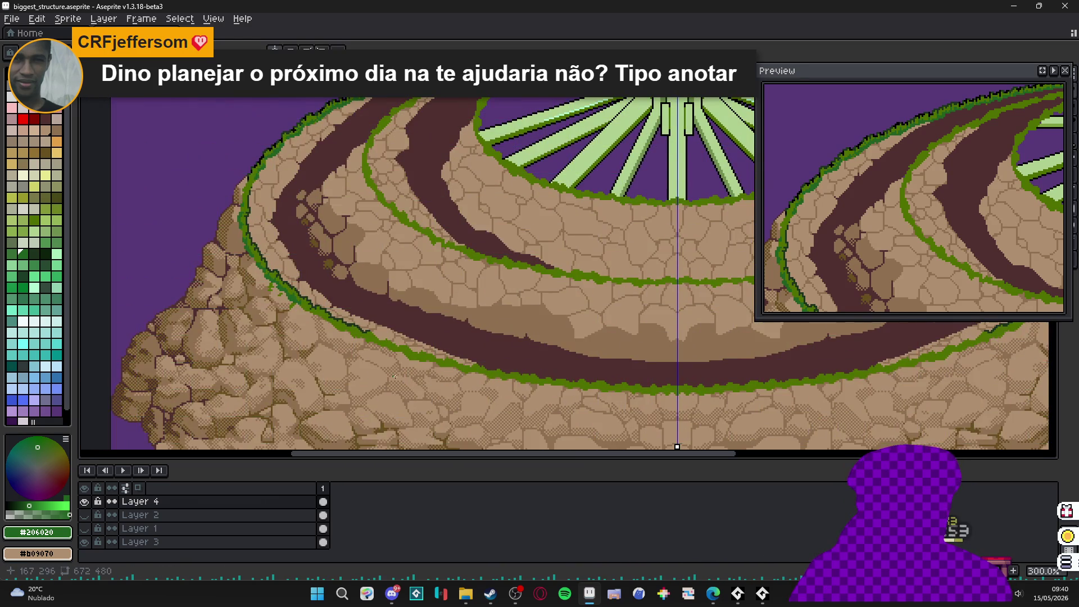
scroll(401, 374, "down", 1)
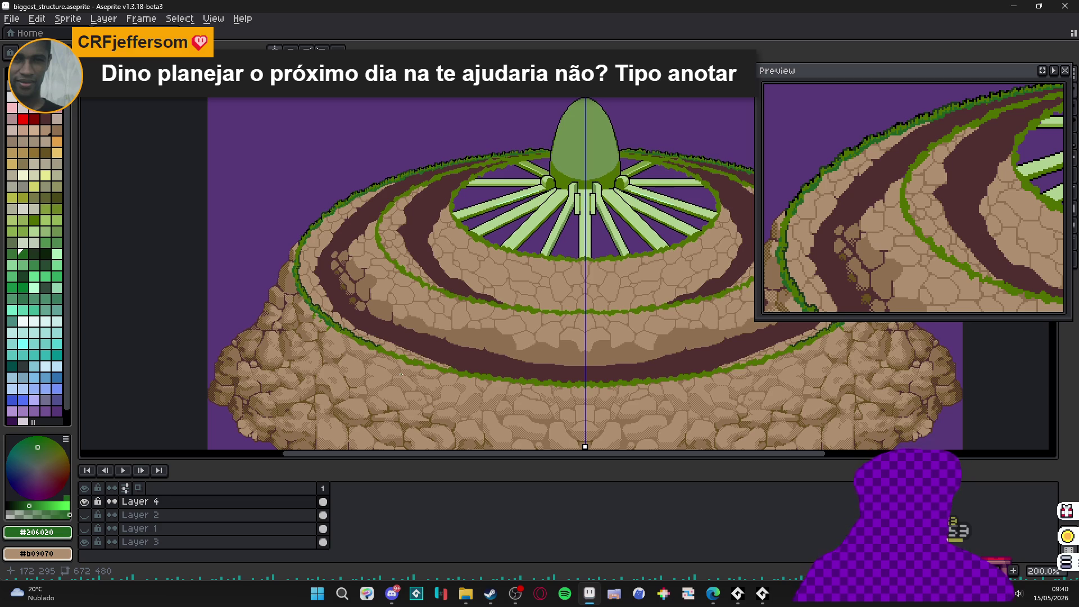
scroll(359, 281, "down", 1)
scroll(337, 264, "up", 1)
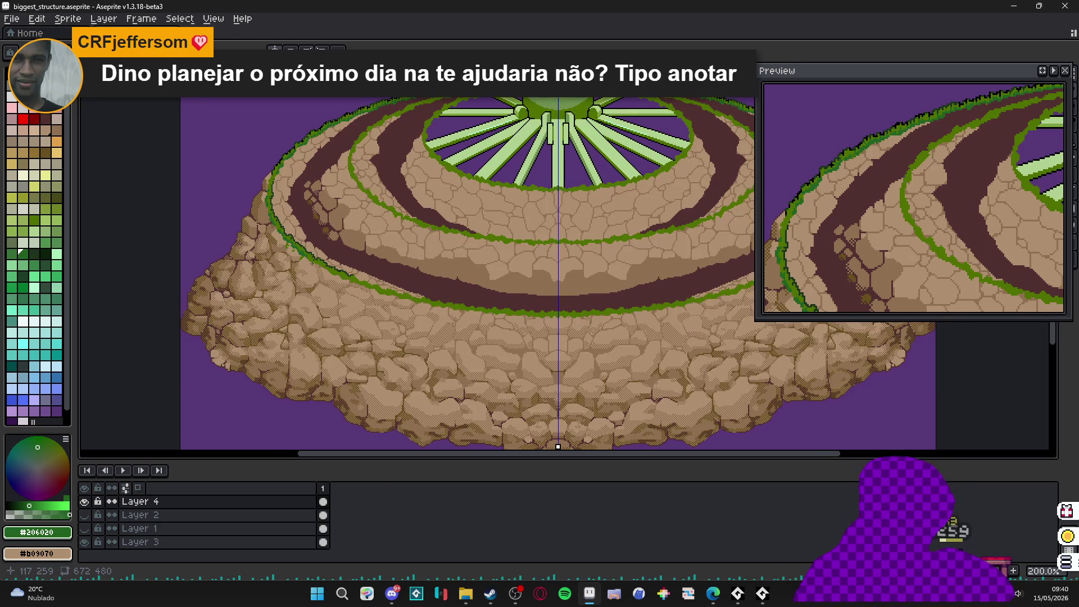
scroll(337, 264, "down", 2)
scroll(338, 263, "up", 2)
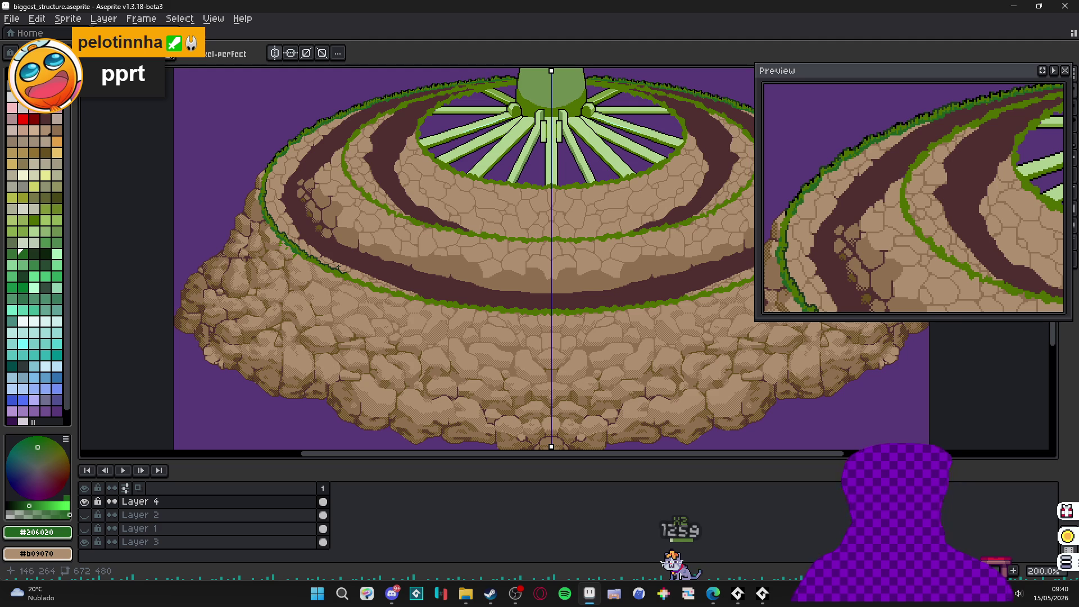
scroll(331, 179, "up", 4)
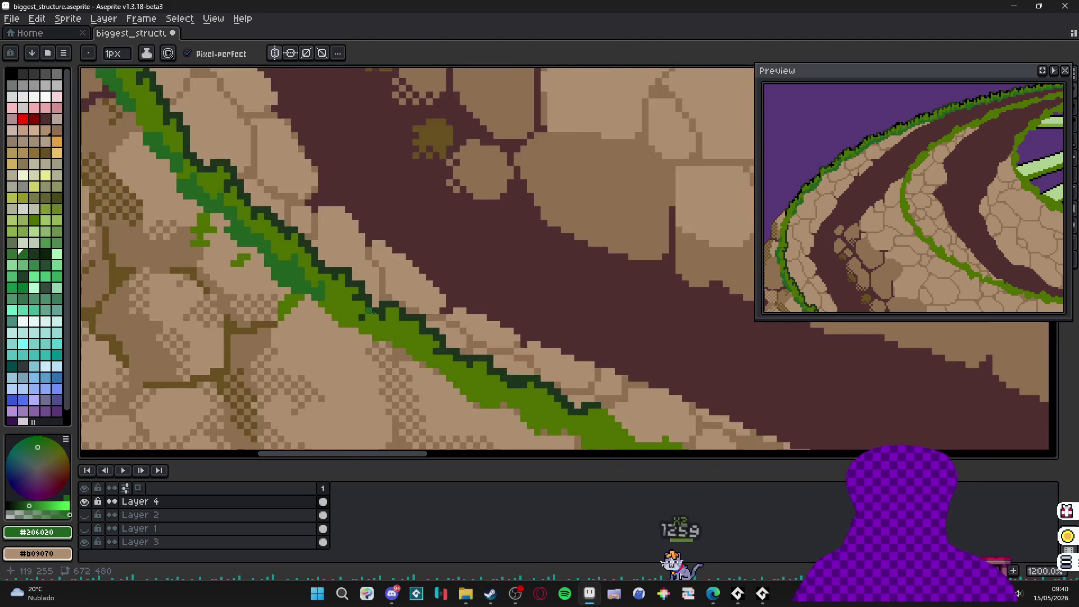
scroll(331, 180, "down", 3)
- Switch to black and place the first outline pixels on the left rim's grass edge
left_click_drag(332, 180, 354, 287)
scroll(382, 290, "up", 3)
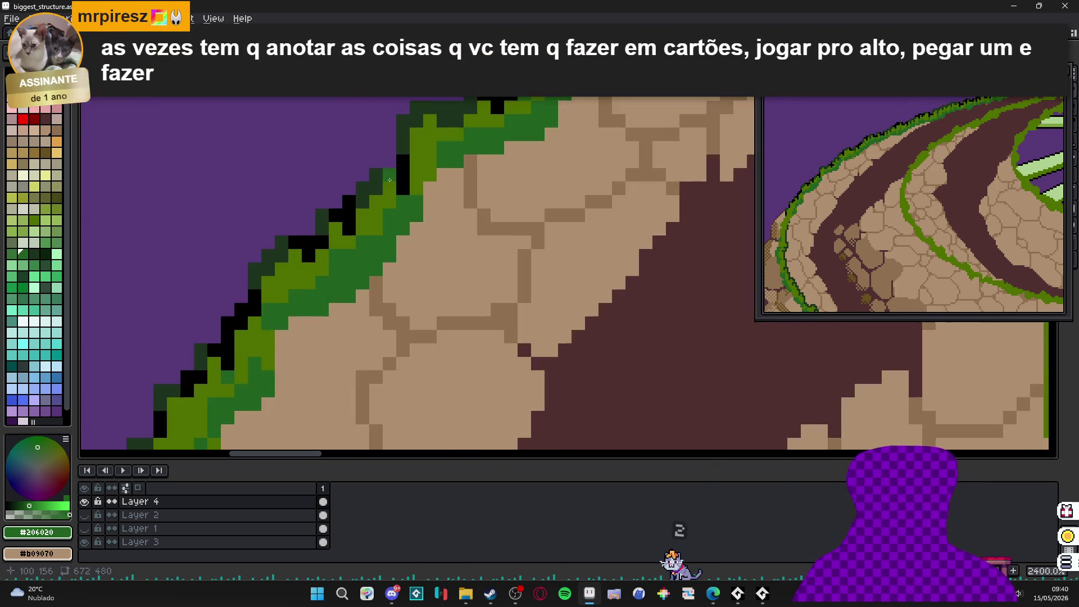
left_click(382, 290, "alt")
scroll(382, 289, "down", 3)
scroll(350, 341, "up", 3)
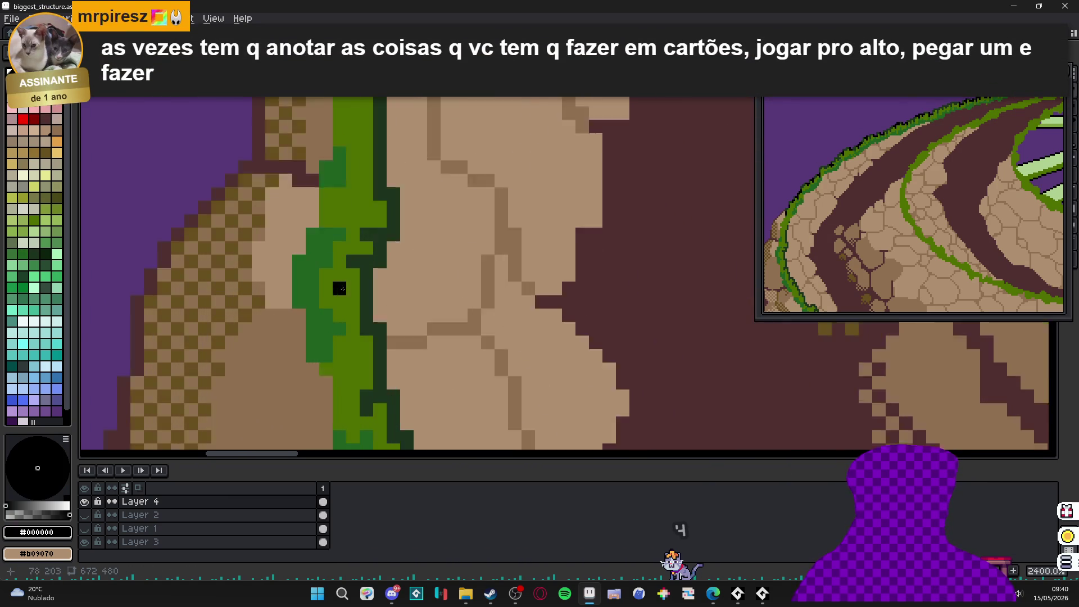
left_click(356, 252)
left_click(374, 252)
left_click(374, 270)
left_click(392, 251)
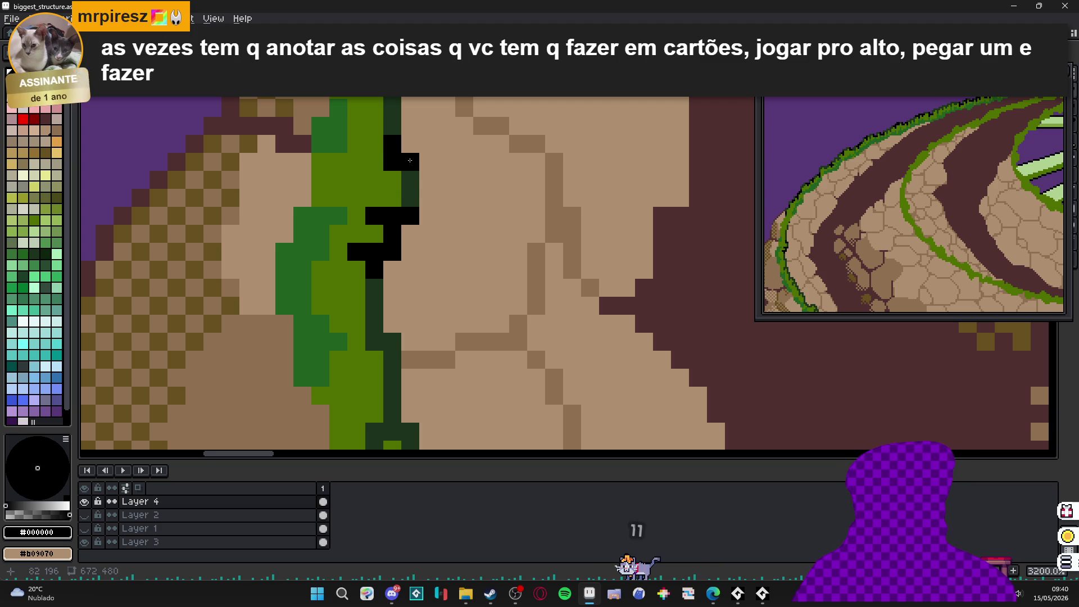
- Extend the black outline around the existing pixels and lower down the grass stroke
scroll(398, 172, "down", 3)
scroll(390, 219, "up", 3)
left_click(376, 228)
left_click(377, 246)
left_click(394, 210)
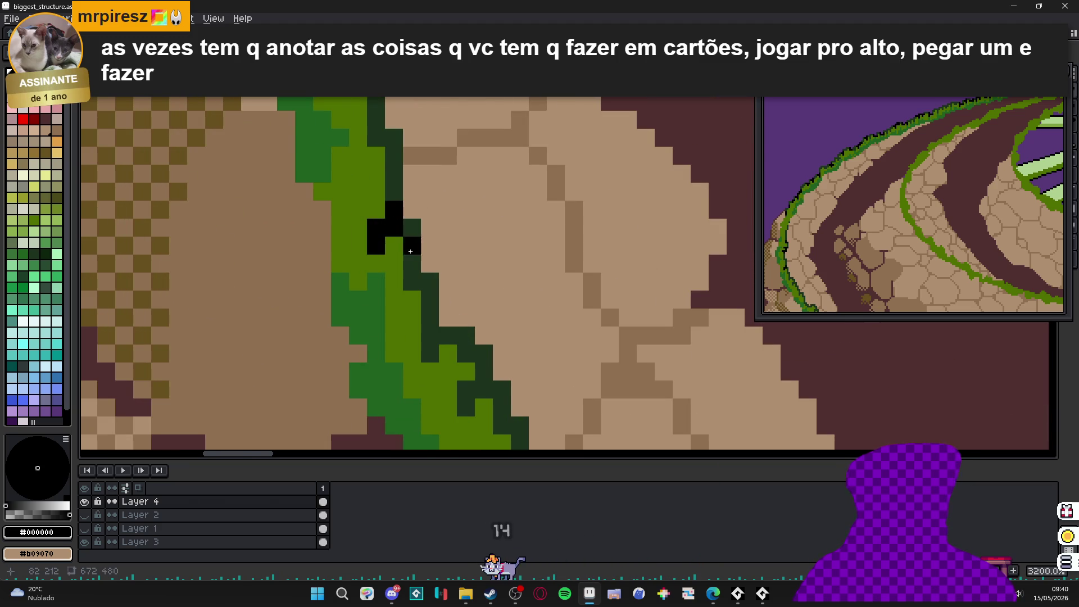
left_click(412, 264)
left_click(412, 281)
left_click(430, 281)
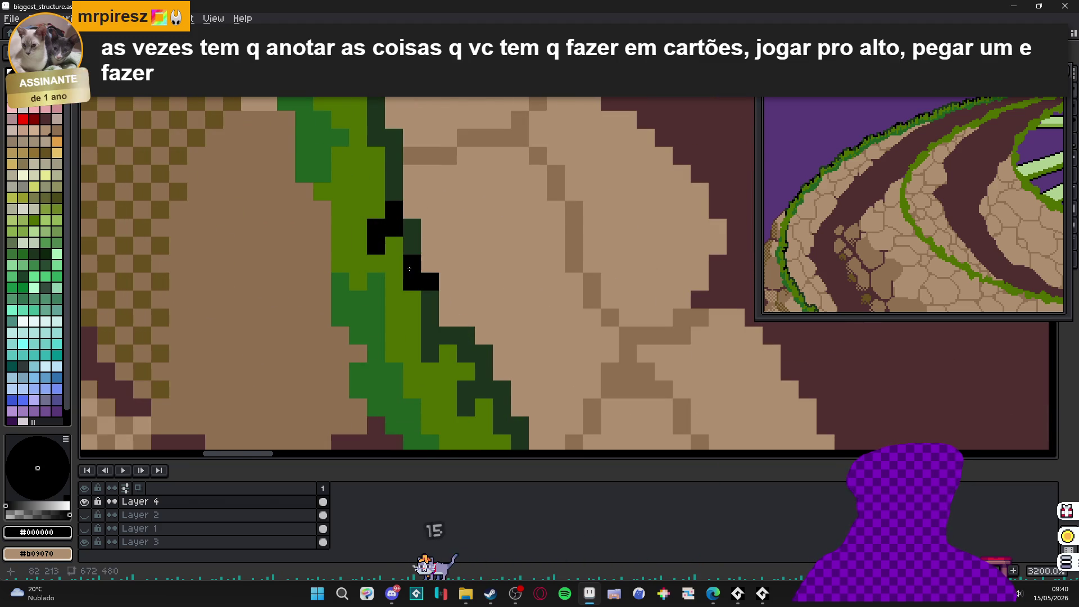
left_click(430, 354)
left_click(430, 336)
left_click(447, 336)
- Continue the black outline along the grass stroke's dark edge
left_click_drag(445, 361, 421, 241)
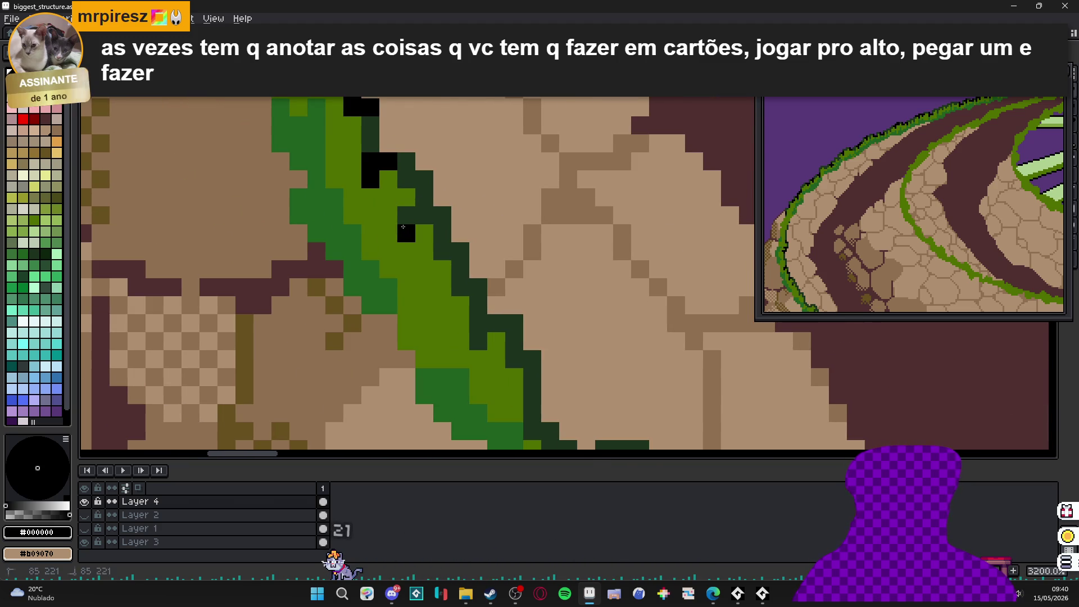
left_click(428, 253)
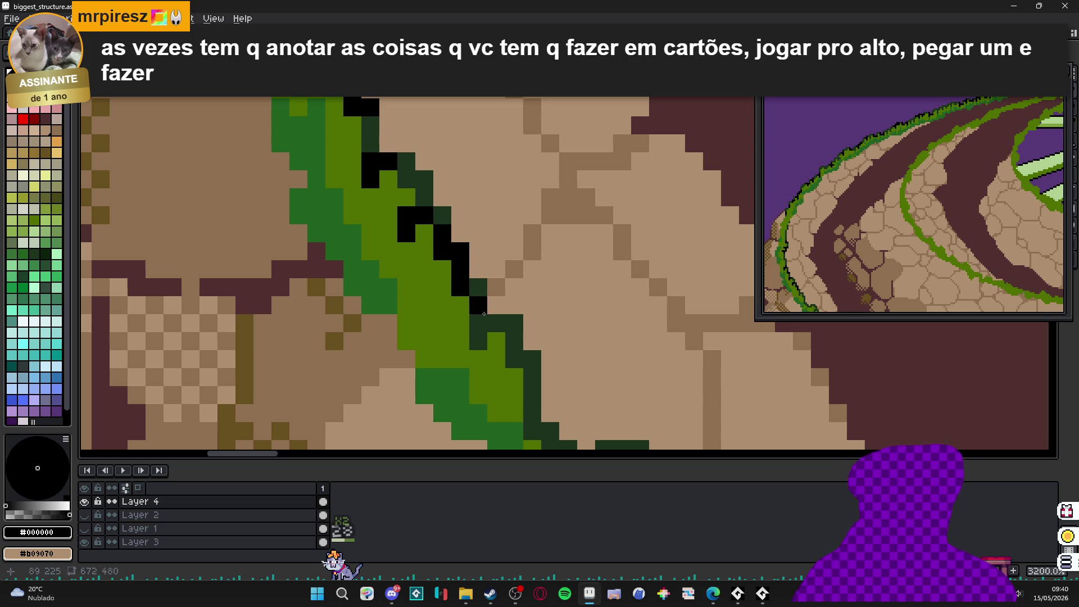
left_click(477, 342)
left_click(477, 324)
left_click(496, 323)
left_click_drag(489, 337, 429, 223)
left_click(454, 245)
left_click(472, 245)
left_click(472, 263)
left_click_drag(472, 263, 441, 282)
left_click(461, 299)
left_click(462, 280)
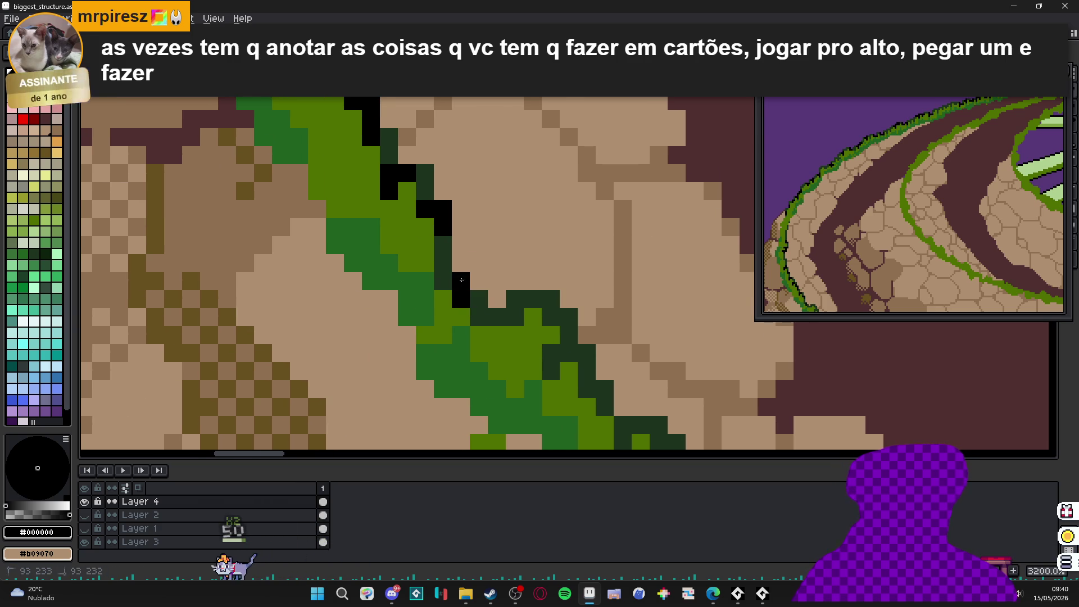
- Turn dark-green edge pixels black and carry the outline down-right
mouse_move(488, 314)
left_mouse_down()
mouse_move(443, 284)
mouse_move(416, 220)
left_mouse_up()
left_click(398, 251)
left_click(434, 269)
left_click(434, 286)
left_click(468, 284)
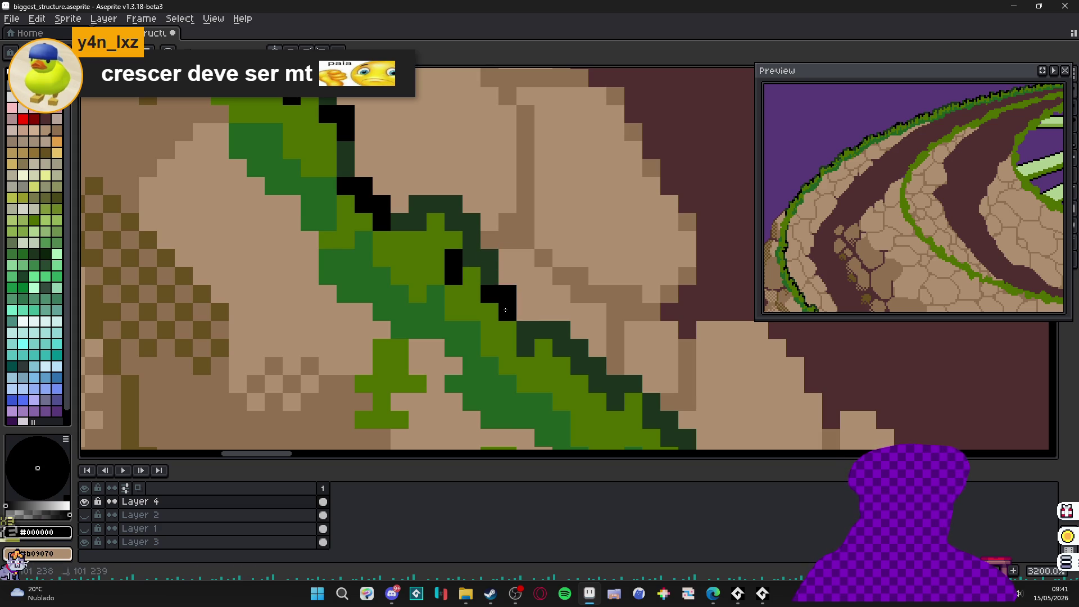
left_click_drag(505, 310, 526, 341)
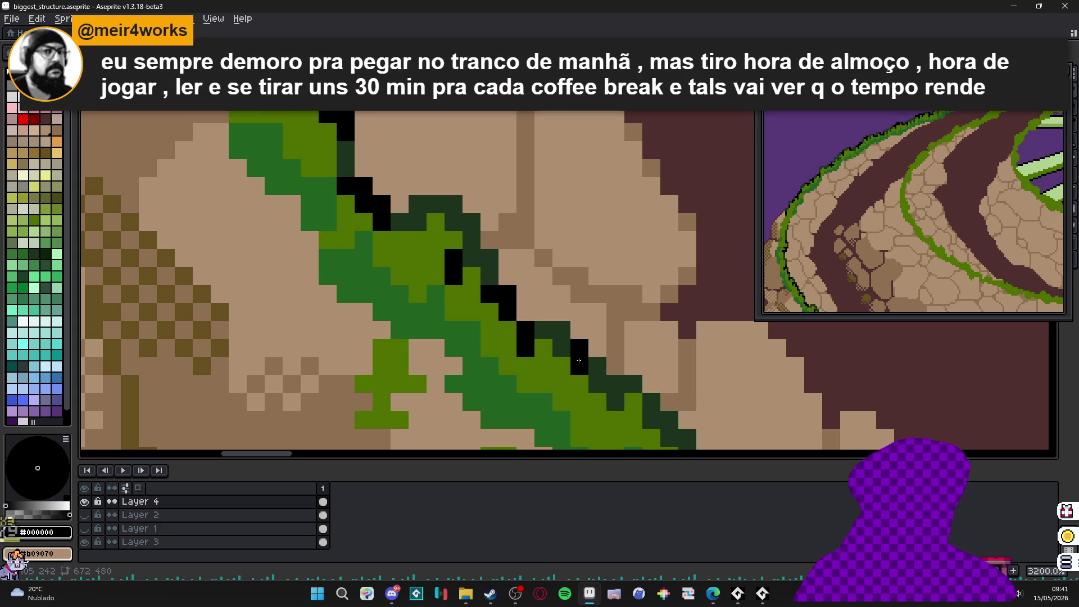
scroll(598, 381, "down", 3)
scroll(505, 276, "up", 3)
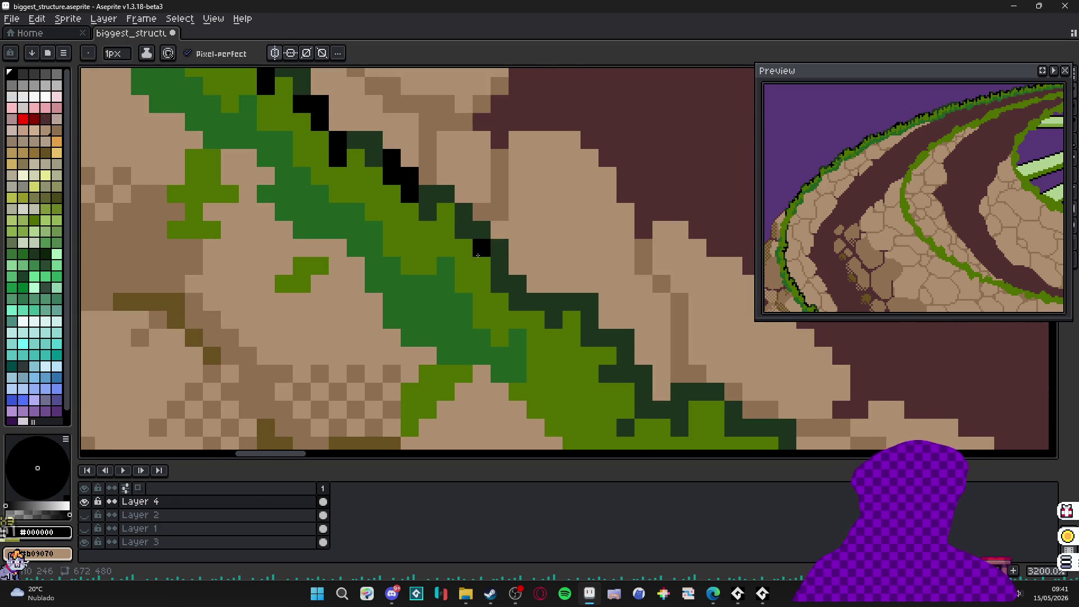
left_click_drag(517, 301, 512, 283)
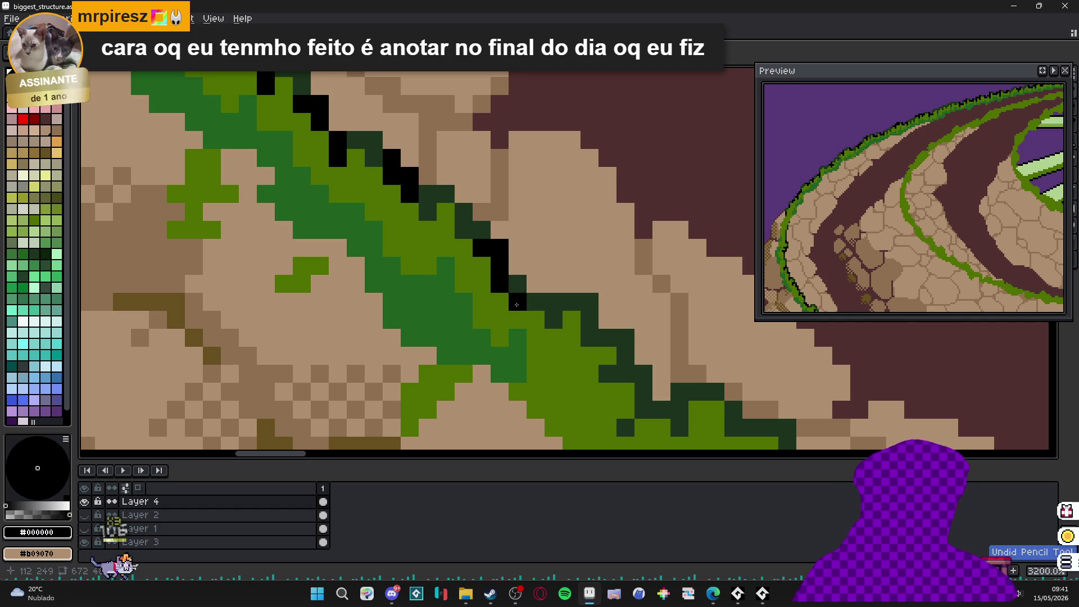
scroll(512, 283, "down", 3)
scroll(482, 283, "up", 3)
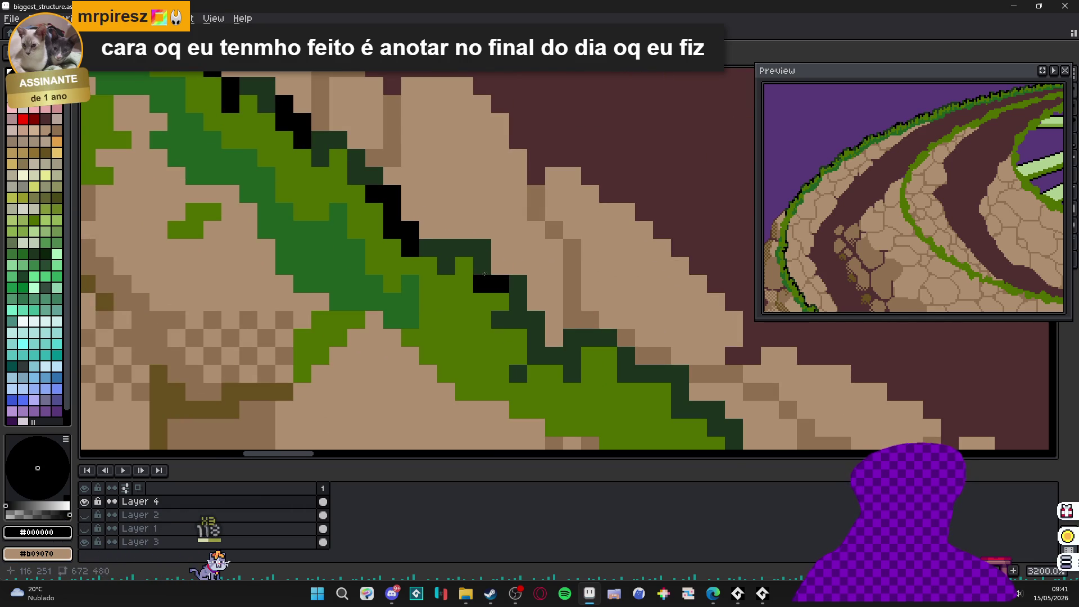
- Paint a black block of outline pixels along the next dark-green stretch
left_click(483, 272)
scroll(484, 274, "down", 3)
scroll(506, 301, "up", 5)
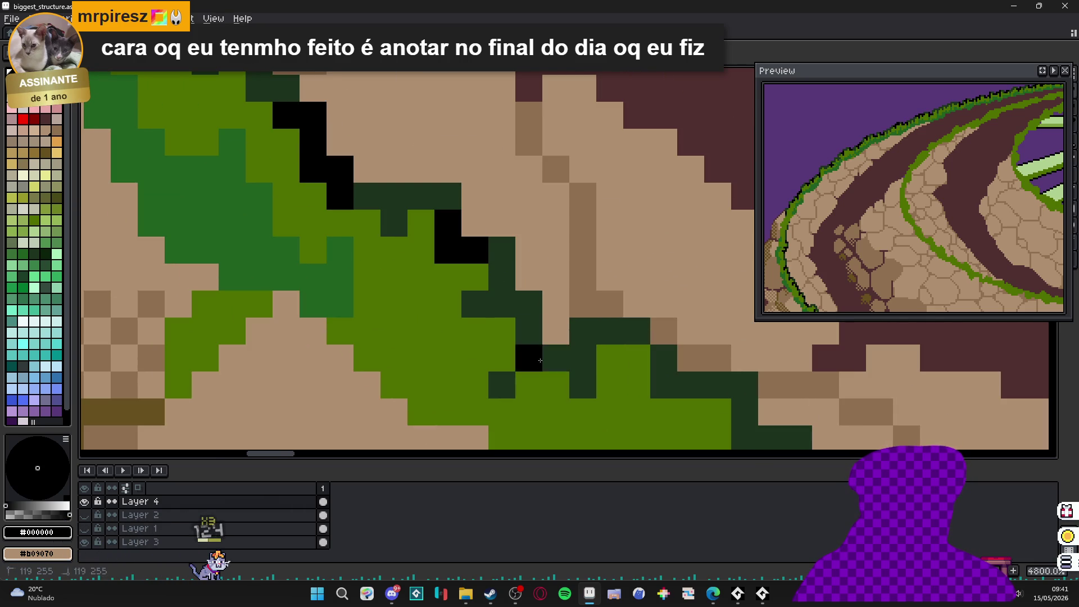
mouse_move(540, 360)
left_mouse_down()
mouse_move(528, 333)
mouse_move(635, 385)
mouse_move(582, 384)
mouse_move(600, 378)
left_mouse_up()
left_click_drag(600, 378, 508, 303)
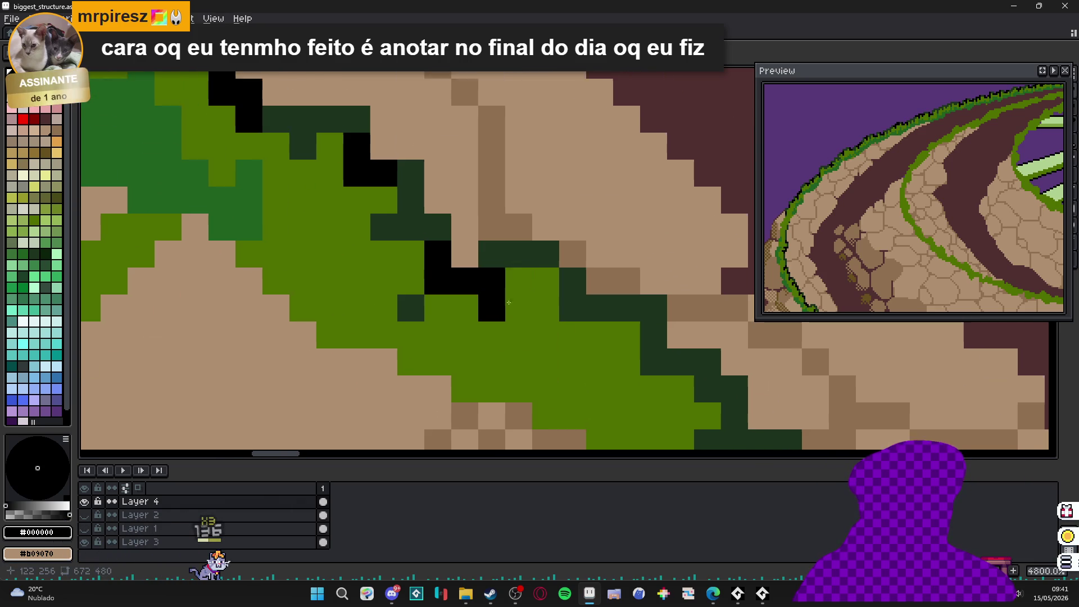
left_click(600, 308)
left_click(572, 308)
left_click(573, 281)
left_click_drag(599, 314, 529, 246)
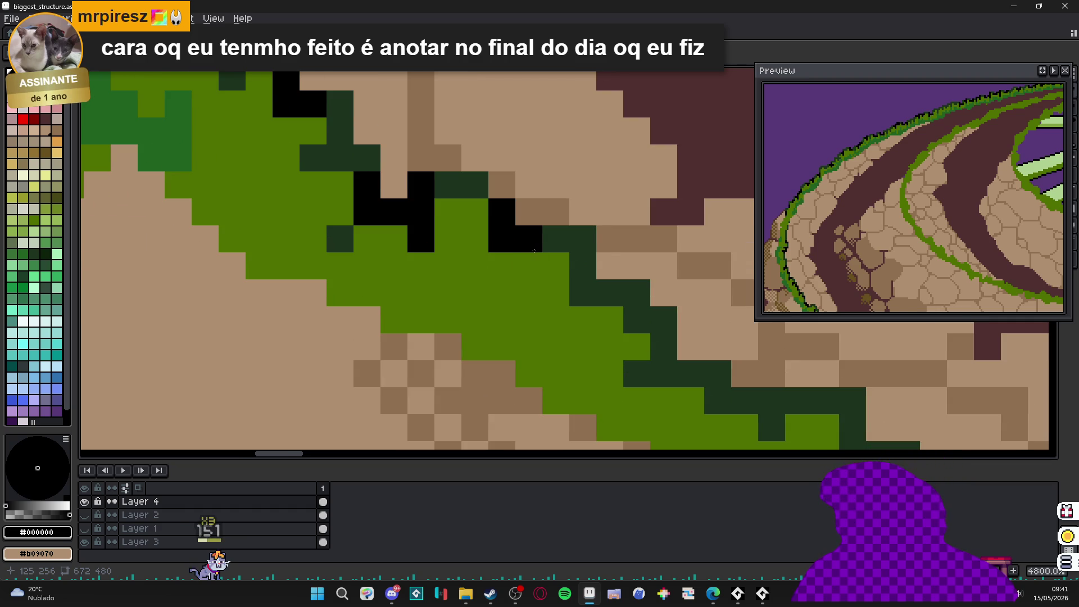
left_click(527, 254)
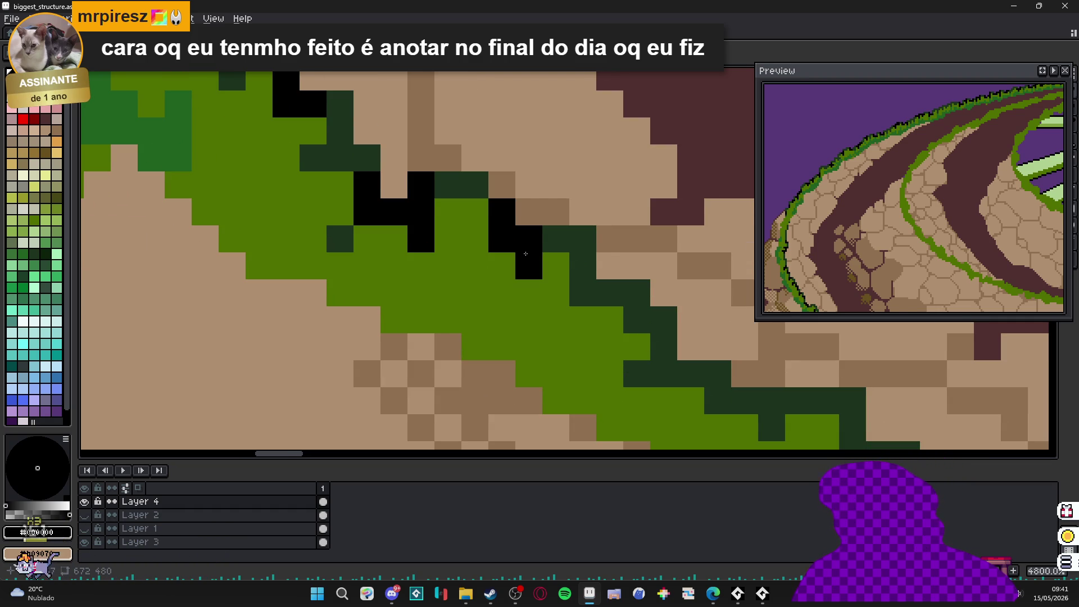
- Extend and repaint the black outline further down-right along the edge
scroll(561, 294, "down", 3)
left_click_drag(562, 293, 594, 310)
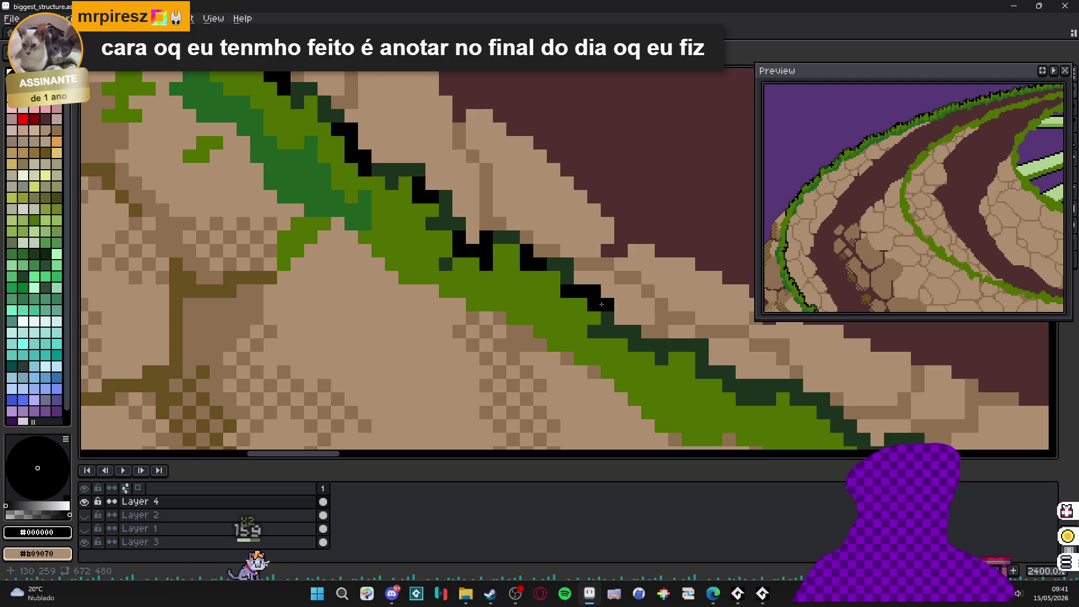
scroll(594, 310, "up", 1)
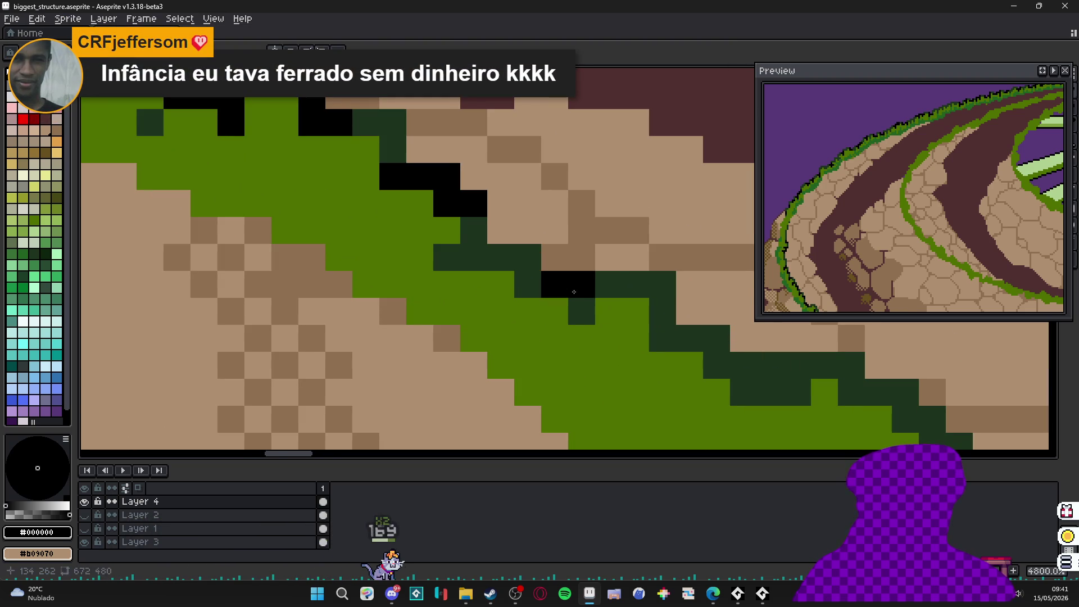
scroll(547, 287, "up", 1)
left_click_drag(549, 284, 584, 287)
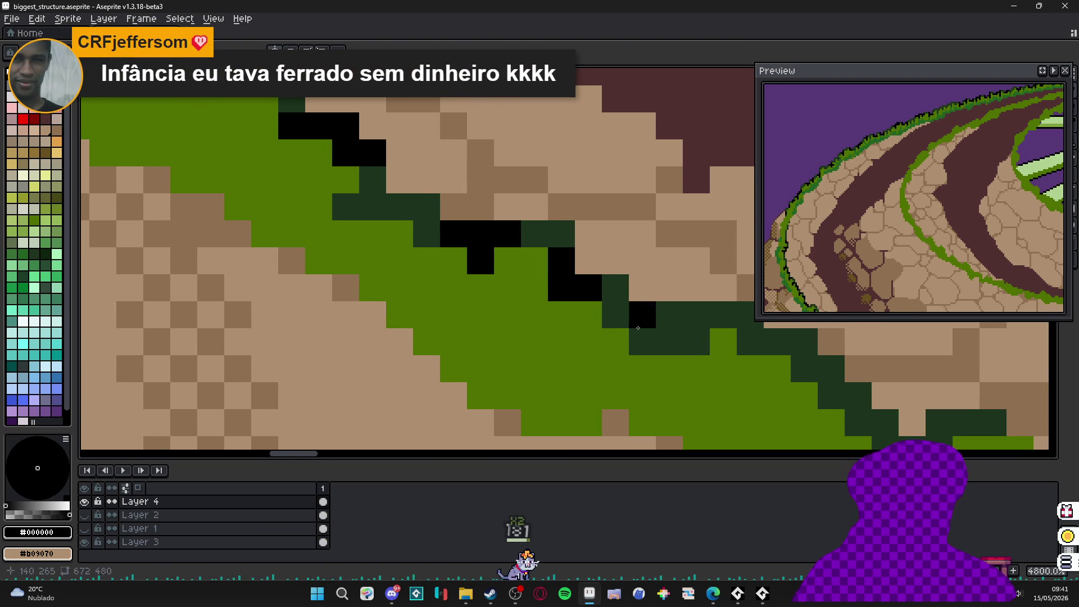
left_click(669, 343)
mouse_move(669, 342)
left_mouse_down()
mouse_move(573, 340)
mouse_move(411, 270)
mouse_move(446, 272)
left_mouse_up()
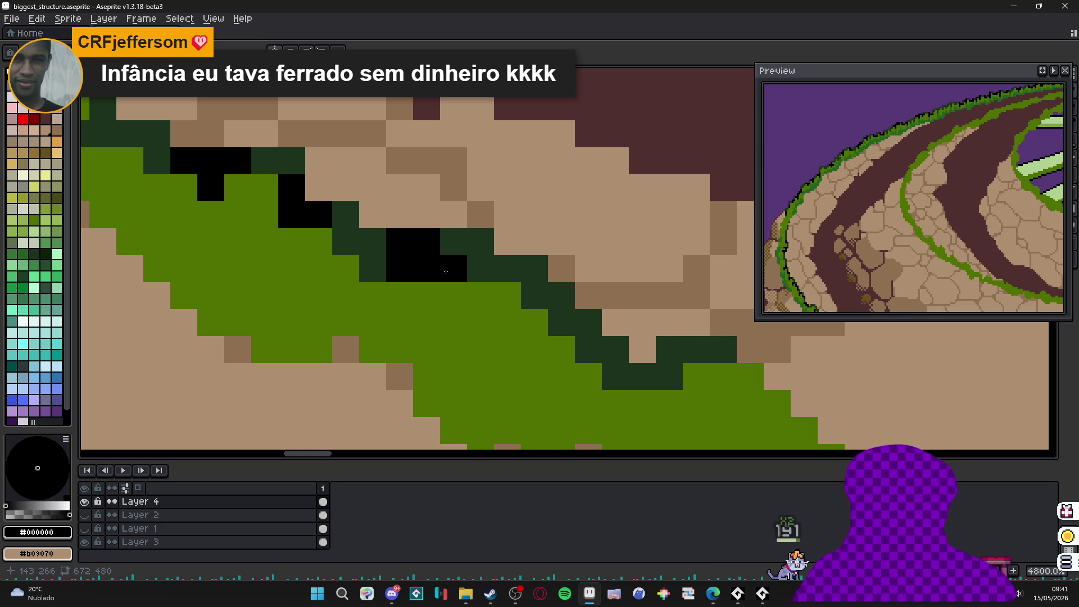
- Undo misplaced black pixels and reposition the next outline pixel one row lower
key("ctrl+z")
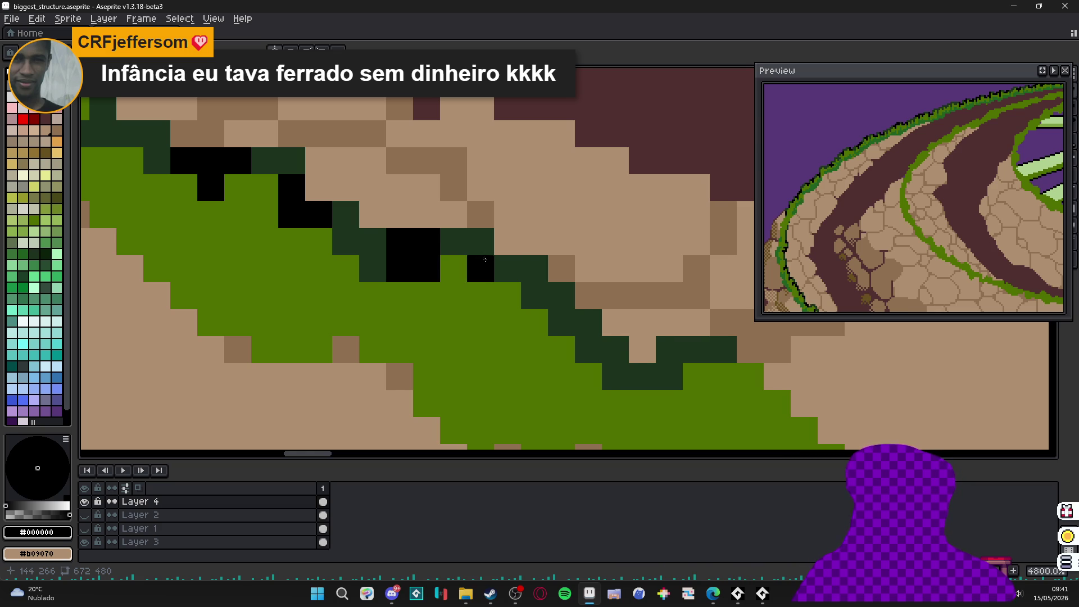
left_click(513, 271)
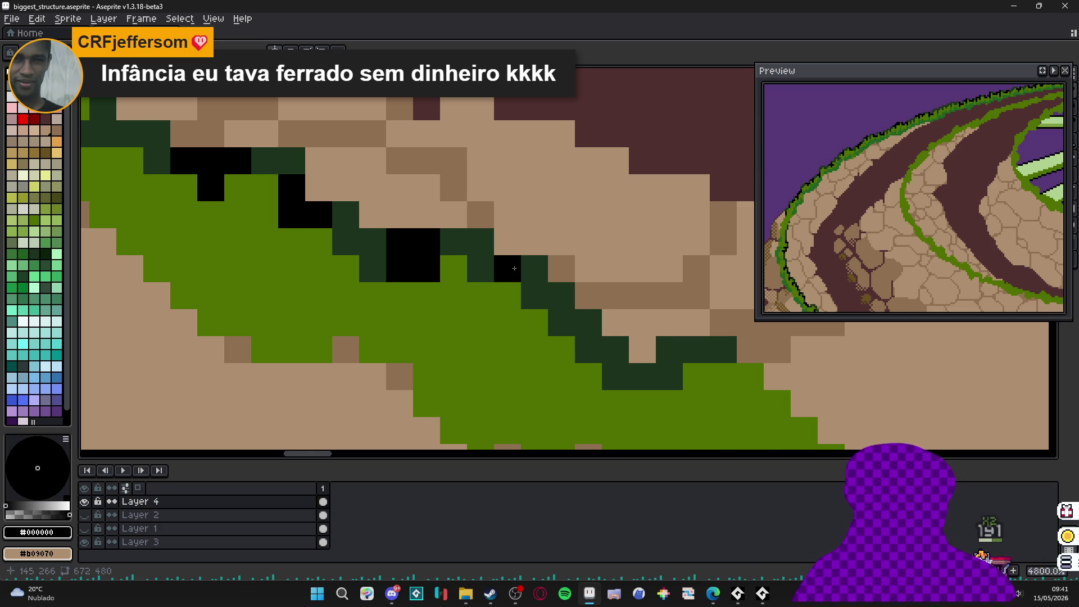
key("ctrl+z")
left_click(522, 244)
key("ctrl+z")
left_click(535, 272)
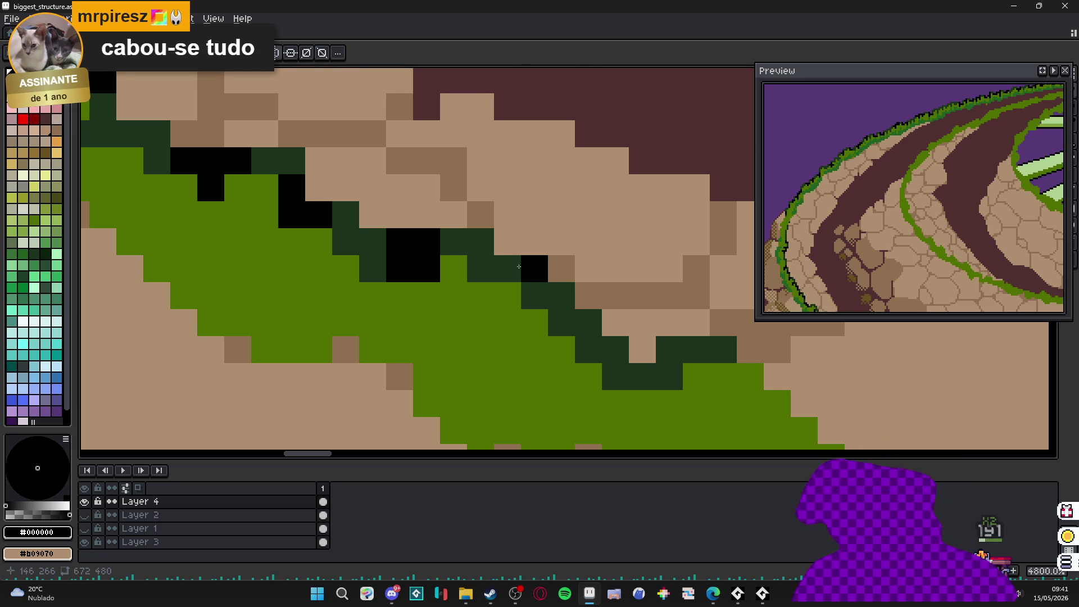
- Blacken the remaining dark-green edge pixels and finish the outline's down-right run
left_click(533, 295)
left_click(561, 295)
left_click(507, 268)
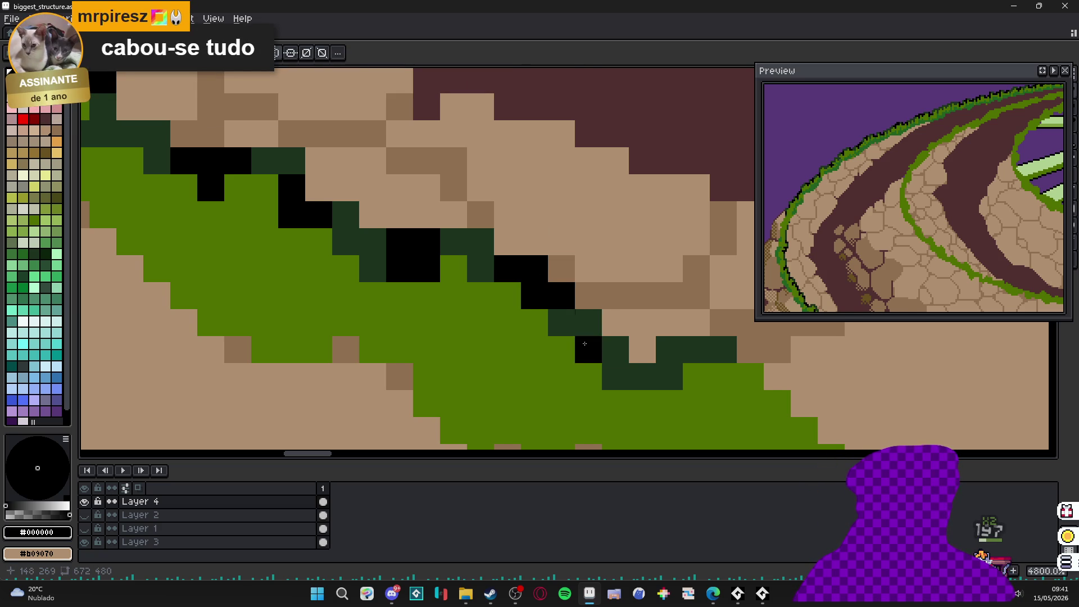
left_click(642, 376)
left_click(616, 376)
left_click(696, 349)
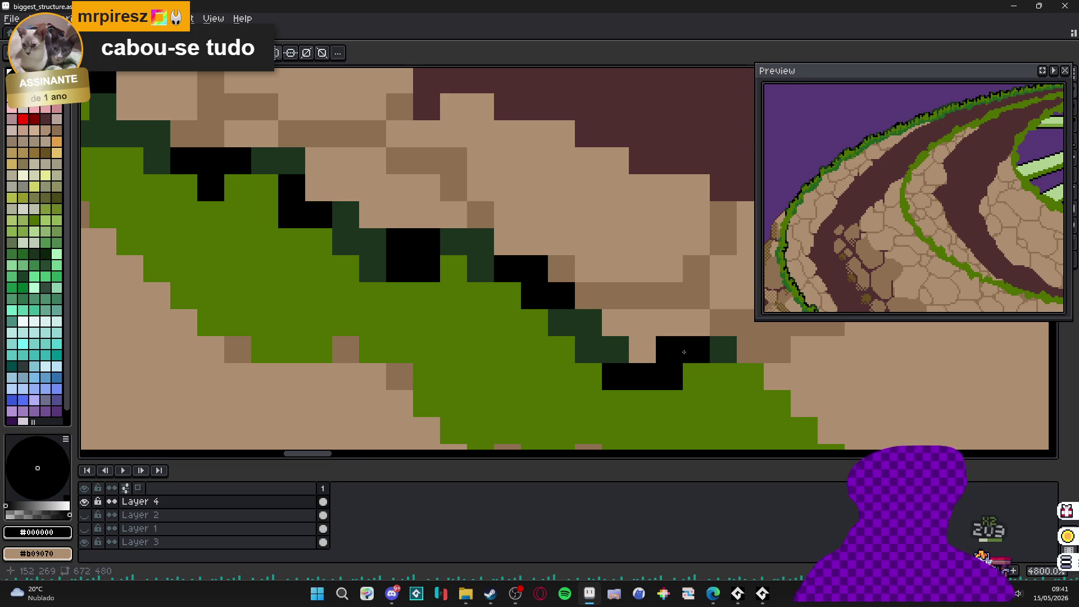
scroll(697, 354, "down", 6)
- Sample #1c321c and pencil a dark-green pixel staircase further down-right along the grass rim
scroll(716, 402, "up", 5)
left_click(524, 281, "alt")
mouse_move(524, 281)
left_mouse_down()
mouse_move(591, 355)
mouse_move(556, 360)
mouse_move(628, 361)
mouse_move(596, 378)
mouse_move(553, 355)
left_mouse_up()
left_click(583, 349)
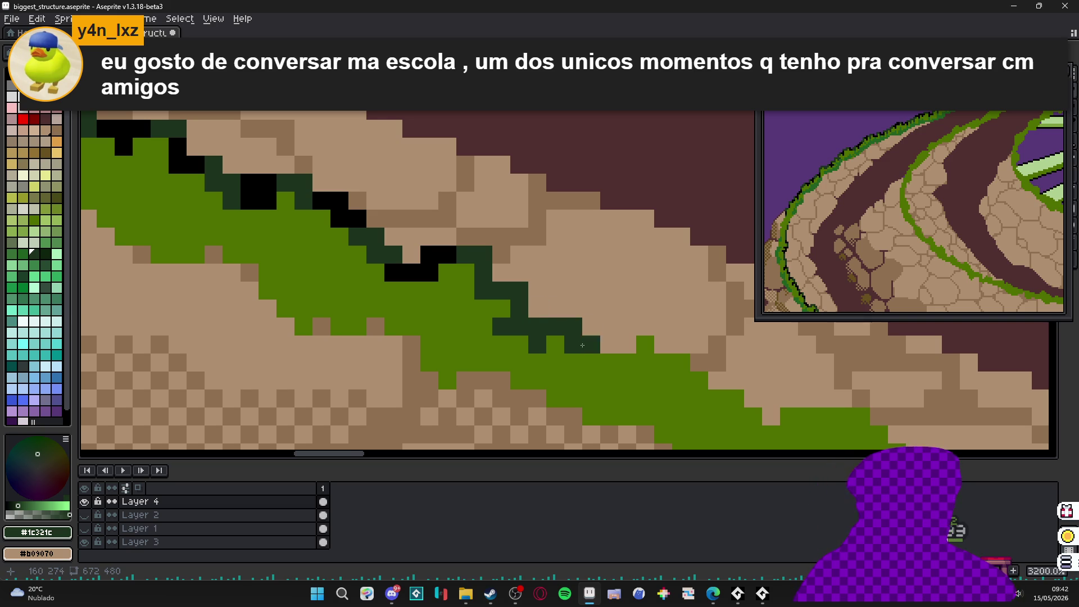
mouse_move(582, 345)
left_mouse_down()
mouse_move(509, 347)
mouse_move(548, 347)
left_mouse_up()
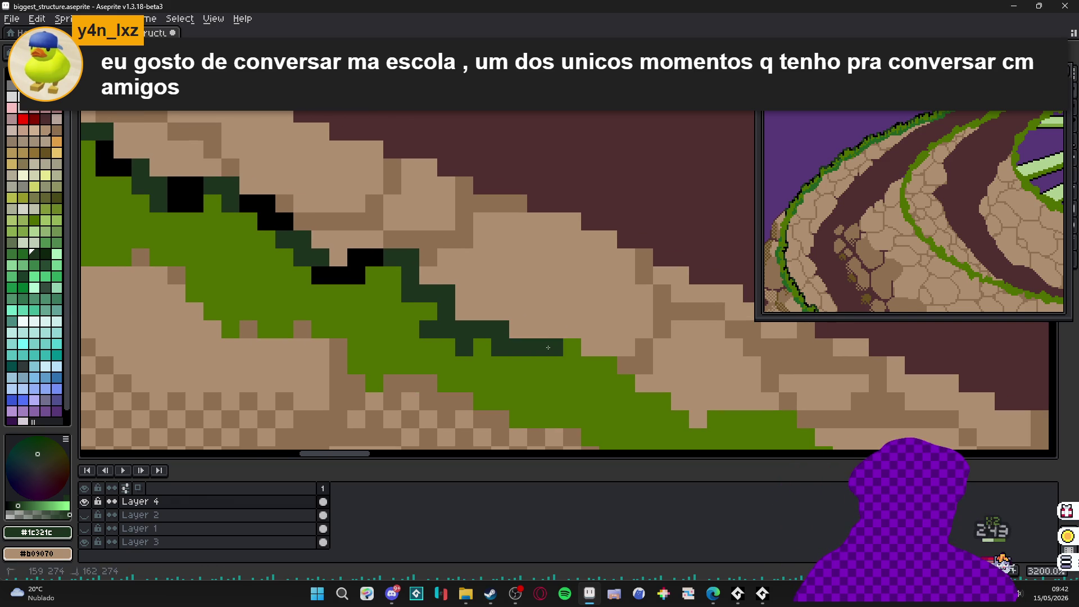
left_click(589, 329)
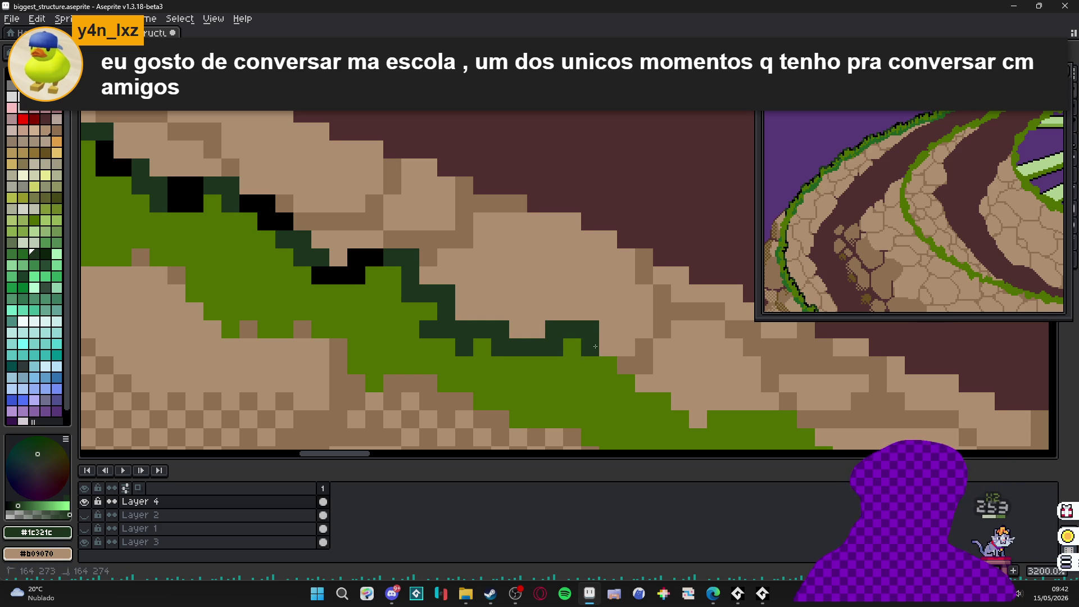
left_click(606, 365)
left_click_drag(618, 363, 511, 262)
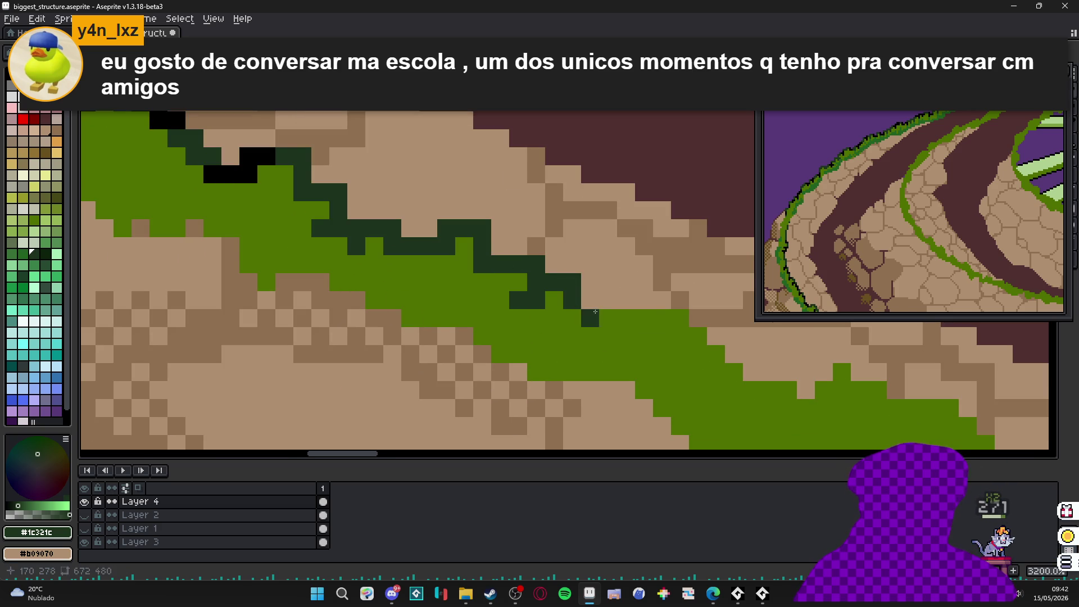
left_click(626, 317)
left_click_drag(626, 317, 517, 302)
left_click(526, 288)
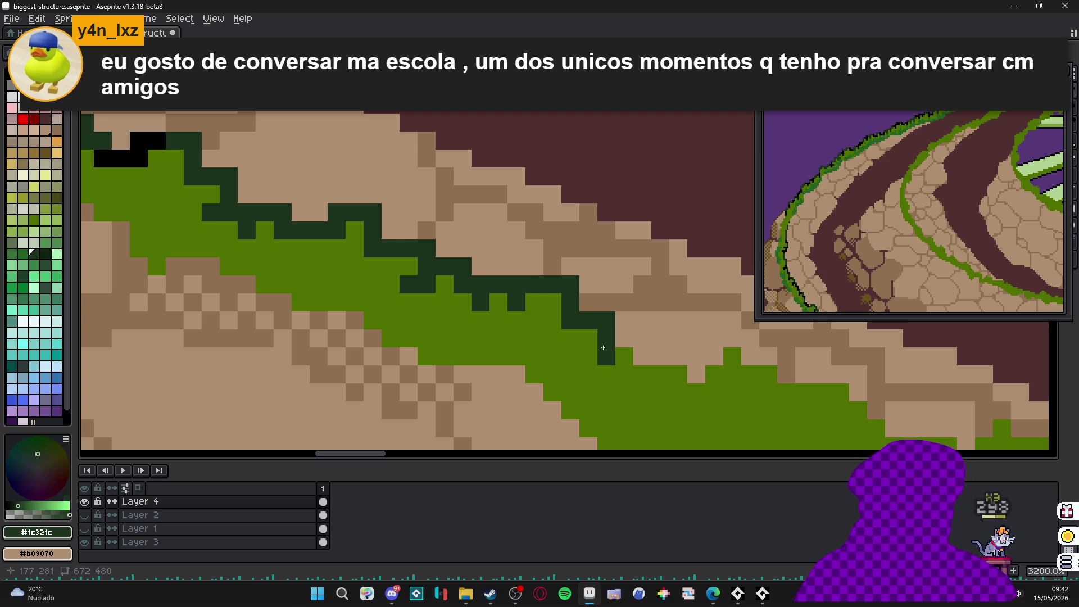
left_click(642, 357)
- Add a dark-green pixel to the border and set black as the secondary colour
scroll(546, 331, "down", 7)
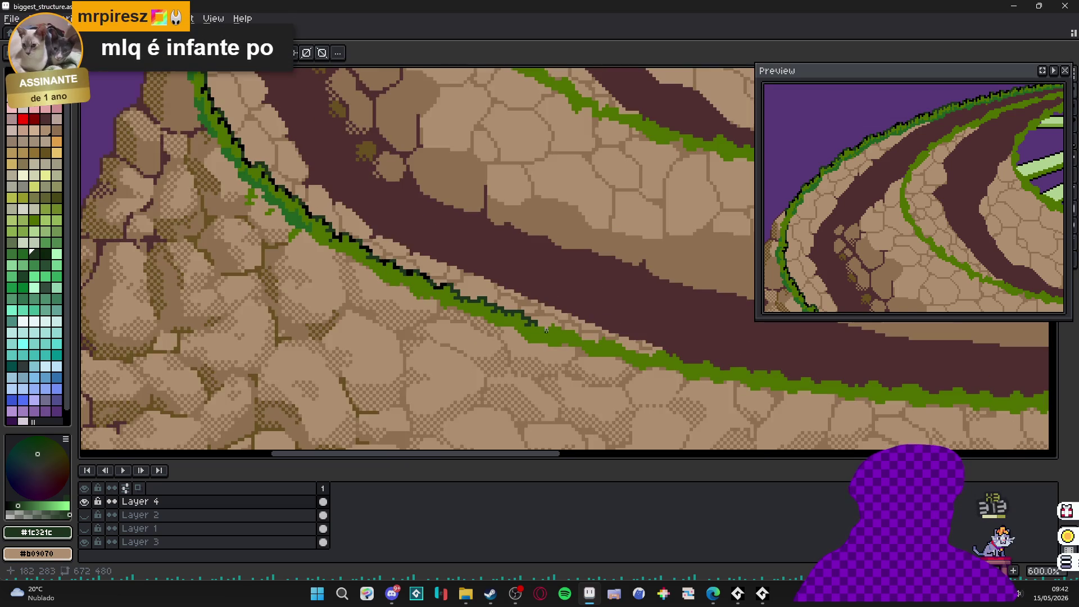
scroll(574, 338, "down", 3)
scroll(519, 331, "up", 5)
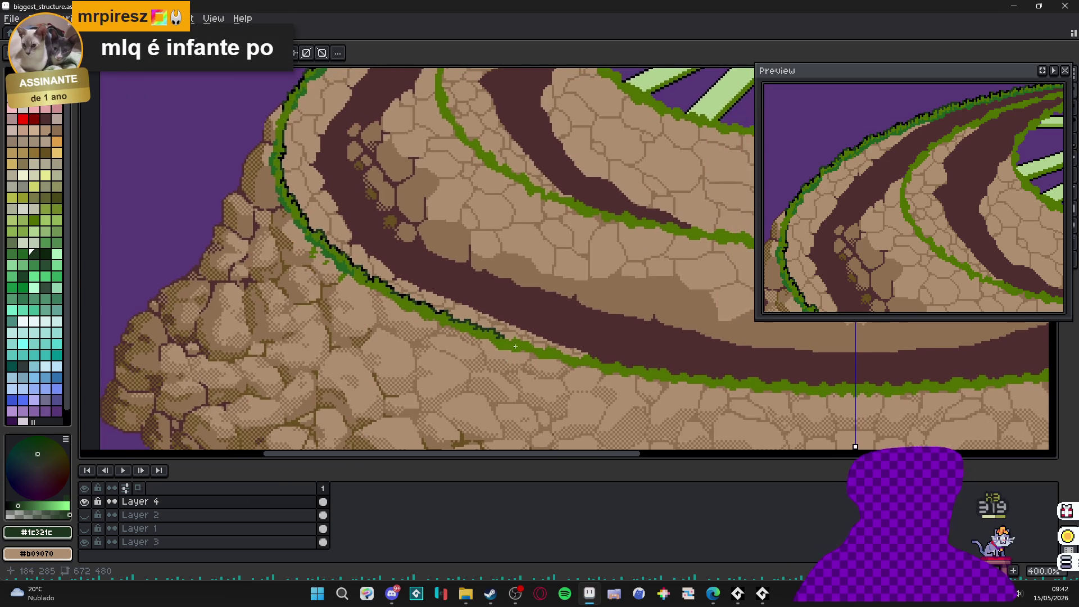
scroll(519, 332, "up", 5)
left_click(483, 368)
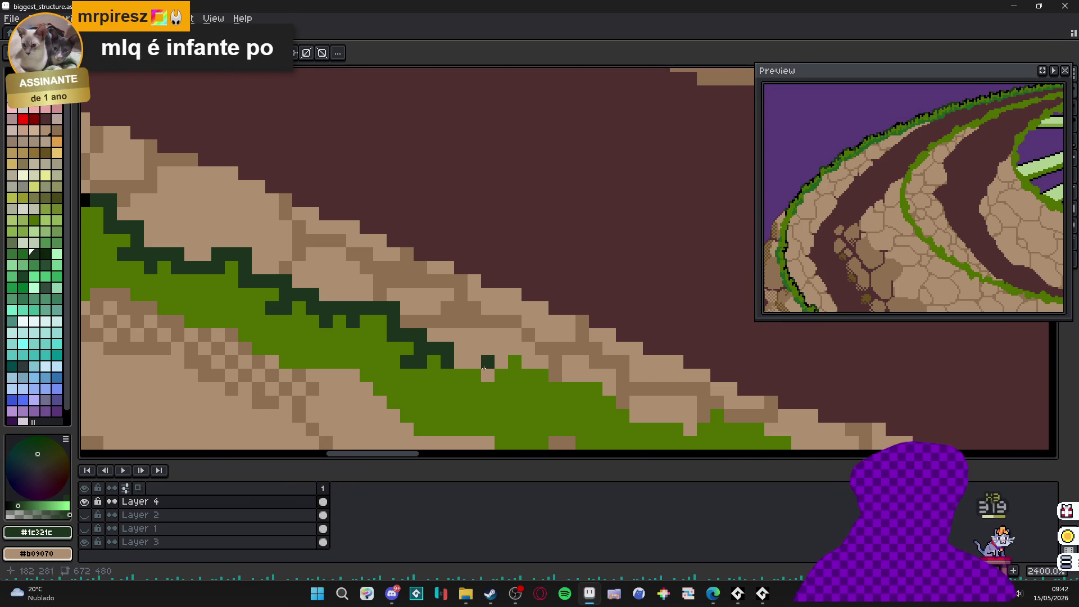
right_click(85, 198, "alt")
- Fill a gap in the dark-green border, redoing one misplaced pixel
left_click_drag(314, 301, 436, 317)
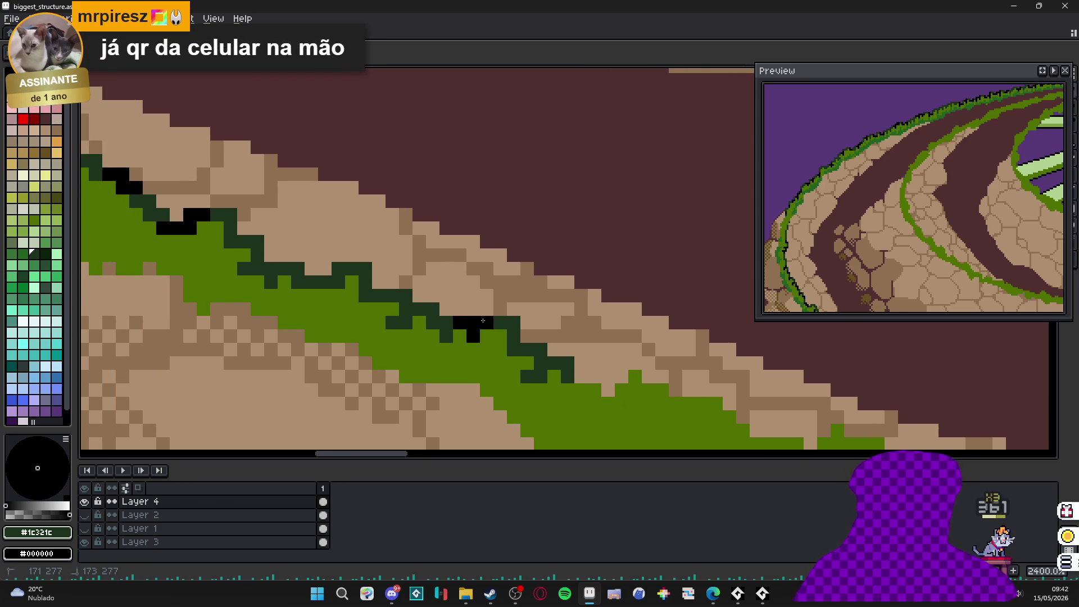
left_click_drag(481, 330, 471, 324)
left_click_drag(522, 355, 513, 349)
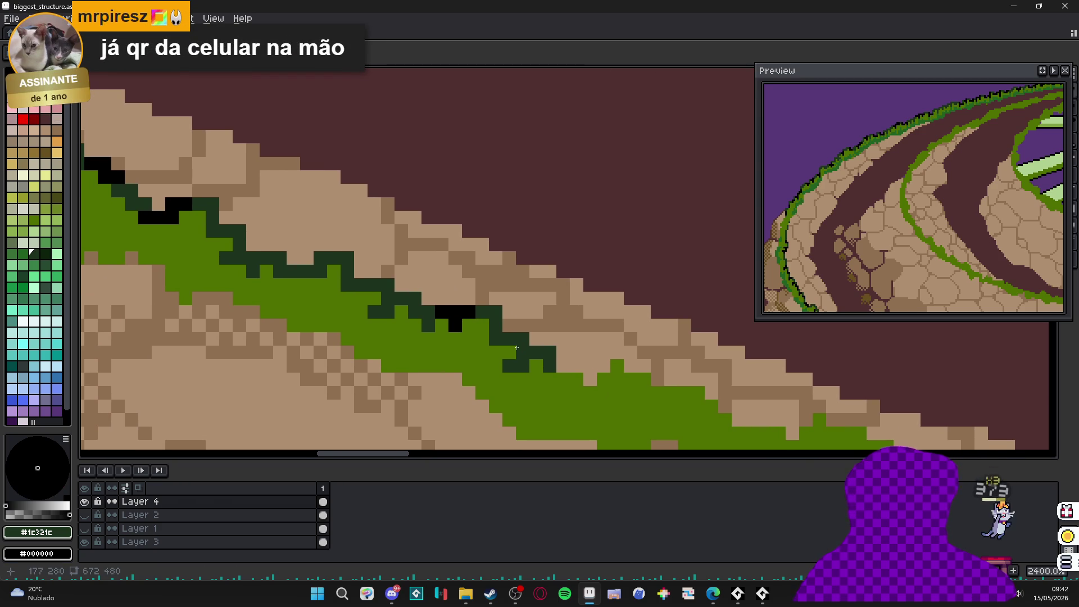
left_click(511, 350)
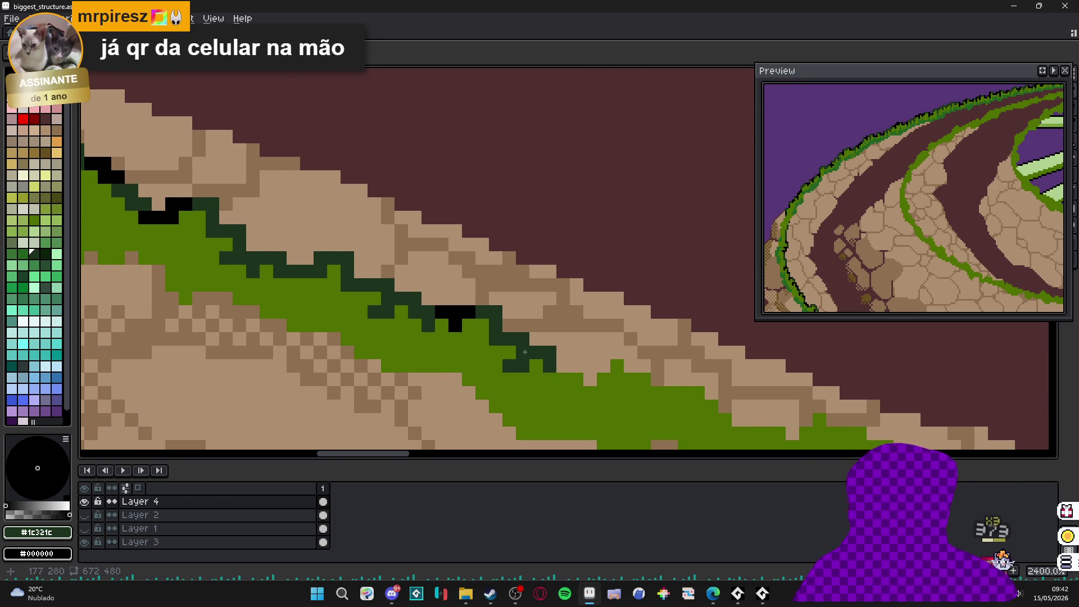
key("ctrl+z")
left_click(508, 353)
left_click_drag(458, 337, 498, 344)
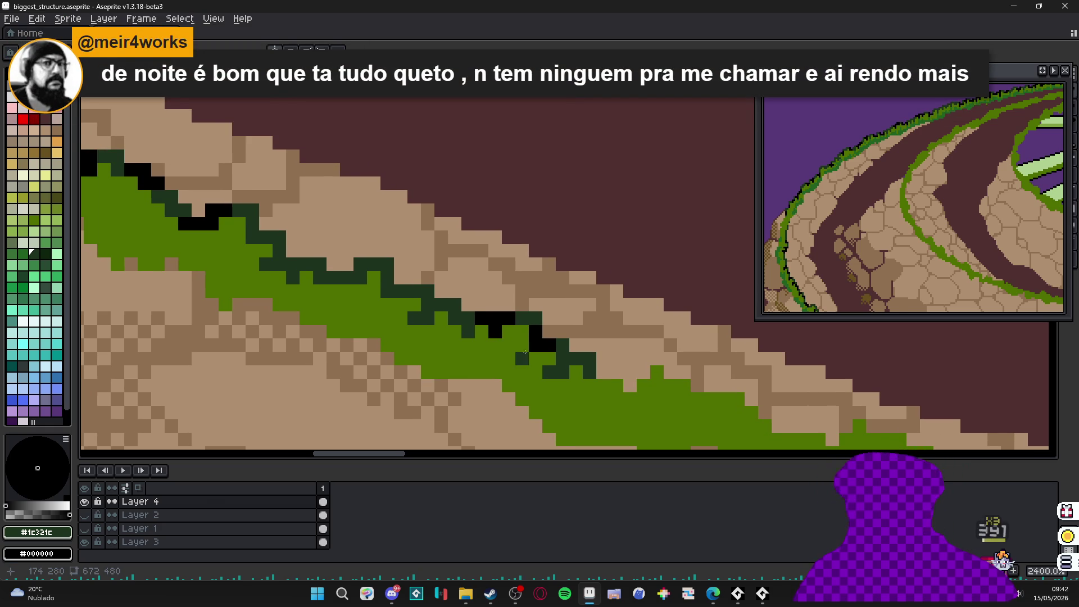
- Extend the #1c321c outline right and down into a two-row block, undoing a stray pixel
left_click_drag(534, 357, 394, 240)
mouse_move(460, 256)
left_mouse_down()
mouse_move(556, 271)
mouse_move(581, 288)
mouse_move(561, 297)
mouse_move(582, 289)
mouse_move(572, 318)
mouse_move(615, 325)
mouse_move(582, 325)
left_mouse_up()
left_click(478, 266)
mouse_move(621, 323)
left_mouse_down()
mouse_move(613, 351)
mouse_move(620, 347)
left_mouse_up()
mouse_move(621, 348)
left_mouse_down()
mouse_move(558, 346)
mouse_move(578, 366)
mouse_move(609, 366)
left_mouse_up()
left_click(606, 364)
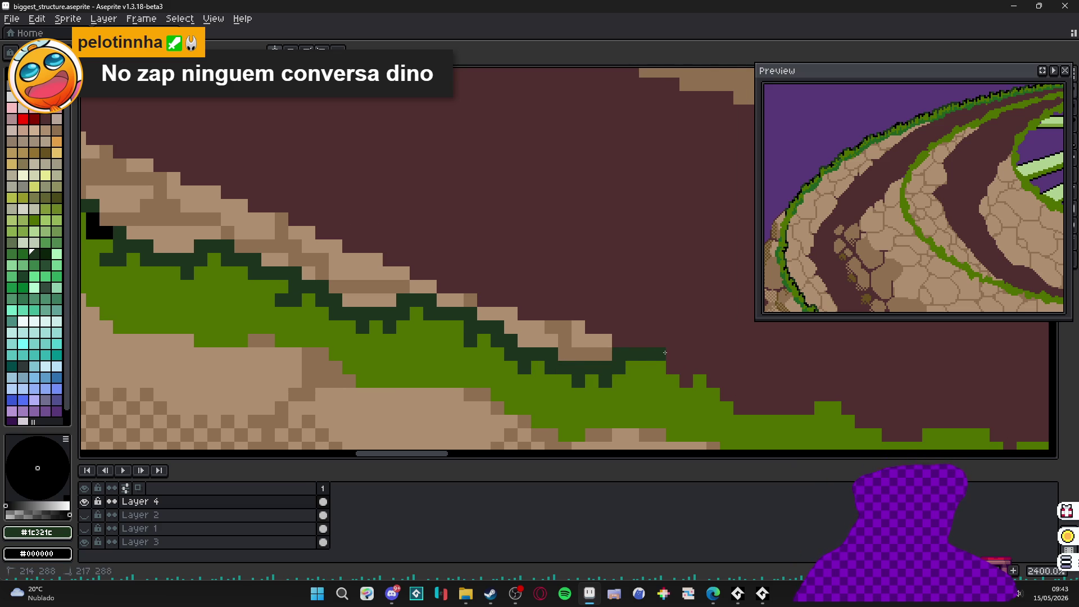
left_click_drag(664, 368, 627, 369)
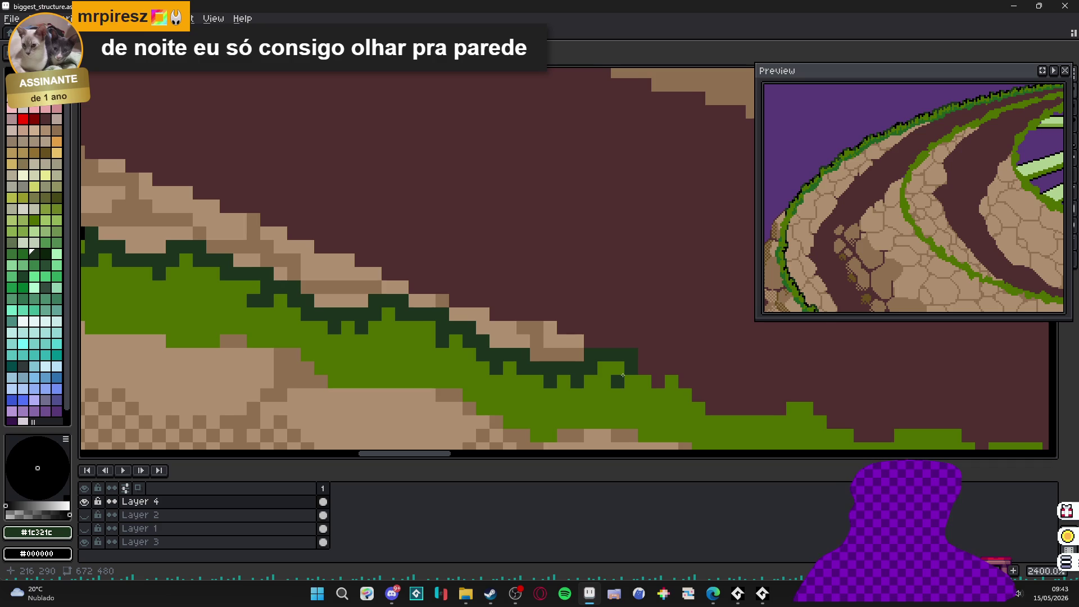
left_click(613, 374)
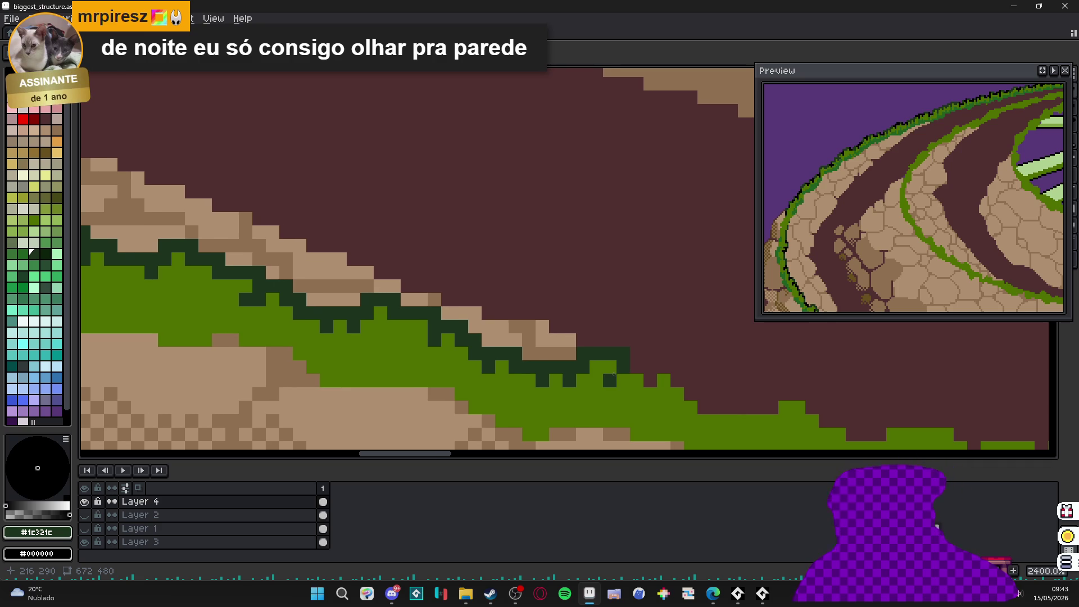
key("ctrl+z")
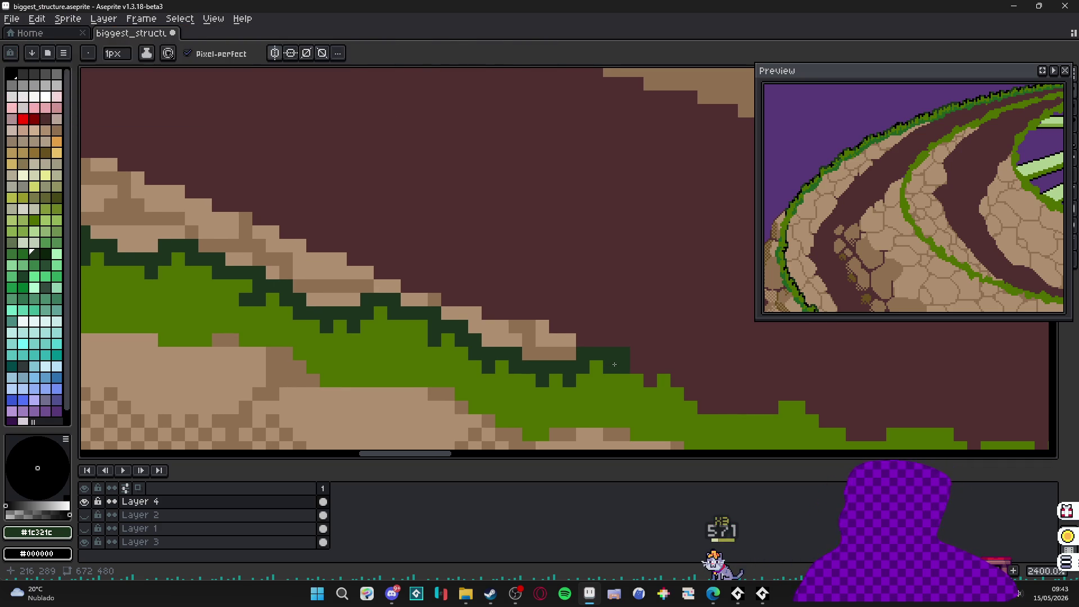
- At 3200% zoom, draw the first #1c321c outline run along the grass edge
scroll(614, 364, "up", 2)
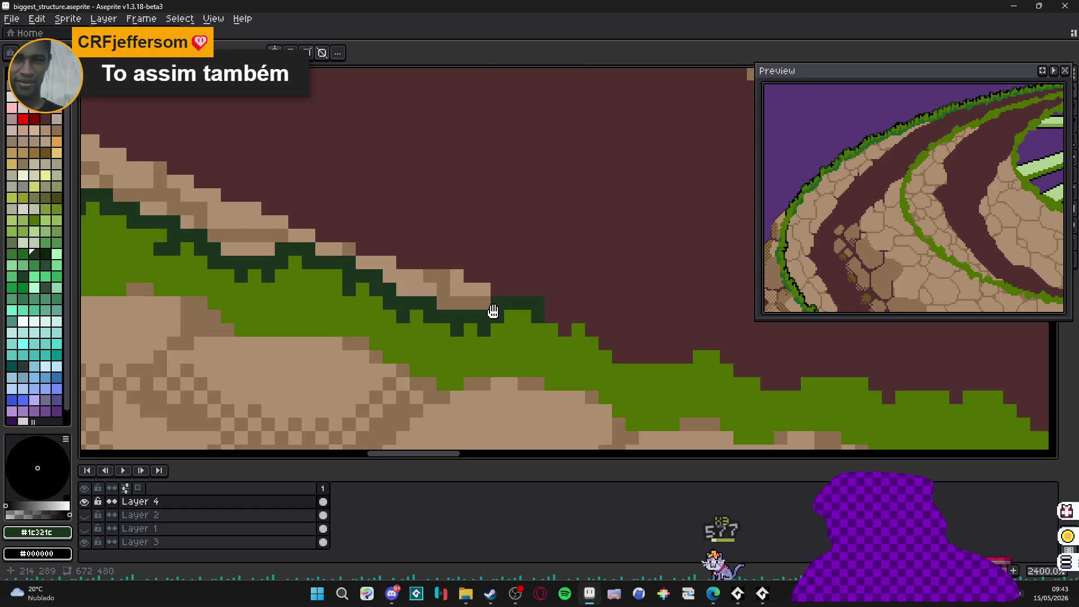
left_click(573, 332)
mouse_move(573, 332)
left_mouse_down()
mouse_move(561, 327)
mouse_move(609, 311)
mouse_move(624, 349)
mouse_move(596, 338)
left_mouse_up()
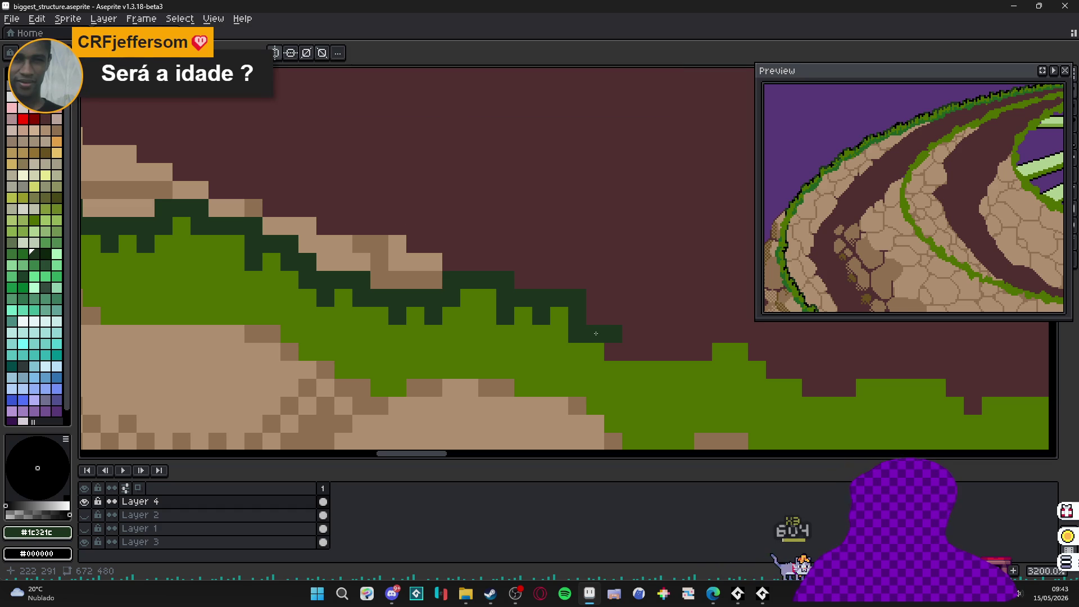
left_click(613, 352)
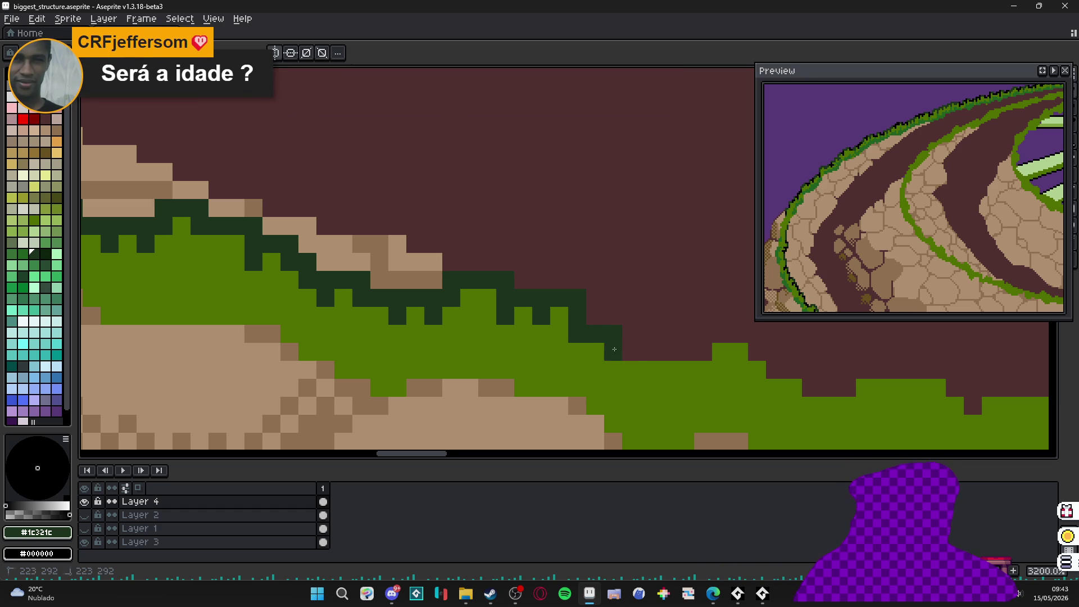
- Continue the dark outline further along the edge, redrawing two misplaced pixels one row higher
mouse_move(637, 370)
left_mouse_down()
mouse_move(532, 366)
mouse_move(562, 382)
left_mouse_up()
left_click(507, 363)
left_click(526, 345)
left_click(545, 346)
left_click(580, 345)
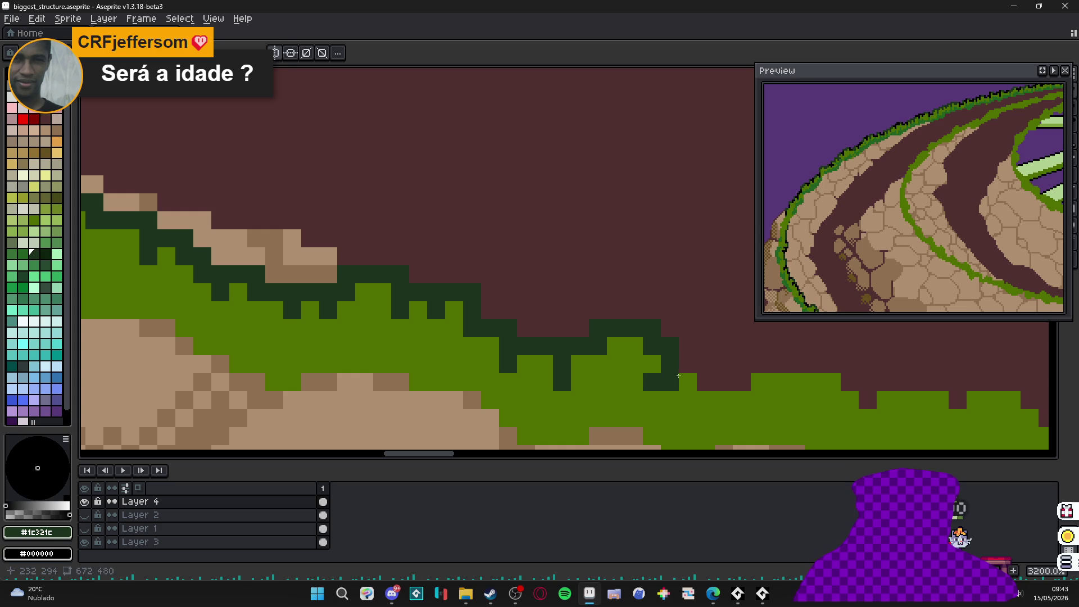
mouse_move(687, 364)
left_mouse_down()
mouse_move(705, 364)
mouse_move(609, 378)
mouse_move(659, 374)
mouse_move(574, 346)
left_mouse_up()
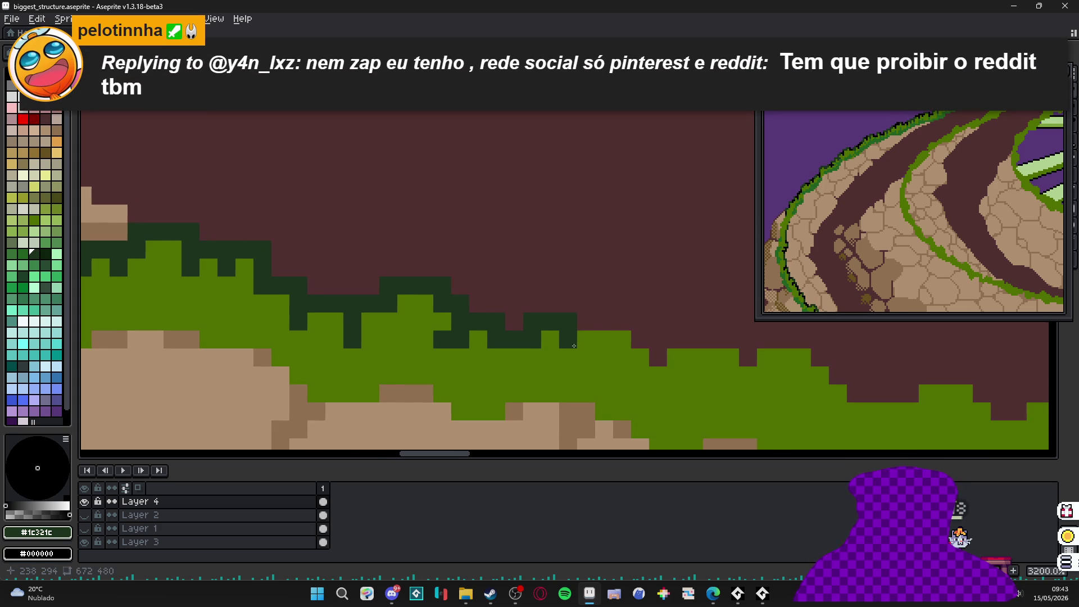
key("ctrl+z")
left_click_drag(568, 304, 586, 307)
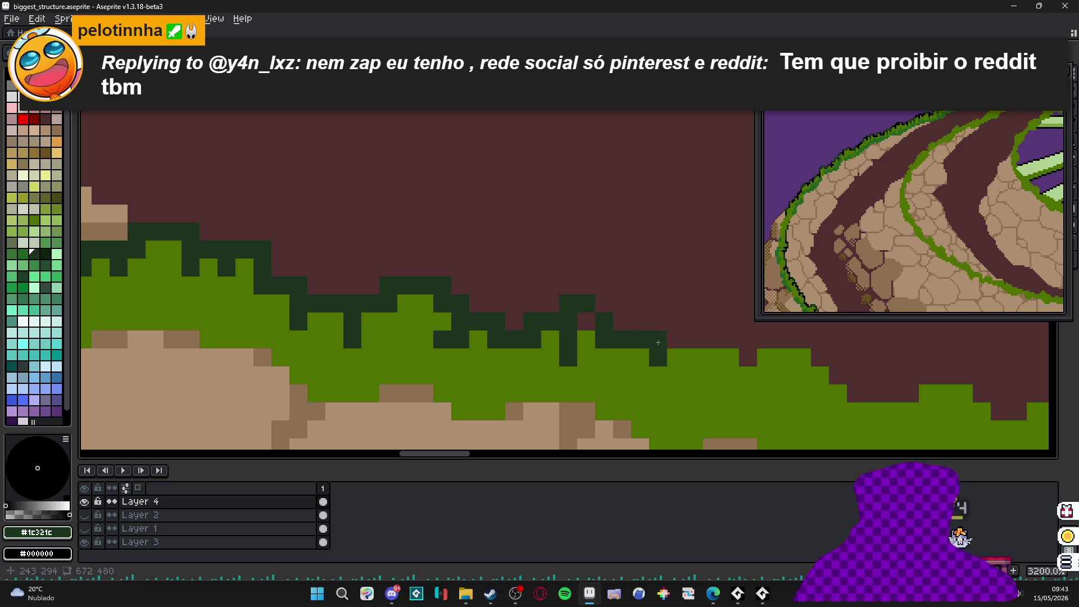
- Fill background gaps with olive #507000 and add more dark outline pixels to the right
left_click_drag(635, 358, 607, 364)
left_click(608, 364, "alt")
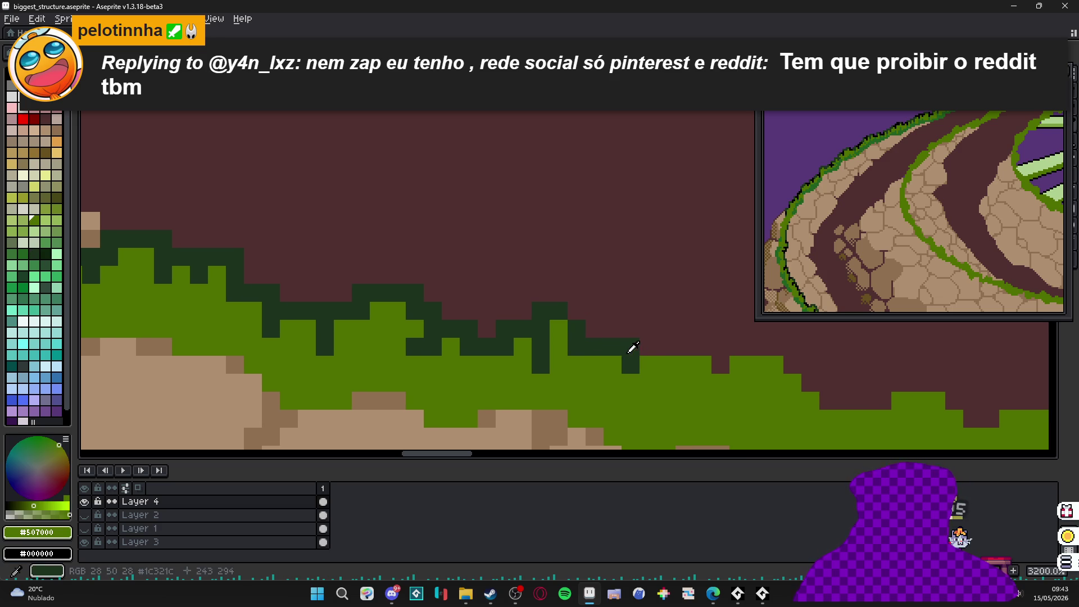
left_click(631, 348, "alt")
left_click(665, 348)
left_click_drag(629, 328, 649, 329)
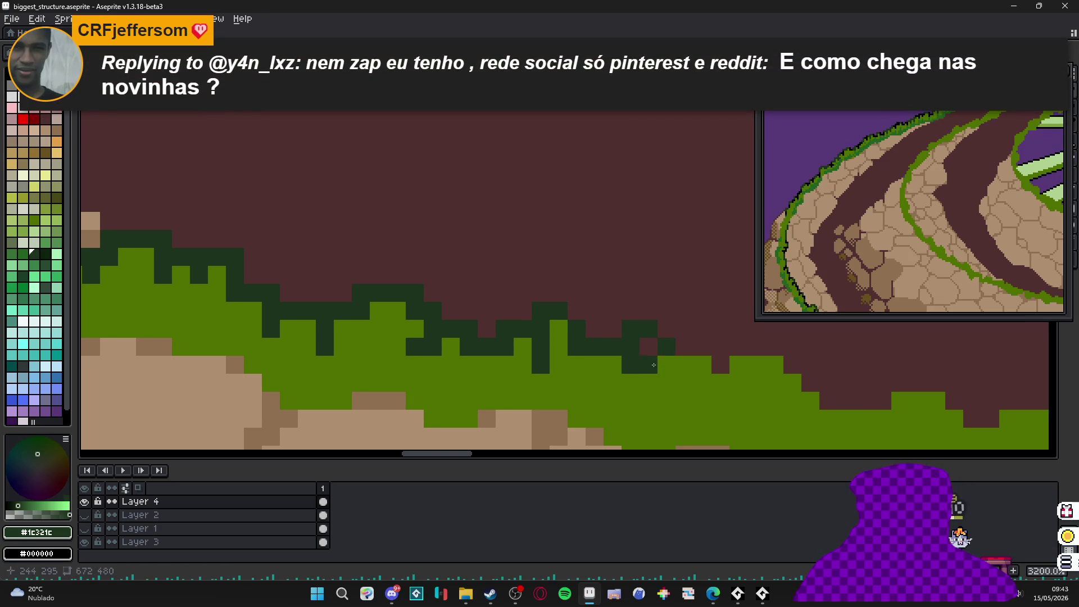
left_click(653, 365, "alt")
left_click(648, 347)
left_click(661, 347, "alt")
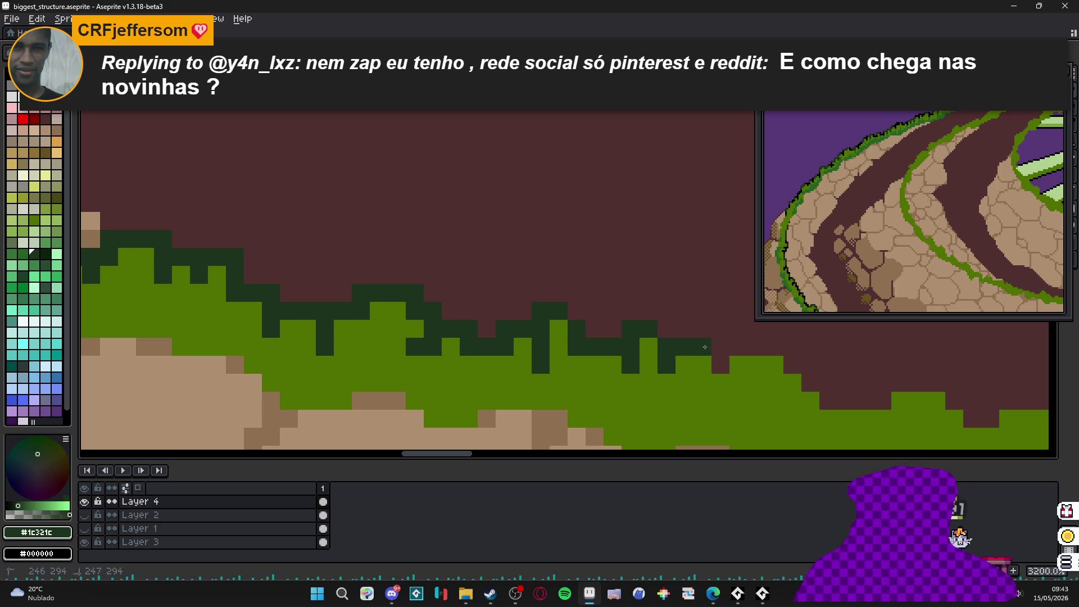
- Patch more gaps with olive green and extend the dark outline rightward and down
left_click_drag(720, 368, 592, 343)
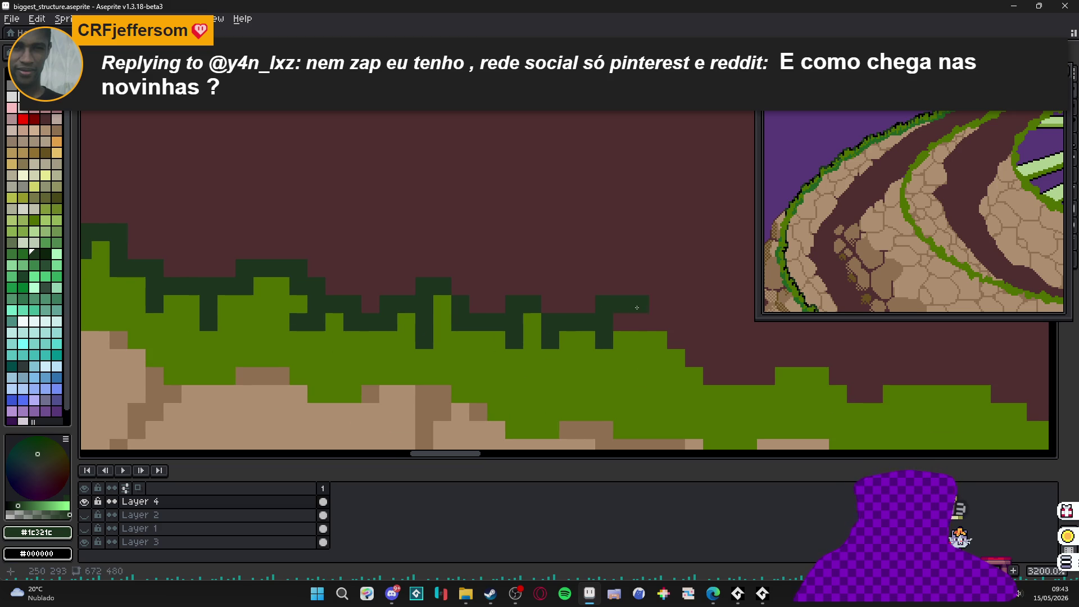
left_click(621, 339, "alt")
left_click(622, 323)
left_click(645, 337, "alt")
mouse_move(657, 340)
left_mouse_down()
mouse_move(676, 342)
mouse_move(668, 369)
left_mouse_up()
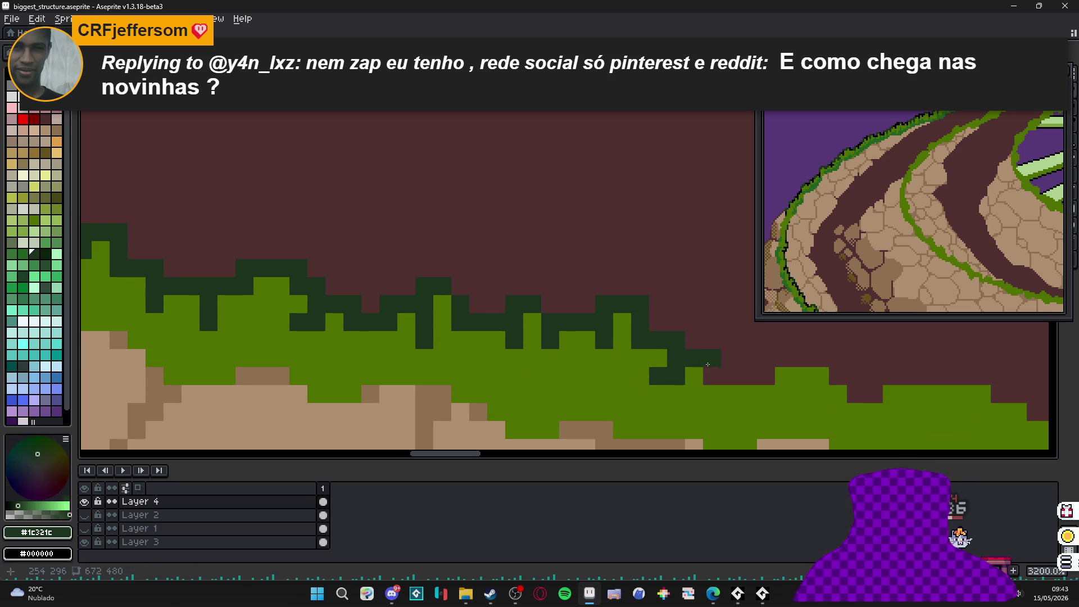
left_click(765, 358)
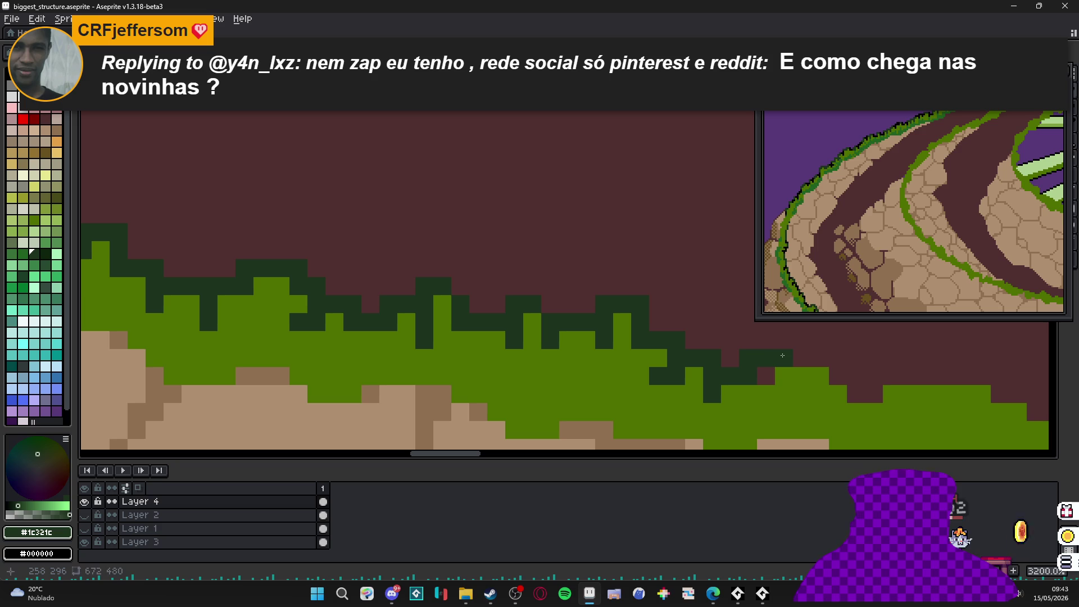
left_click(783, 376)
left_click(787, 393, "alt")
left_click(766, 376)
- Draw a tall dark #1c321c grass tuft at the right end, with olive fill beside it
mouse_move(772, 372)
left_mouse_down()
mouse_move(577, 362)
mouse_move(642, 368)
mouse_move(634, 388)
left_mouse_up()
left_click(588, 366, "alt")
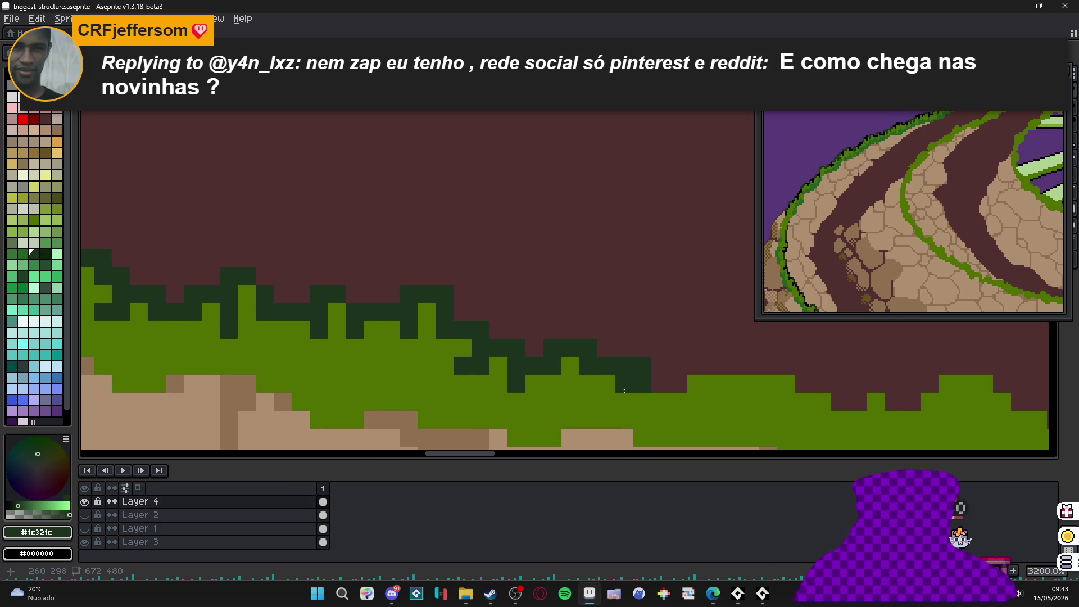
left_click(606, 384)
mouse_move(681, 332)
left_mouse_down()
mouse_move(714, 348)
mouse_move(714, 368)
mouse_move(612, 356)
left_mouse_up()
left_click(709, 380, "alt")
left_click(713, 359, "alt")
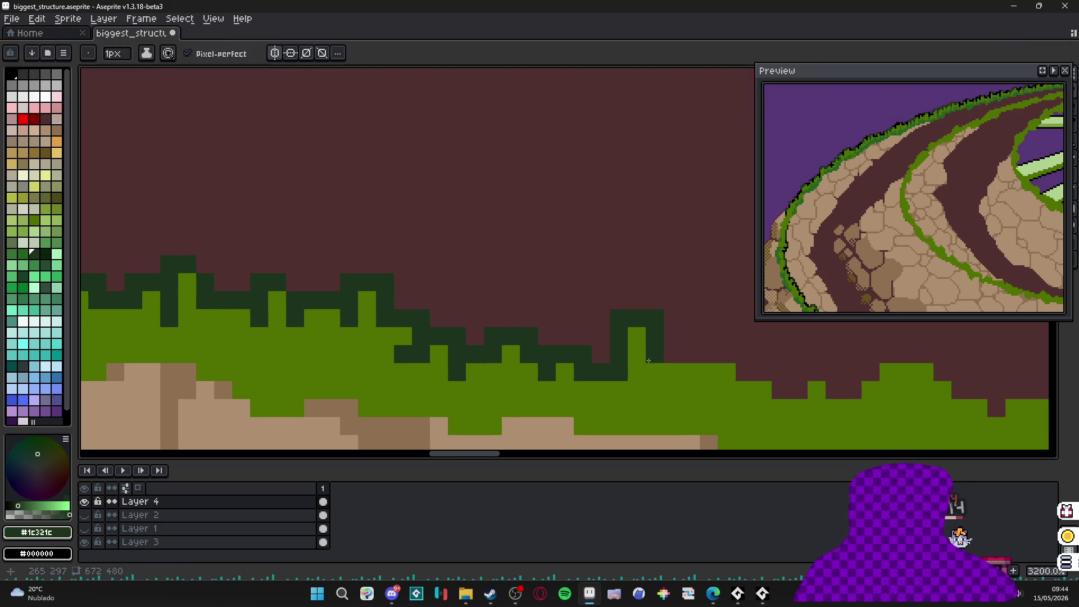
left_click(612, 351)
key("ctrl+z")
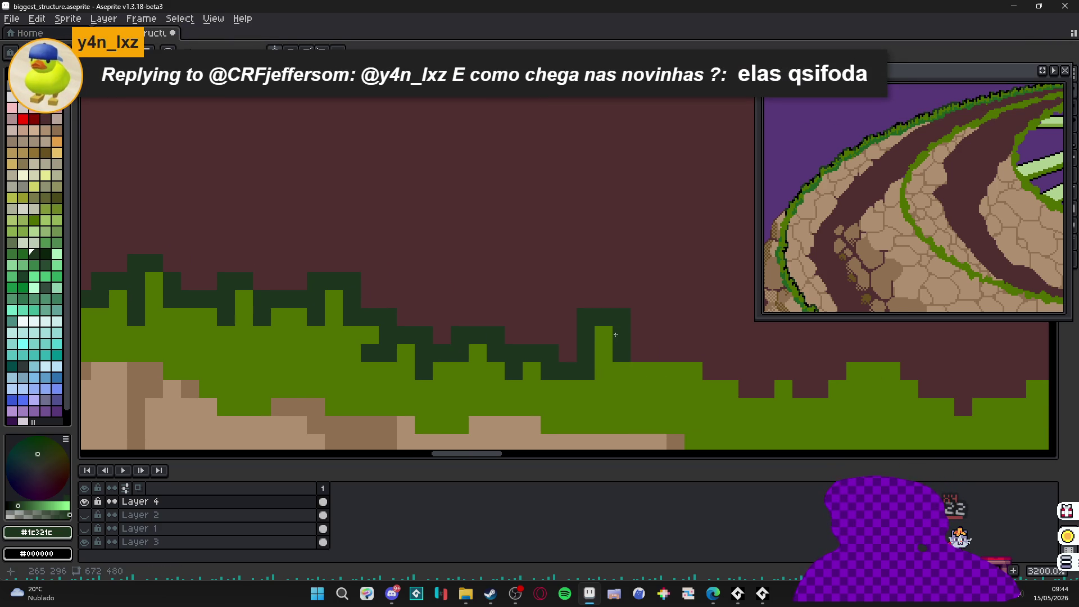
scroll(614, 335, "down", 6)
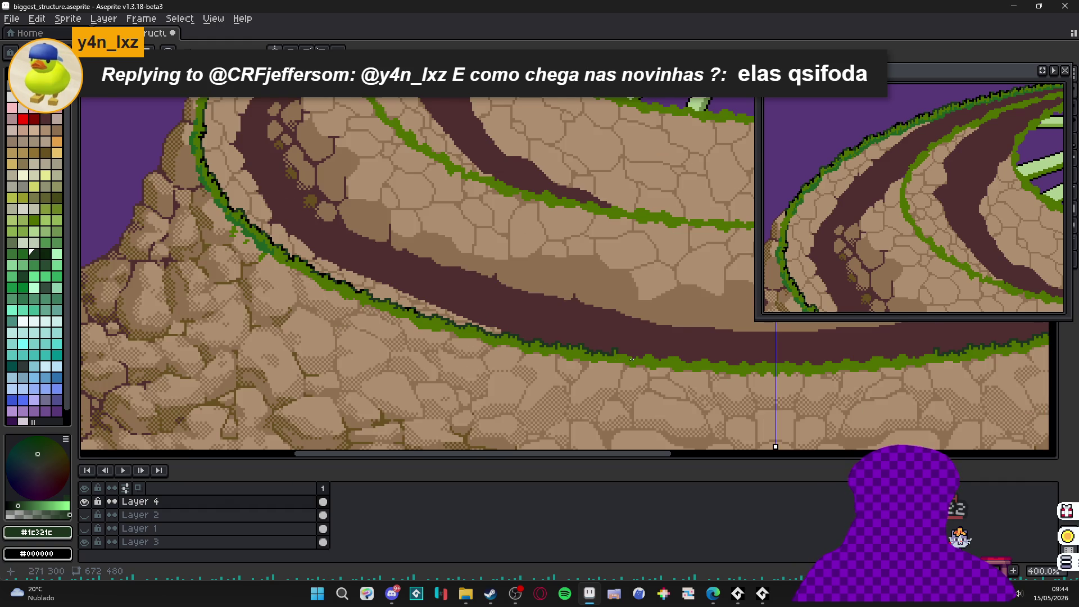
- Add a dark pixel to the grass-edge outline and undo a misplaced two-pixel tuft
scroll(632, 359, "up", 5)
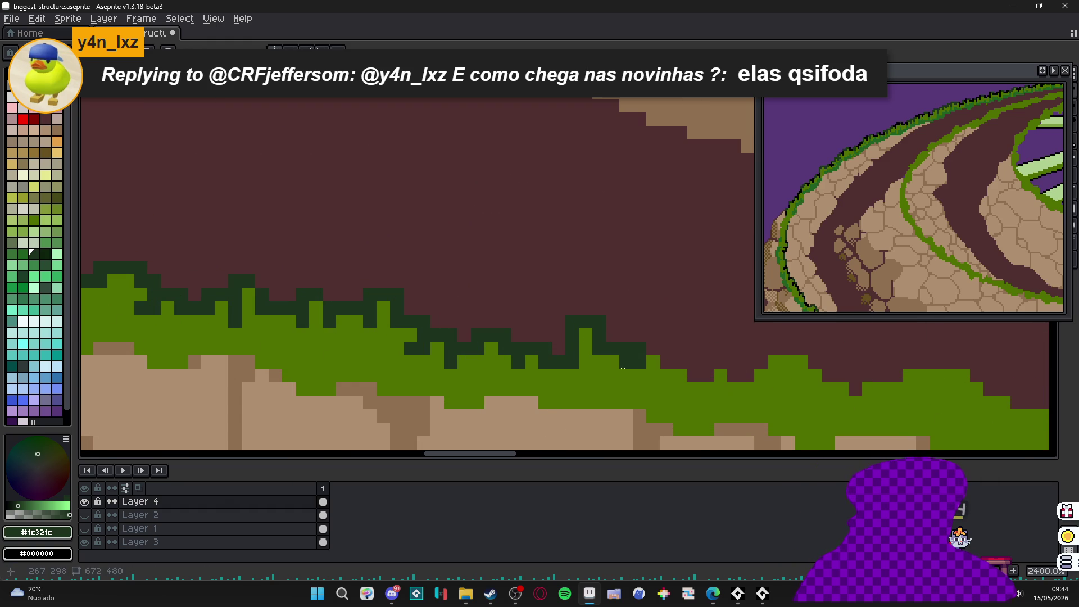
left_click(610, 361)
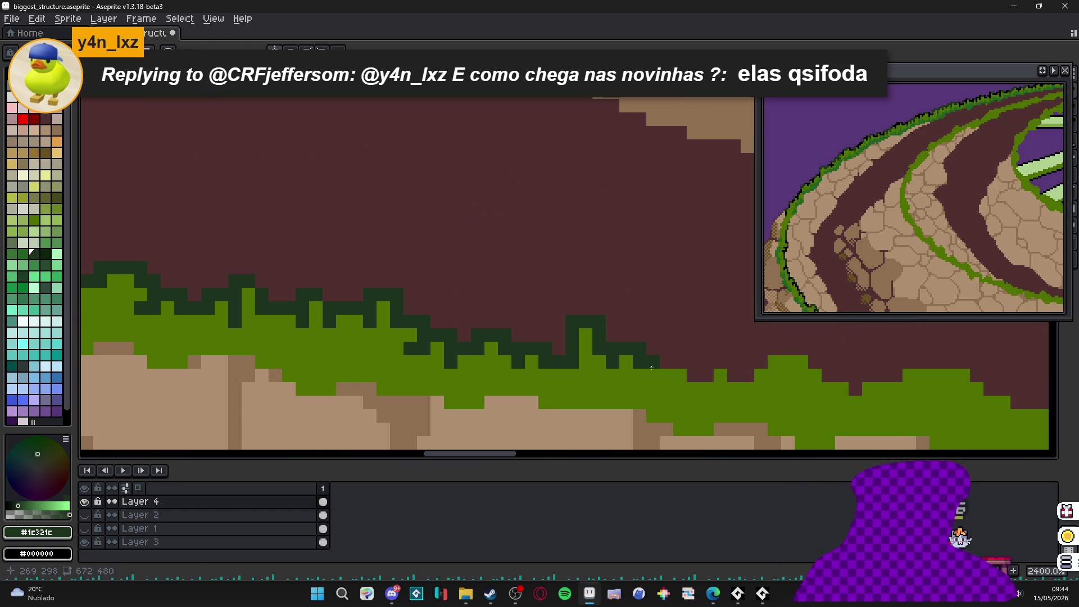
mouse_move(668, 389)
left_mouse_down()
mouse_move(578, 399)
mouse_move(558, 387)
left_mouse_up()
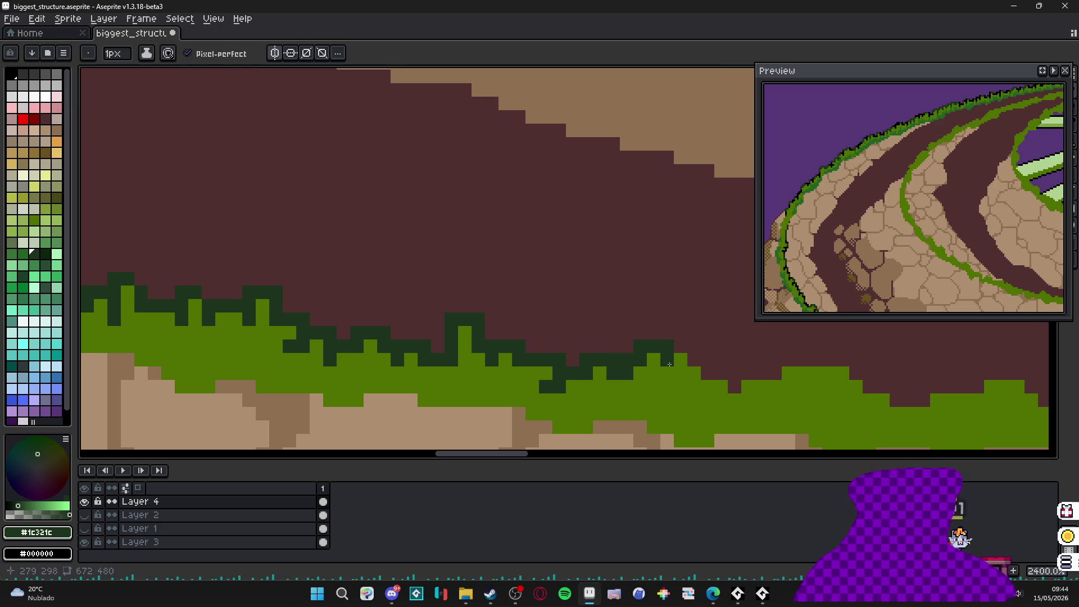
left_click_drag(661, 362, 660, 372)
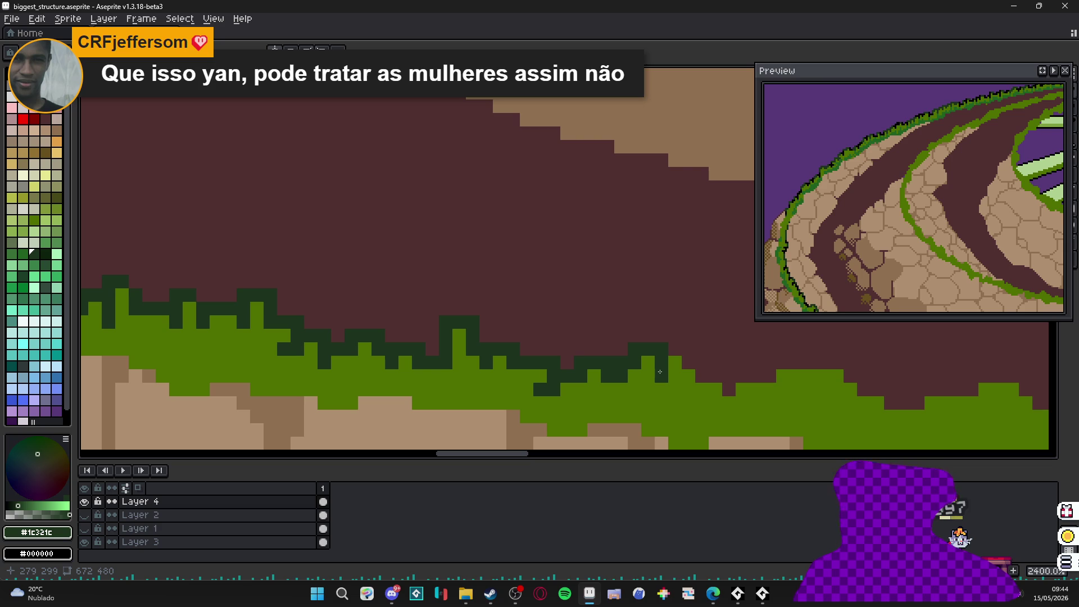
scroll(659, 371, "up", 1)
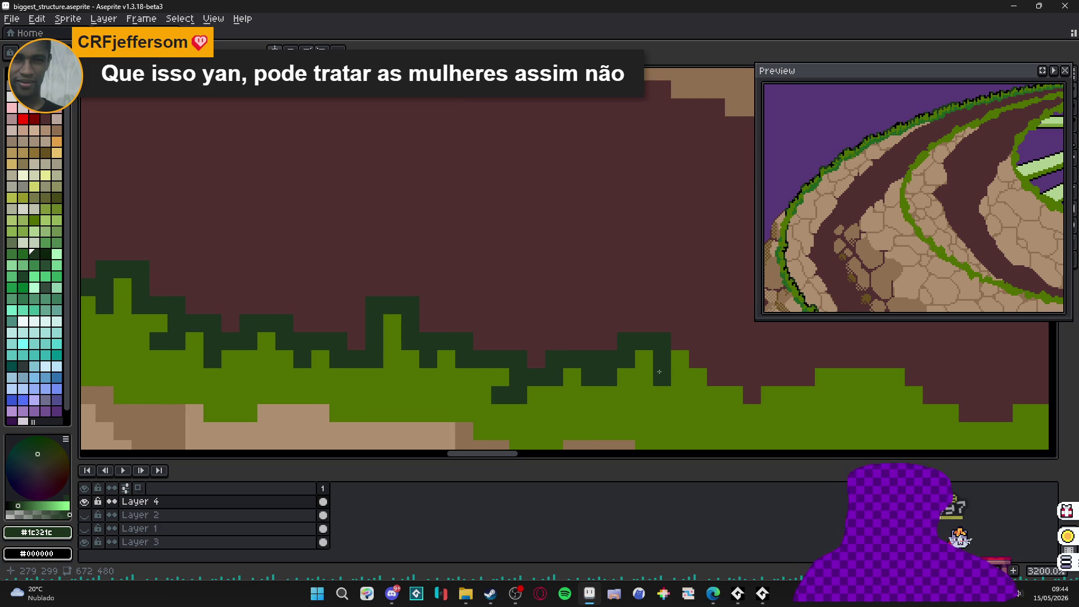
key("ctrl+z")
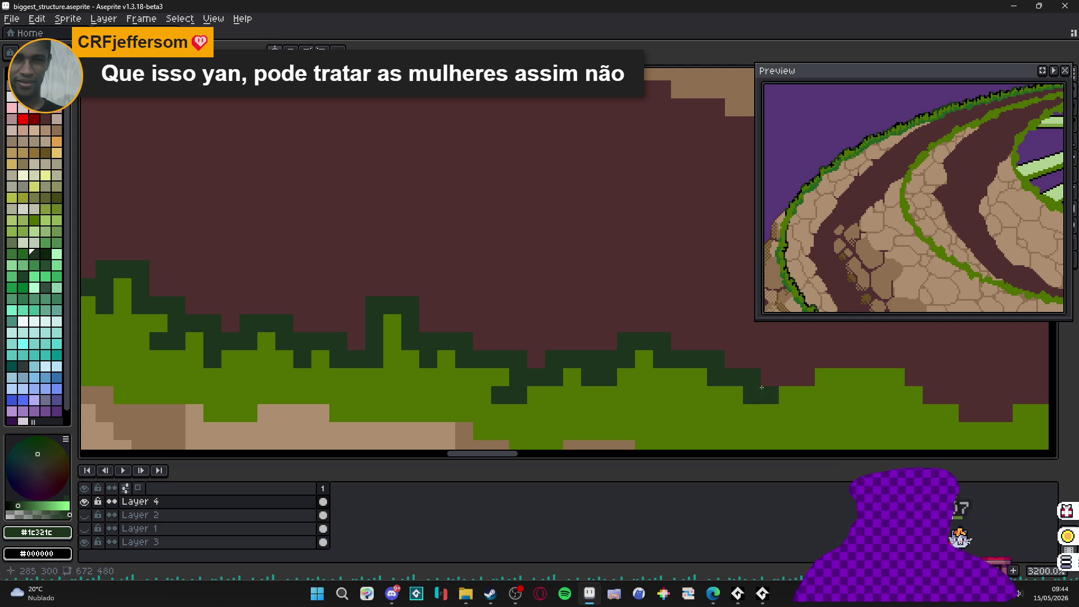
- Extend the #1c321c outline rightward with a rising stroke and short strokes along the edge
mouse_move(747, 365)
left_mouse_down()
mouse_move(841, 359)
mouse_move(841, 395)
mouse_move(706, 390)
mouse_move(761, 361)
mouse_move(778, 379)
mouse_move(813, 379)
mouse_move(815, 397)
left_mouse_up()
left_click(719, 371)
left_click(765, 397)
scroll(730, 404, "right", 3)
mouse_move(725, 396)
left_mouse_down()
mouse_move(770, 380)
mouse_move(801, 397)
left_mouse_up()
scroll(765, 397, "right", 2)
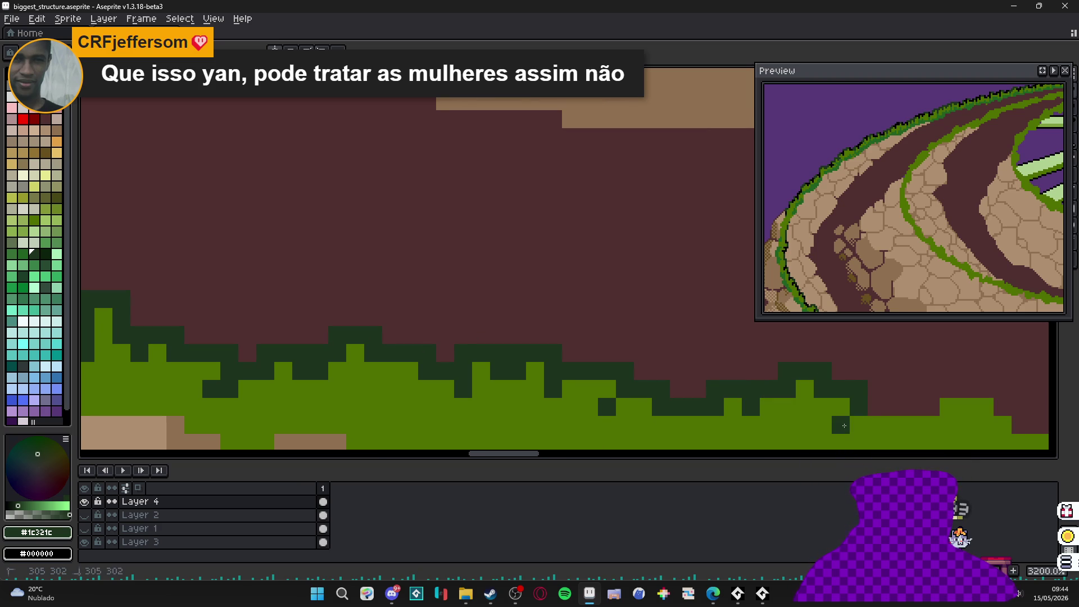
left_click(857, 425)
- Add more dark outline cells further right and fill one background pixel with olive green
scroll(754, 421, "right", 4)
left_click(771, 386)
scroll(791, 408, "right", 2)
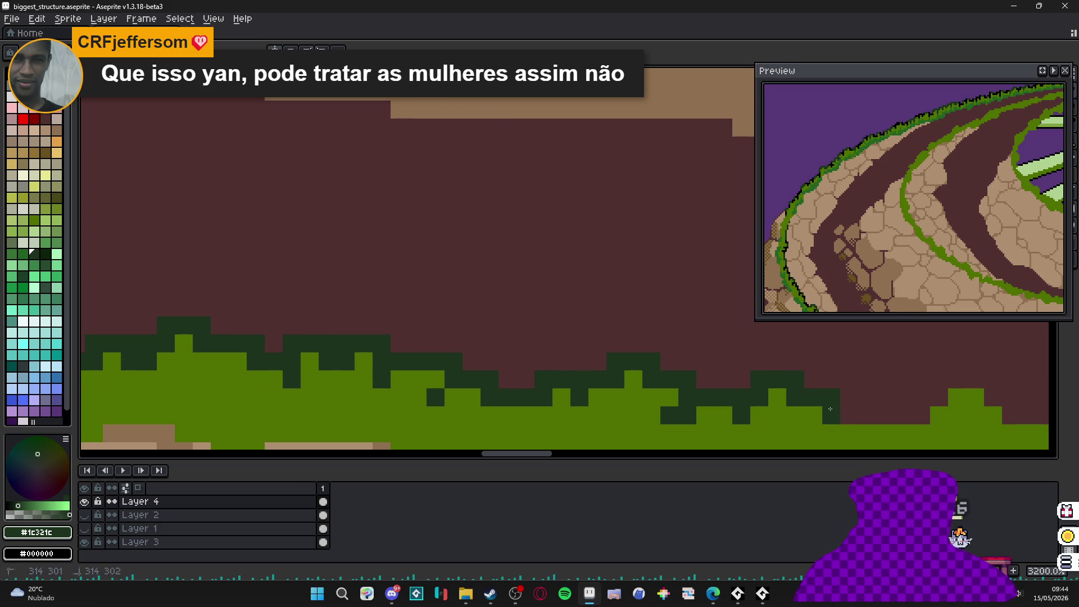
scroll(818, 421, "right", 5)
scroll(818, 420, "down", 2)
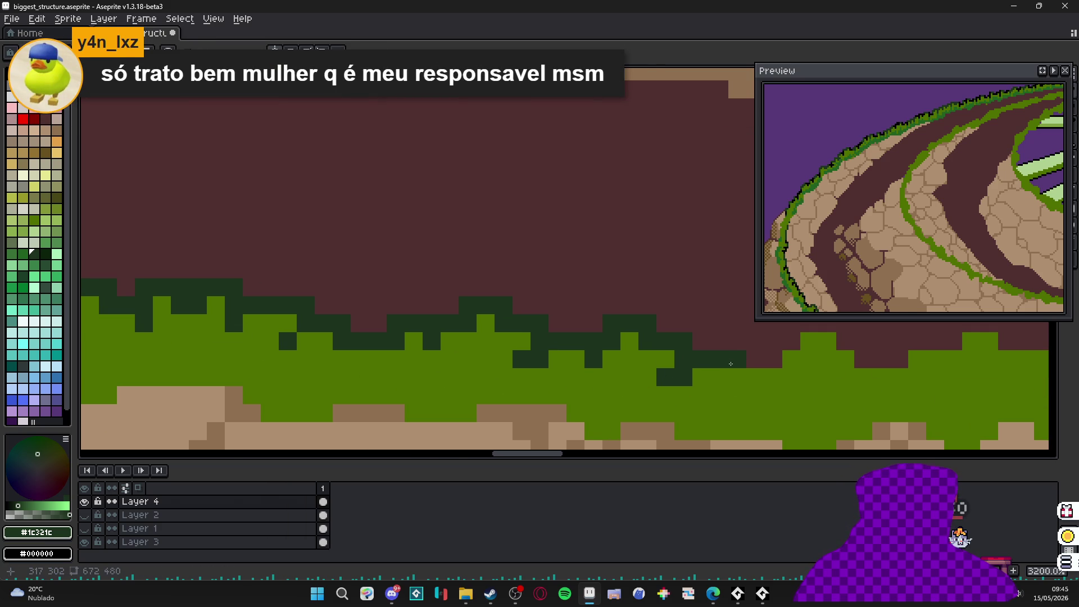
left_click(737, 360)
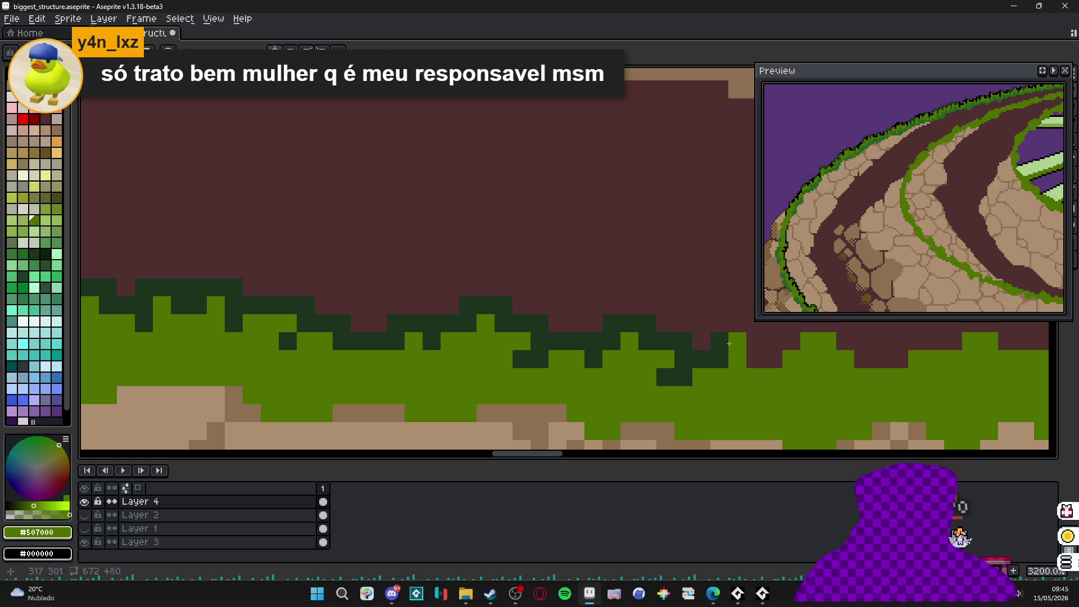
left_click(757, 382)
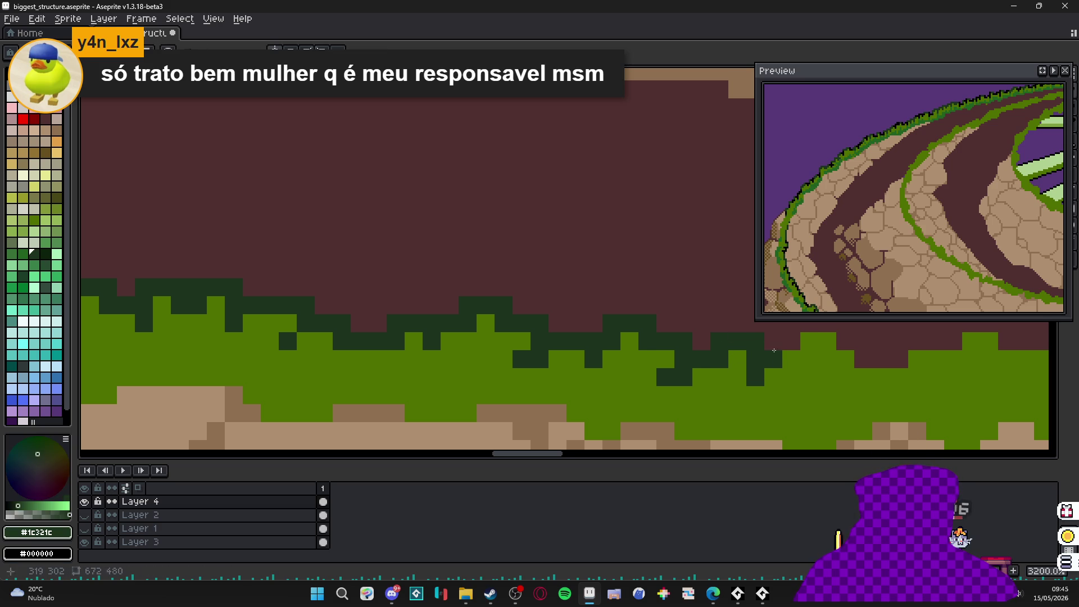
- Paint mirrored dark green cells along the grass top, undoing one stray stroke
mouse_move(762, 339)
left_mouse_down()
mouse_move(666, 373)
mouse_move(702, 358)
mouse_move(731, 376)
mouse_move(730, 394)
mouse_move(677, 372)
mouse_move(708, 360)
mouse_move(587, 366)
left_mouse_up()
key("ctrl+z")
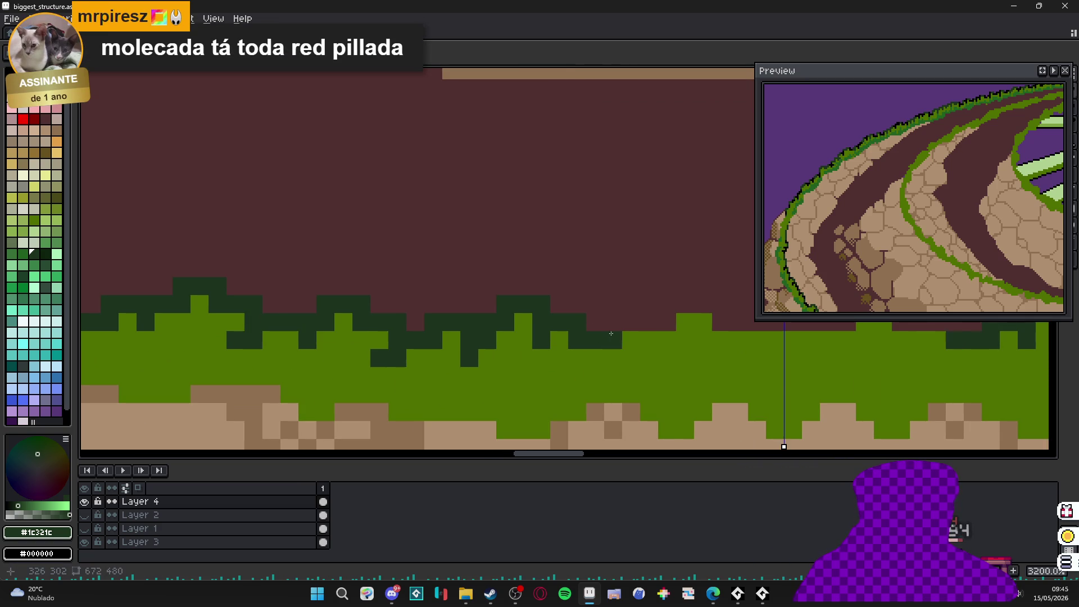
left_click_drag(613, 323, 665, 324)
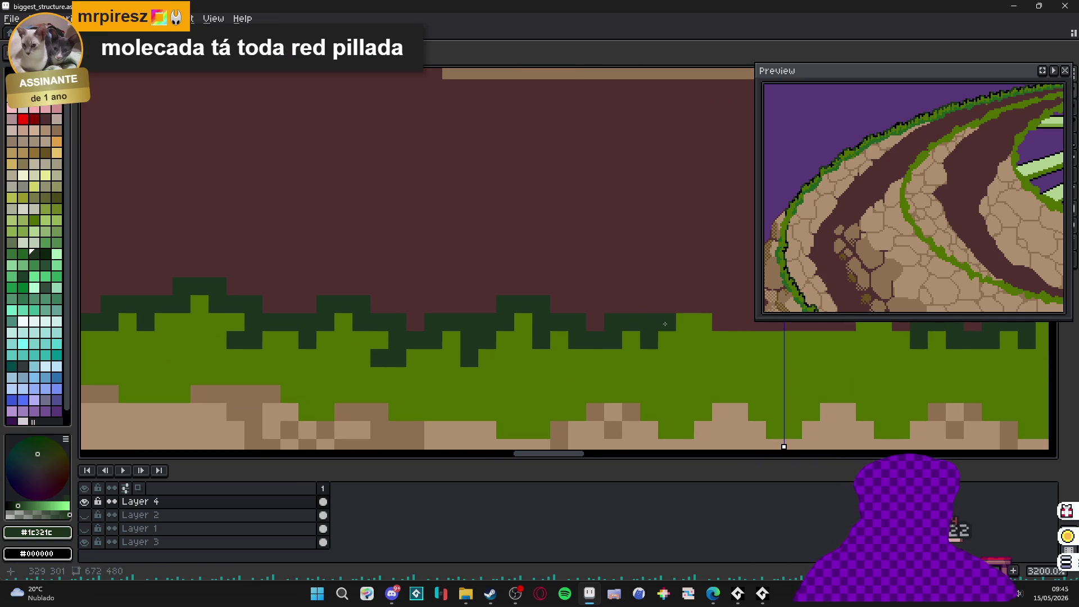
mouse_move(717, 346)
left_mouse_down()
mouse_move(663, 367)
mouse_move(689, 342)
mouse_move(684, 362)
mouse_move(727, 337)
left_mouse_up()
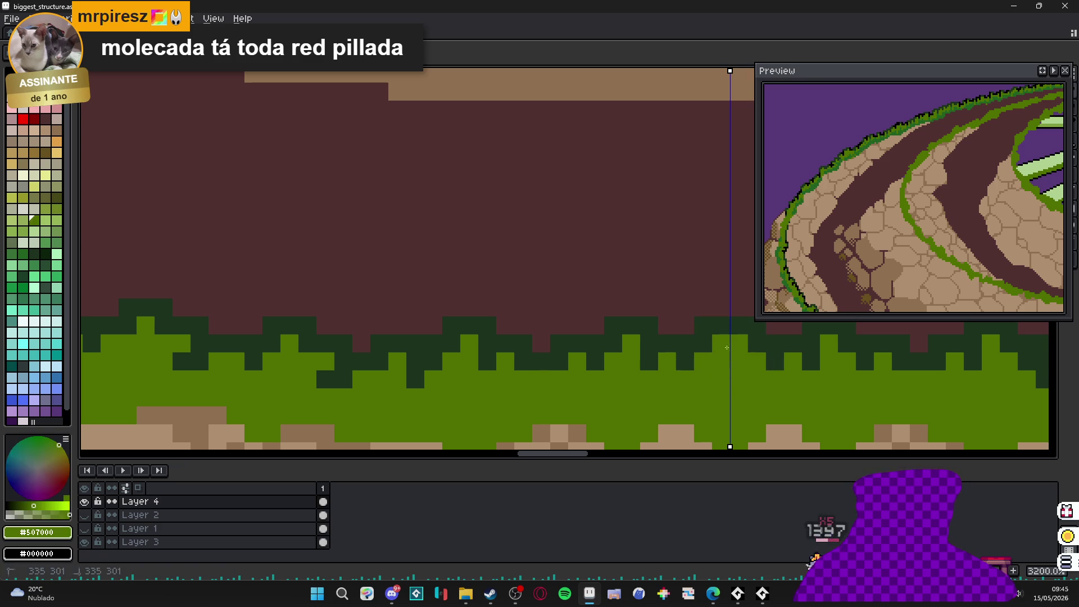
- Zoom to the grass band and choose black as the drawing colour
scroll(725, 340, "down", 1)
scroll(684, 375, "down", 1)
scroll(684, 375, "down", 1)
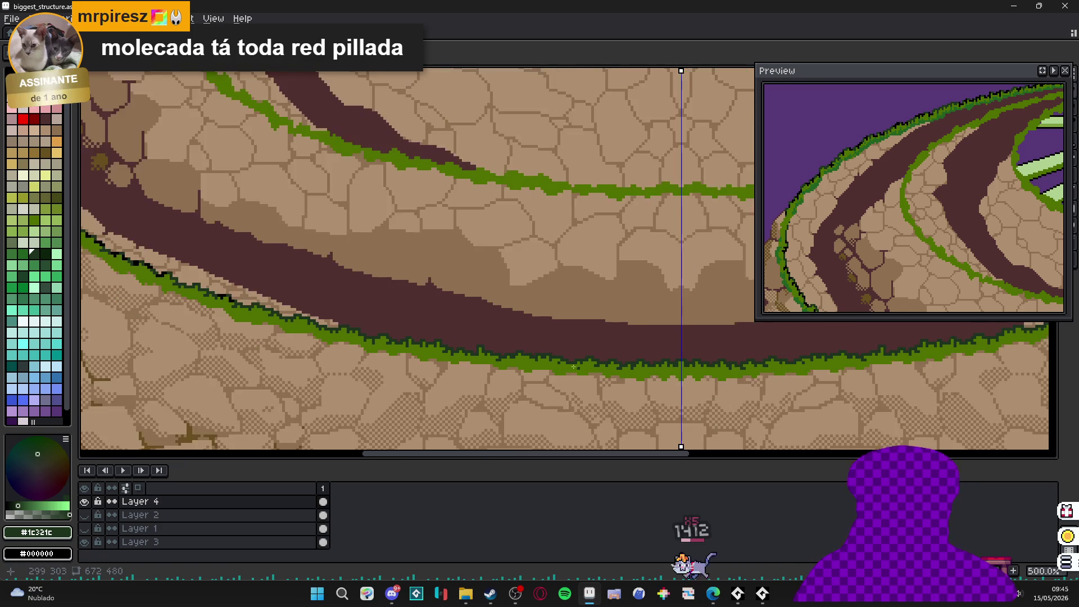
scroll(505, 354, "up", 1)
scroll(393, 343, "down", 1)
scroll(339, 338, "up", 1)
scroll(339, 338, "up", 1)
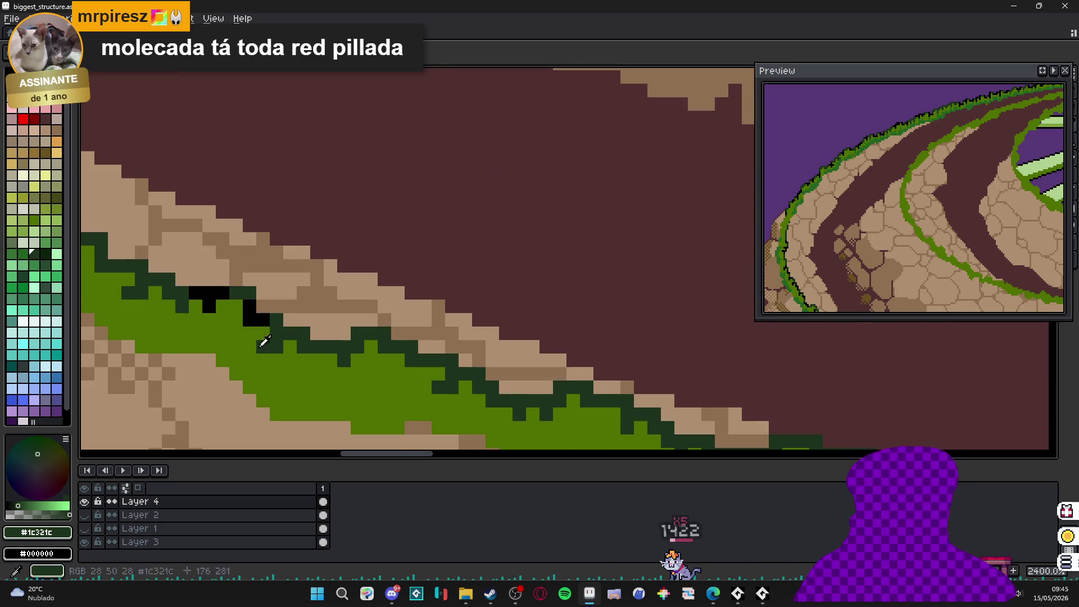
left_click(257, 314, "alt")
scroll(281, 331, "up", 1)
- Place the first black outline pixels on the grass edge beneath the rock
left_click(303, 339)
left_click(370, 349)
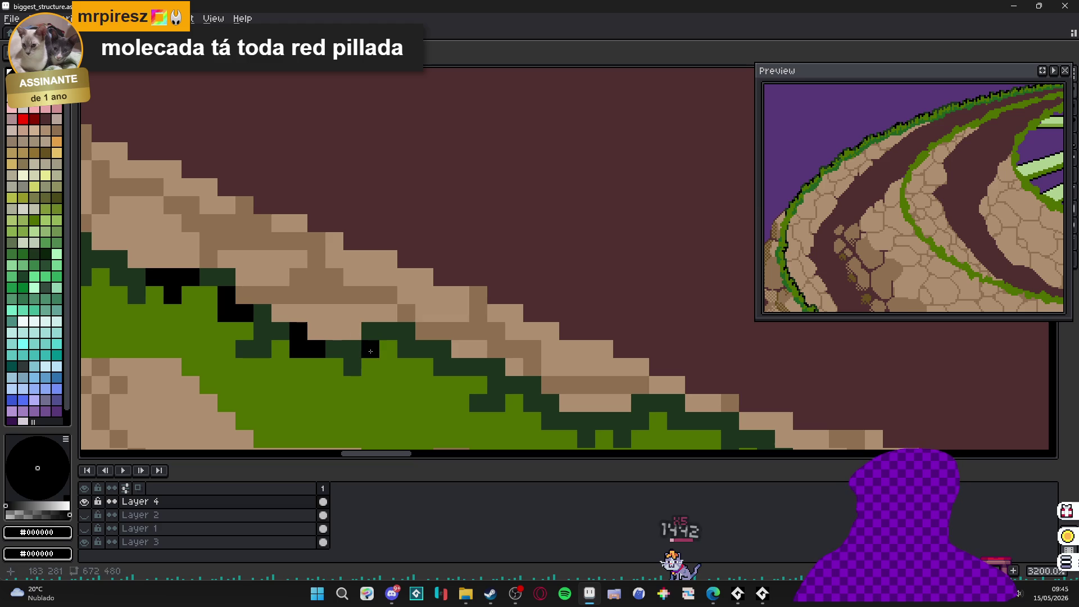
left_click(352, 349)
left_click(370, 331)
left_click(442, 367)
left_click(442, 349)
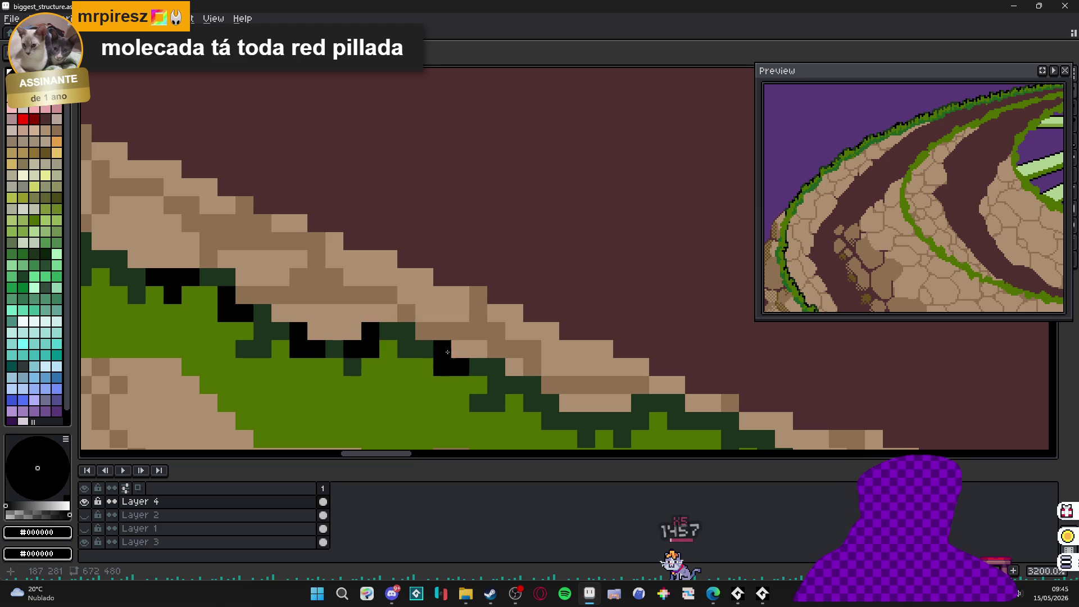
left_click(496, 385)
left_click(533, 421)
- Add more black pixels along the grass tips further to the right
scroll(533, 422, "down", 1)
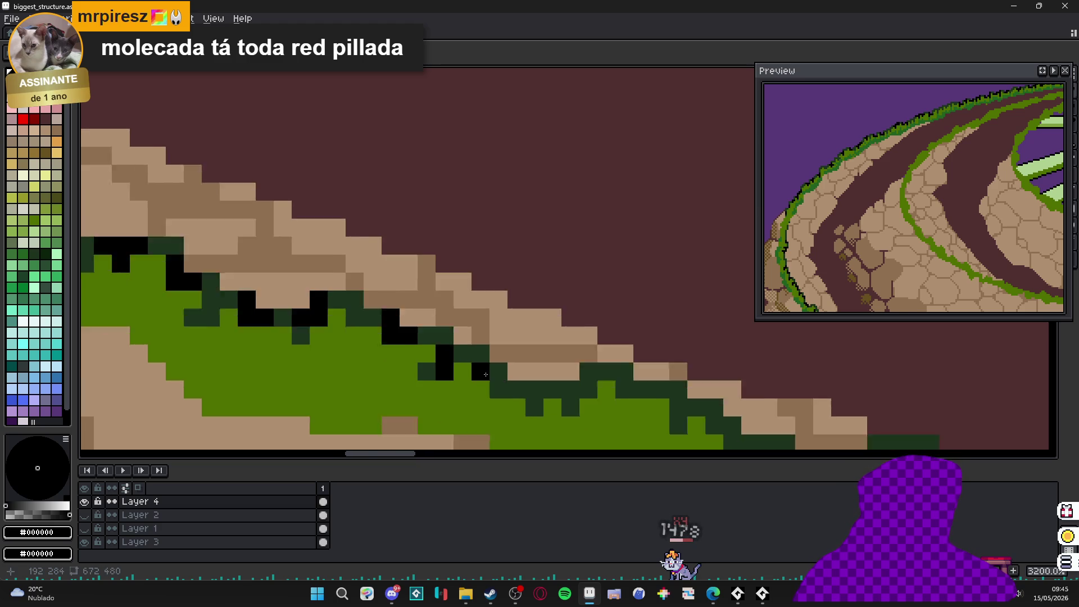
scroll(506, 382, "up", 1)
left_click(503, 370)
left_click(517, 393)
left_click(559, 396)
scroll(588, 351, "up", 1)
left_click(560, 371)
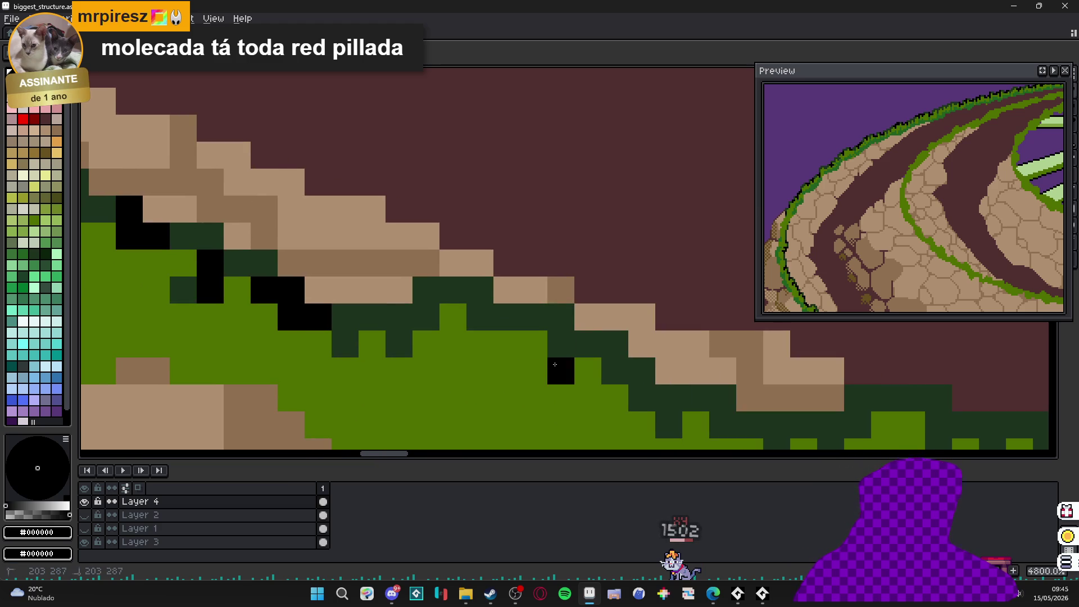
left_click(560, 344)
left_click(588, 344)
left_click(561, 317)
- Outline the next stretch of grass blades in black
left_click_drag(651, 399, 507, 337)
left_click(524, 335)
left_click(524, 362)
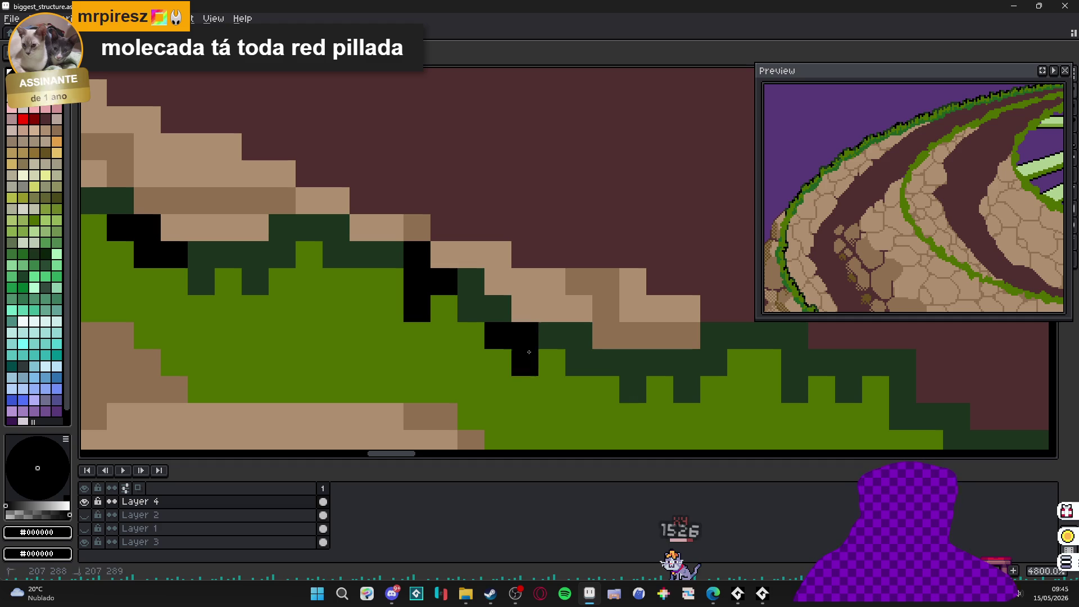
left_click(551, 335)
left_click(686, 362)
left_click(686, 389)
left_click(714, 363)
left_click(659, 362)
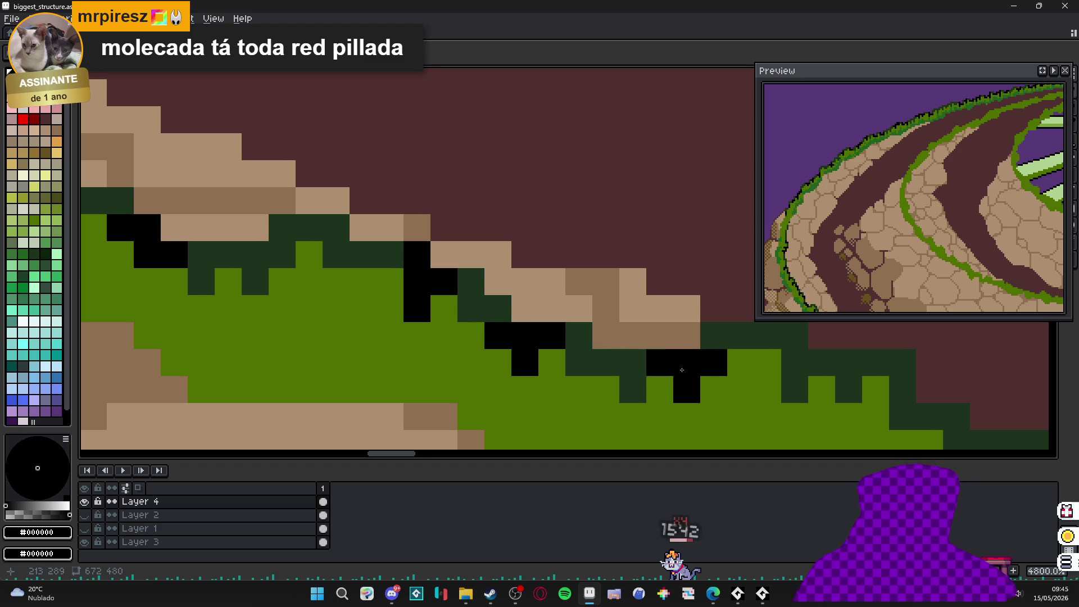
left_click_drag(659, 362, 417, 343)
left_click(606, 369)
left_click(660, 369)
left_click(606, 343)
left_click(633, 342)
- Outline the grass blade tips in black, including a black column down one blade
left_click_drag(655, 380, 457, 255)
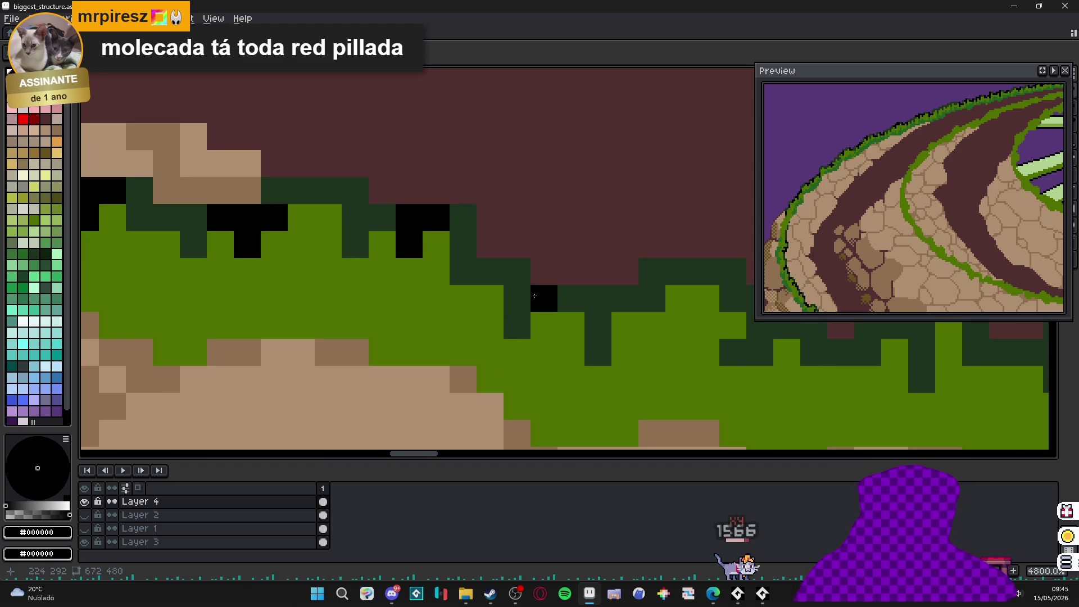
left_click(517, 298)
left_click(543, 298)
left_click(516, 271)
left_click(516, 325)
left_click_drag(688, 354, 509, 344)
left_click(509, 344)
left_click(580, 315)
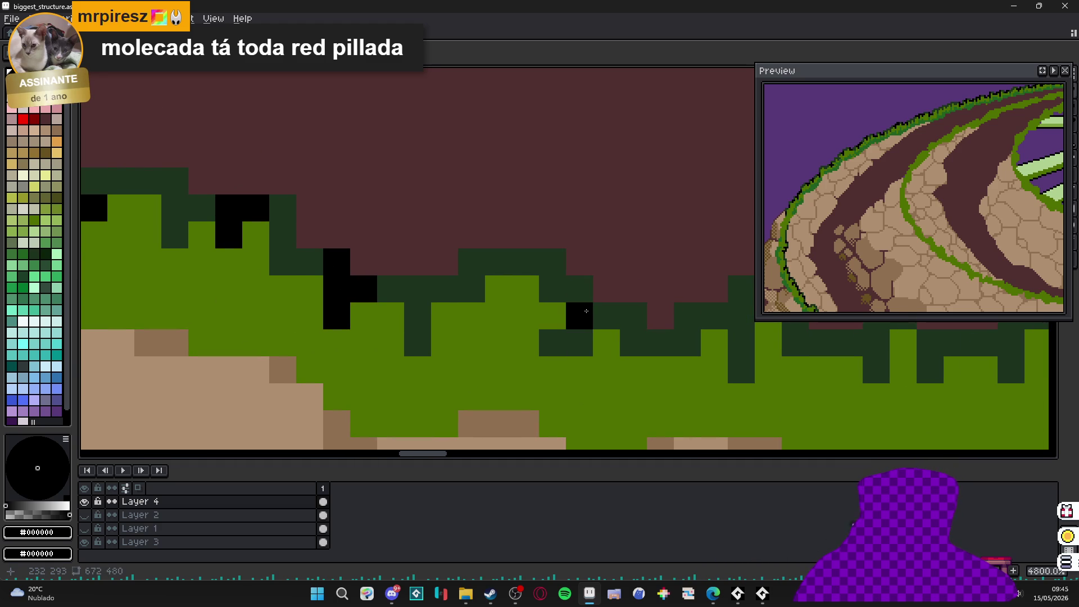
left_click(551, 343)
left_click(580, 342)
left_click(606, 315)
mouse_move(717, 343)
left_mouse_down()
mouse_move(401, 349)
mouse_move(425, 375)
left_mouse_up()
left_click(398, 321)
left_click(507, 348)
left_click(479, 321)
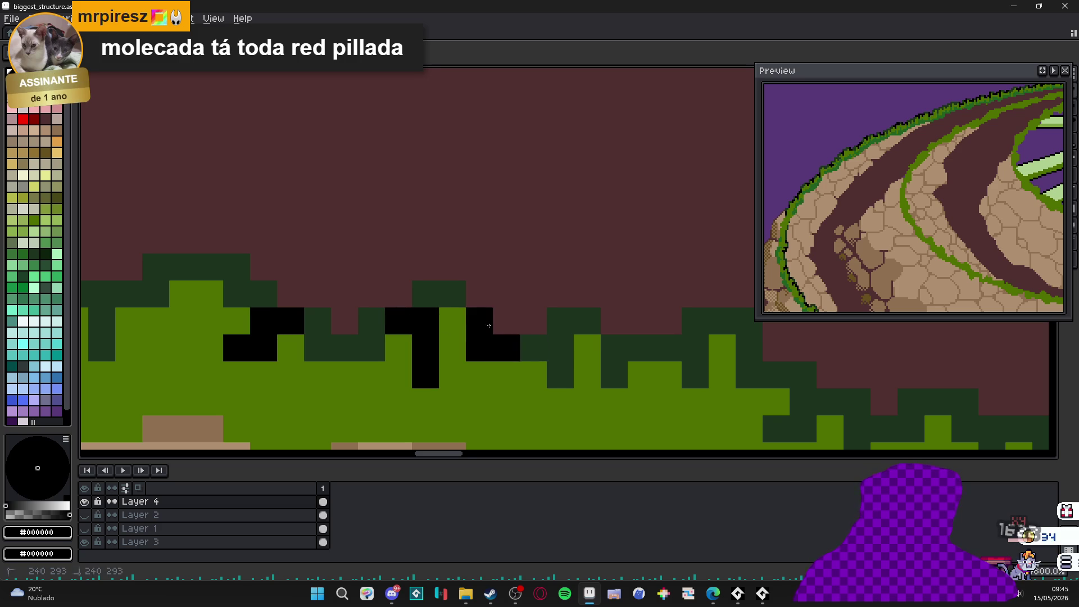
- Continue outlining grass blades in black, undoing one misplaced pixel
left_click_drag(488, 338, 359, 321)
left_click(485, 332)
left_click(485, 360)
left_click(512, 333)
left_click(561, 360)
left_click_drag(550, 361, 375, 324)
key("ctrl+z")
left_click(444, 322)
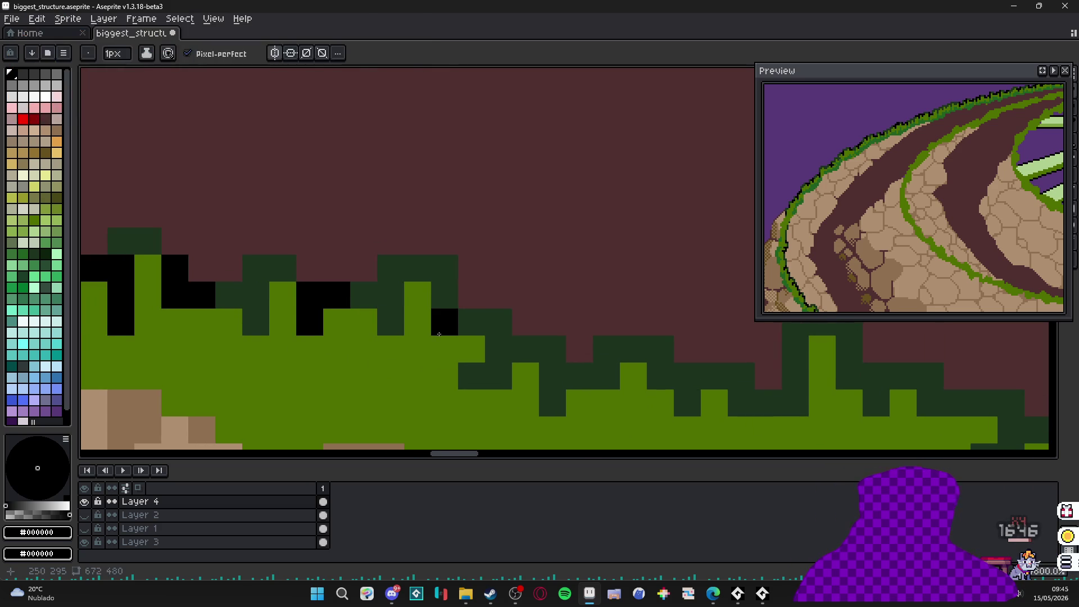
left_click(470, 321)
left_click(443, 295)
left_click(497, 343)
left_click_drag(497, 344, 408, 334)
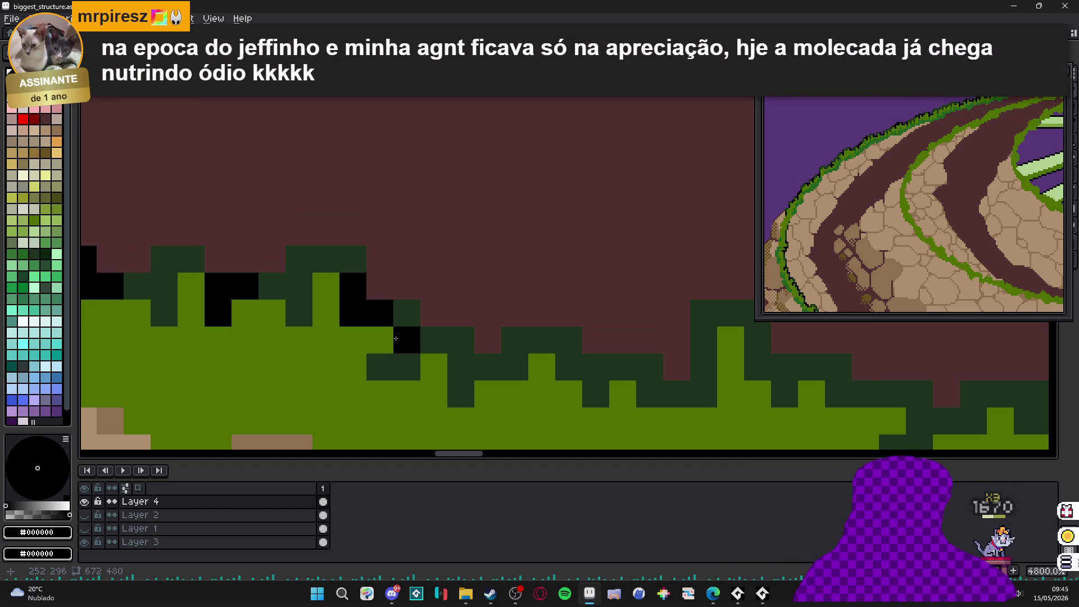
- Outline a dip in the grass edge in black, repainting after undoing a stray pixel
scroll(396, 339, "down", 3)
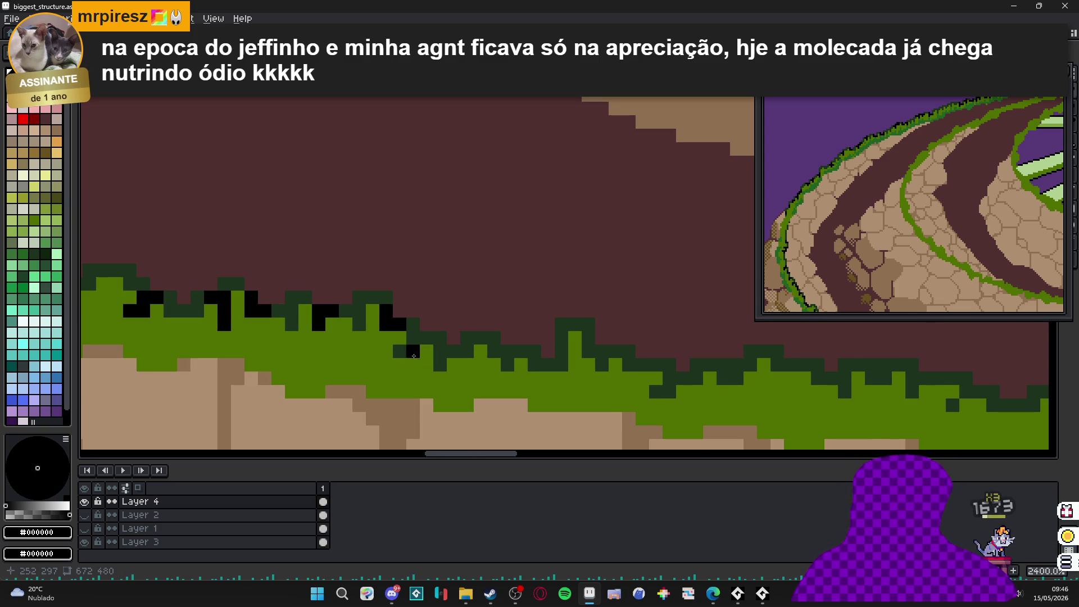
scroll(466, 348, "up", 1)
left_click(446, 348)
left_click(464, 335)
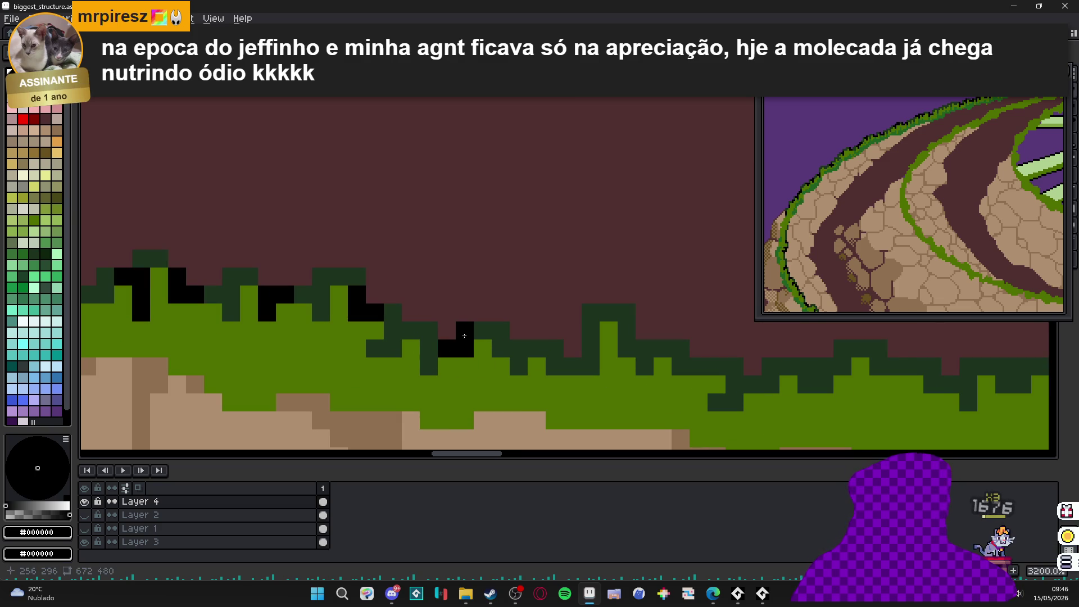
left_click(573, 367)
left_click(590, 366)
left_click(590, 348)
left_click(639, 364)
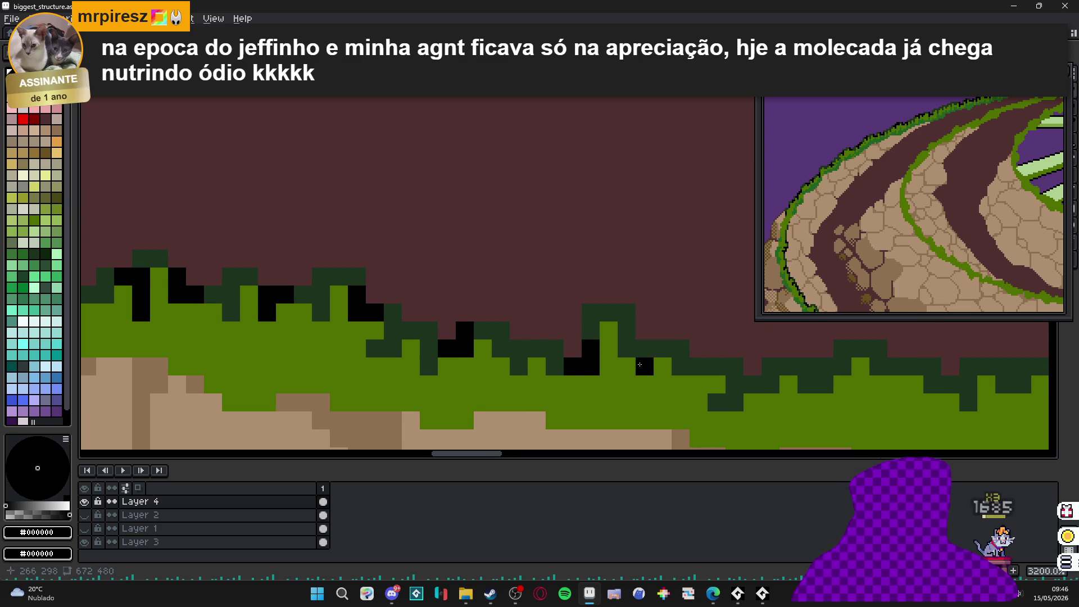
scroll(639, 364, "right", 3)
left_click_drag(582, 355, 607, 356)
left_click(563, 337)
left_click(636, 373)
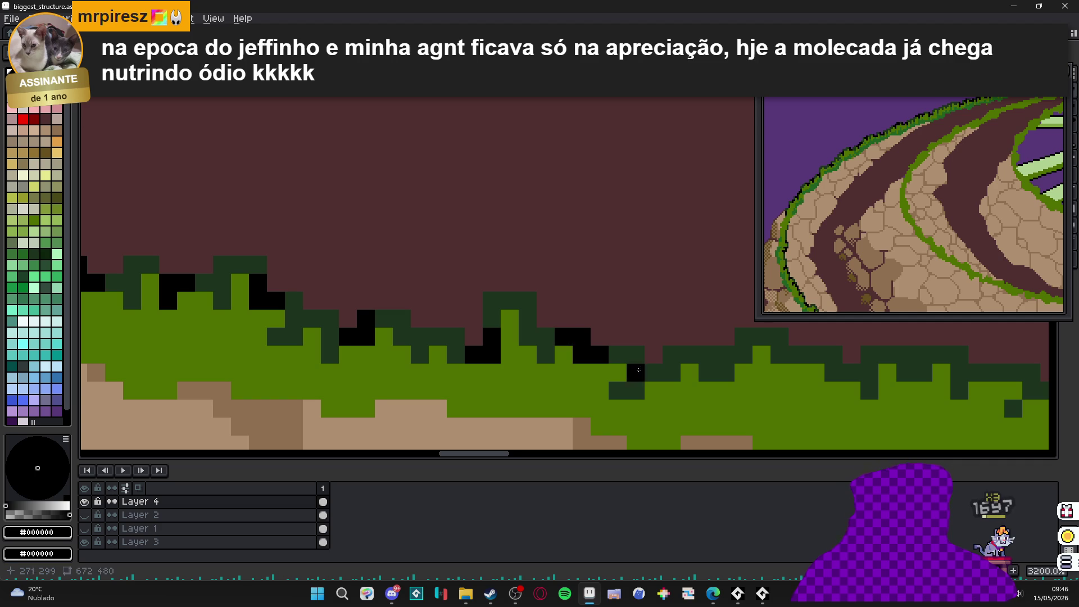
scroll(636, 373, "right", 3)
key("ctrl+z")
left_click(605, 340)
left_click(653, 361)
scroll(653, 361, "right", 5)
- Turn dark-green edge cells black along the next stretch of grass
left_click(529, 370)
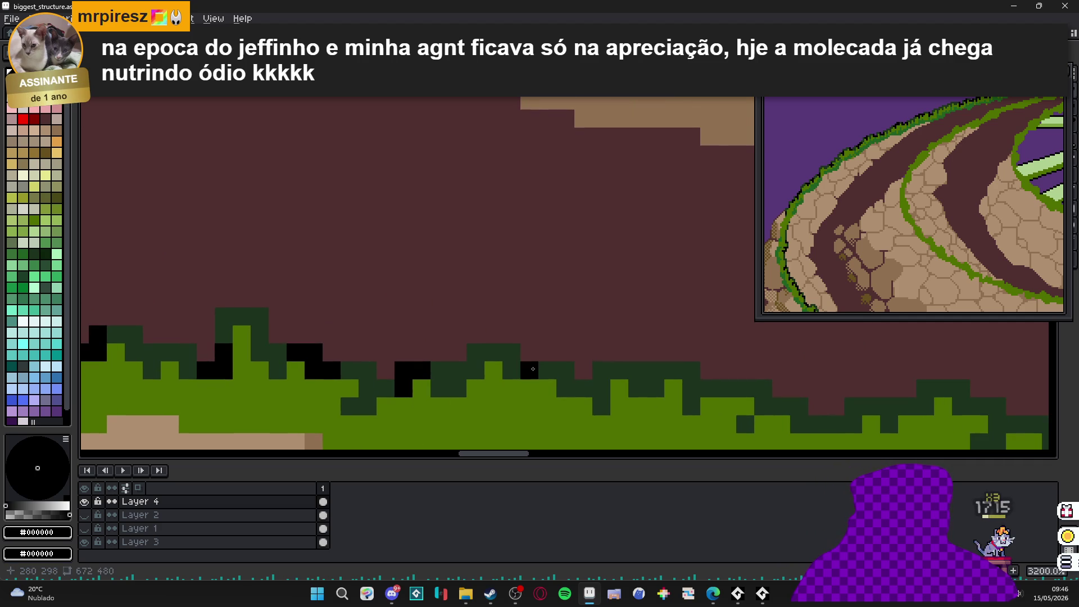
left_click(512, 370)
left_click(548, 369)
left_click(511, 351)
scroll(513, 365, "right", 1)
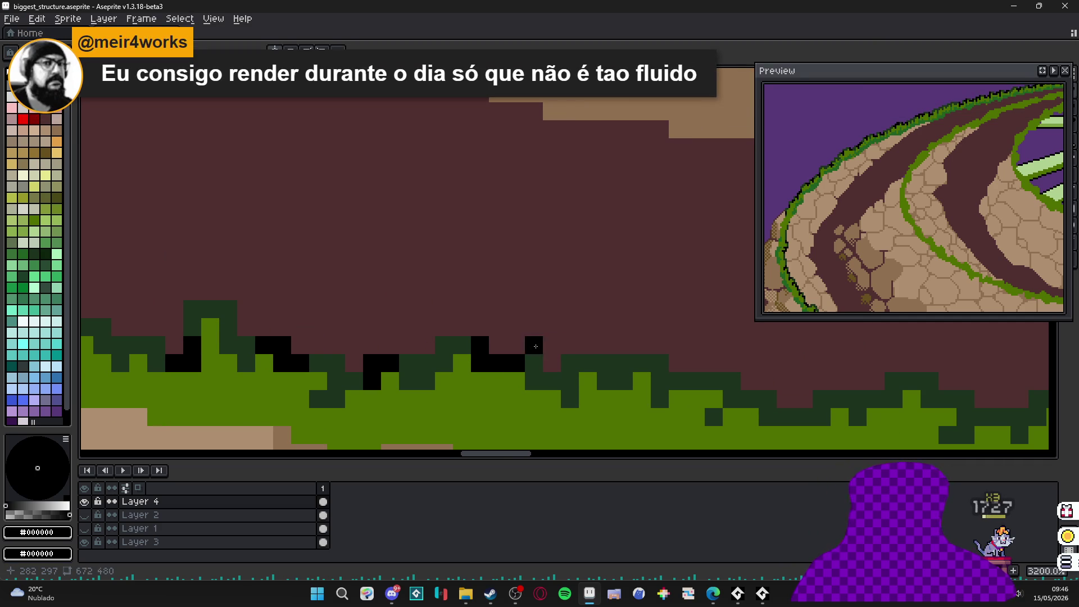
left_click(660, 388)
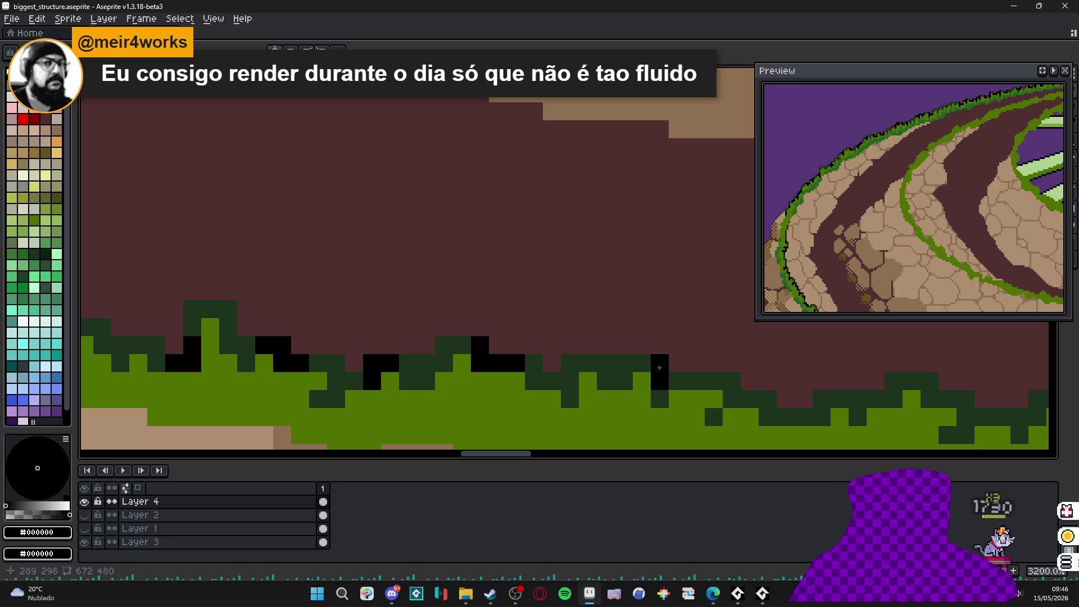
left_click(677, 380)
left_click(641, 363)
scroll(646, 371, "right", 4)
left_click(563, 381)
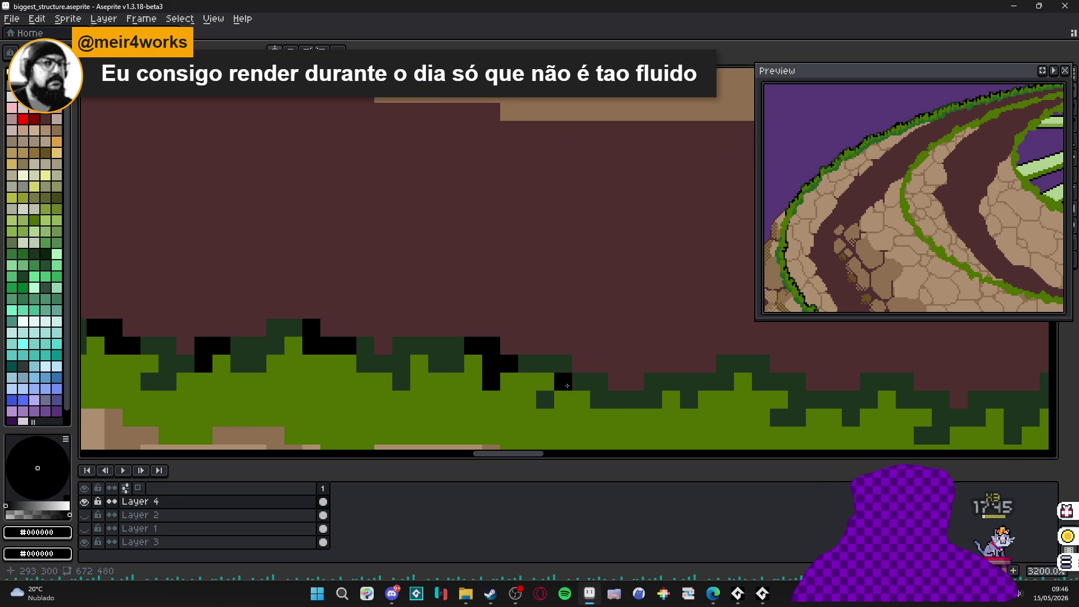
left_click(581, 381)
left_click(563, 363)
scroll(566, 370, "right", 3)
left_click(488, 364)
left_click(540, 367)
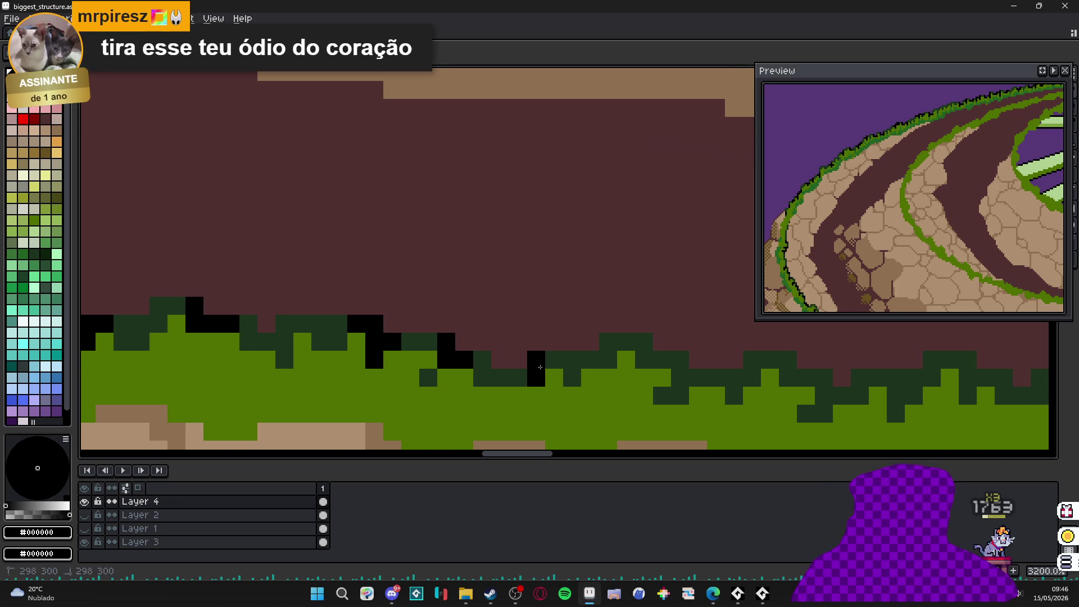
scroll(520, 383, "right", 5)
- Add further black outline pixels along the grass edge toward the right
left_click(573, 358)
left_click(555, 358)
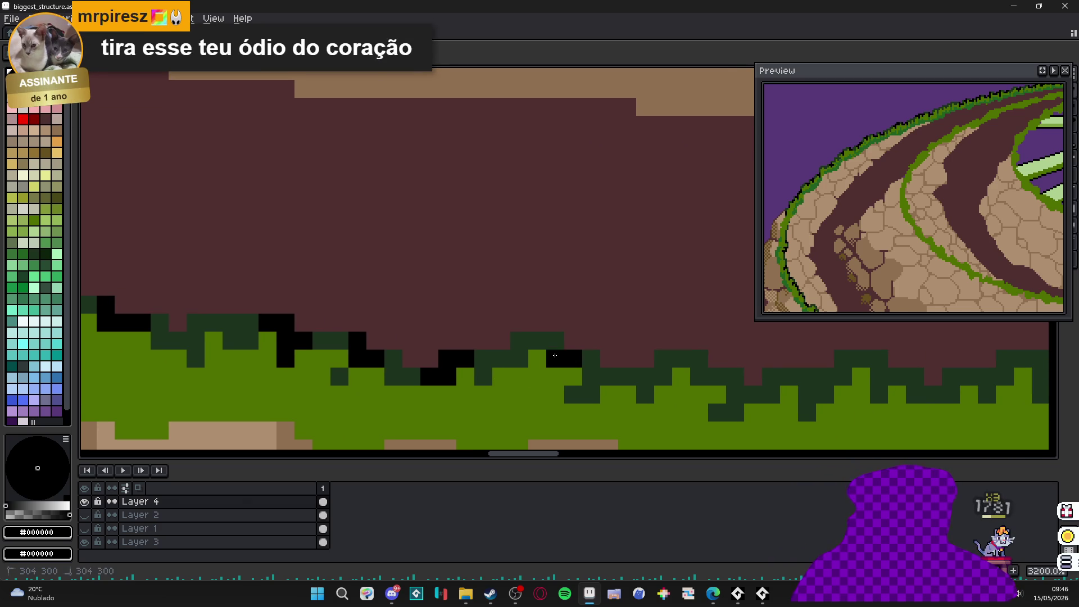
left_click(555, 340)
scroll(600, 369, "right", 2)
left_click(623, 355)
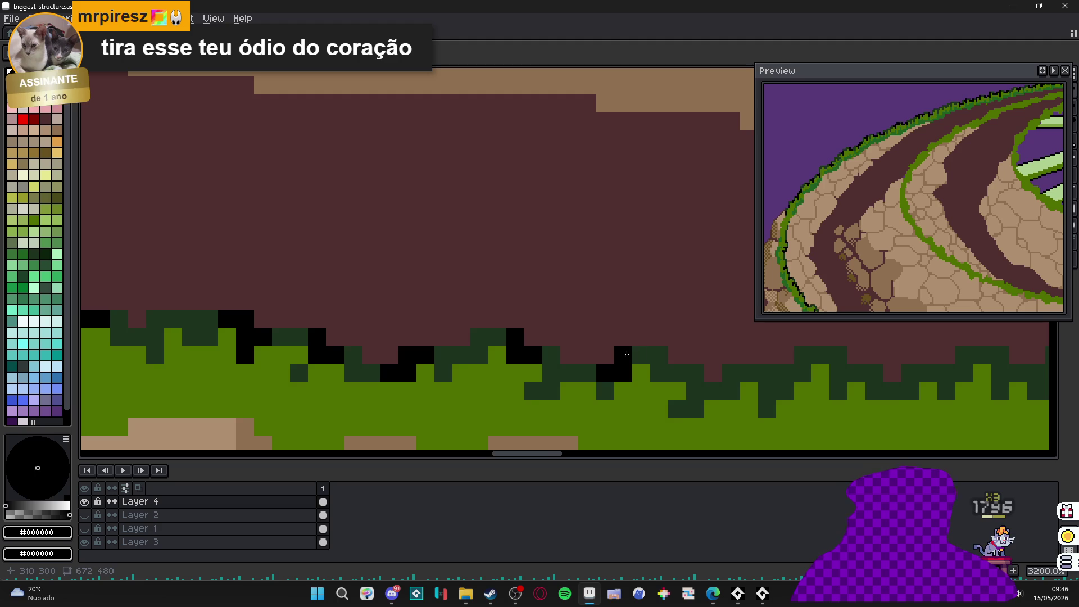
scroll(618, 382, "right", 7)
left_click(595, 377)
left_click(614, 379)
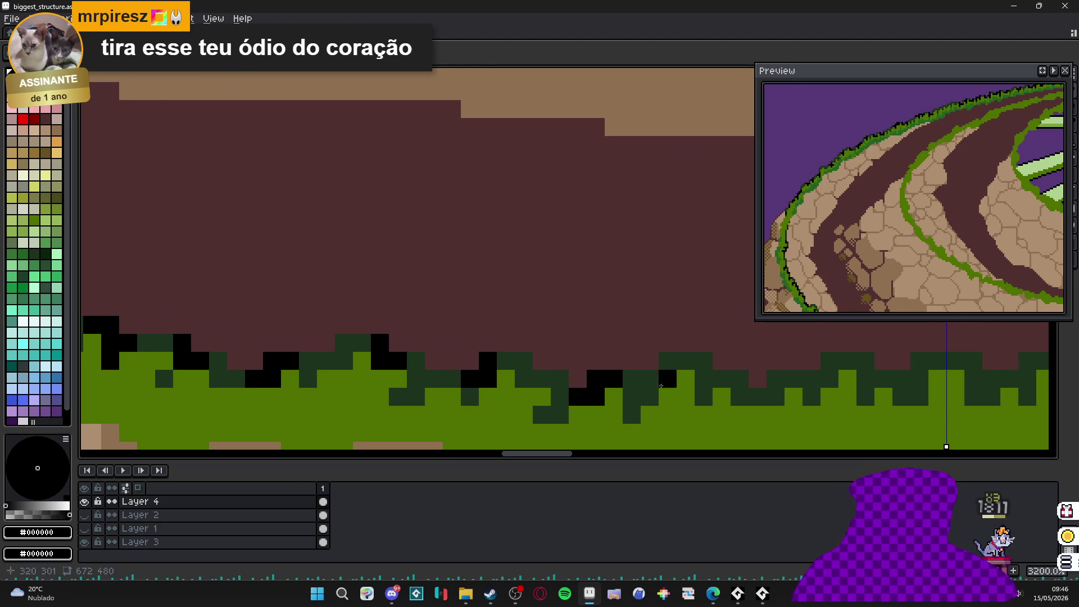
scroll(646, 388, "right", 10)
scroll(646, 388, "up", 2)
- Paint mirrored black blocks on the grass tips, redrawing a misplaced one as a short column
mouse_move(529, 426)
left_mouse_down()
mouse_move(511, 408)
mouse_move(521, 436)
left_mouse_up()
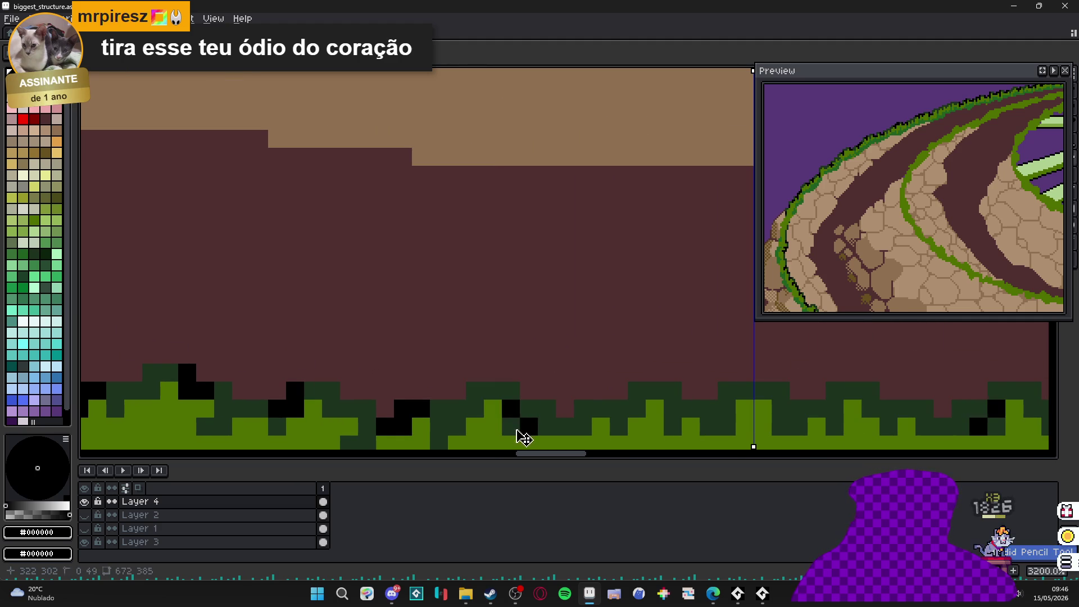
key("ctrl+z")
left_click_drag(511, 391, 521, 406)
scroll(496, 395, "down", 3)
scroll(496, 396, "right", 7)
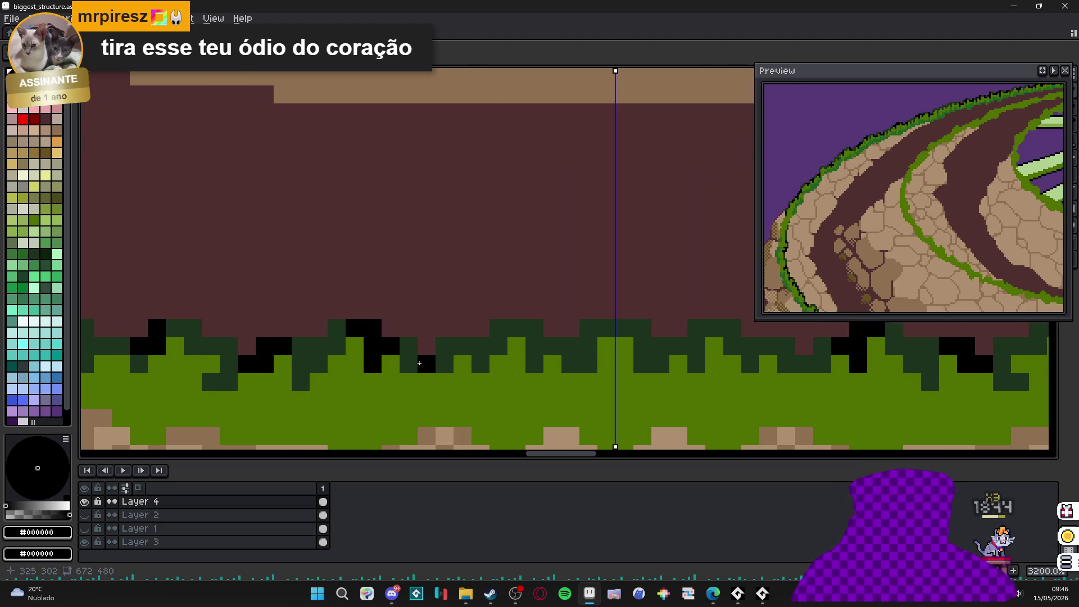
mouse_move(444, 362)
left_mouse_down()
mouse_move(533, 346)
mouse_move(534, 365)
mouse_move(534, 329)
mouse_move(520, 354)
left_mouse_up()
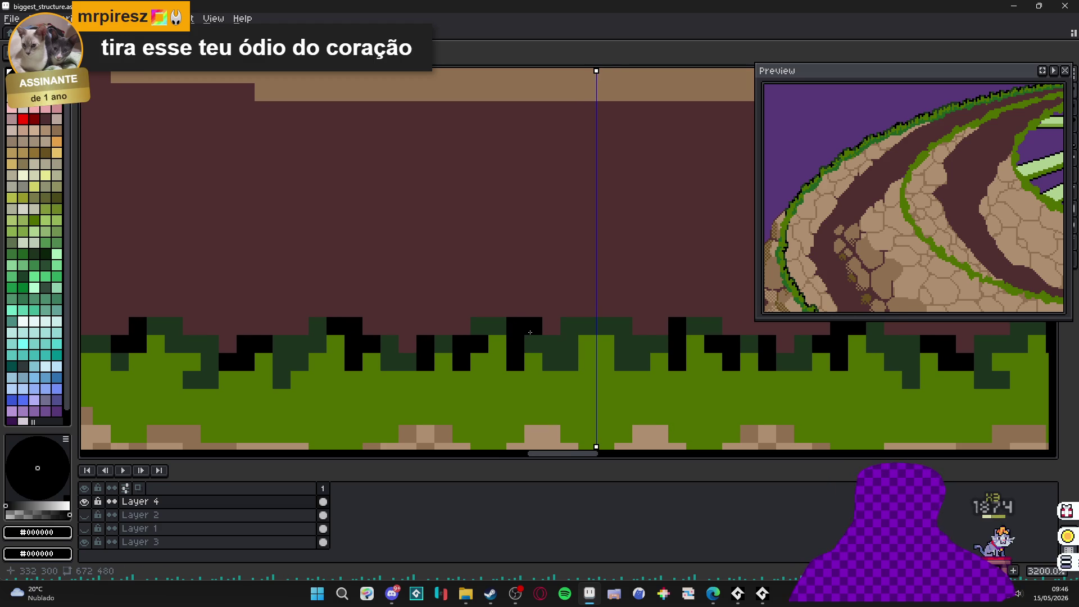
mouse_move(550, 362)
left_mouse_down()
mouse_move(573, 366)
mouse_move(562, 346)
left_mouse_up()
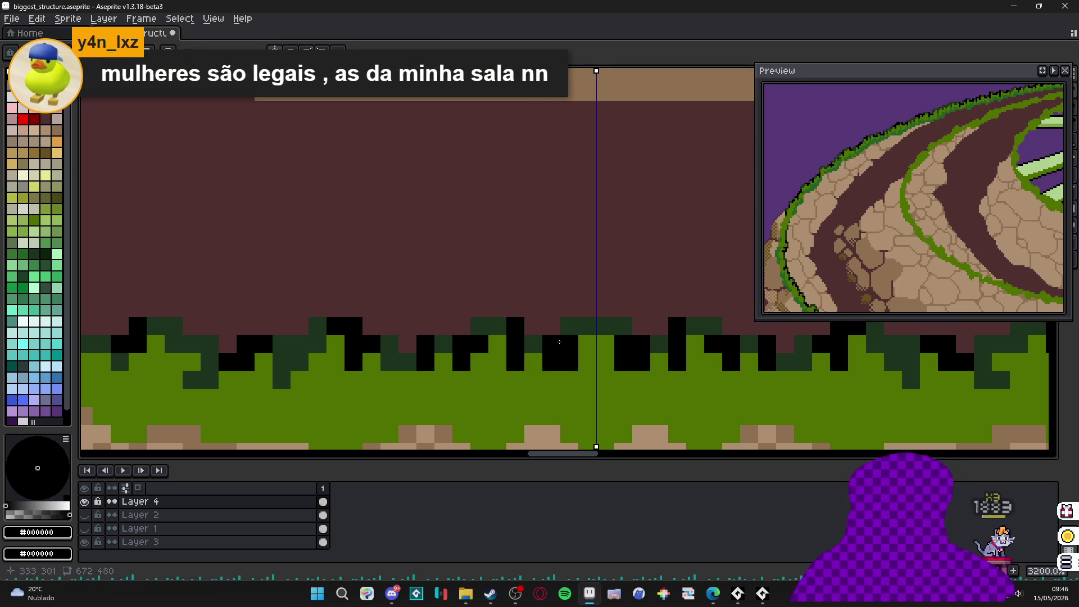
- Add a mirrored black pixel to the grass outline, then zoom in on the mound's left rim
left_click(568, 326)
scroll(216, 262, "down", 4)
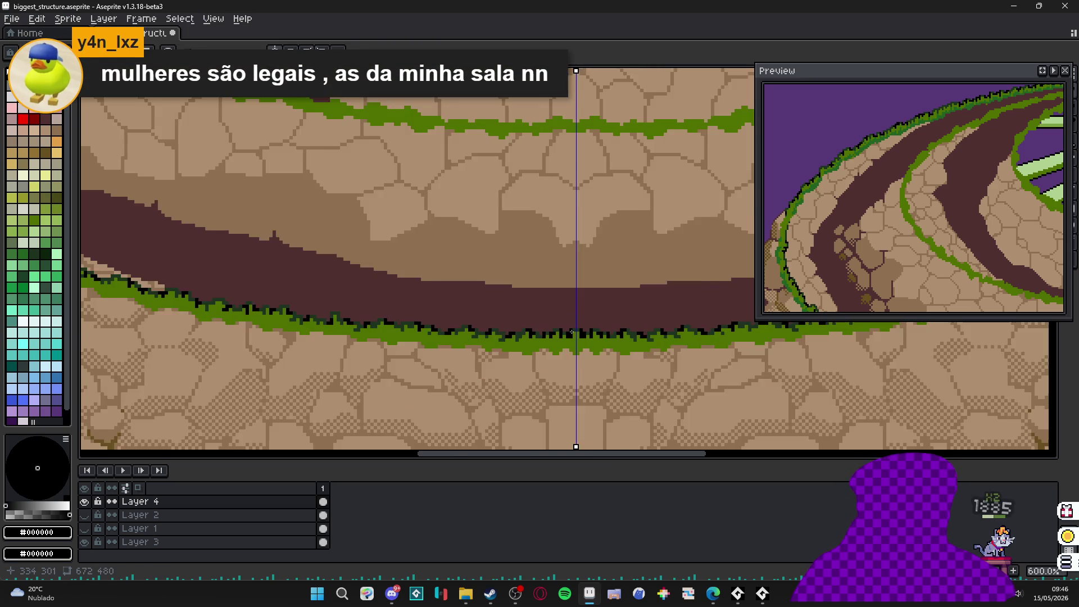
scroll(316, 314, "down", 1)
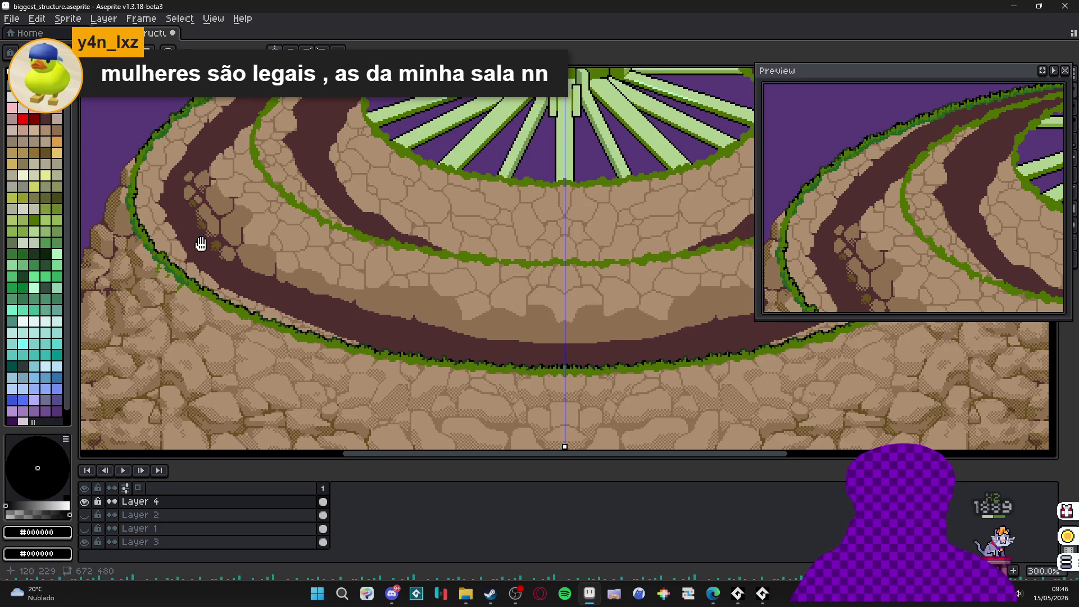
left_click_drag(200, 243, 285, 310)
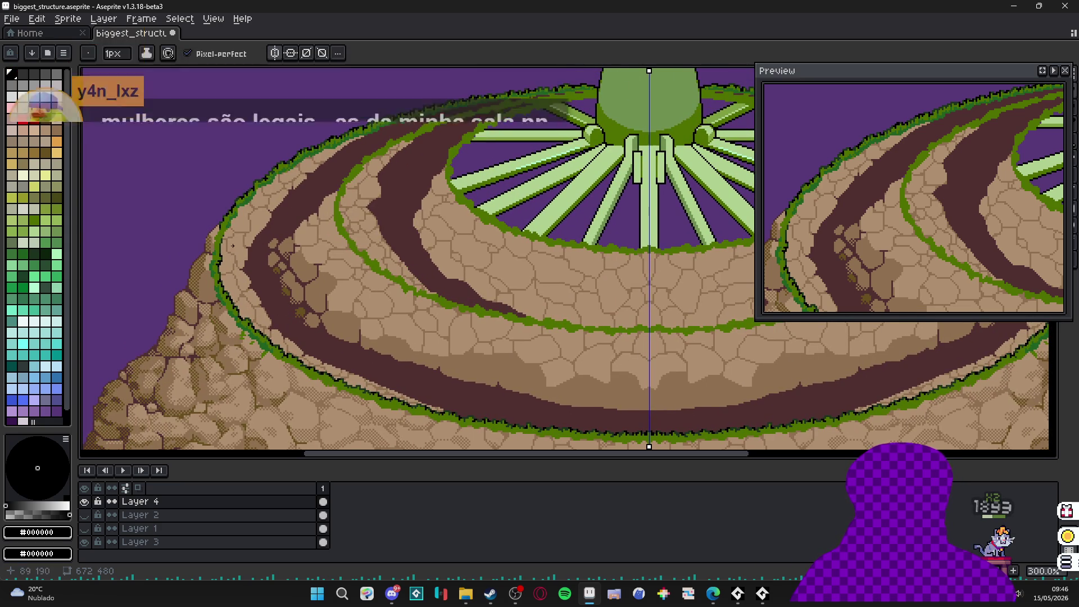
scroll(240, 230, "down", 1)
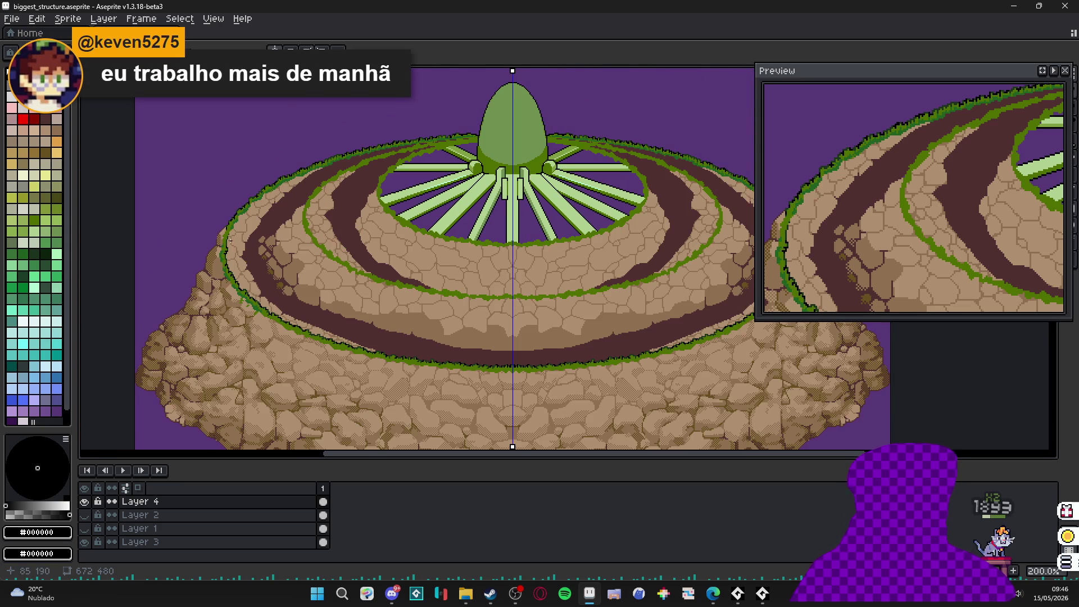
scroll(229, 240, "up", 4)
scroll(219, 274, "up", 1)
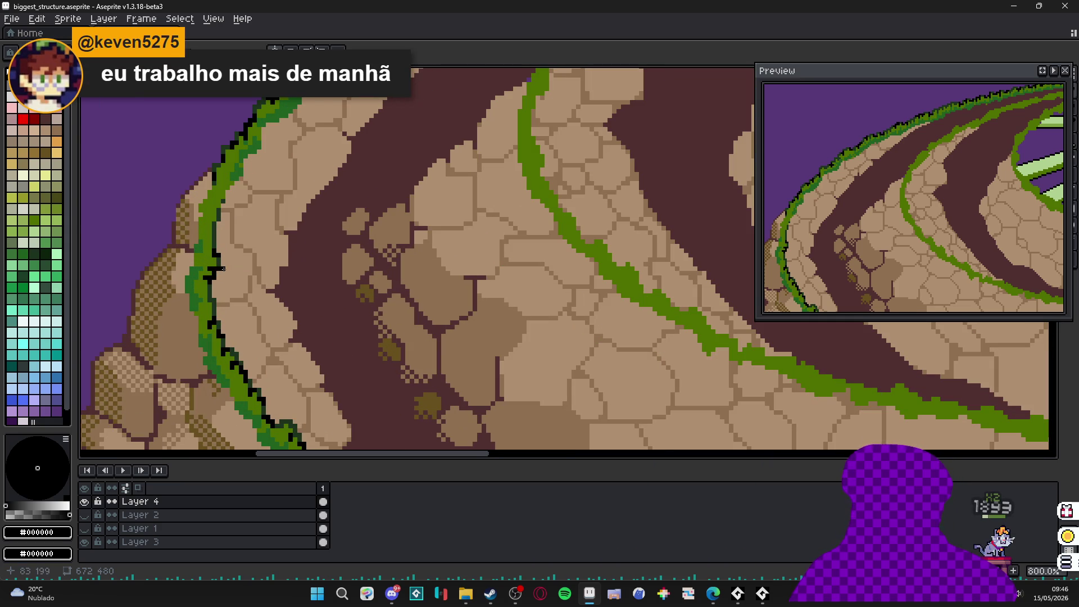
scroll(222, 263, "up", 3)
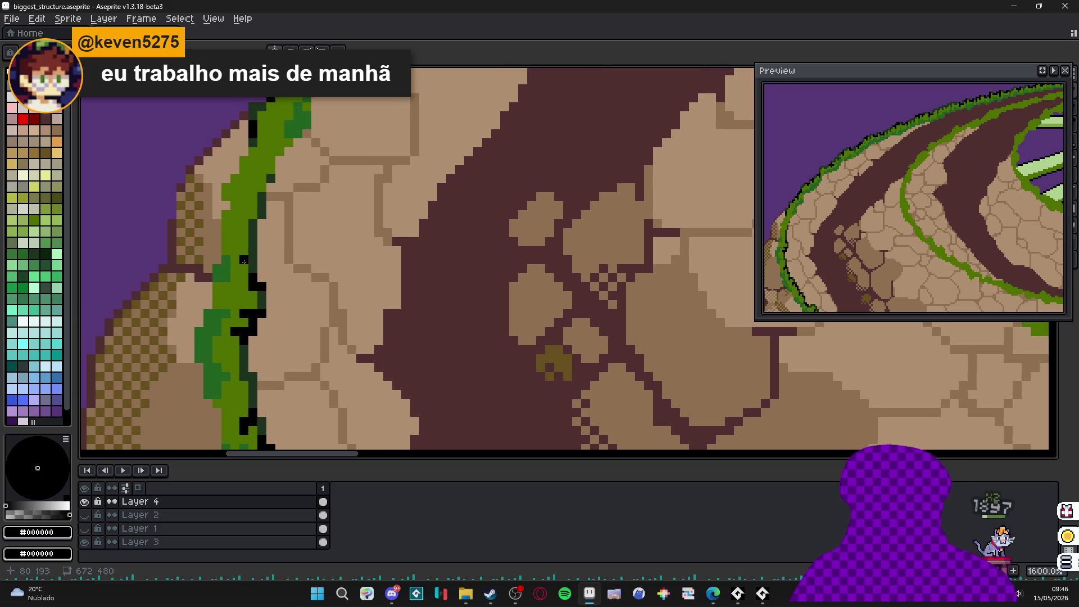
scroll(244, 261, "up", 2)
- Eyedrop the dark green from the grass edge and paint a short dark-green stroke along the rim
left_click(262, 262, "alt")
left_click(257, 243, "alt")
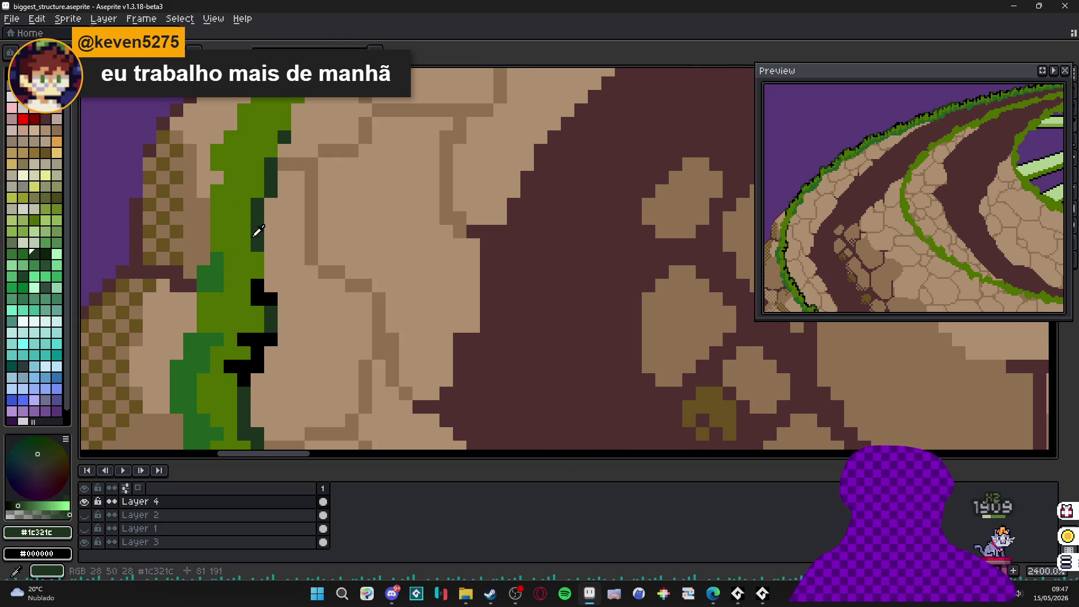
left_click_drag(271, 245, 272, 270)
scroll(258, 275, "down", 2)
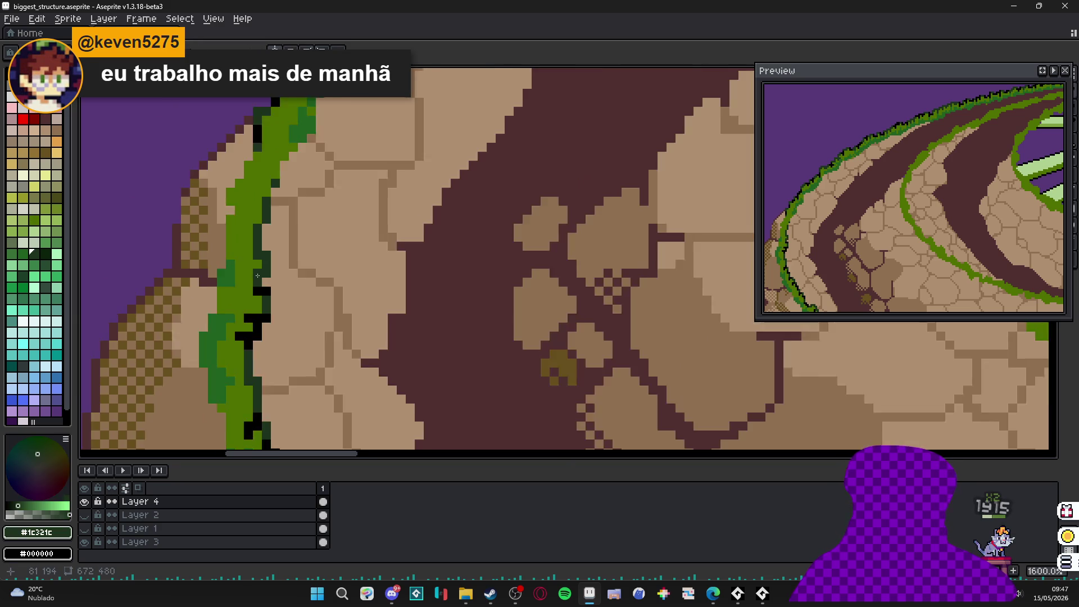
scroll(258, 275, "up", 3)
- Pencil black outline pixels and a short black diagonal down the left grass rim
left_click(275, 301, "alt")
left_click(254, 174)
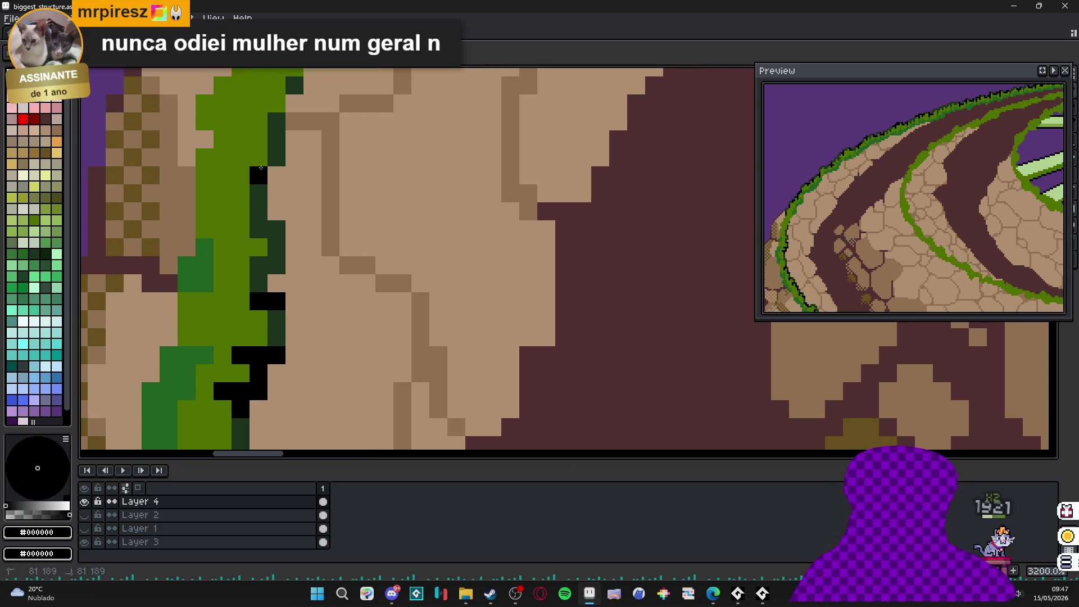
left_click(275, 157)
scroll(275, 160, "down", 6)
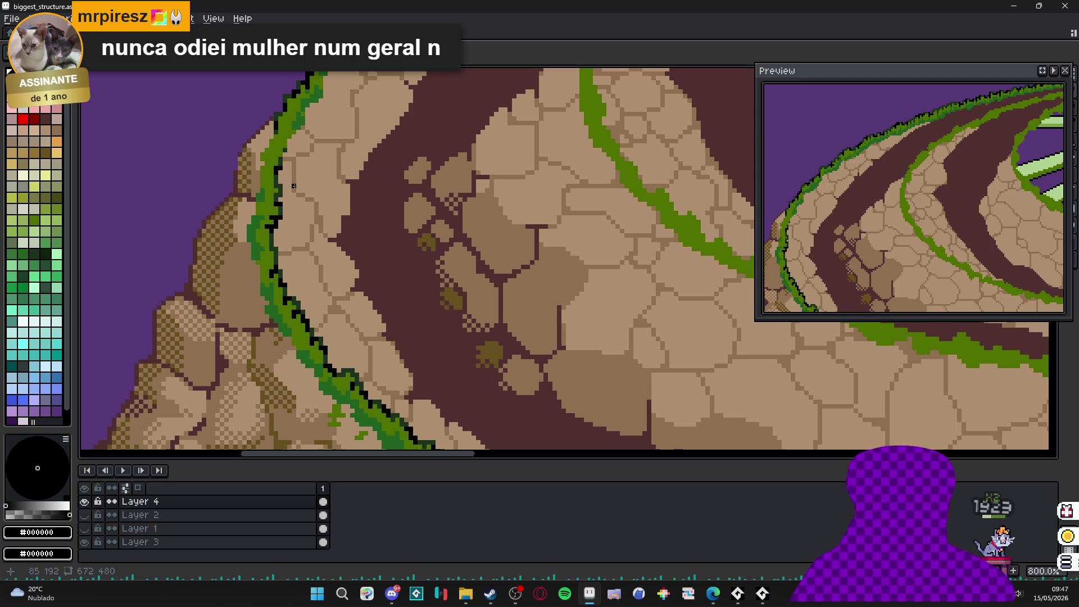
scroll(253, 155, "up", 5)
left_click(303, 199)
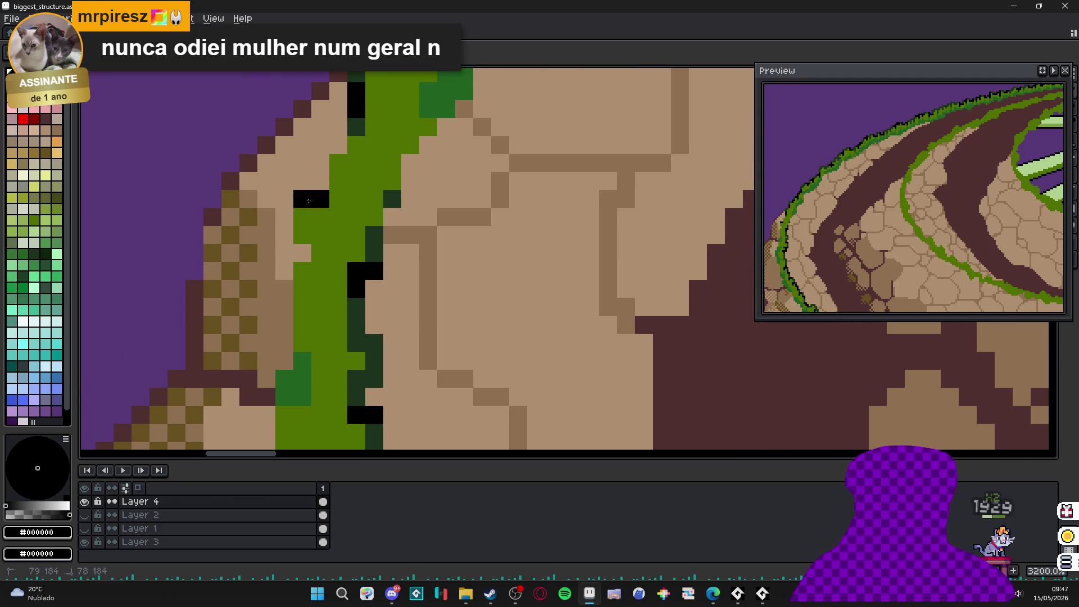
left_click_drag(288, 208, 304, 250)
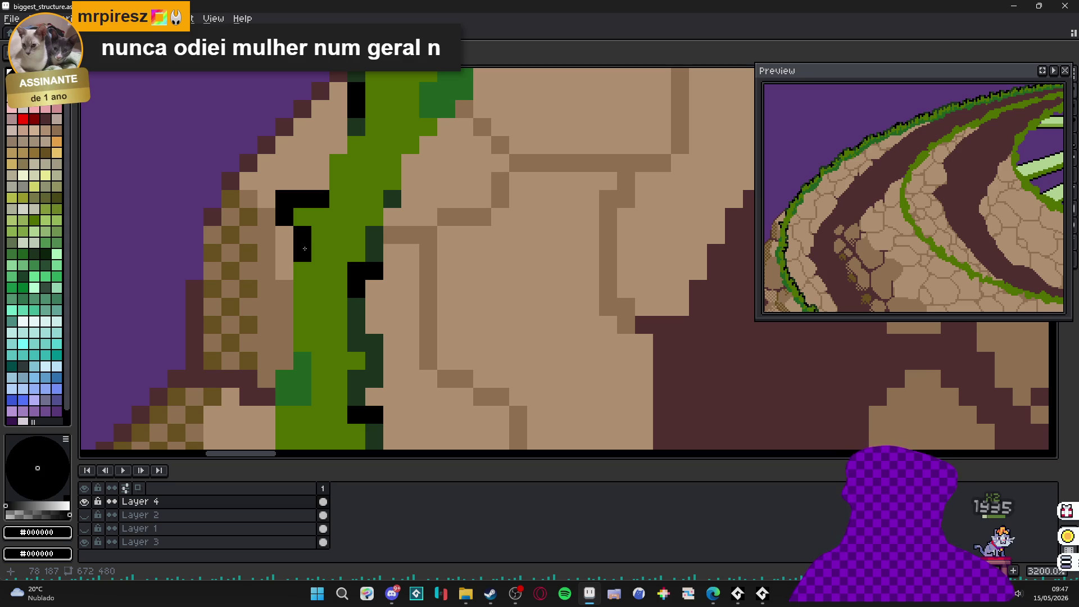
- Re-pick the dark green and add a few dark-green shading pixels along the rim edge
scroll(304, 246, "down", 3)
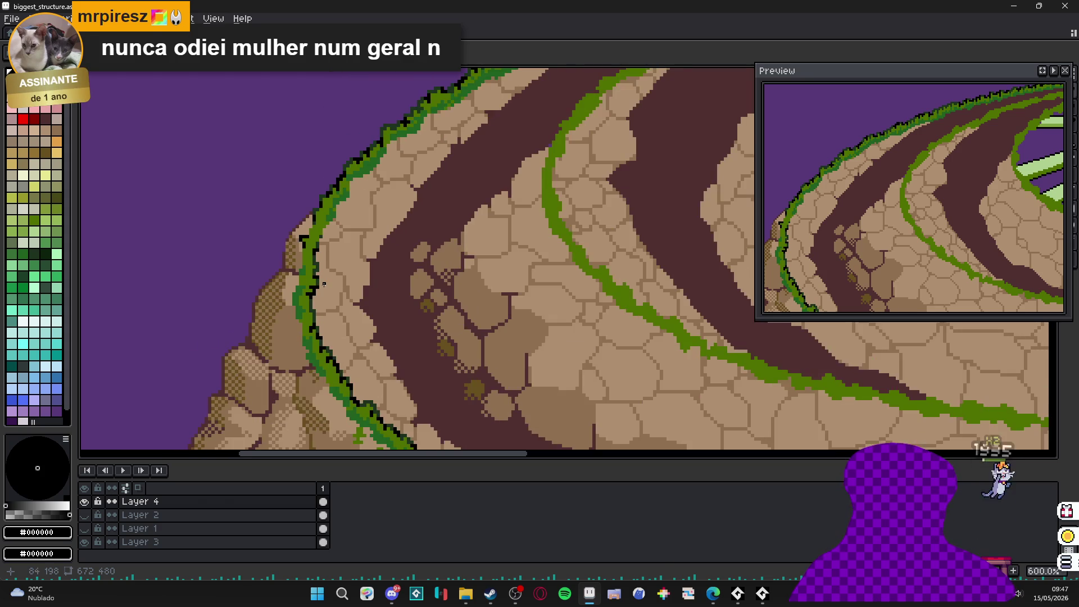
scroll(301, 279, "up", 5)
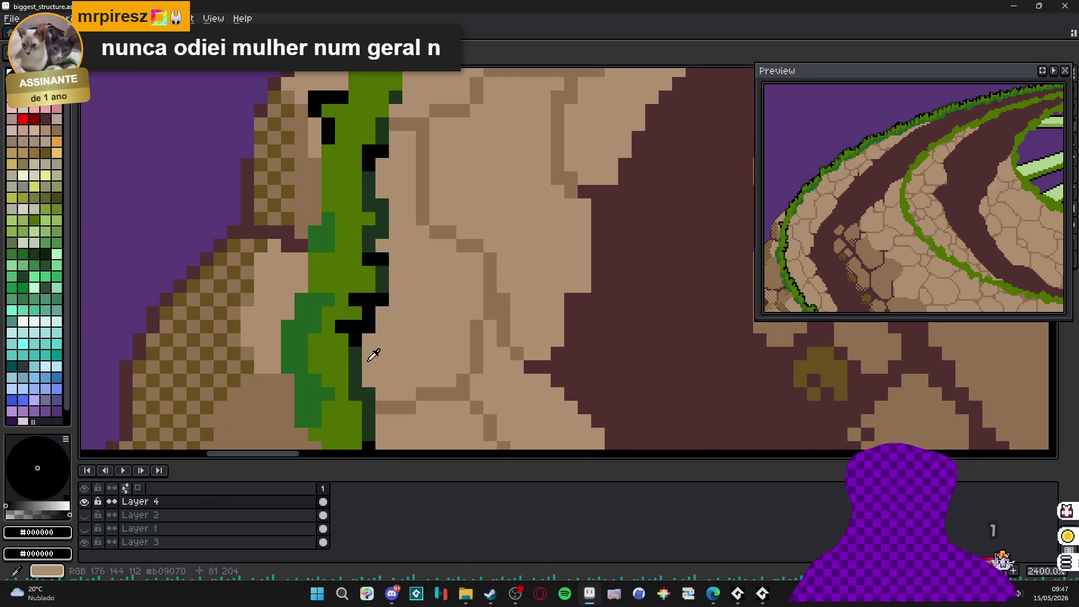
left_click(373, 354, "alt")
mouse_move(287, 312)
left_mouse_down()
mouse_move(300, 306)
mouse_move(274, 315)
left_mouse_up()
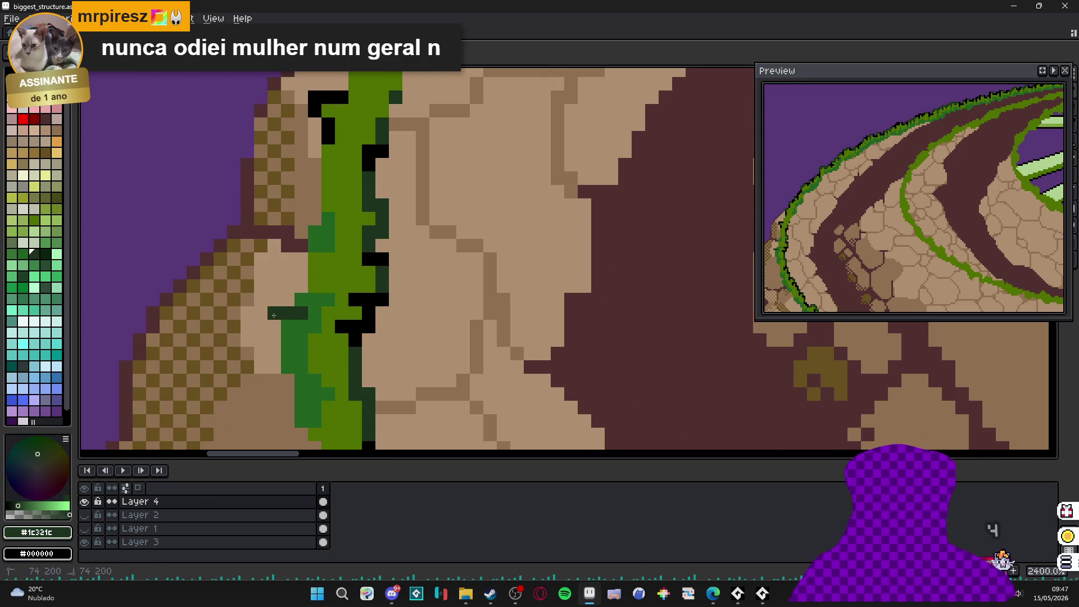
scroll(276, 323, "down", 5)
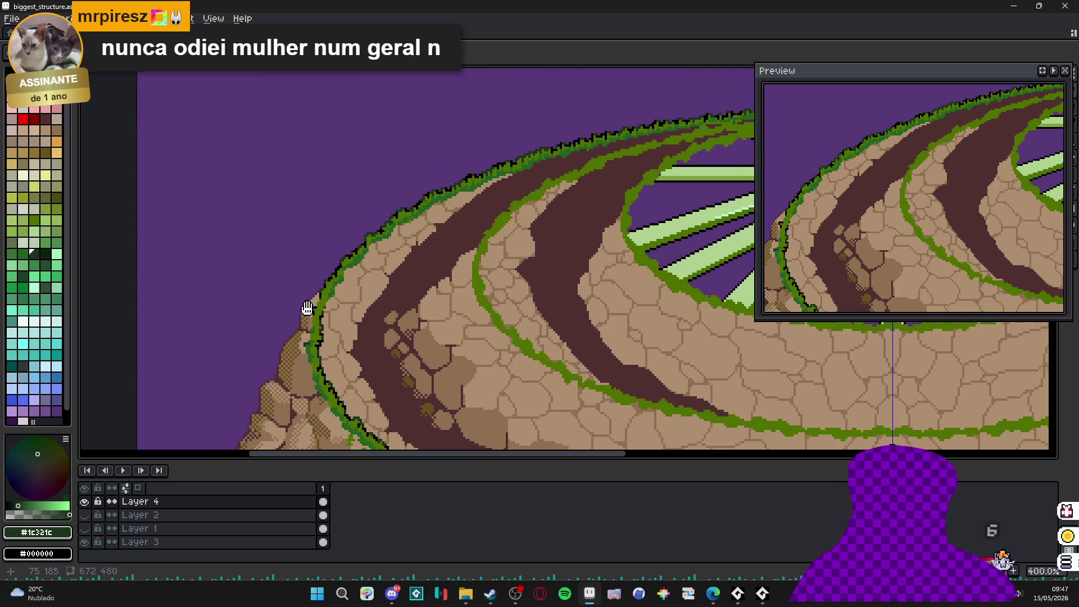
scroll(325, 264, "up", 6)
left_click(278, 222)
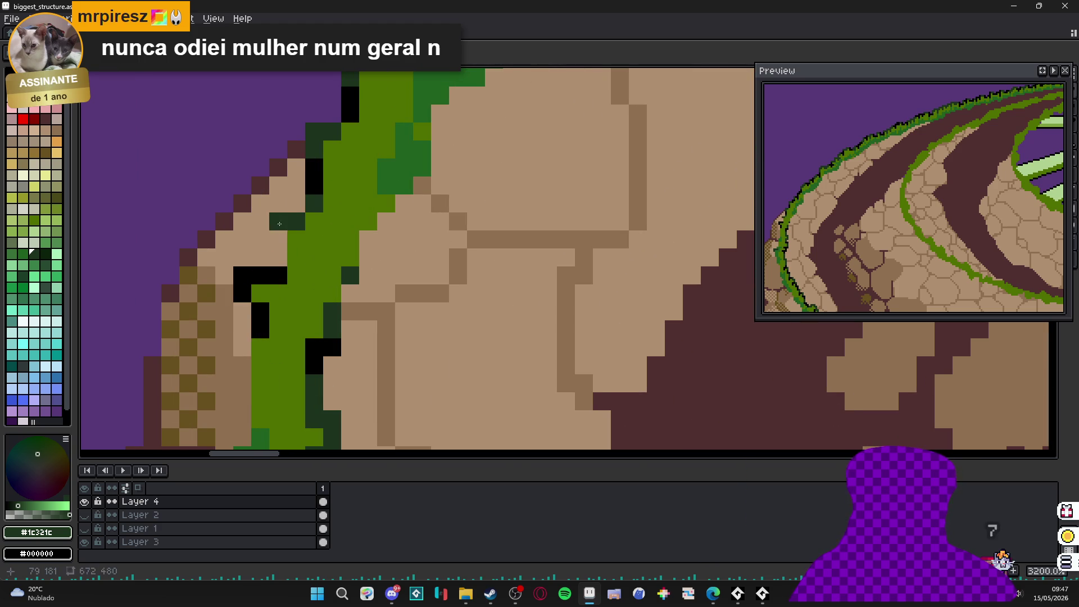
left_click(278, 240)
scroll(323, 269, "down", 5)
- Save biggest_structure.aseprite with Ctrl+S and bring the whole mound back into view
key("ctrl+s")
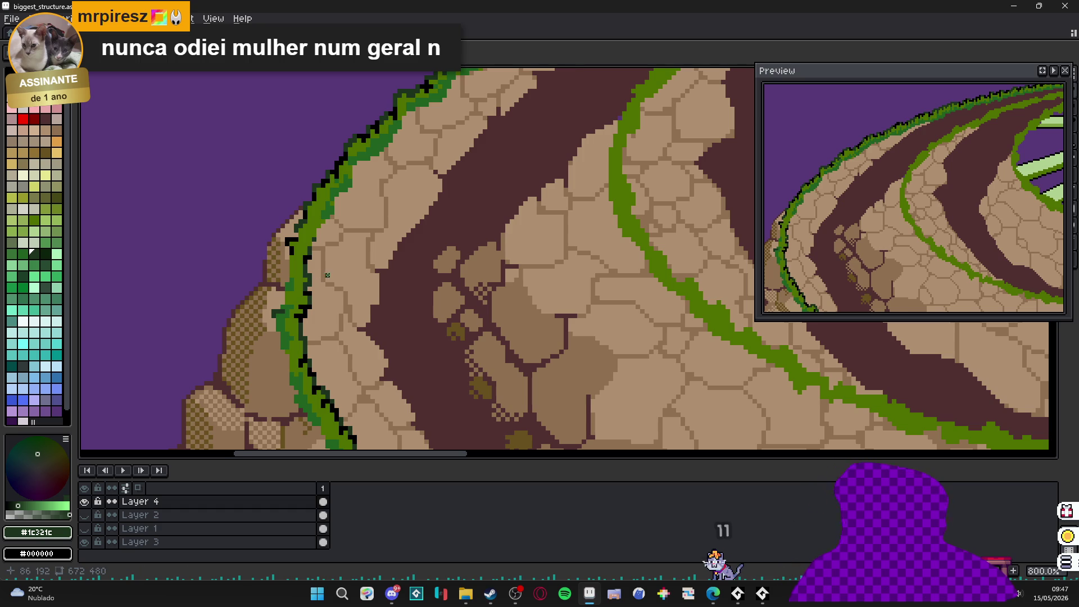
scroll(314, 293, "down", 5)
mouse_move(312, 303)
left_mouse_down()
mouse_move(304, 272)
mouse_move(326, 303)
left_mouse_up()
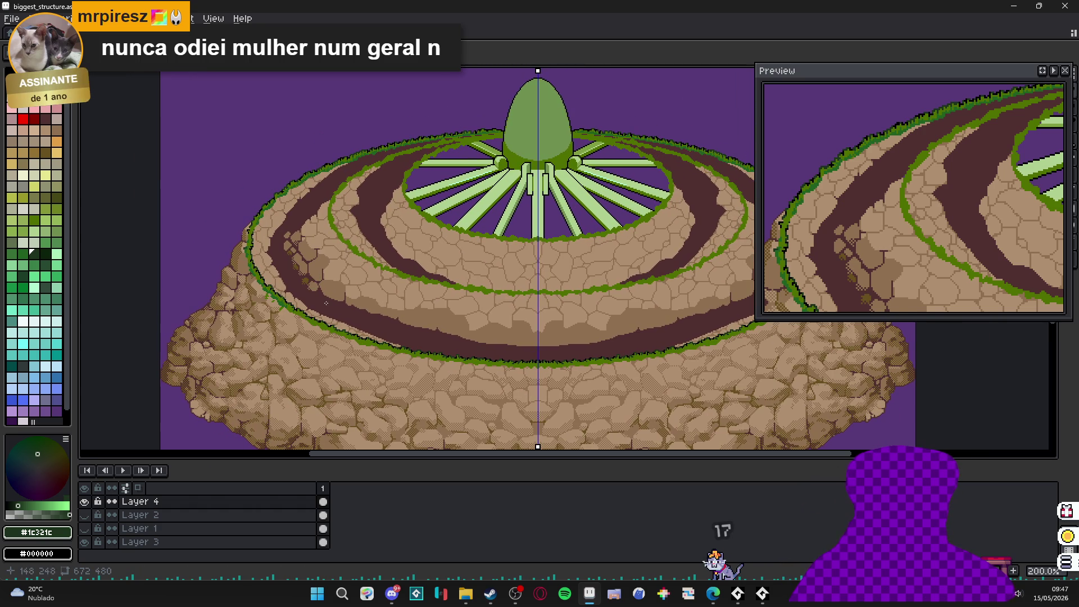
key("ctrl+s")
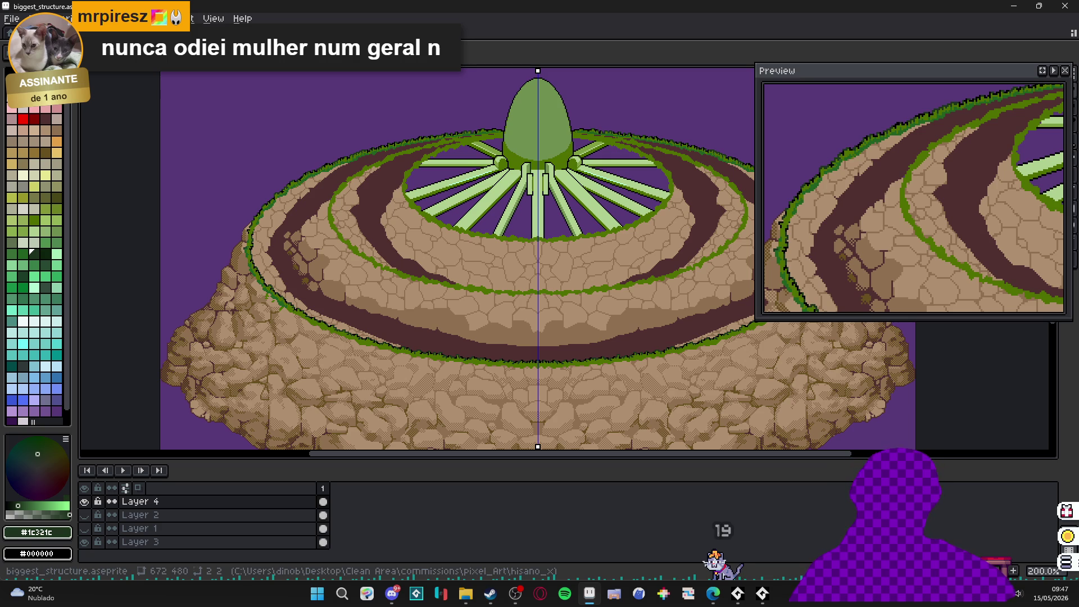
key("alt+Tab")
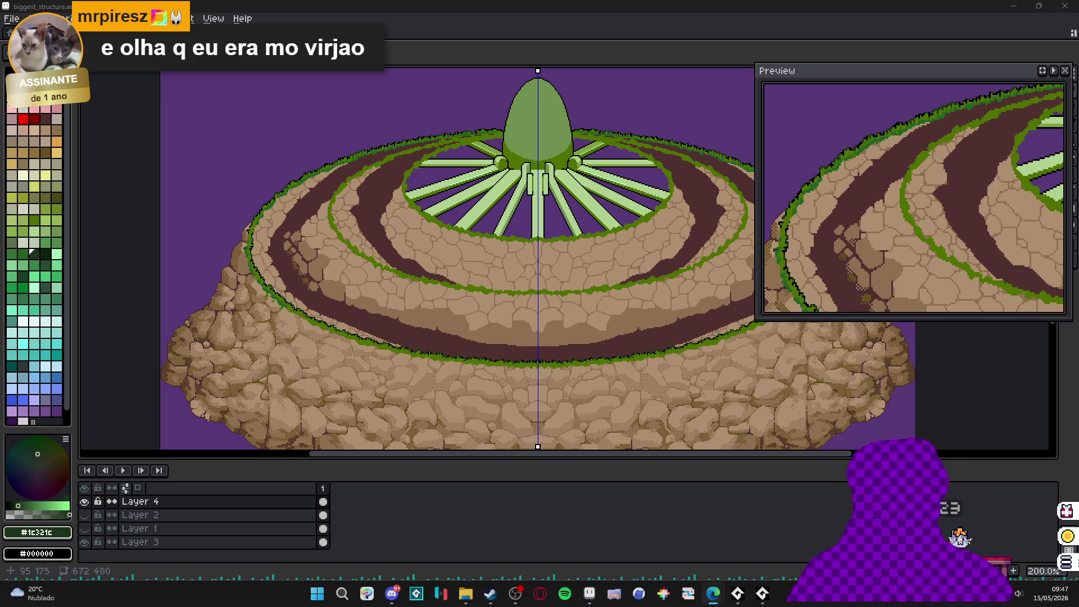
scroll(309, 255, "up", 7)
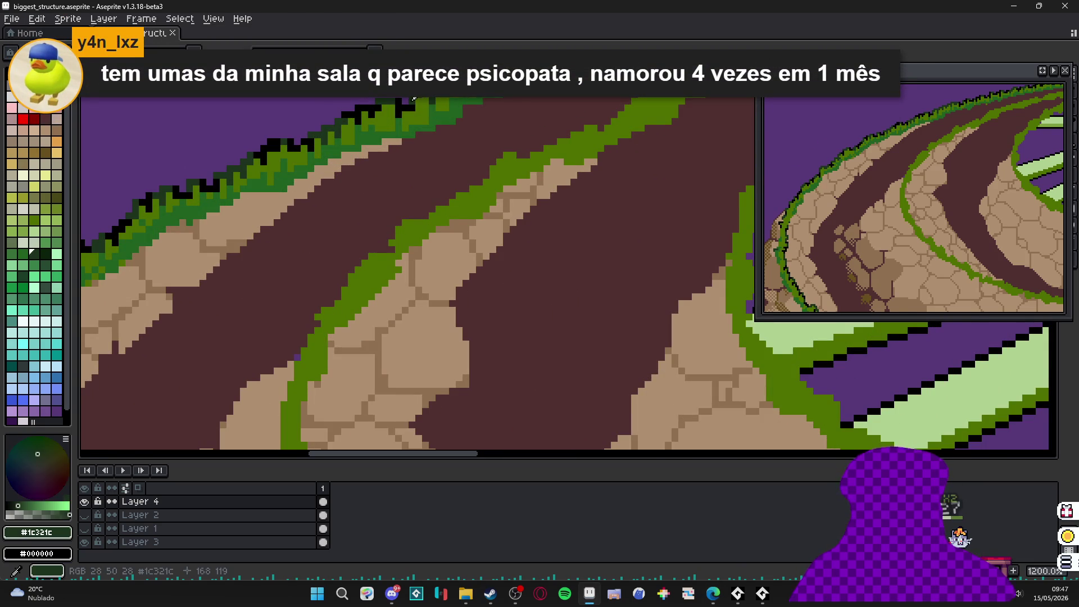
scroll(544, 184, "down", 3)
scroll(544, 184, "right", 3)
scroll(531, 167, "up", 1)
scroll(658, 131, "right", 3)
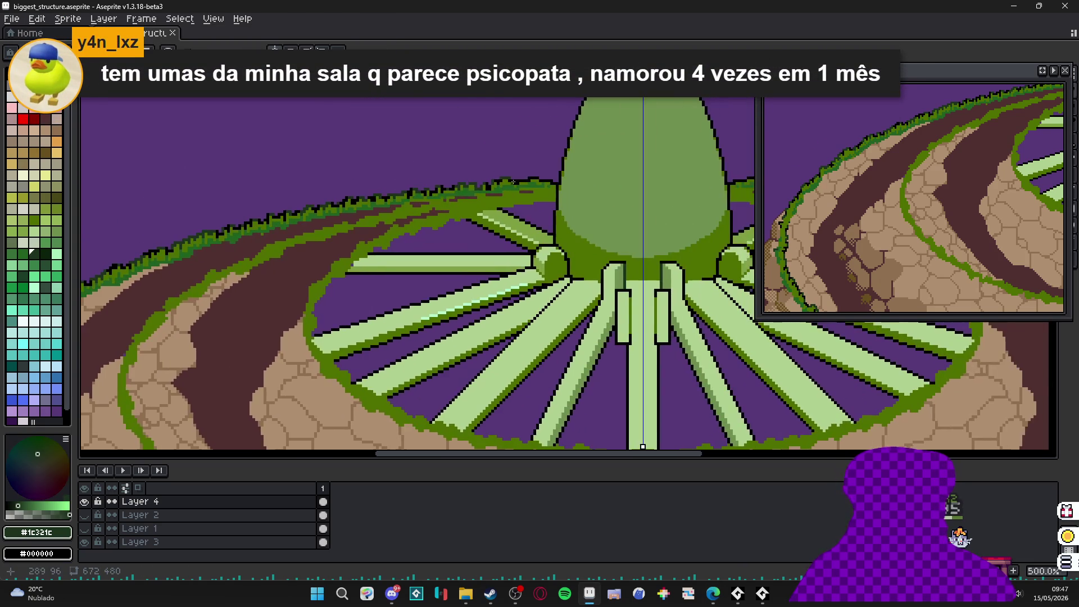
scroll(587, 199, "up", 5)
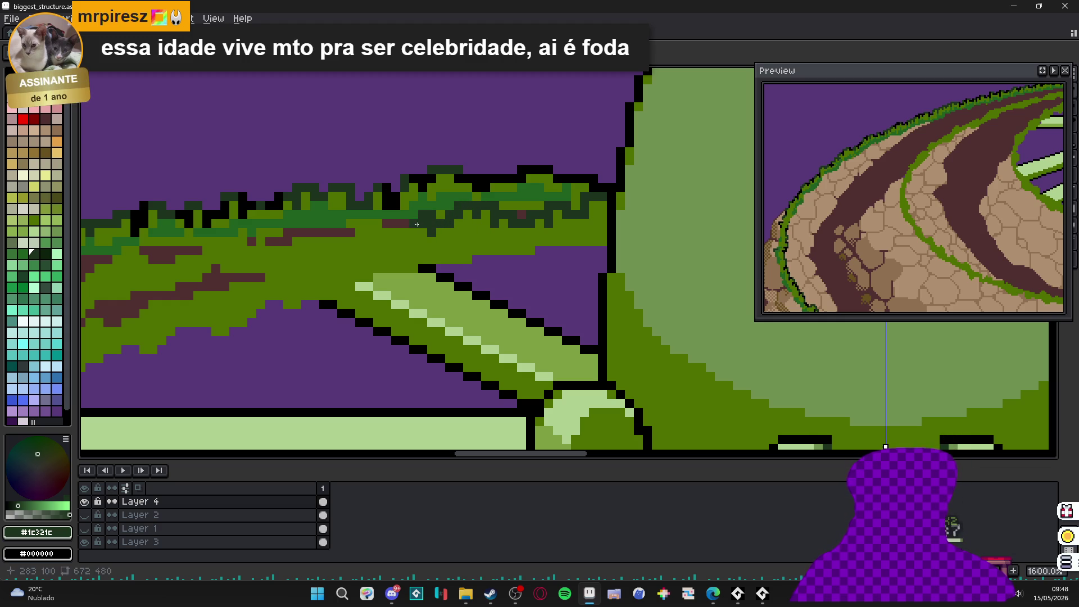
- Eyedrop the dark green and recolour two brown pixels in the grass ring
left_click(421, 225, "alt")
left_click(430, 213, "alt")
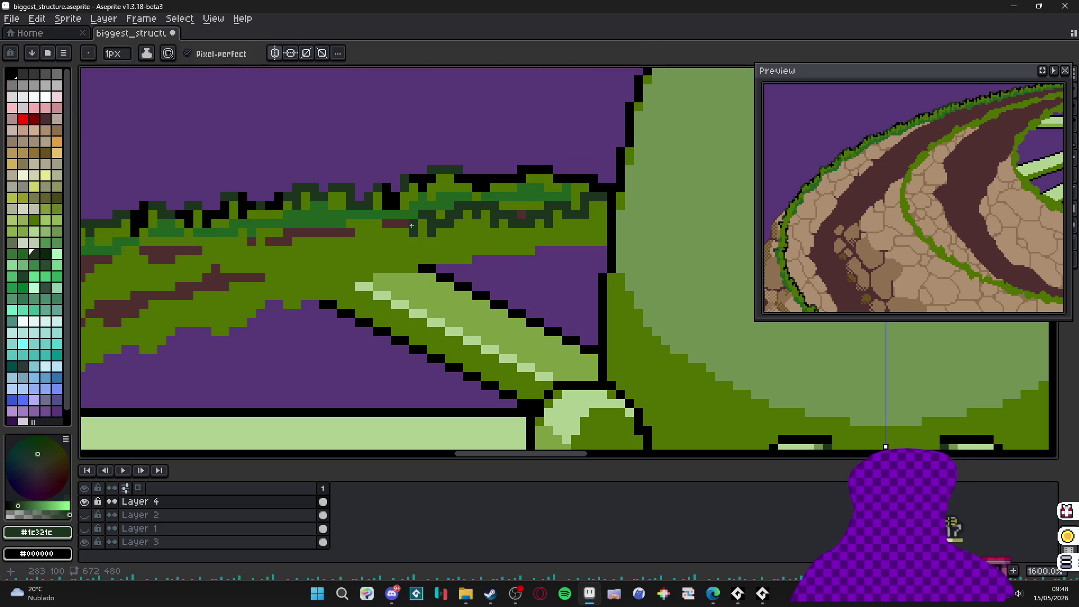
left_click_drag(395, 223, 407, 224)
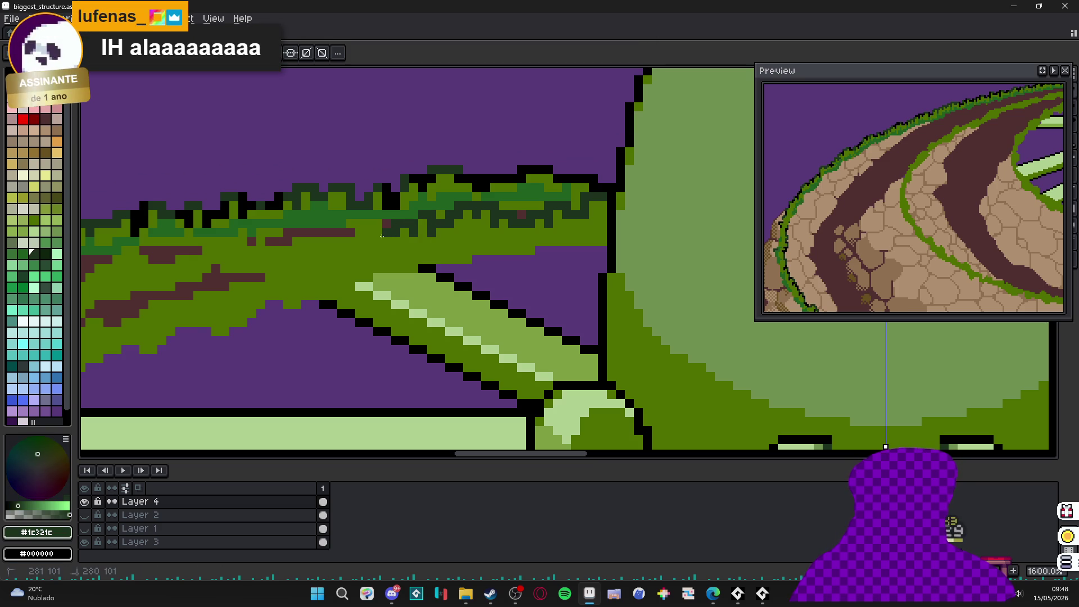
- Pan along the inner grass ring to the dome, re-pick the #1c321c dark green, and zoom out to 200%
left_click_drag(372, 228, 409, 237)
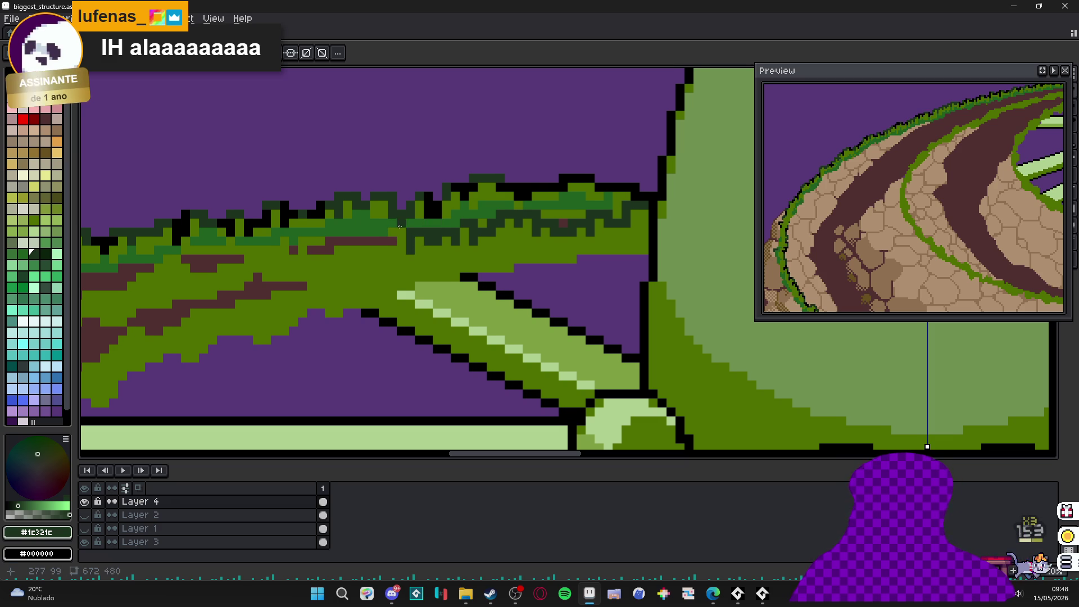
left_click_drag(410, 249, 446, 231)
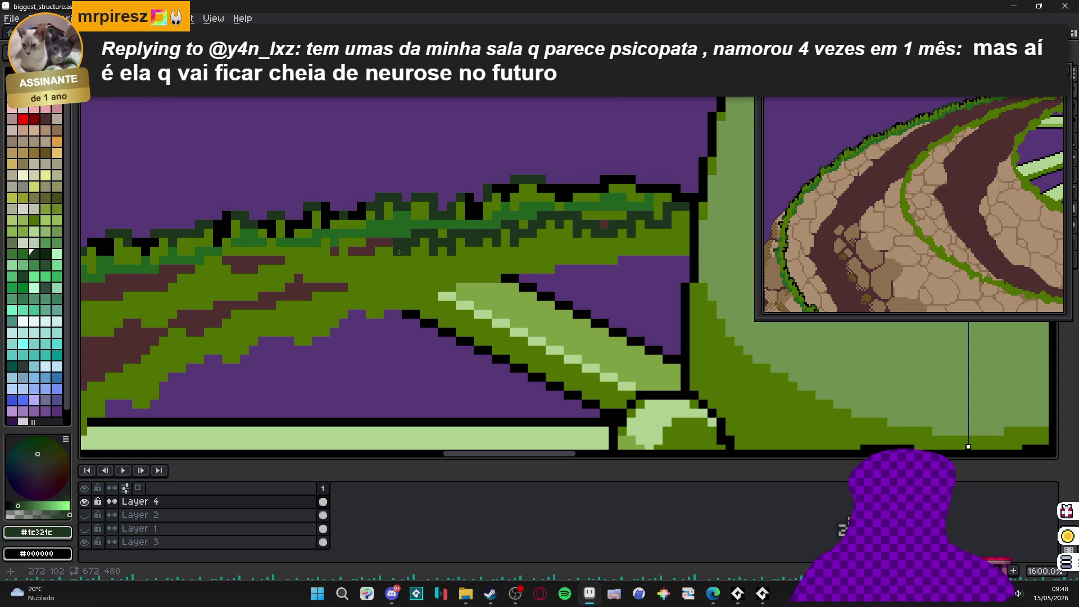
left_click_drag(399, 252, 434, 265)
left_click(412, 259, "alt")
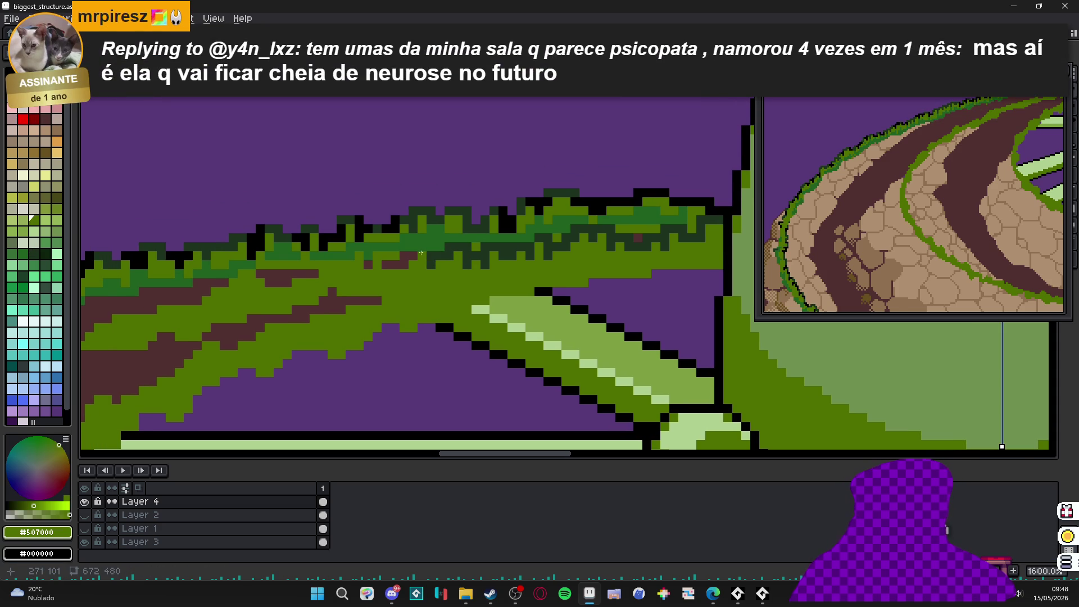
left_click(421, 255, "alt")
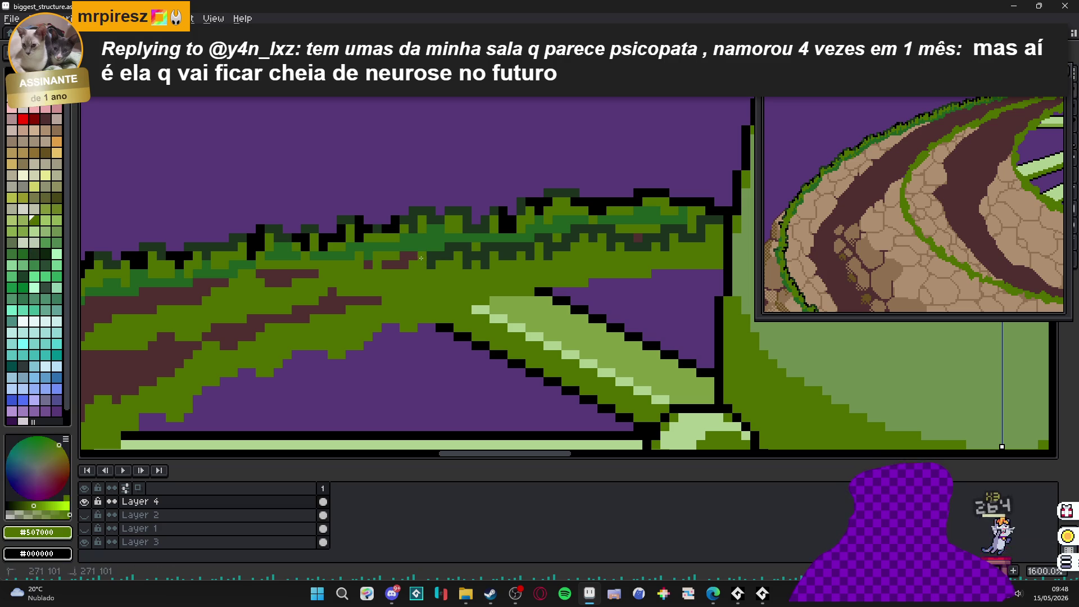
left_click(420, 257, "alt")
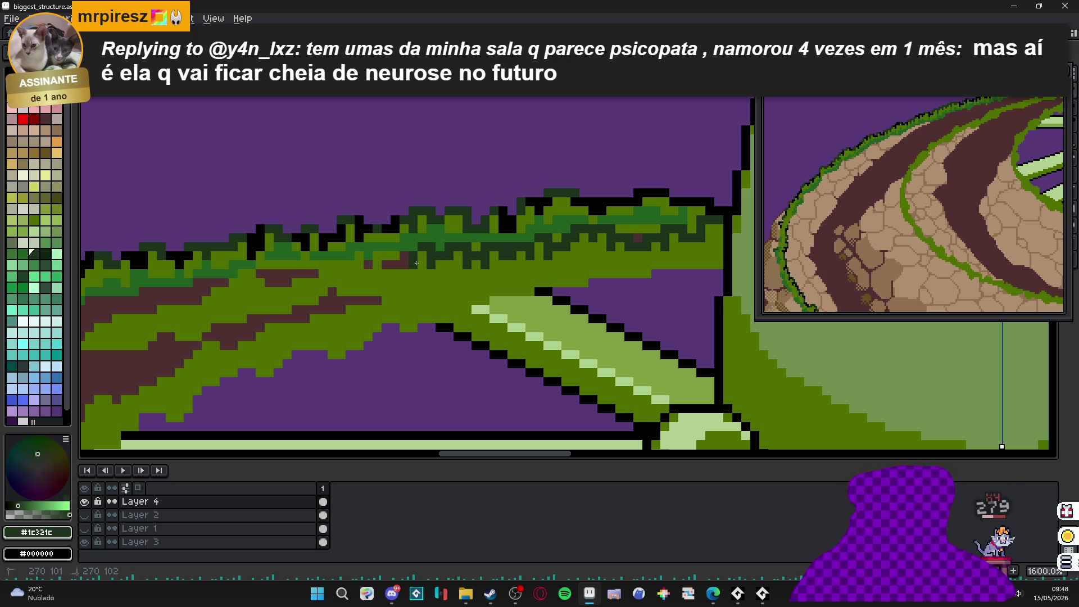
scroll(416, 263, "down", 7)
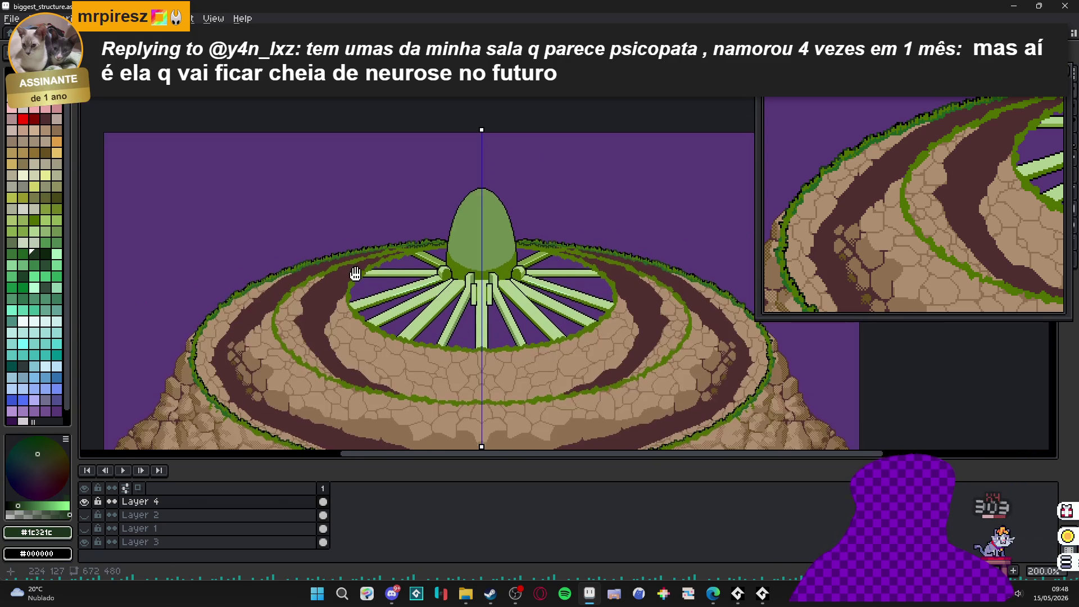
left_click_drag(355, 273, 372, 159)
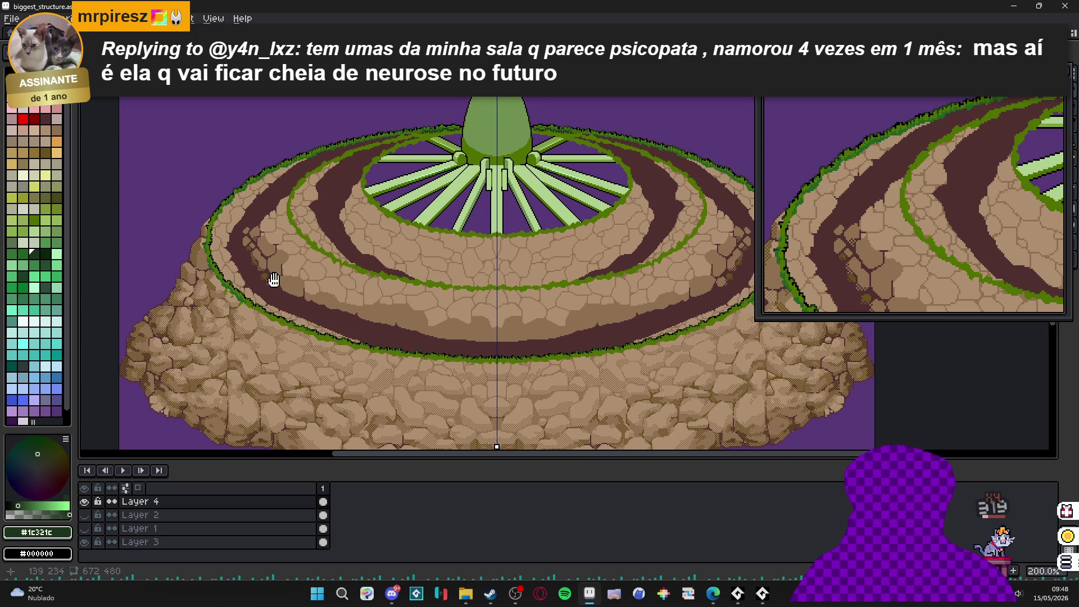
mouse_move(274, 279)
left_mouse_down()
mouse_move(274, 260)
mouse_move(298, 262)
left_mouse_up()
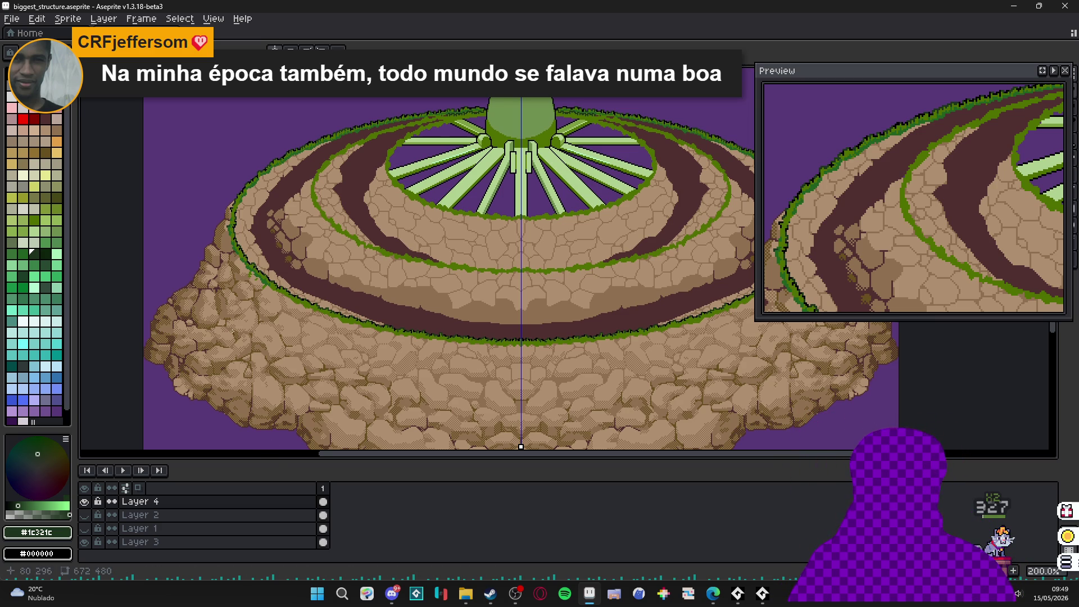
scroll(244, 206, "up", 1)
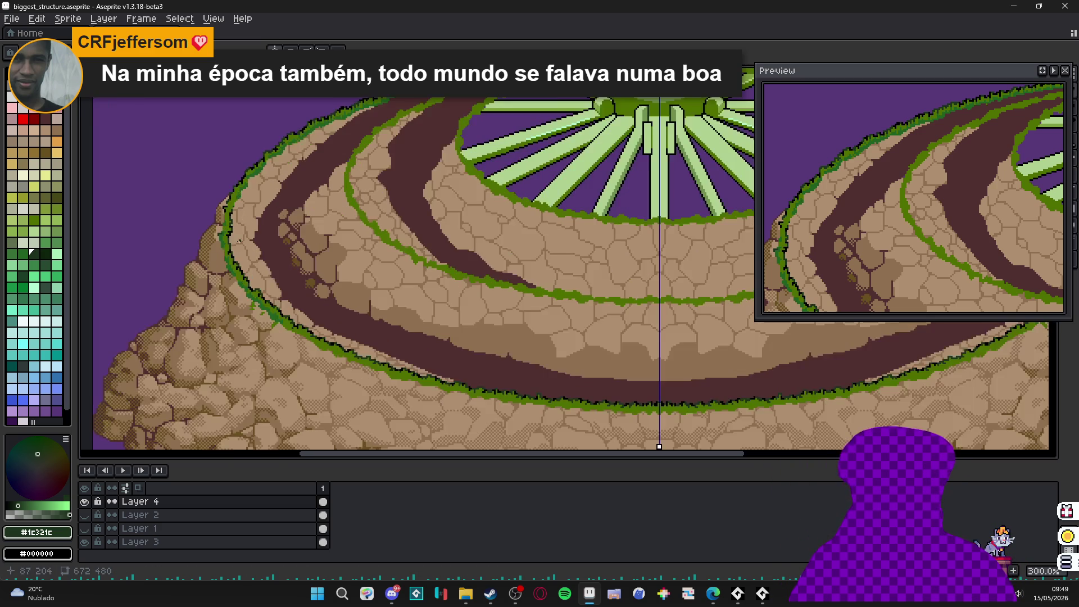
left_click_drag(432, 334, 438, 264)
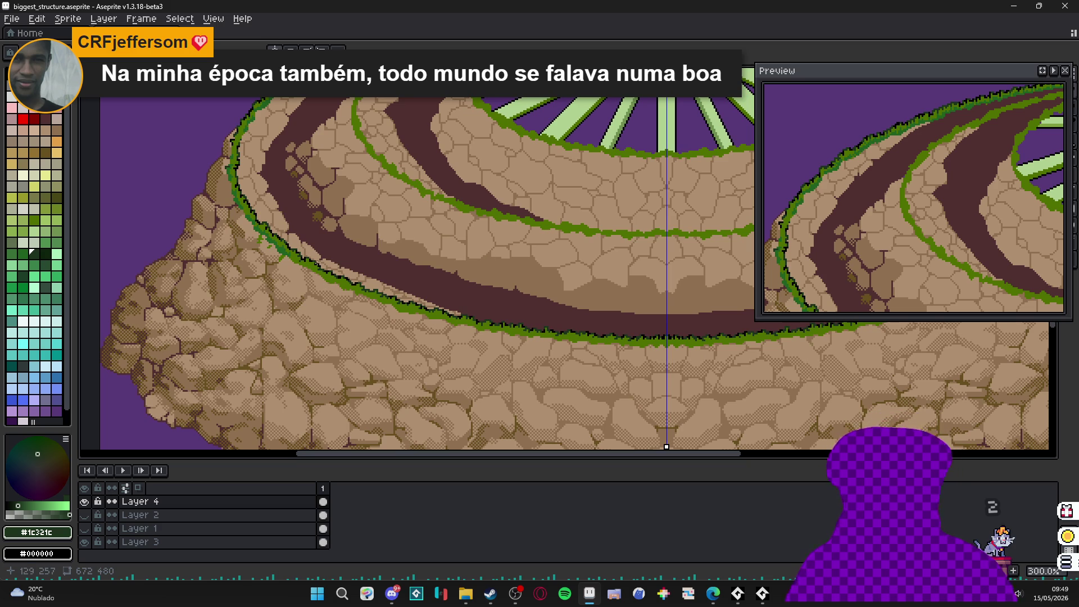
- Eyedrop the olive #685020 from a moss patch and extend it by one pixel
scroll(300, 211, "up", 7)
left_click(320, 187, "alt")
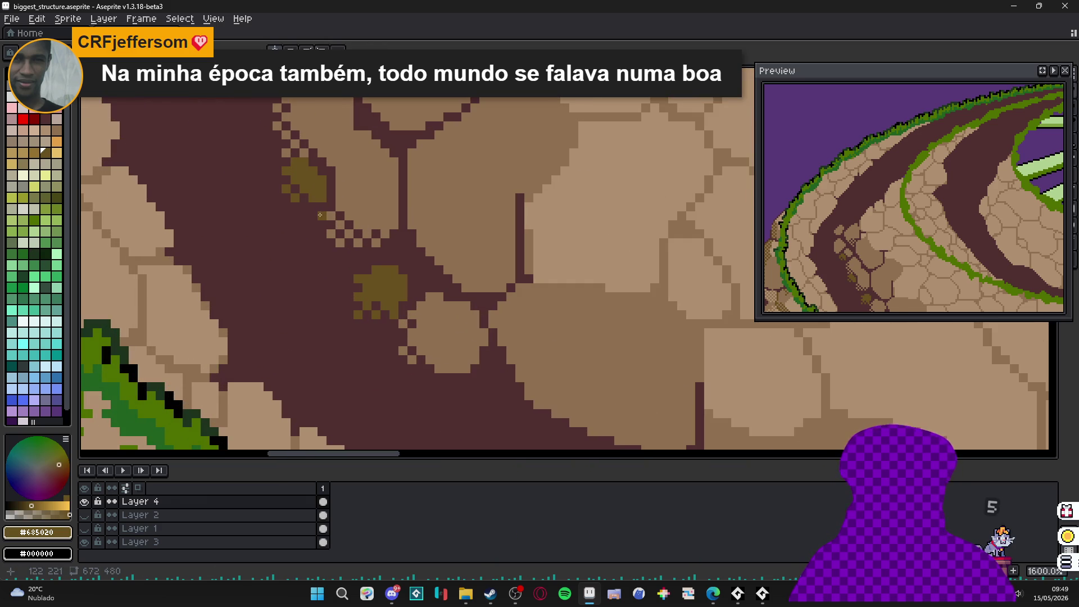
left_click(318, 211)
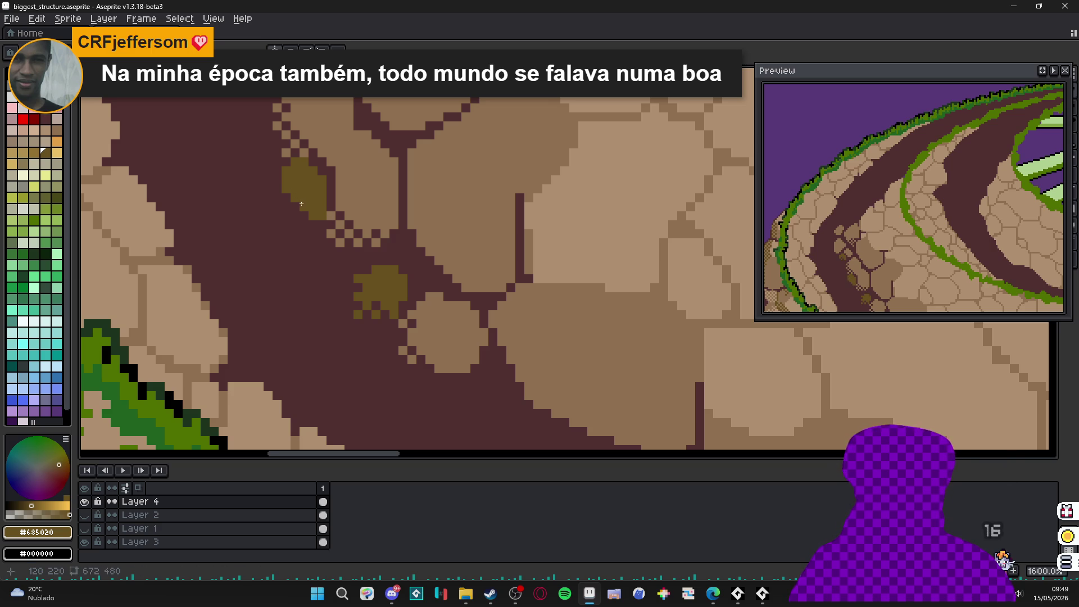
scroll(311, 218, "down", 1)
scroll(318, 209, "up", 1)
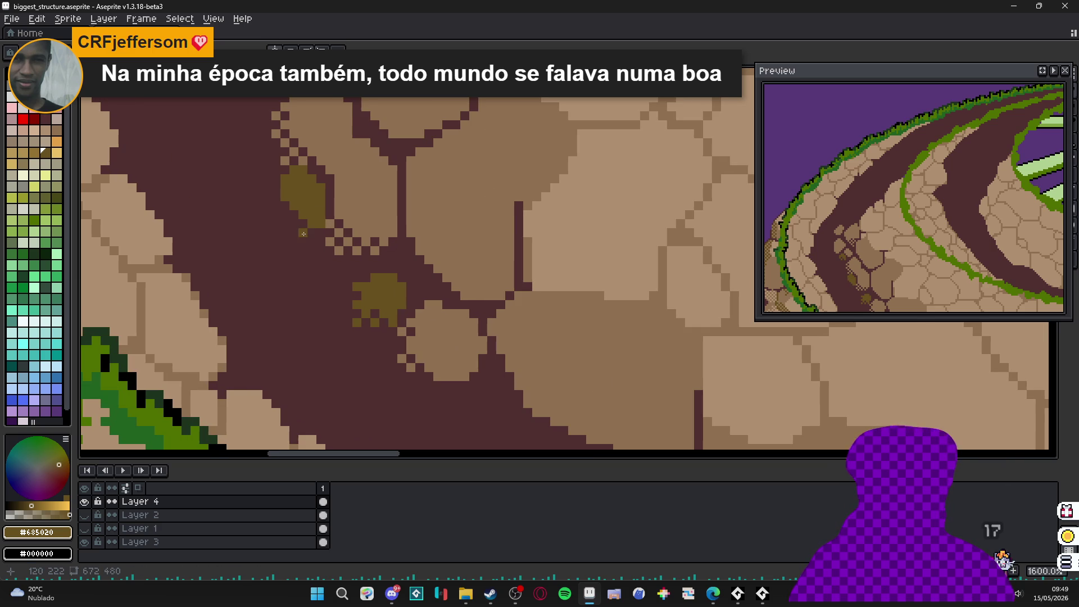
scroll(304, 233, "down", 2)
scroll(293, 216, "down", 2)
scroll(315, 209, "up", 4)
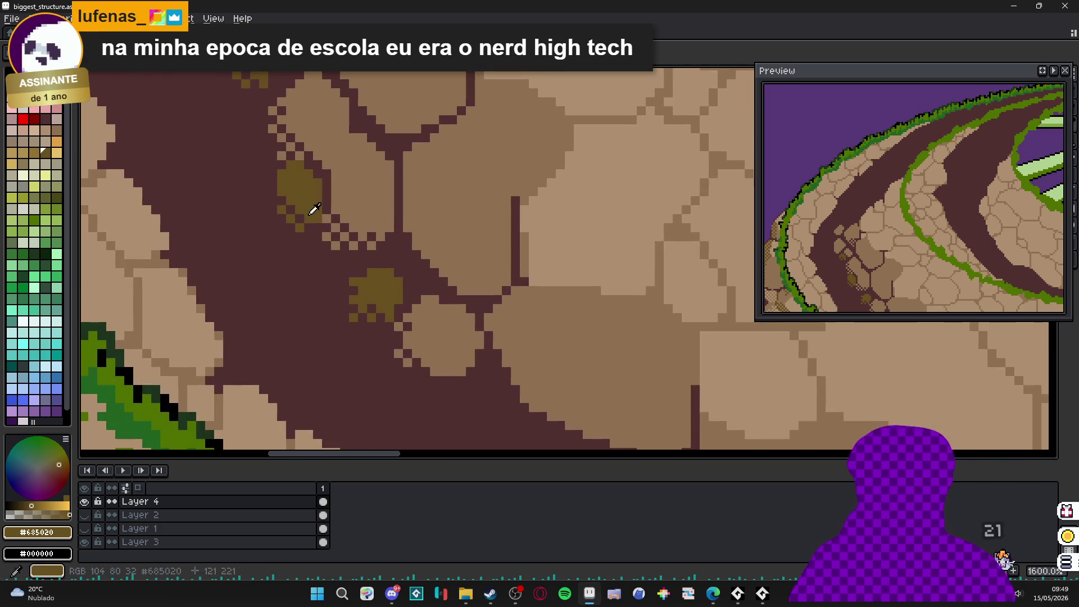
- Add olive pixels and a short olive stroke to lengthen the moss patch
left_click(312, 228)
left_click(326, 224)
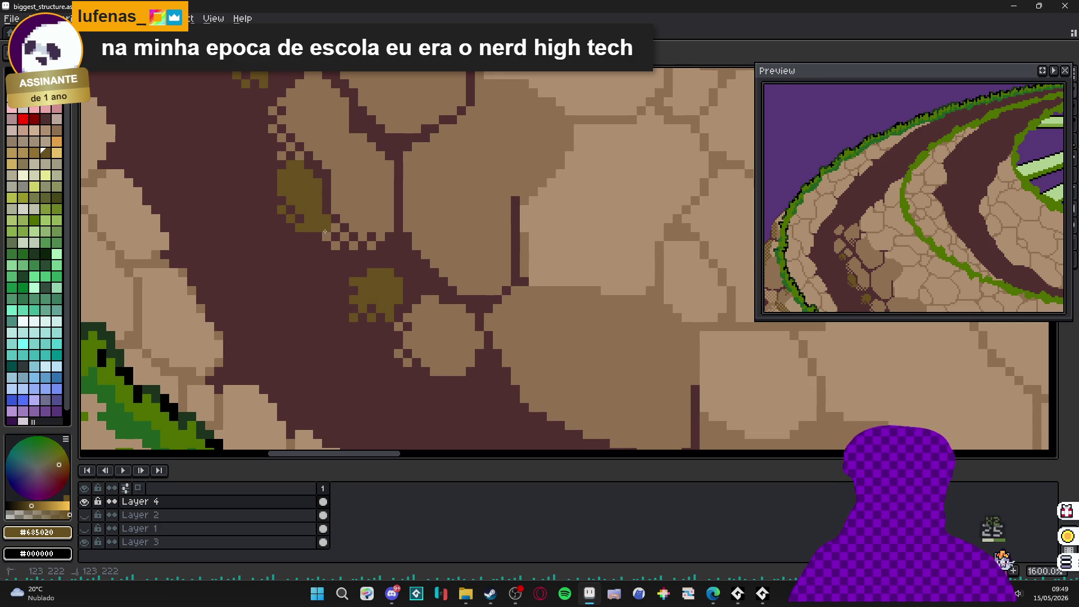
left_click_drag(325, 231, 337, 244)
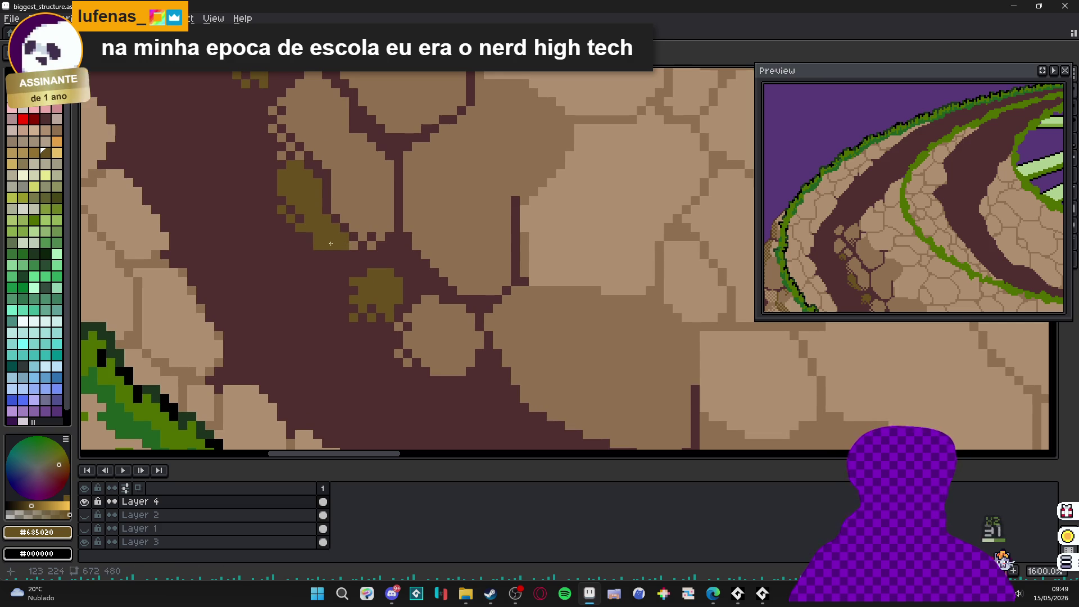
scroll(336, 274, "down", 5)
scroll(336, 275, "up", 4)
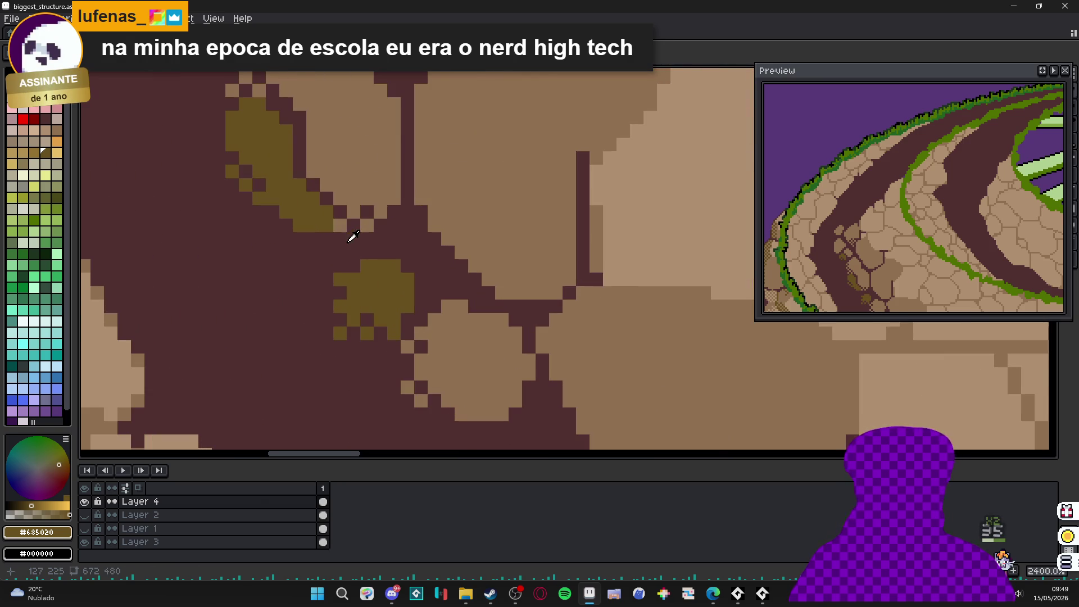
- Alternate between the maroon band colour and olive #685020 to tidy the moss patch edges
left_click(349, 233, "alt")
scroll(349, 243, "down", 3)
scroll(349, 243, "up", 2)
left_click(321, 211, "alt")
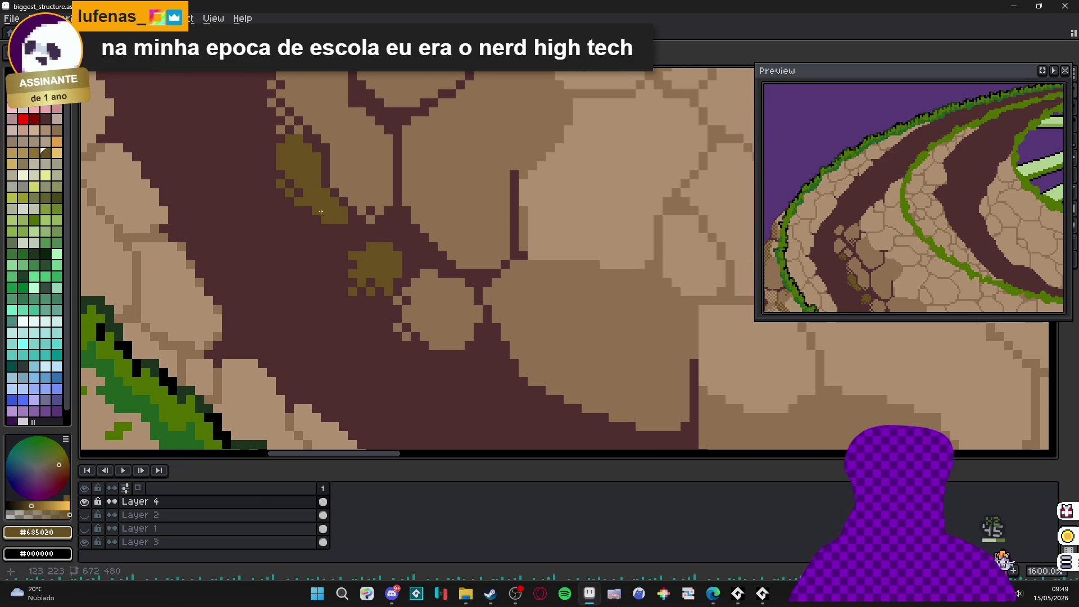
scroll(326, 264, "down", 4)
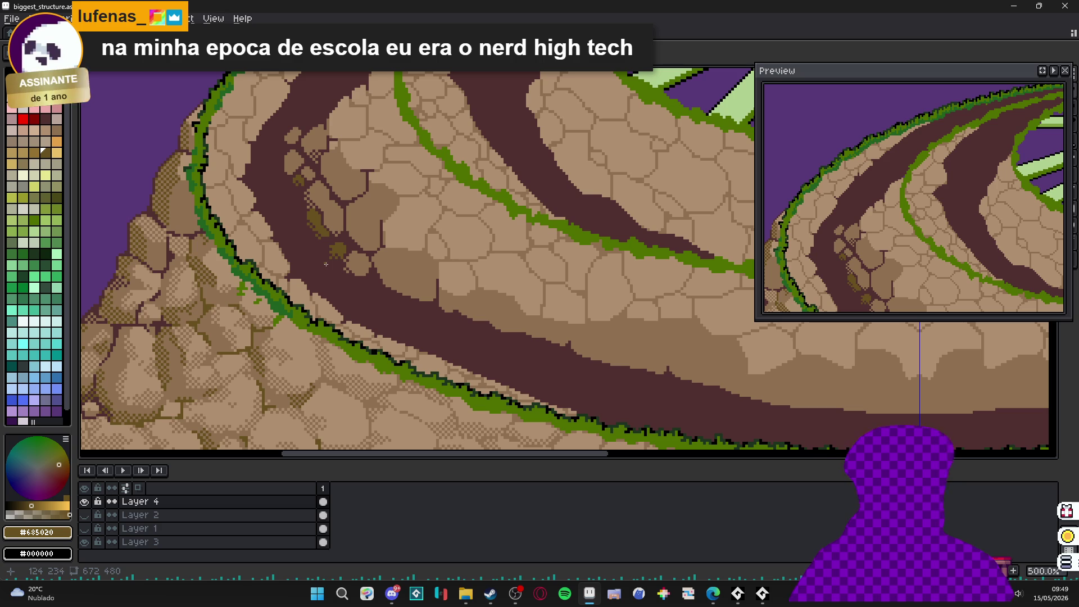
scroll(311, 235, "up", 5)
left_click(337, 201, "alt")
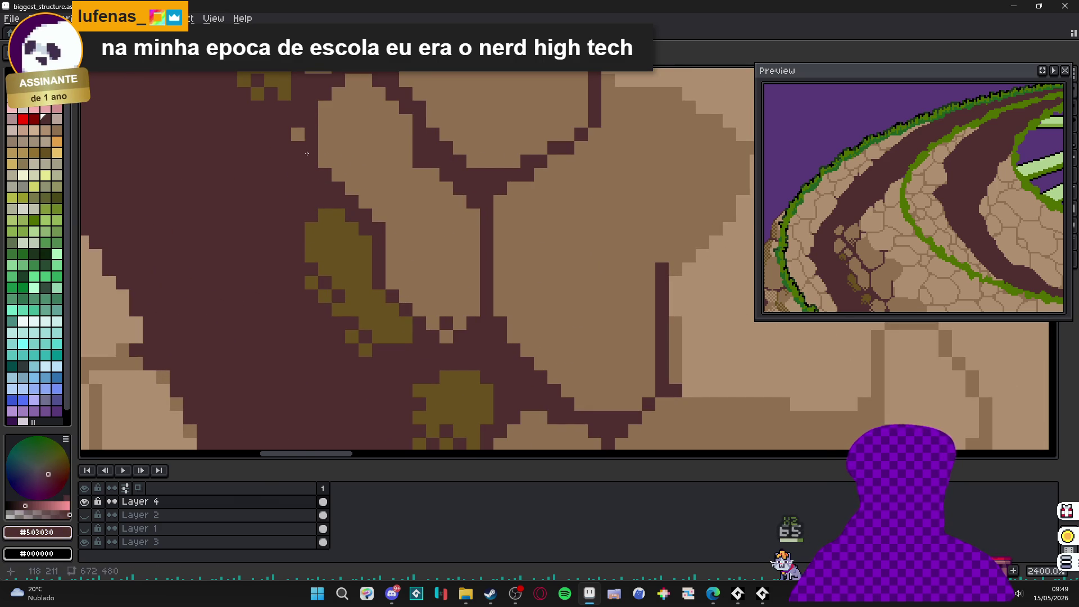
scroll(307, 153, "down", 3)
scroll(306, 154, "up", 1)
left_click(340, 242, "alt")
scroll(349, 264, "down", 1)
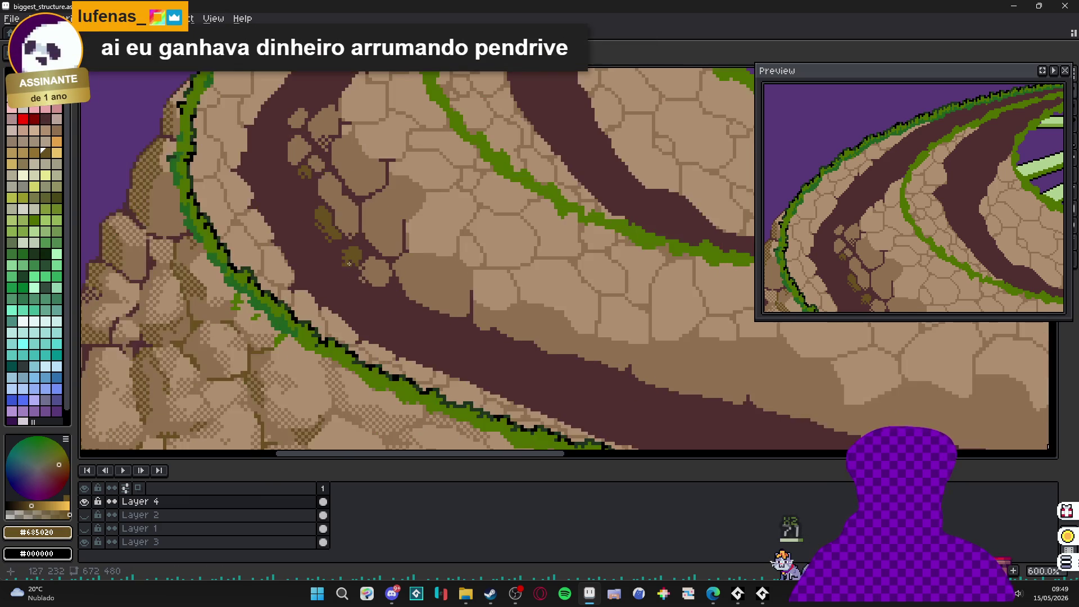
scroll(349, 264, "up", 3)
left_click(340, 267, "alt")
scroll(340, 267, "up", 1)
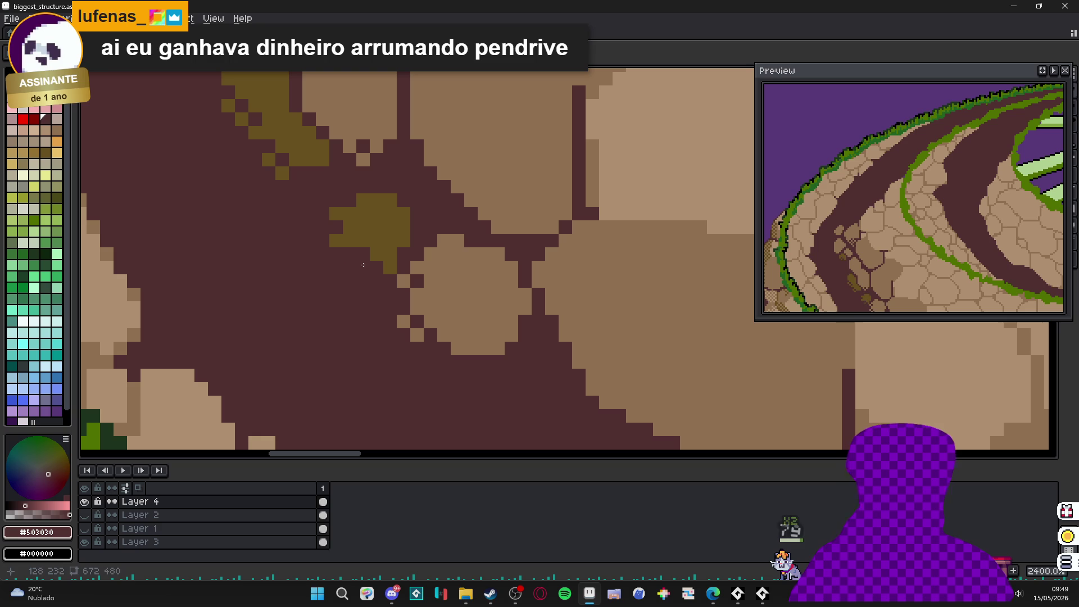
left_click(342, 242, "alt")
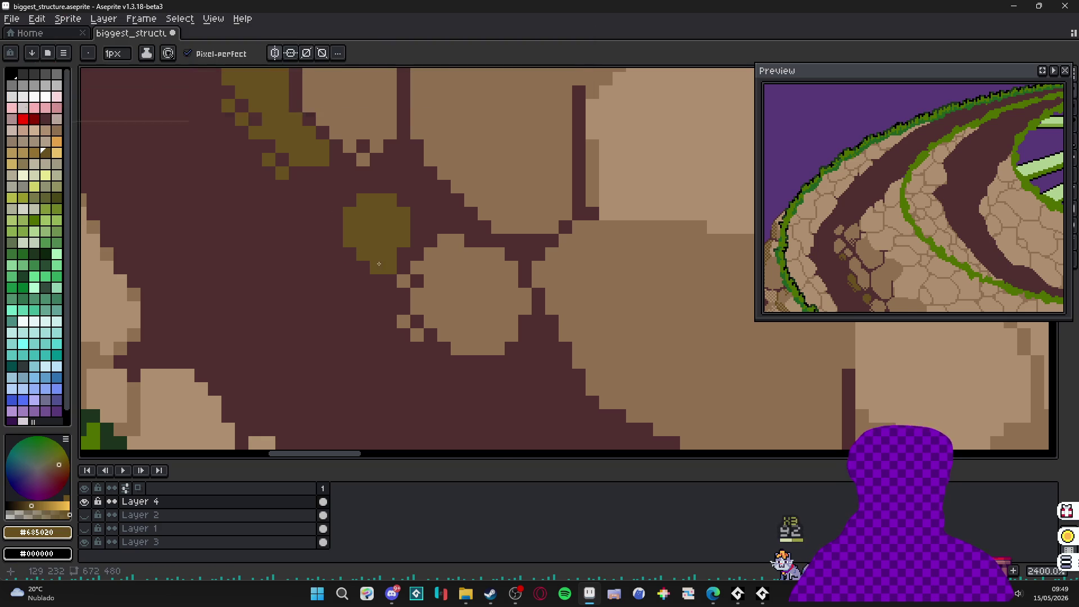
- Add an olive pixel below the moss blob, then switch back to the maroon band colour
scroll(342, 244, "down", 3)
scroll(347, 246, "up", 3)
scroll(373, 247, "down", 3)
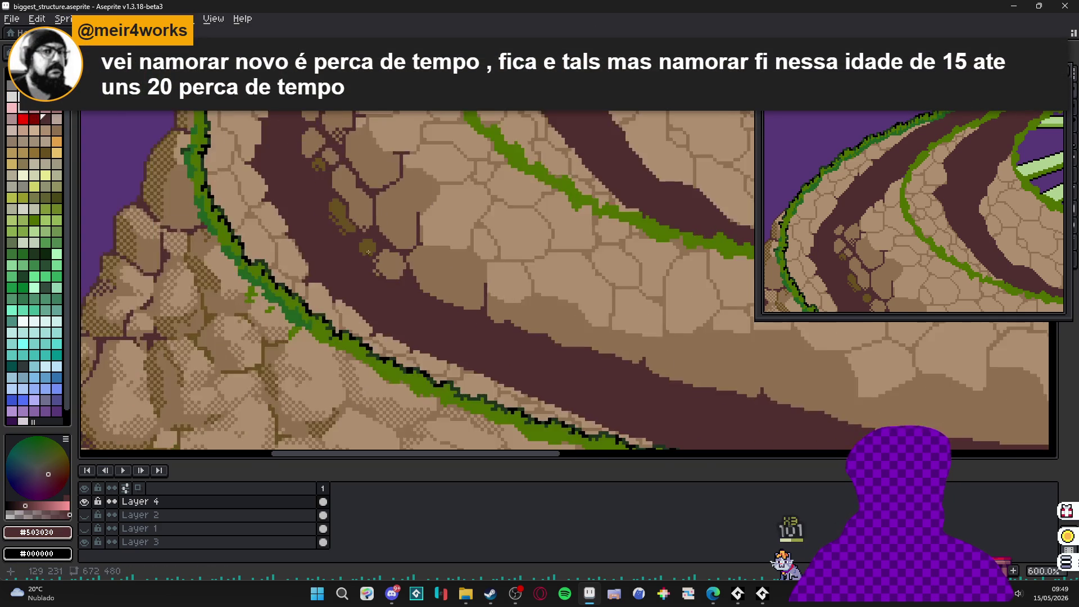
scroll(372, 242, "up", 2)
left_click(385, 273)
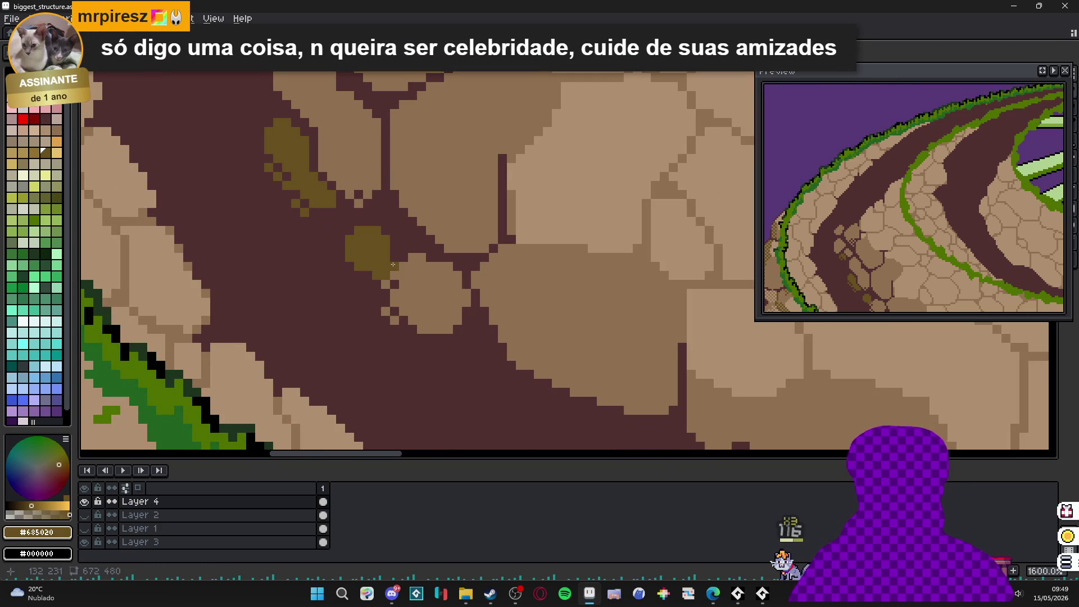
scroll(390, 287, "down", 1)
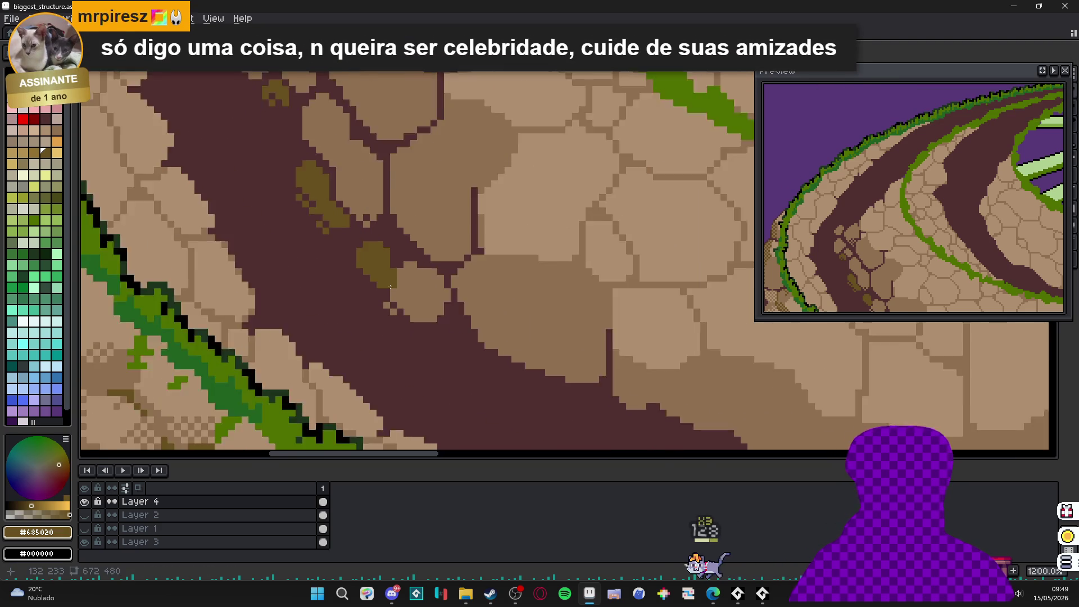
scroll(390, 287, "up", 2)
left_click(406, 280, "alt")
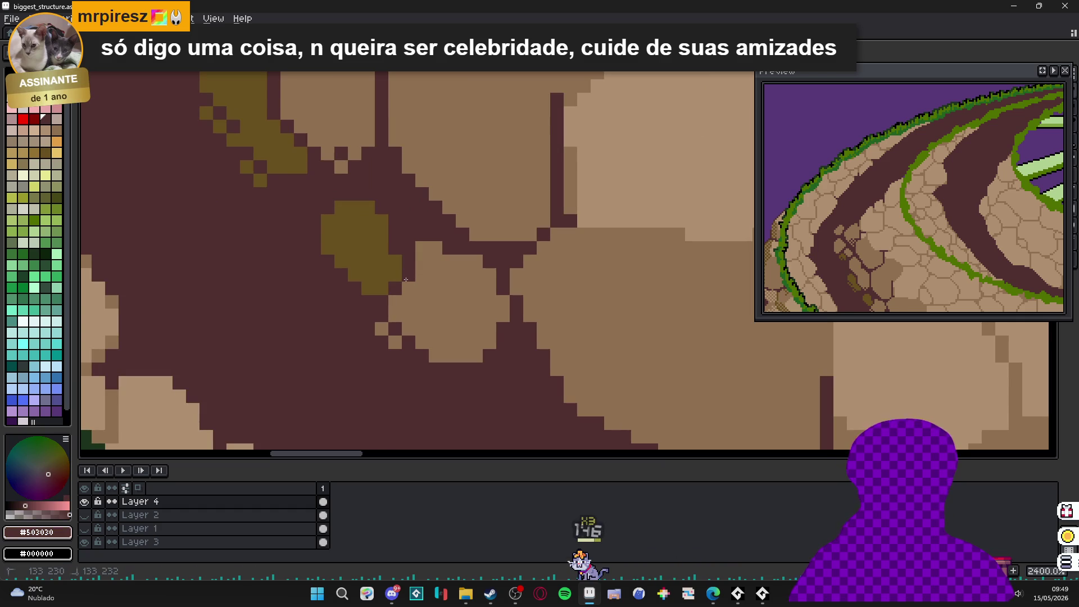
scroll(392, 299, "down", 4)
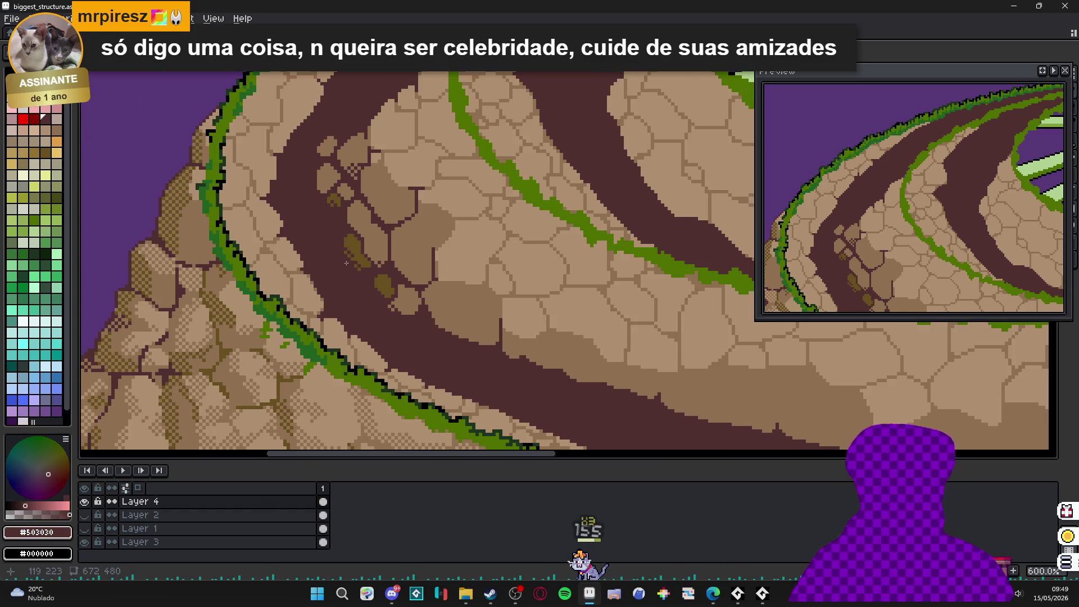
left_click_drag(347, 263, 382, 303)
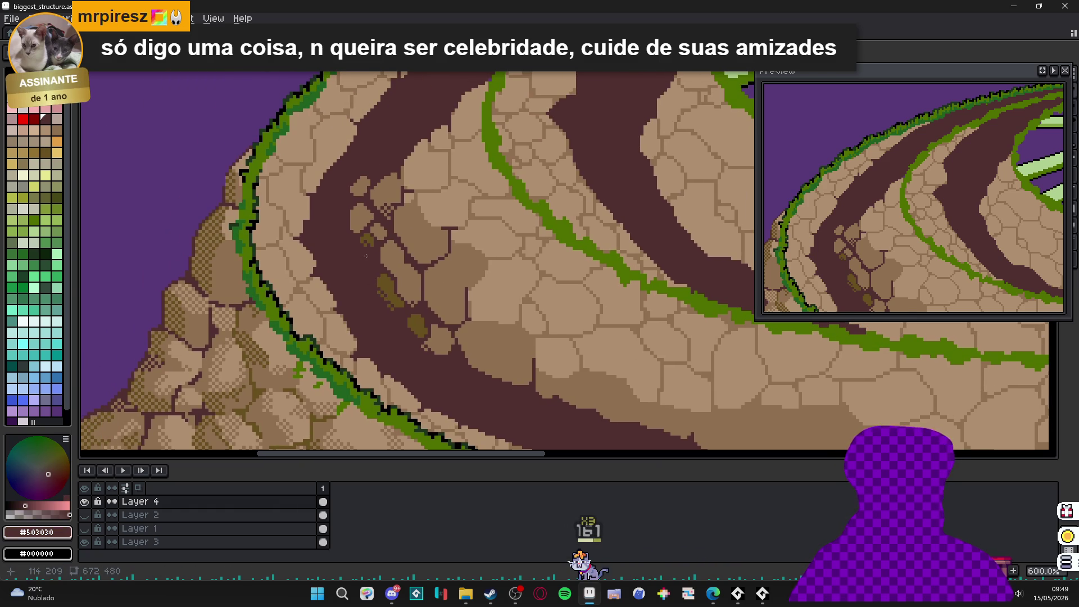
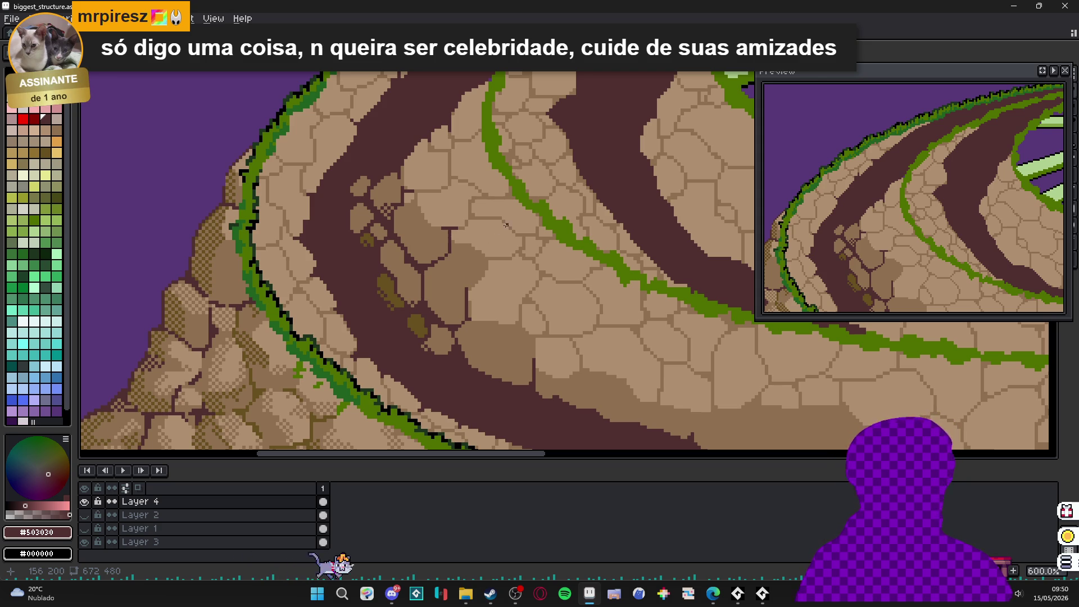
- Sample olive #685020 and extend the moss patch downward with a few extra pixels
scroll(359, 242, "up", 6)
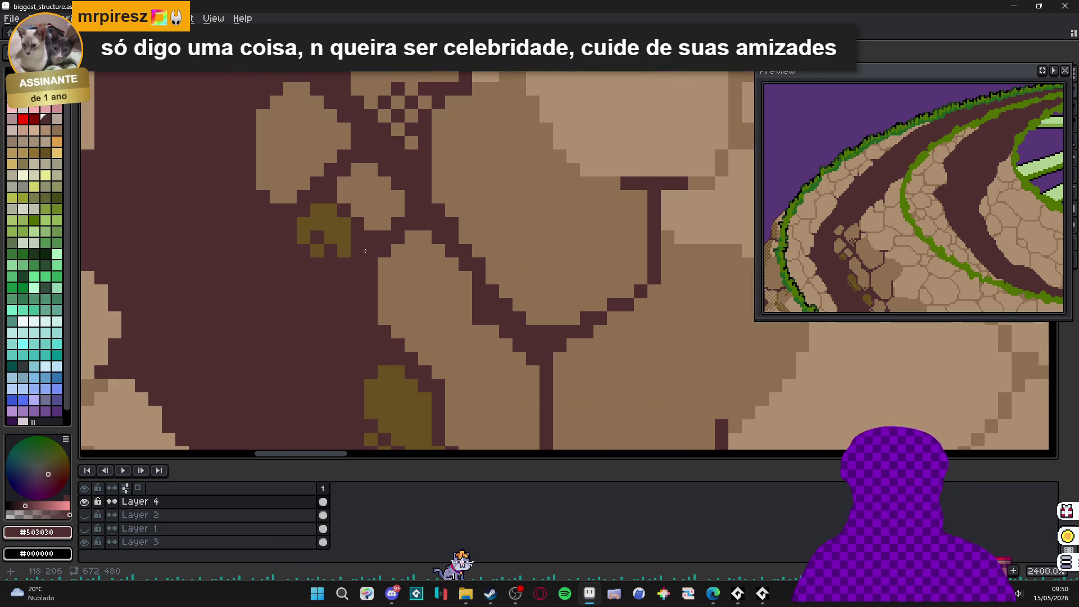
left_click(343, 242, "alt")
mouse_move(343, 242)
left_mouse_down()
mouse_move(344, 305)
mouse_move(334, 277)
left_mouse_up()
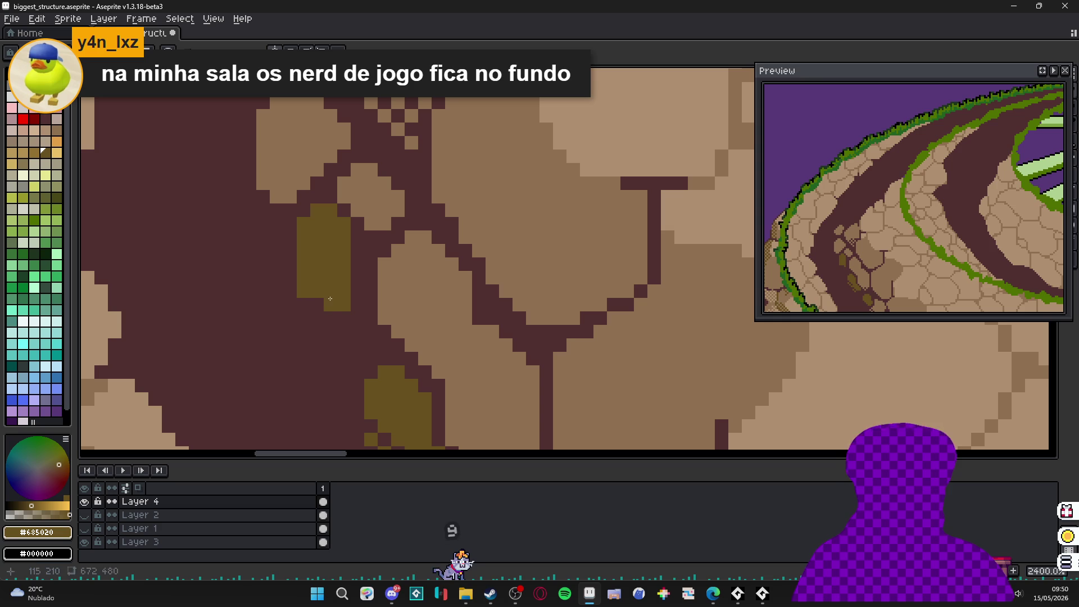
left_click_drag(327, 318, 341, 333)
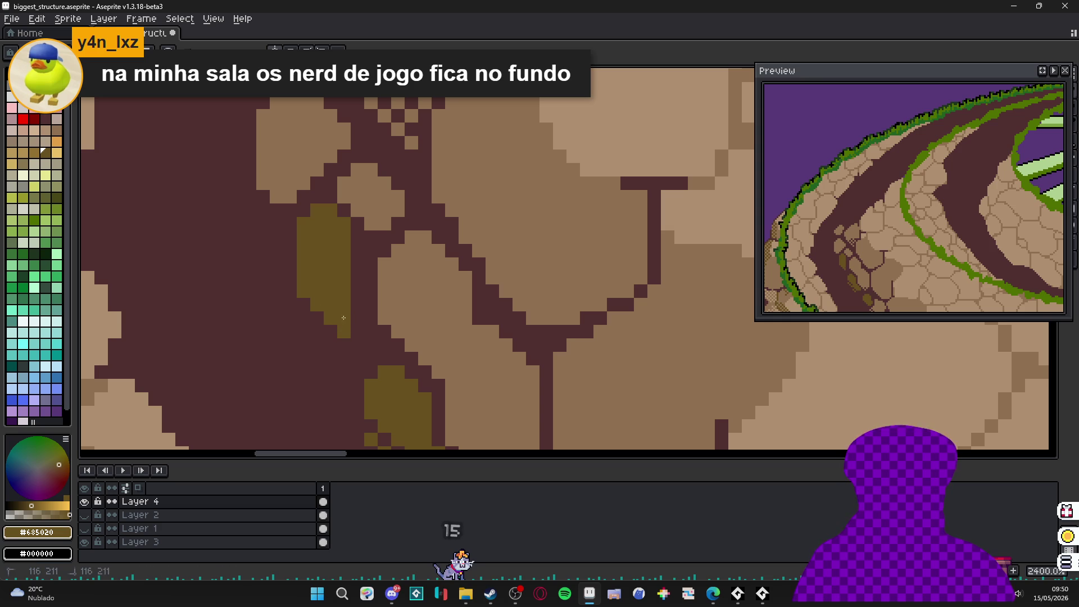
scroll(354, 301, "down", 4)
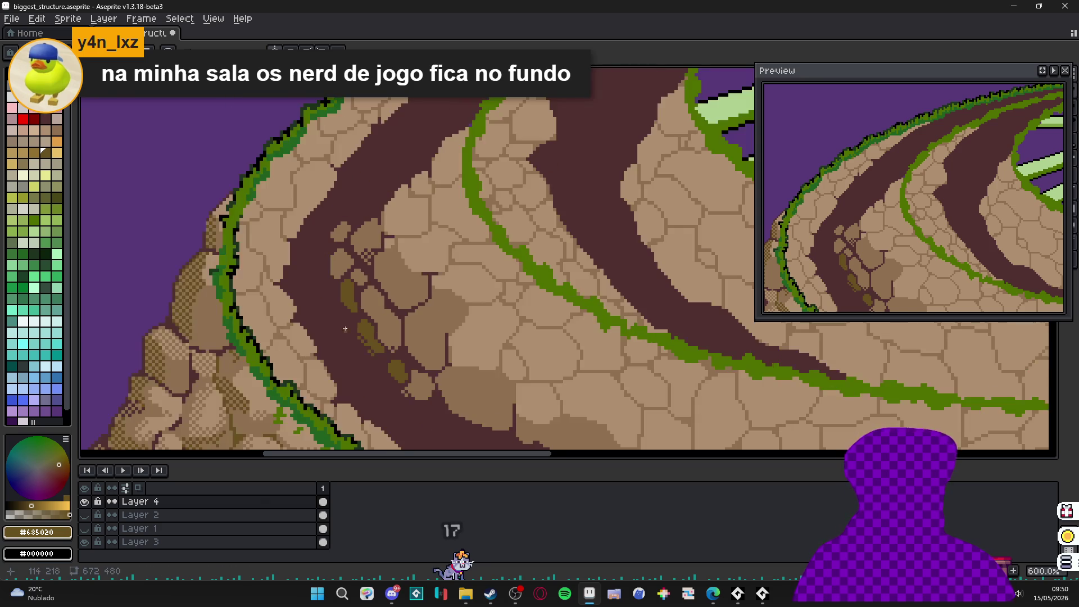
scroll(340, 275, "up", 4)
left_click(340, 275)
- Paint olive moss strips up the stone and along its right edge
scroll(369, 291, "down", 4)
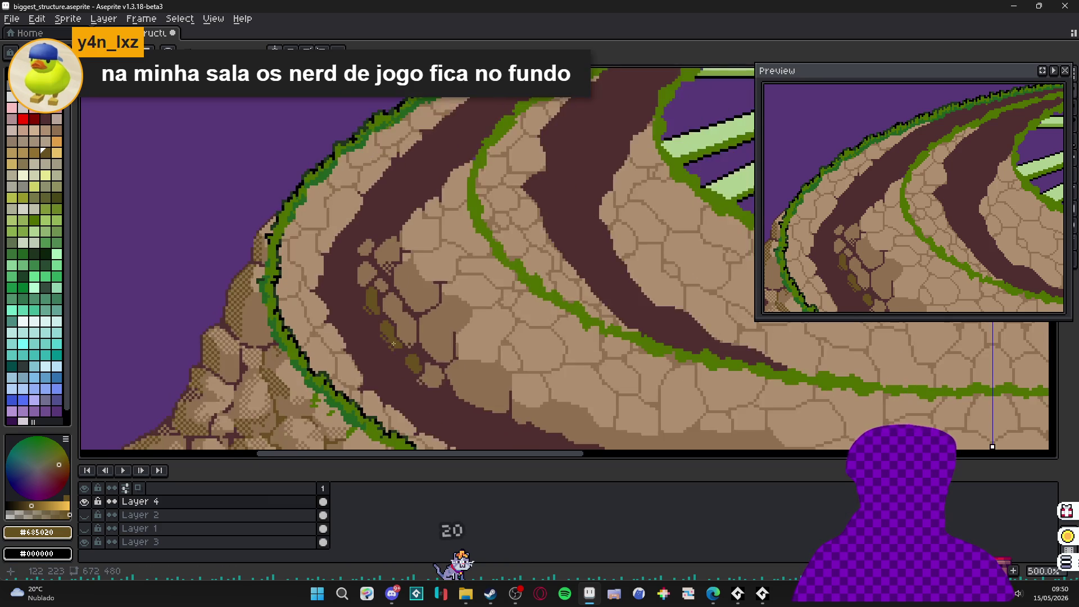
scroll(367, 290, "up", 3)
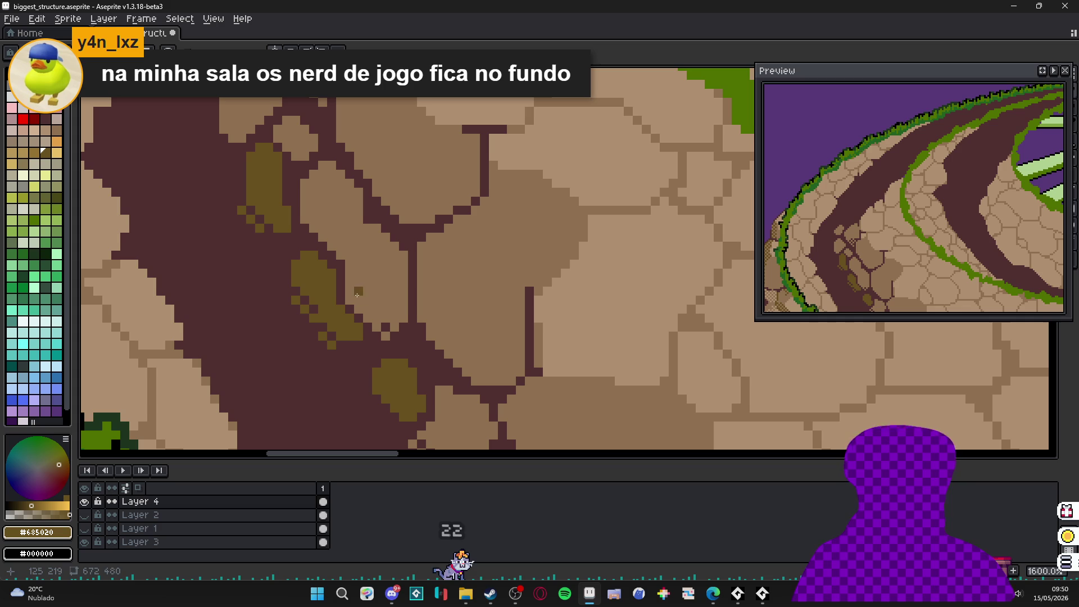
left_click_drag(357, 295, 324, 215)
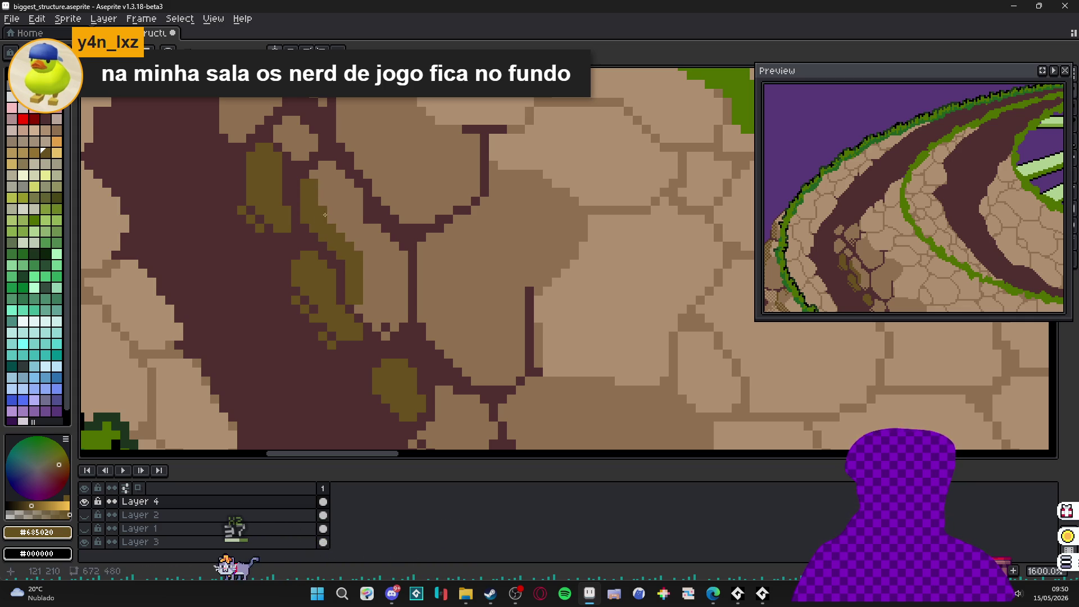
left_click_drag(365, 251, 369, 311)
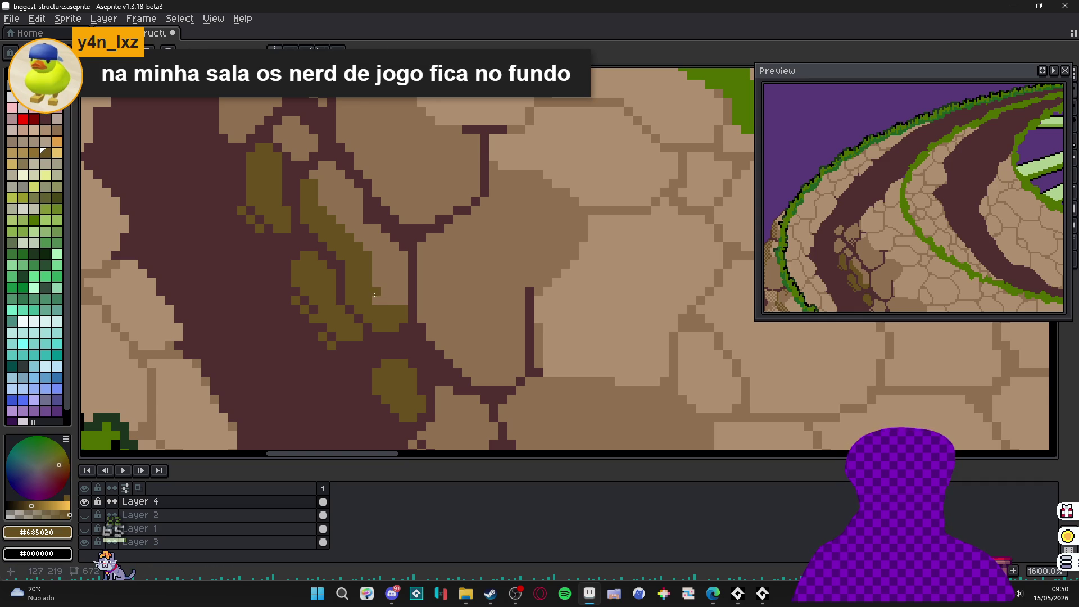
scroll(385, 298, "down", 4)
scroll(391, 308, "up", 4)
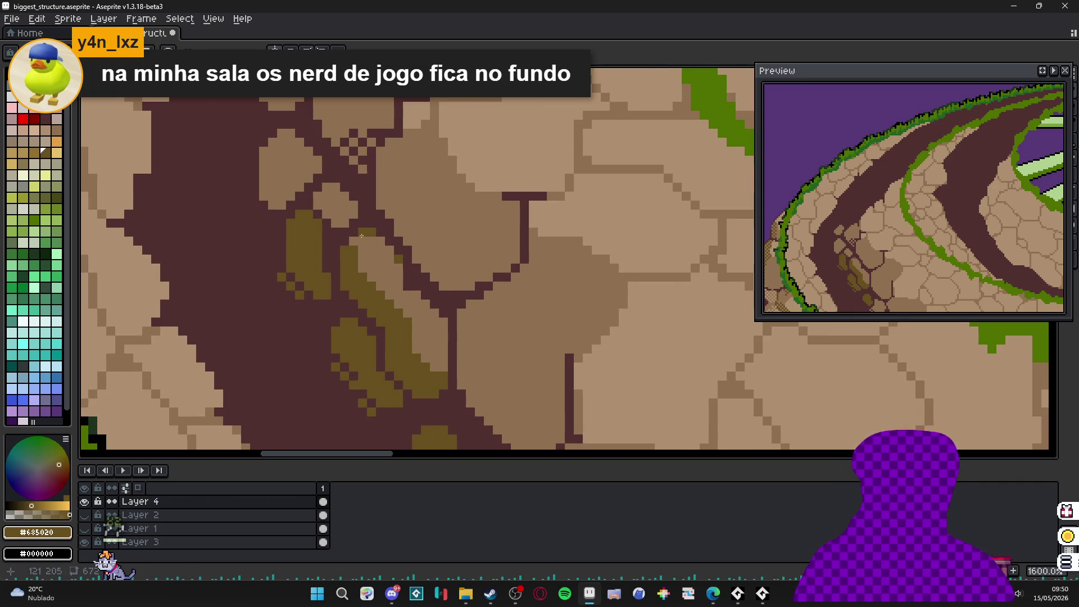
scroll(357, 244, "down", 4)
scroll(368, 254, "up", 4)
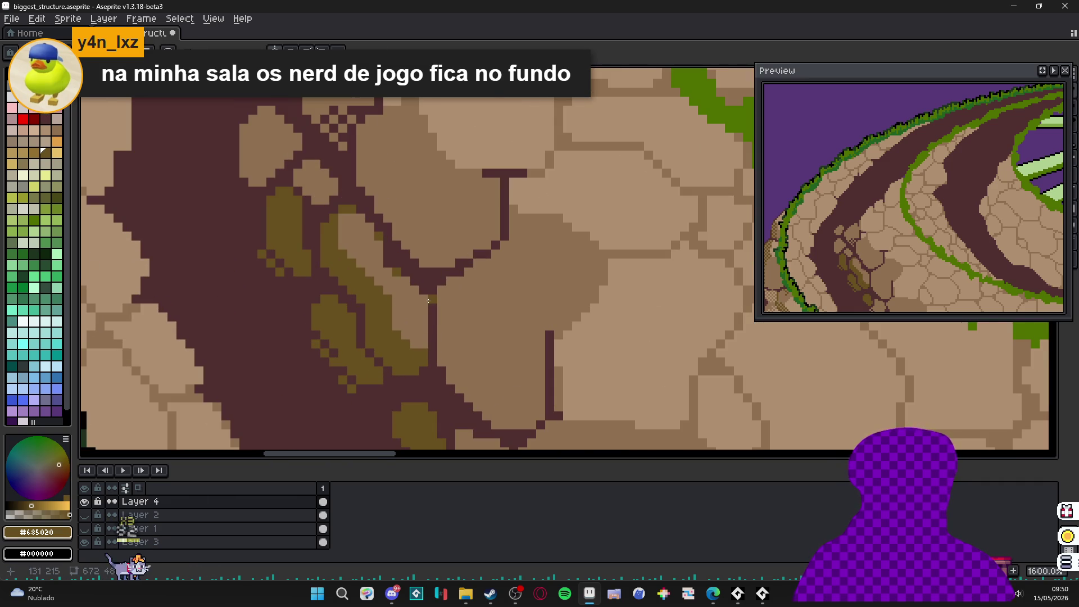
scroll(424, 300, "down", 6)
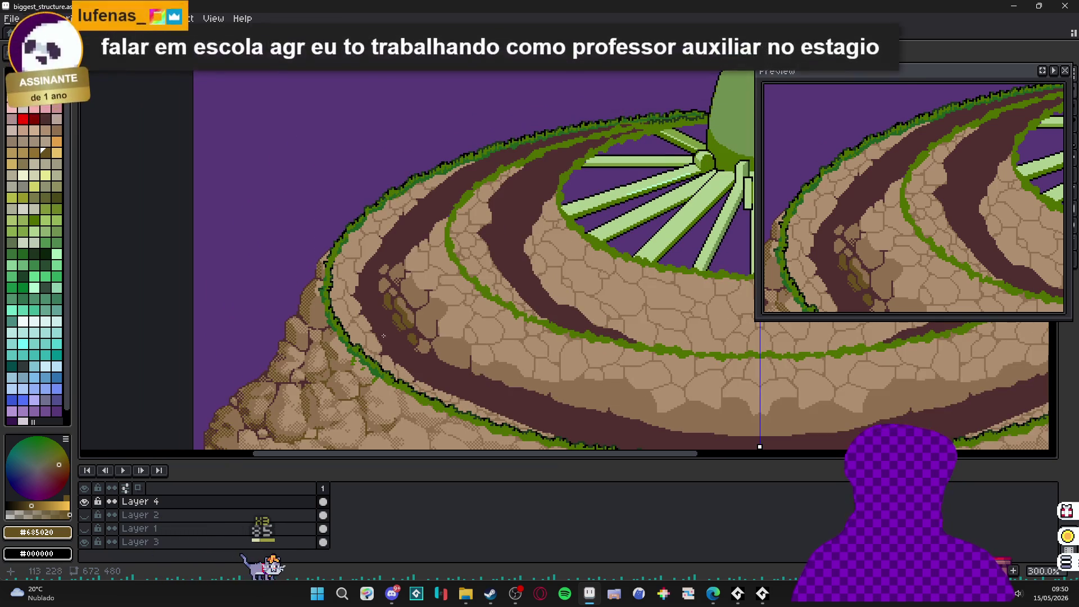
scroll(402, 300, "up", 9)
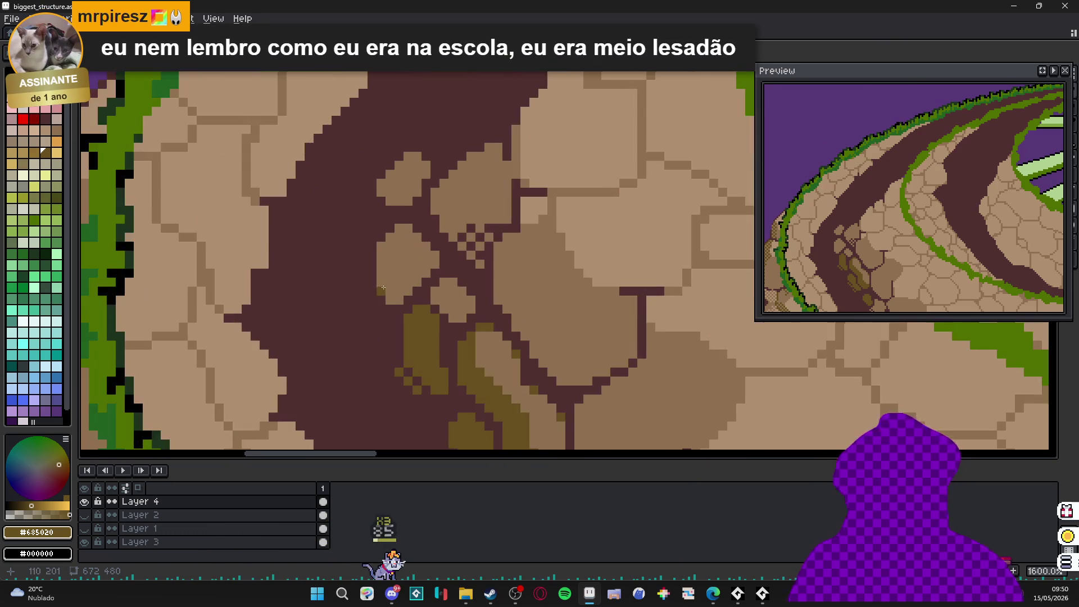
mouse_move(395, 293)
left_mouse_down()
mouse_move(388, 225)
mouse_move(399, 192)
mouse_move(418, 220)
mouse_move(393, 298)
mouse_move(421, 281)
mouse_move(432, 251)
left_mouse_up()
- Fix the stone's edge with a tan pixel, undoing a stray one, then dot two olive moss pixels
left_click(431, 260, "alt")
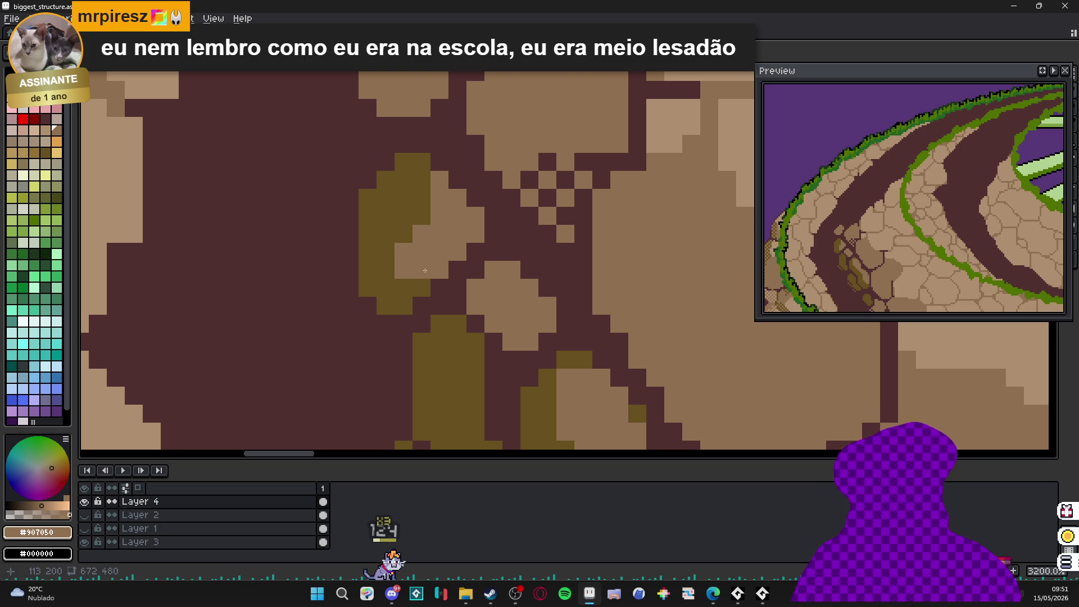
key("ctrl+z")
left_click(424, 252)
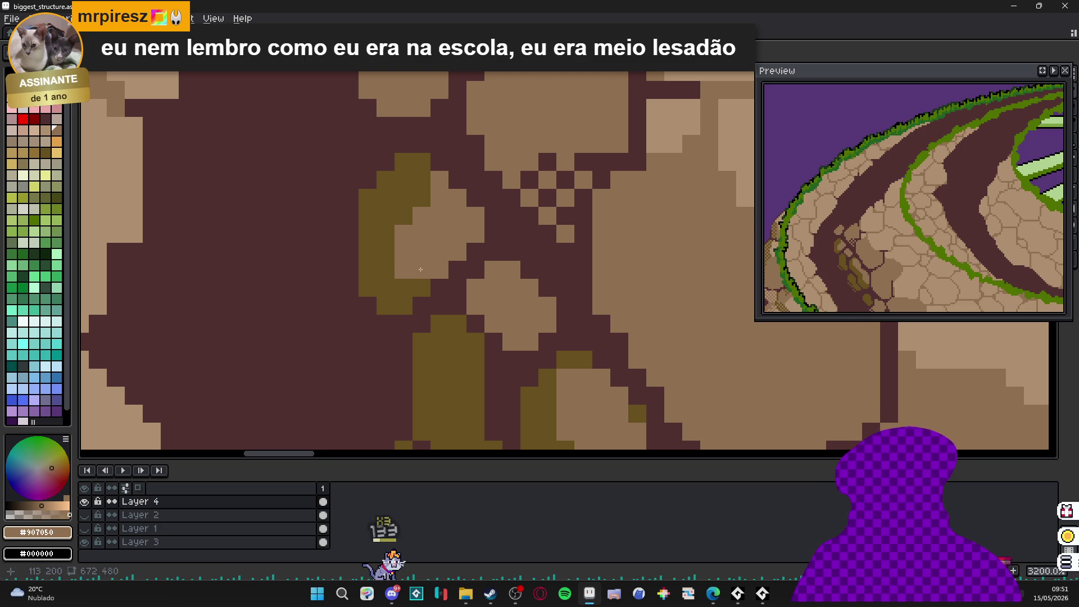
left_click(422, 287)
left_click(405, 293, "alt")
left_click(439, 270)
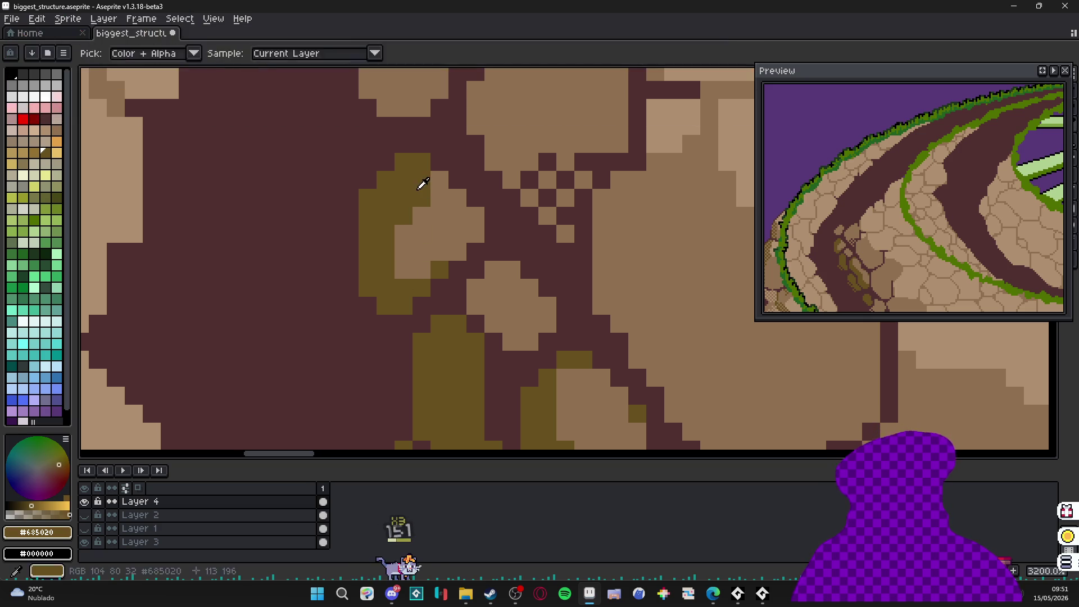
- Add olive pixels to the path stones and a thin olive line below the mossy rock
left_click(432, 186)
scroll(431, 186, "down", 6)
scroll(425, 211, "up", 4)
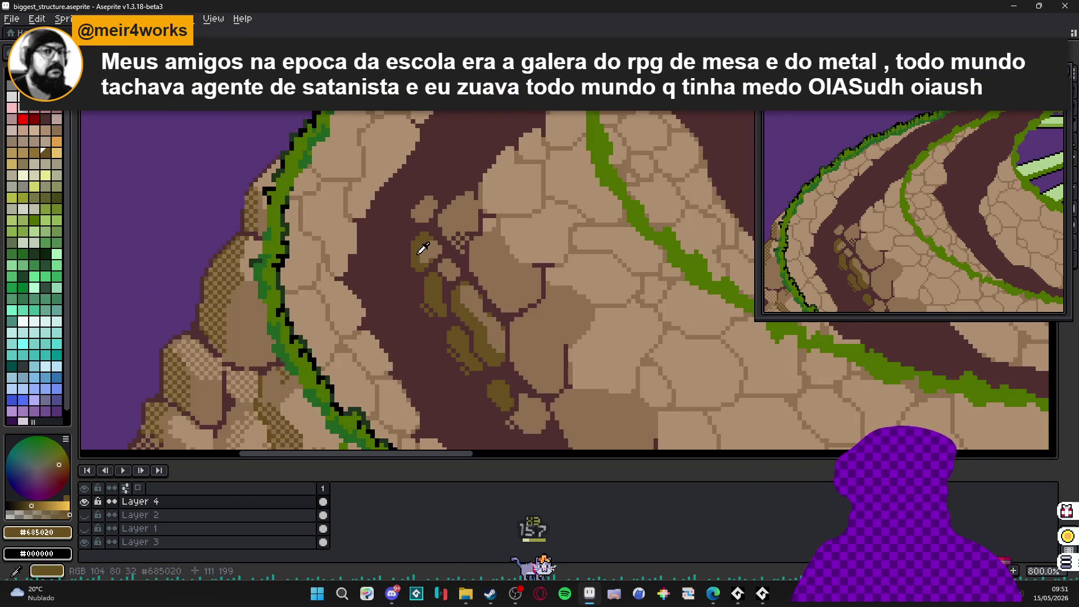
left_click(425, 211)
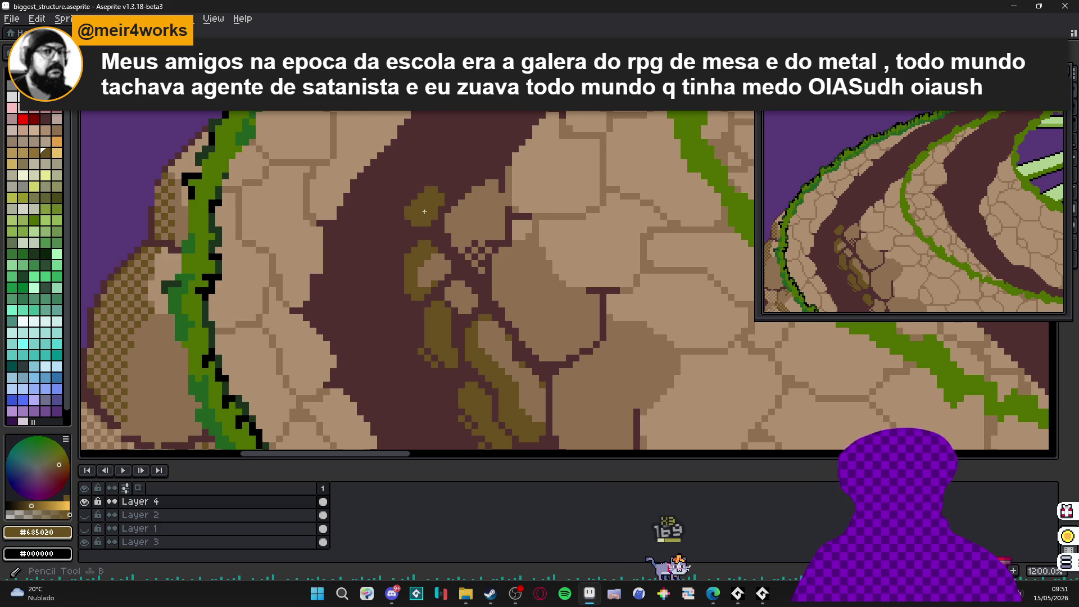
scroll(423, 215, "down", 2)
left_click_drag(424, 215, 408, 195)
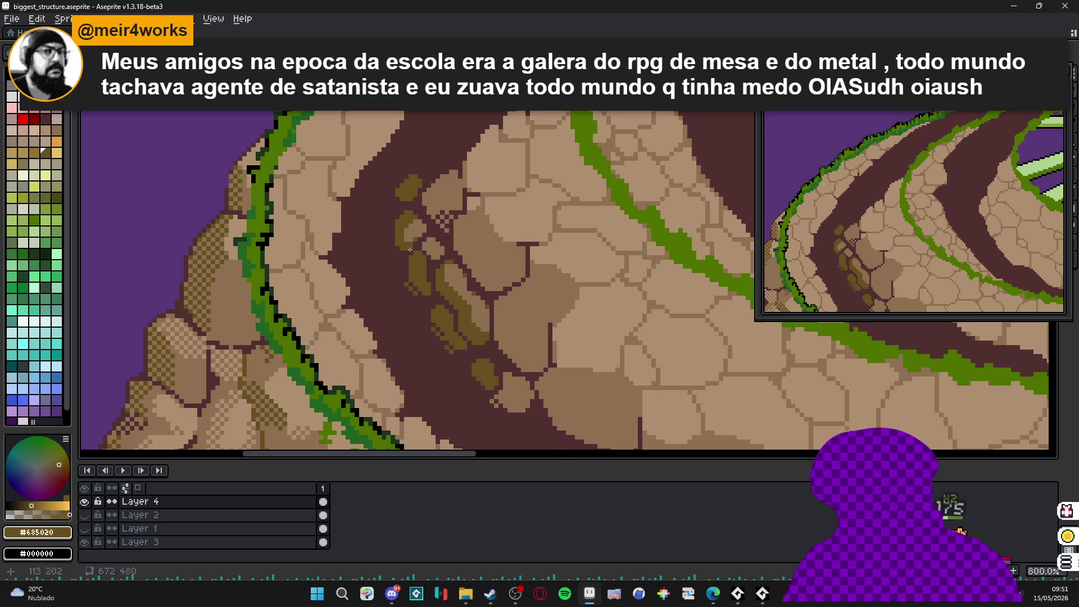
scroll(409, 250, "down", 2)
scroll(399, 194, "up", 5)
scroll(416, 188, "up", 1)
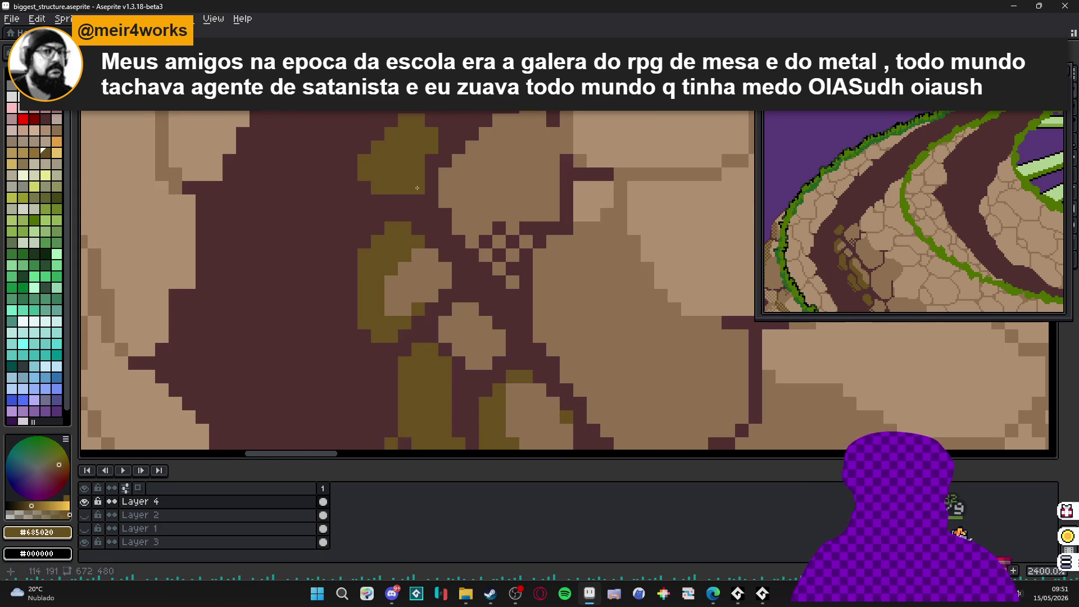
left_click_drag(416, 187, 420, 215)
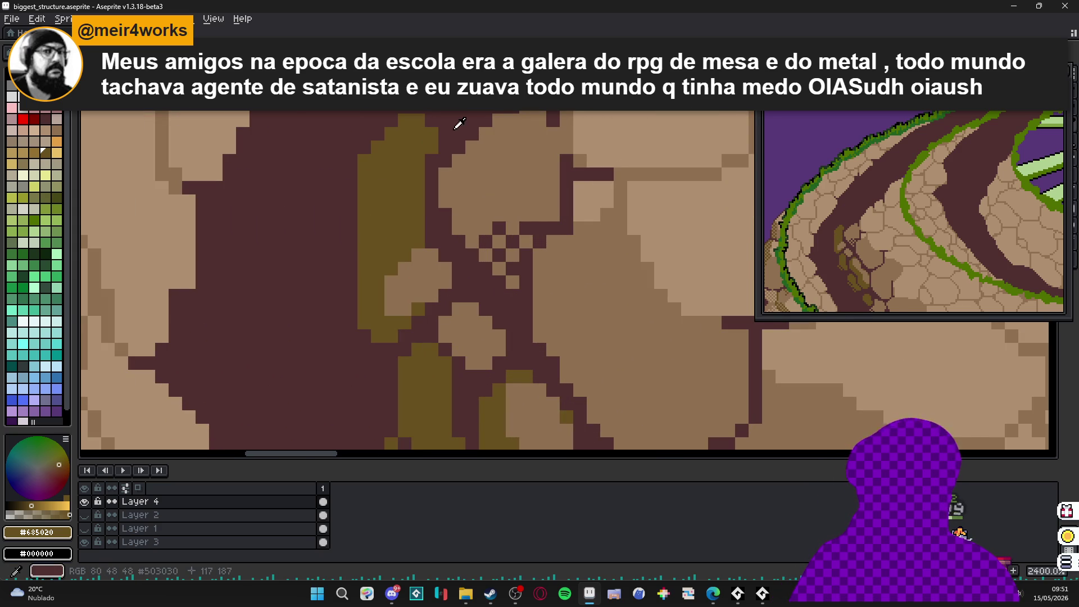
- Cover a stray olive pixel with the maroon #503030 path colour
left_click(441, 138, "alt")
left_click(434, 137)
scroll(427, 130, "down", 4)
scroll(431, 154, "up", 3)
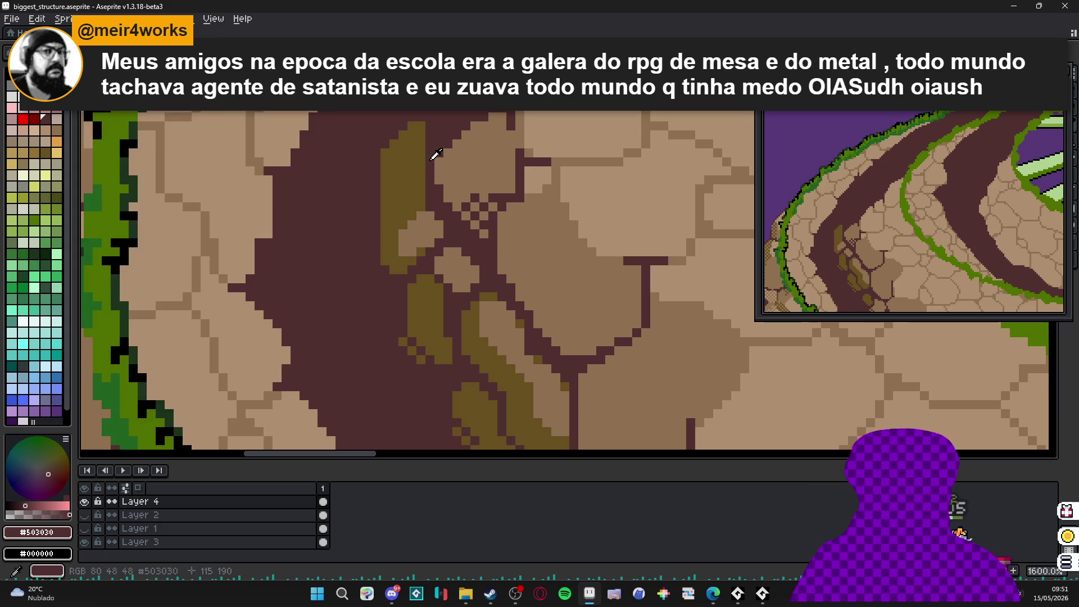
scroll(424, 181, "down", 6)
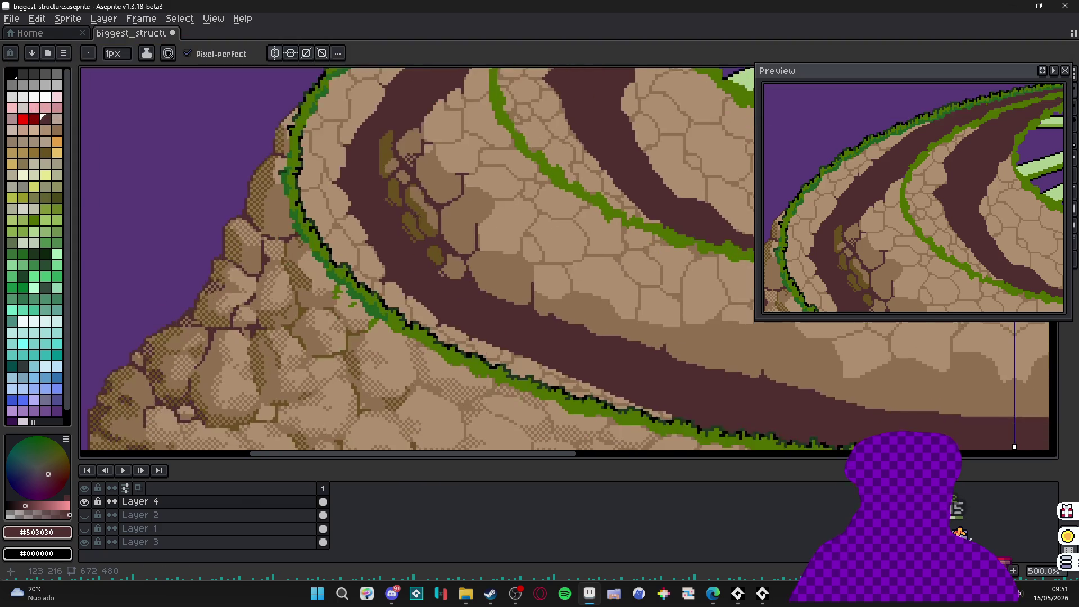
scroll(406, 165, "up", 6)
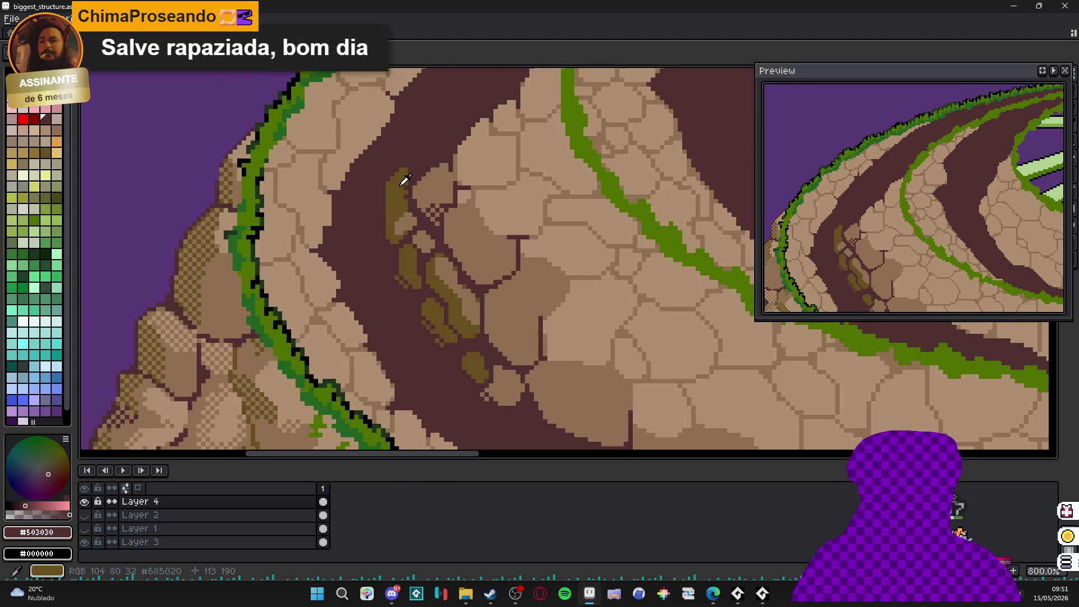
- Paint a small olive block on a stone and a new olive blob further down the path
left_click(437, 157, "alt")
left_click(437, 157)
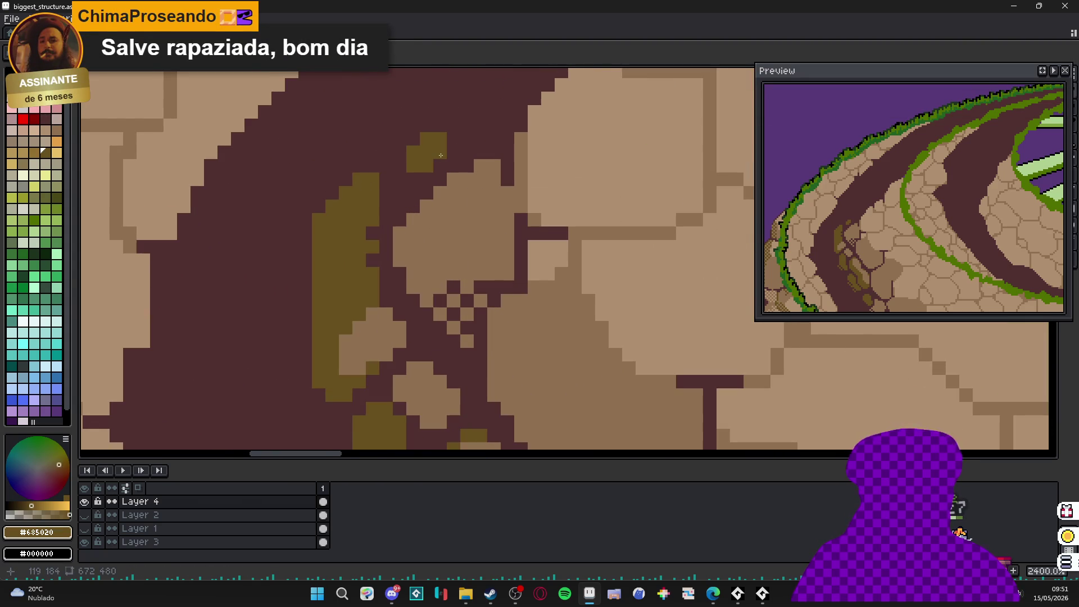
scroll(440, 156, "down", 7)
scroll(474, 259, "up", 2)
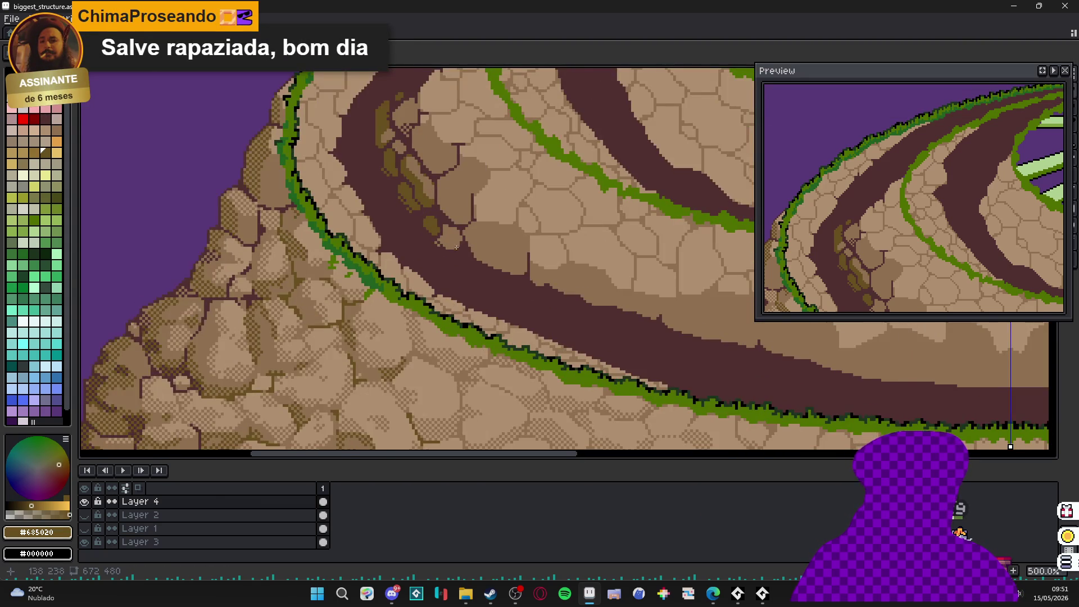
scroll(456, 248, "up", 4)
left_click(441, 236)
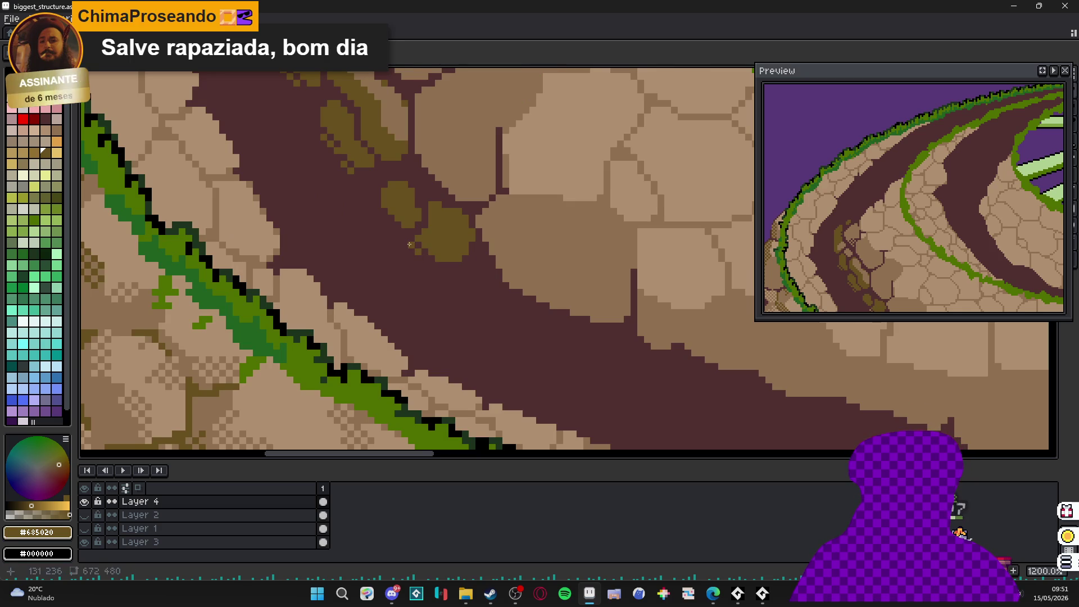
- Add an olive pixel beside the new blob, then trim the moss diagonally with maroon
scroll(420, 249, "up", 3)
left_click(418, 245)
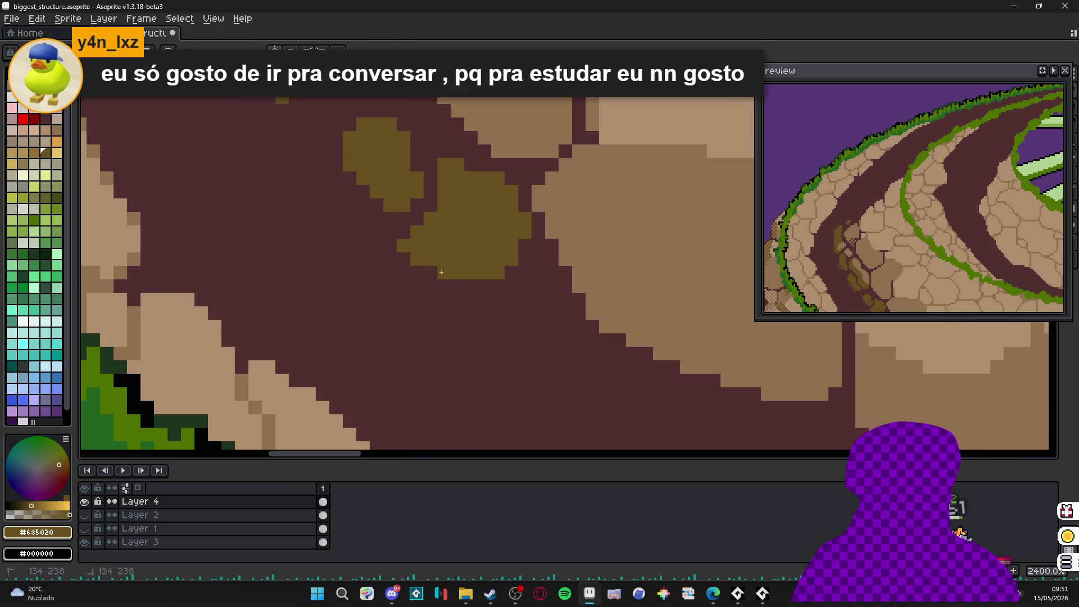
scroll(431, 272, "down", 5)
scroll(439, 257, "up", 4)
left_click(439, 257)
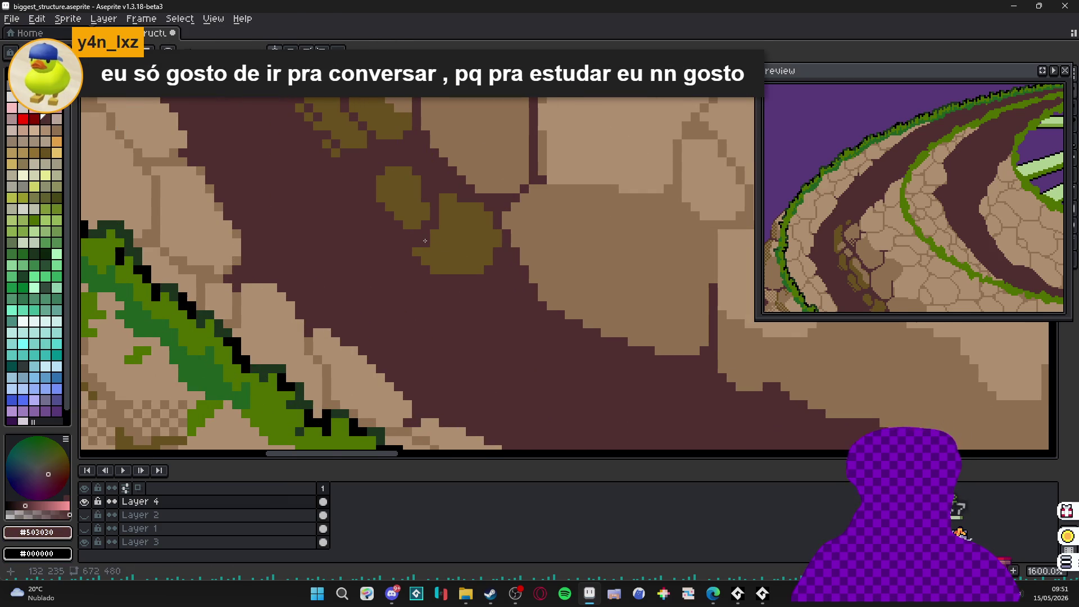
left_click_drag(425, 241, 460, 281)
left_click(421, 256)
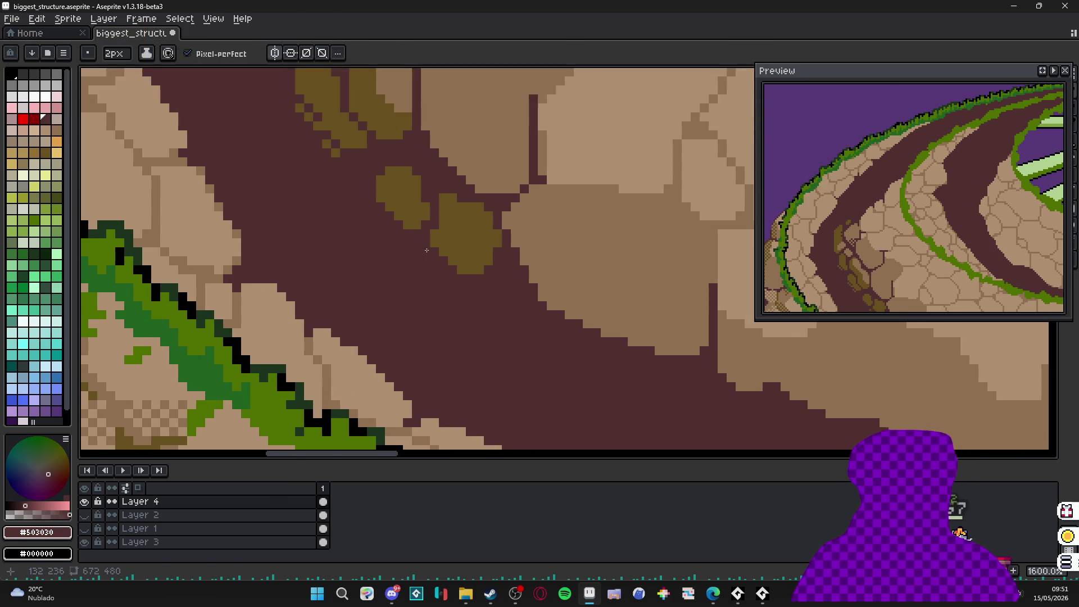
left_click(435, 252)
- Carve a maroon line into the olive patch and cover part of the olive blob
left_click(450, 253, "alt")
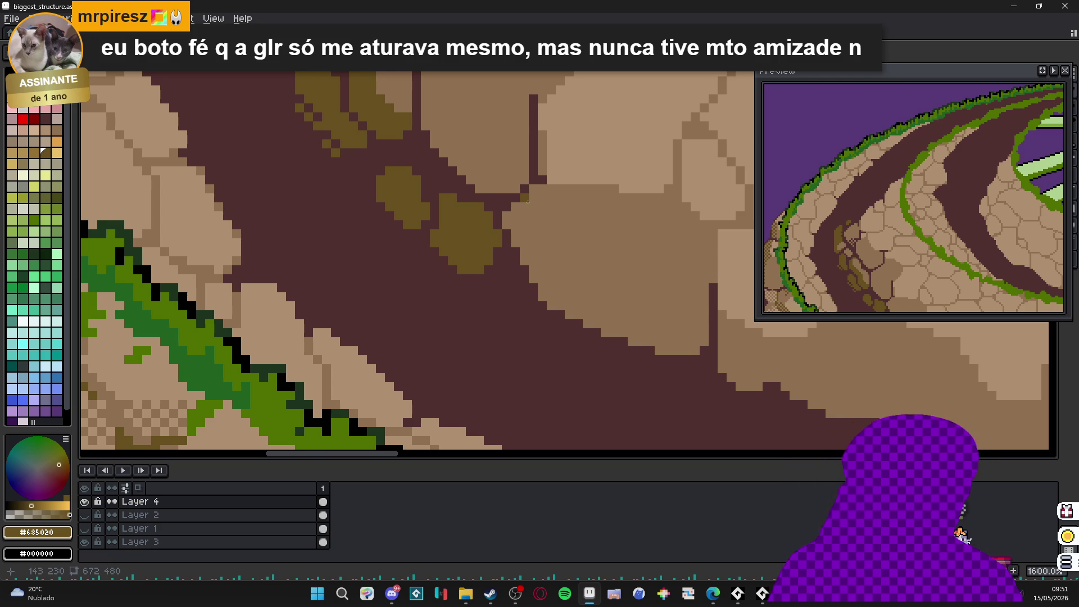
scroll(470, 296, "up", 2)
left_click(436, 251, "alt")
left_click_drag(439, 232, 464, 232)
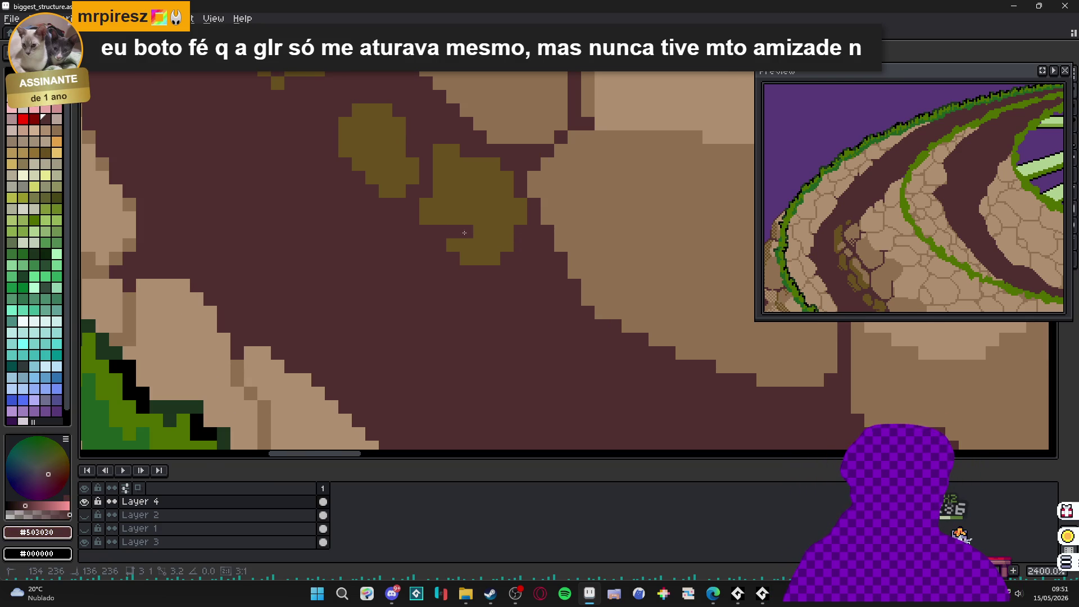
left_click(483, 212)
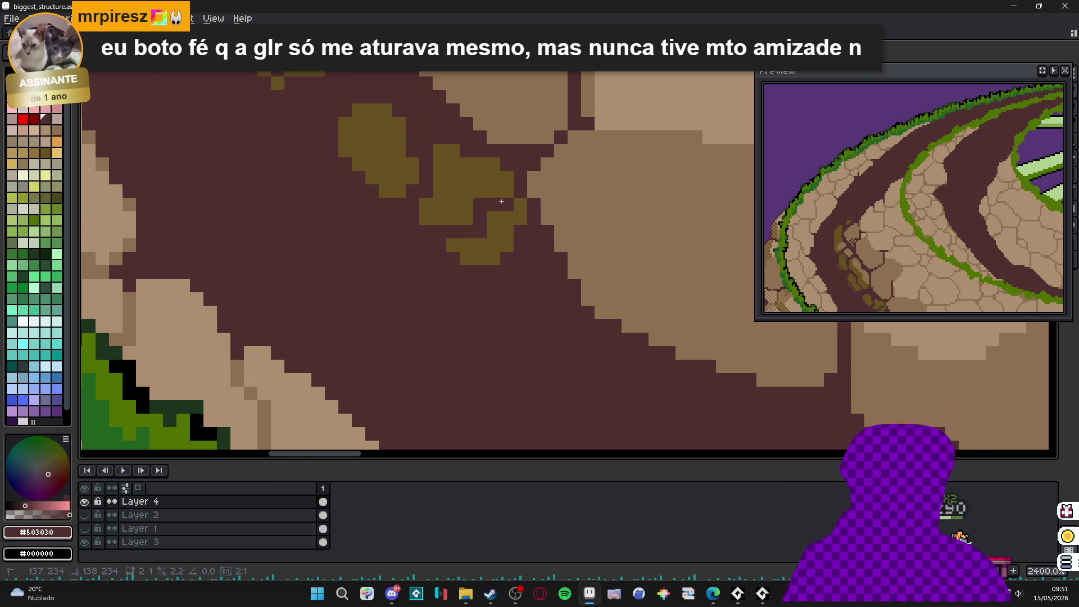
- Cut a diagonal maroon gap through the moss
scroll(515, 221, "down", 4)
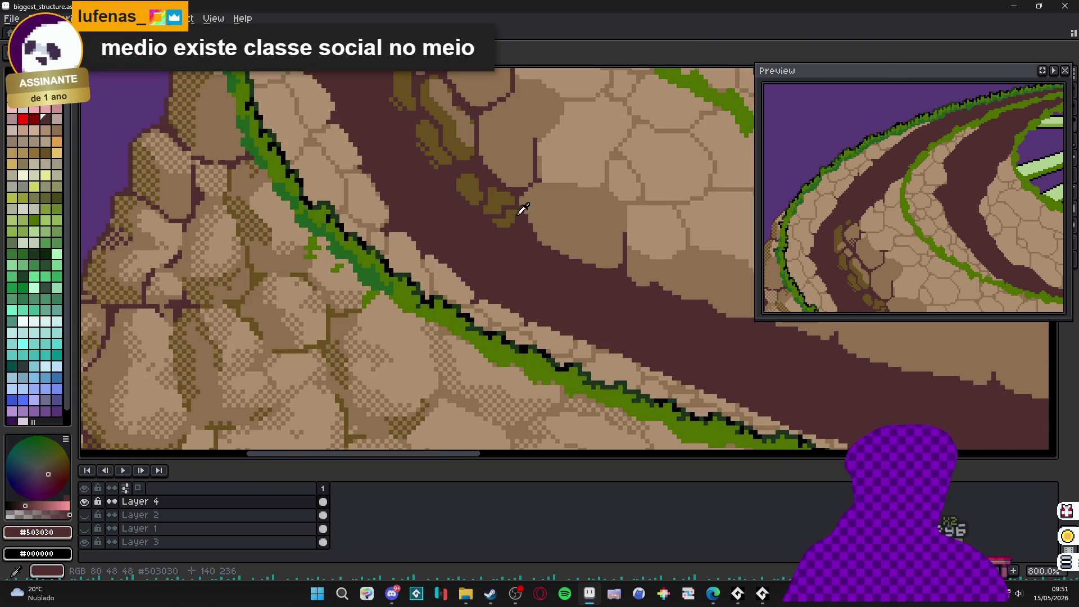
left_click(511, 215, "alt")
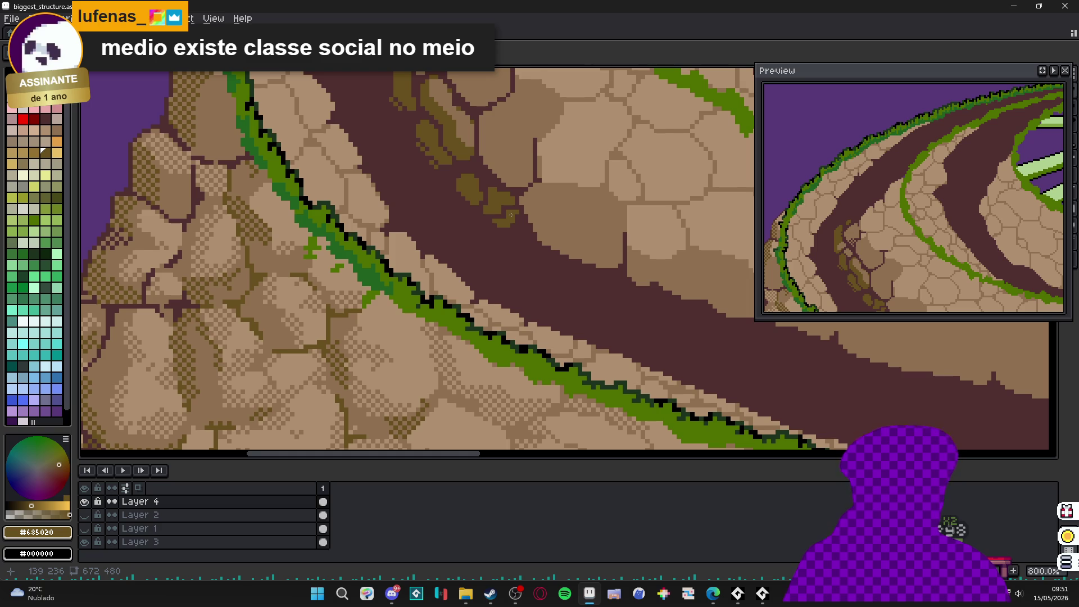
scroll(512, 220, "down", 2)
scroll(454, 115, "up", 7)
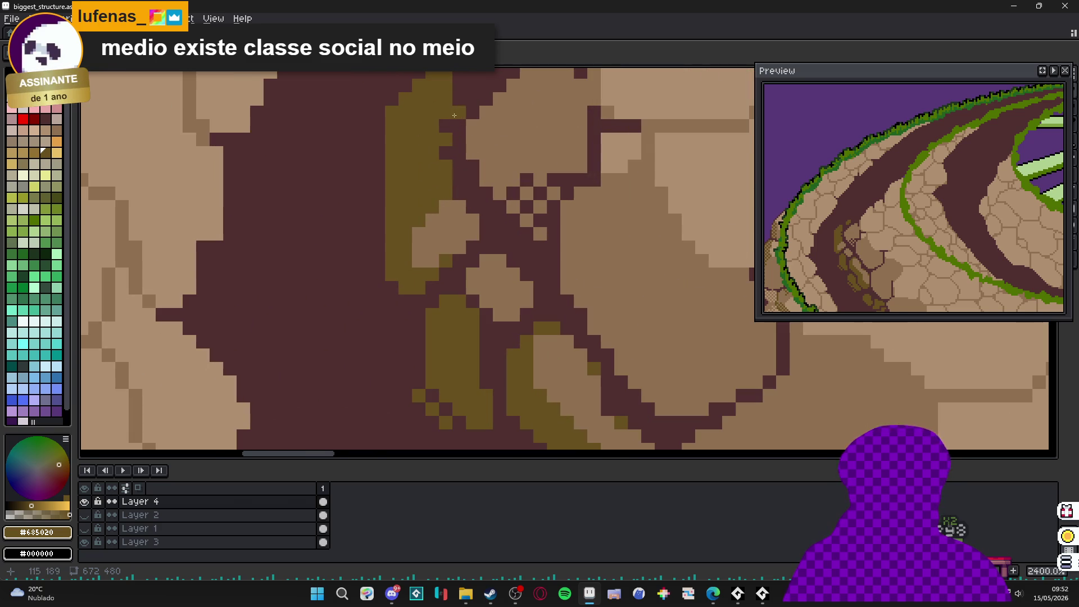
left_click(446, 124, "alt")
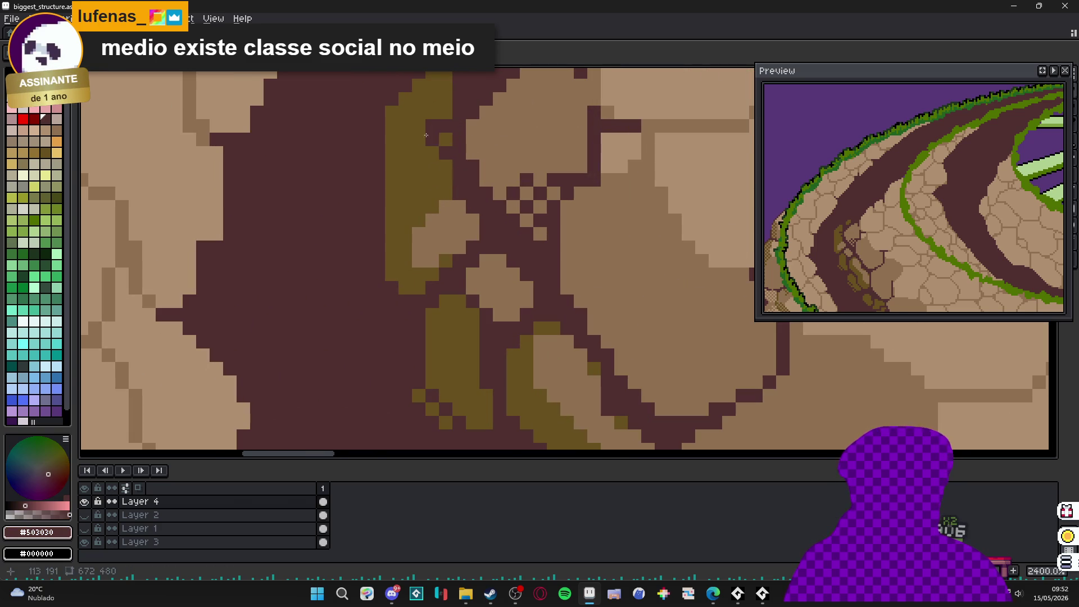
left_click_drag(425, 135, 391, 170)
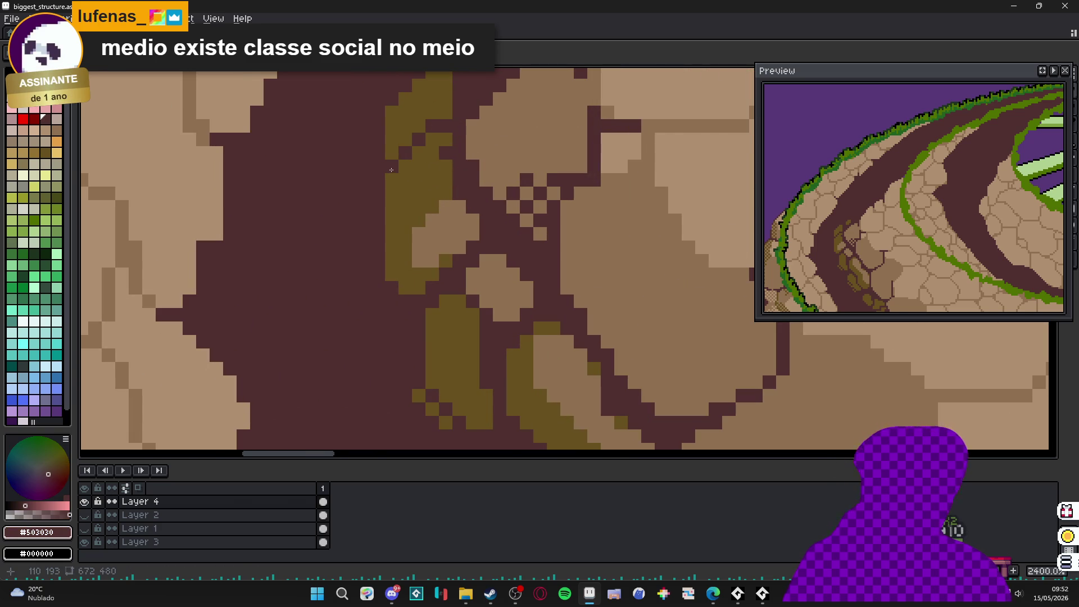
scroll(391, 170, "down", 5)
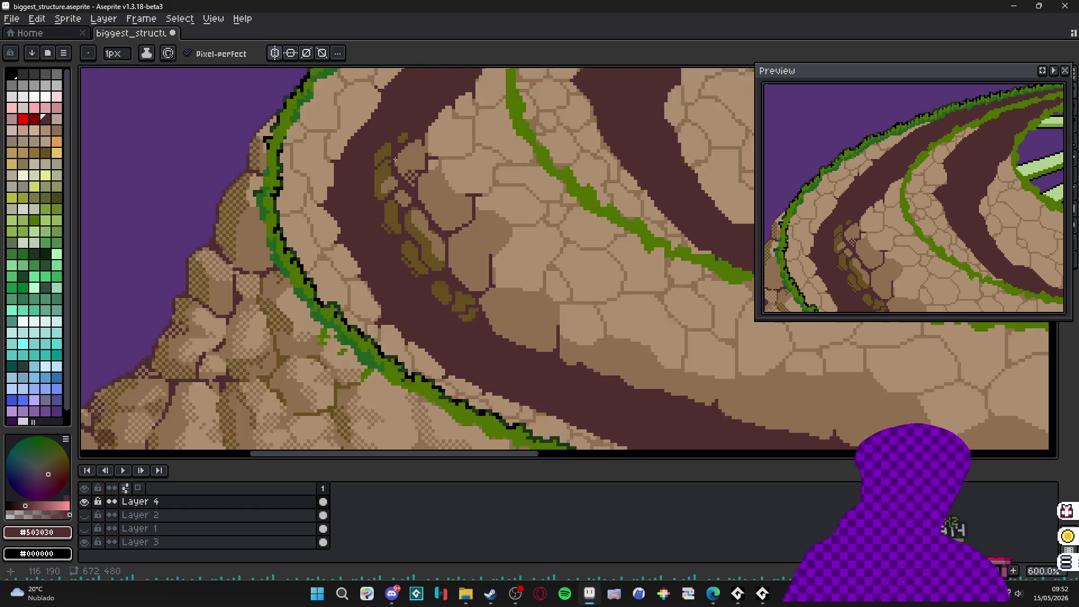
scroll(395, 160, "up", 4)
scroll(394, 173, "down", 4)
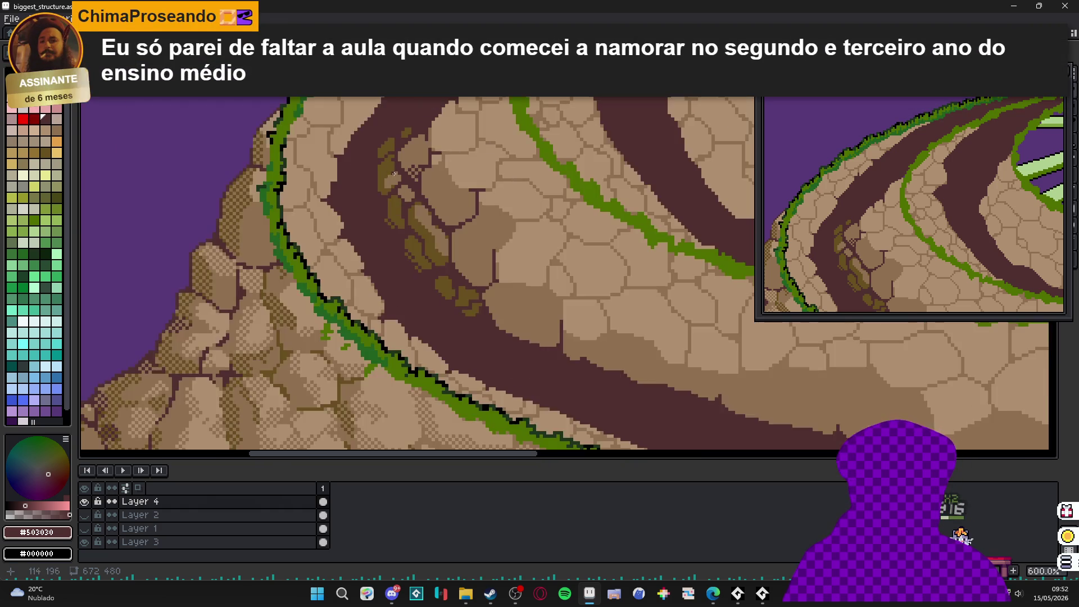
scroll(394, 173, "up", 3)
scroll(378, 134, "down", 5)
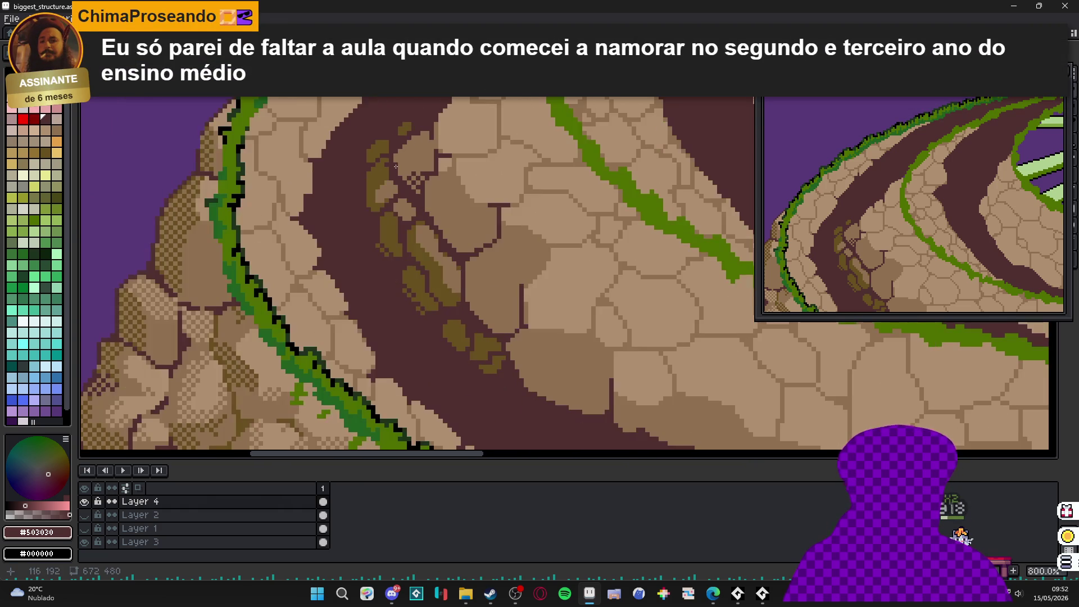
scroll(393, 225, "up", 1)
scroll(399, 243, "up", 1)
scroll(399, 244, "up", 4)
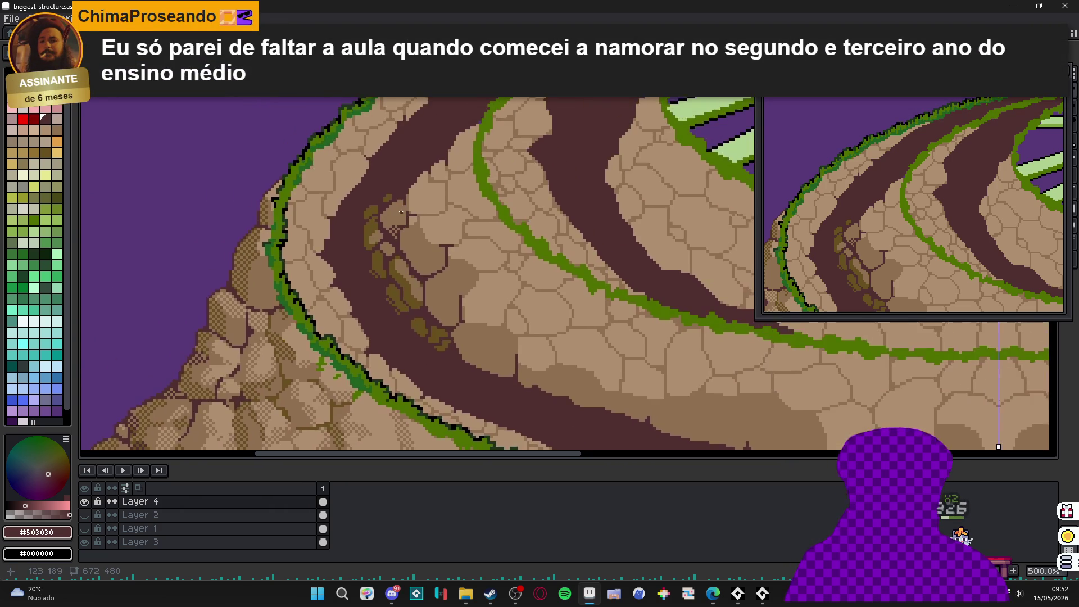
- Draw a diagonal olive moss band running down-left with #685020
left_click(379, 177, "alt")
scroll(404, 195, "up", 1)
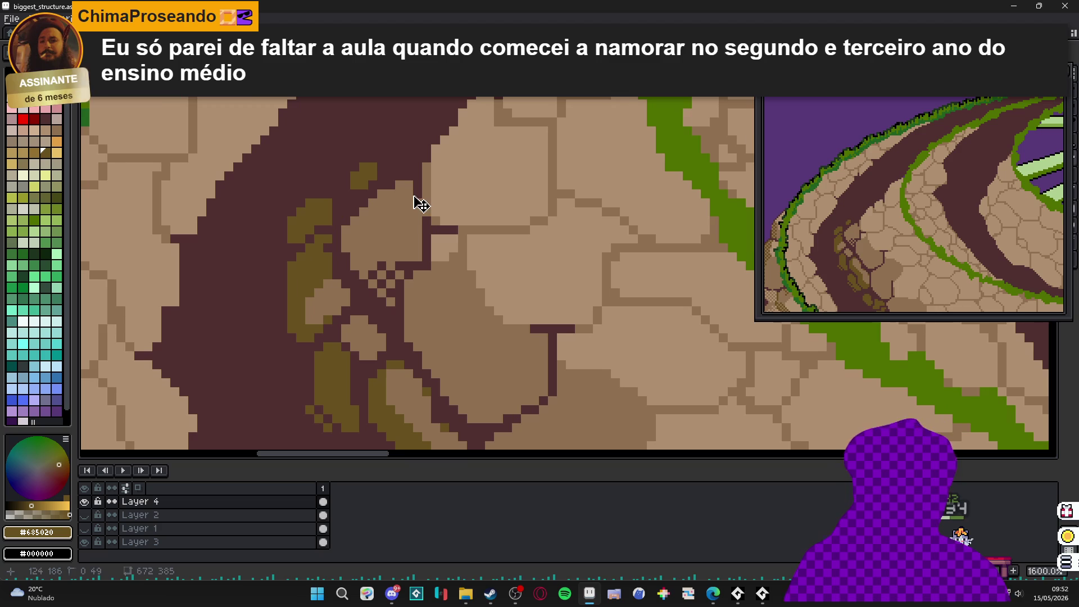
left_click(410, 195)
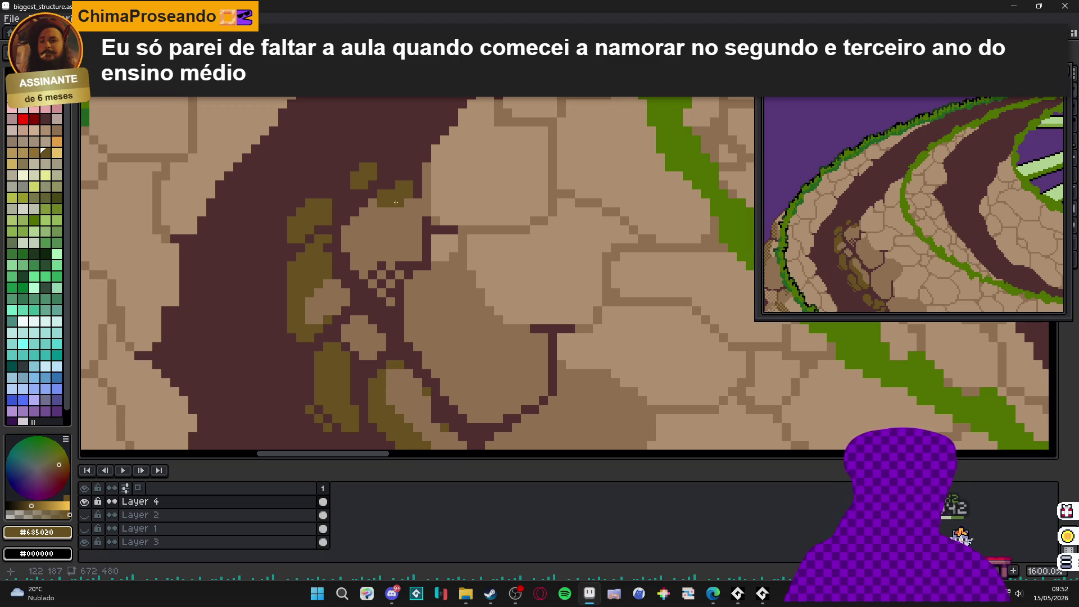
left_click_drag(387, 209, 358, 249)
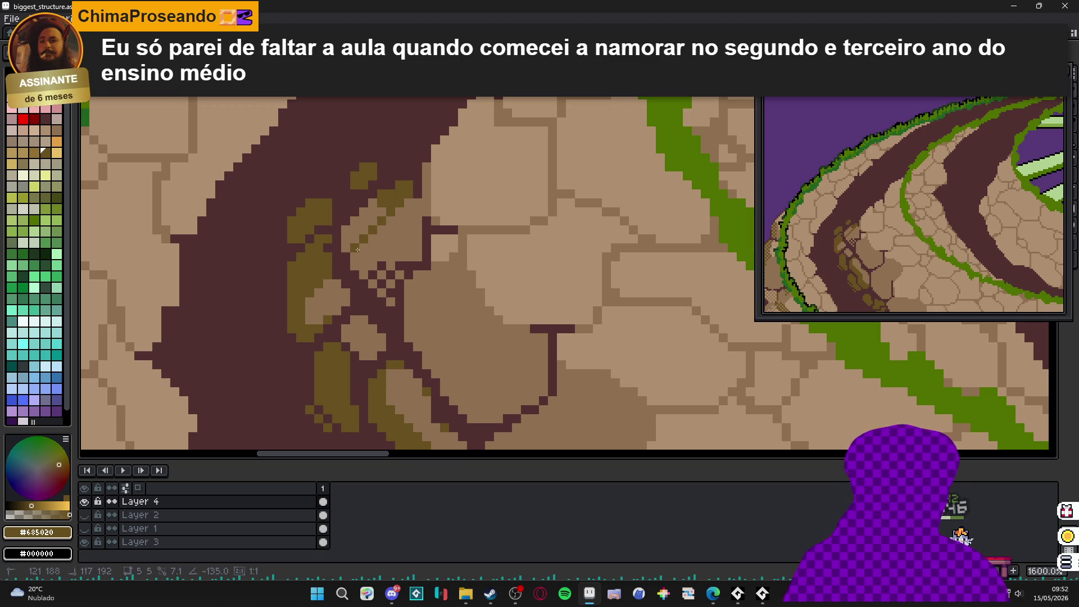
left_click_drag(386, 198, 356, 237)
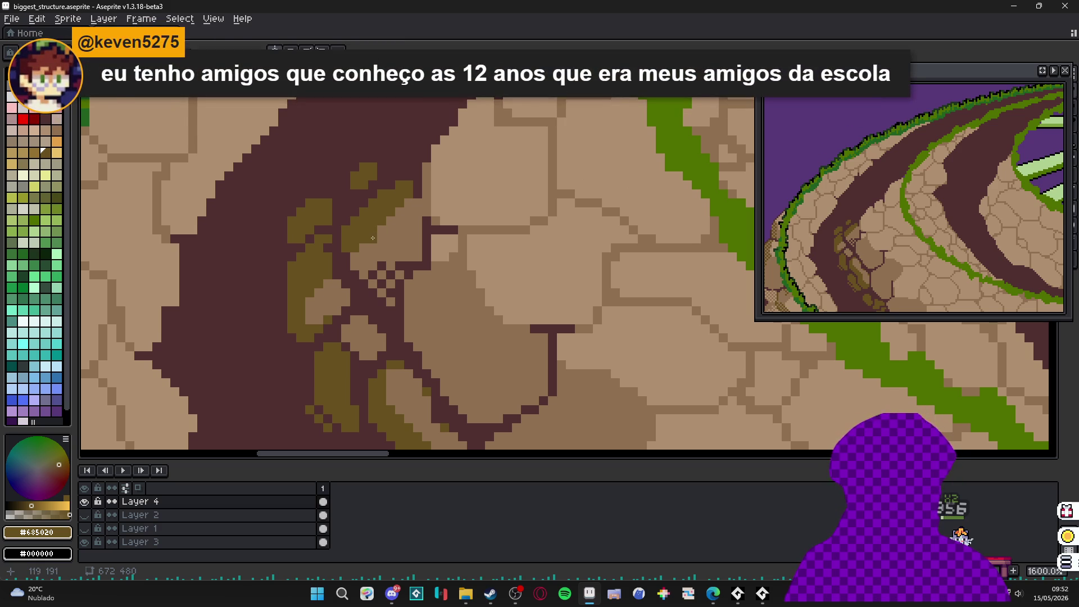
- Paint maroon over an olive block to open a gap
scroll(372, 237, "up", 2)
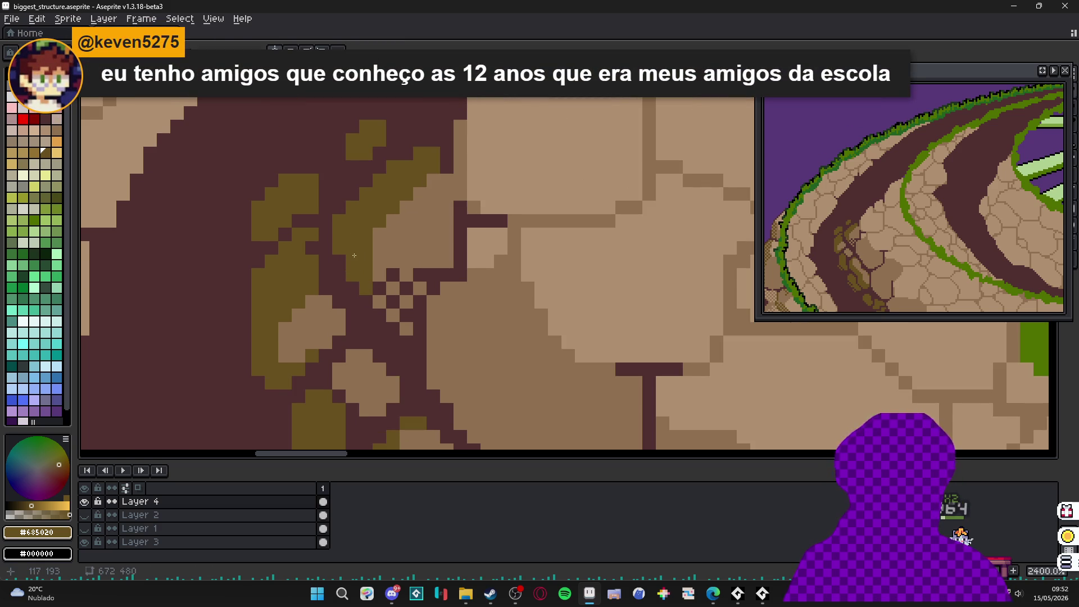
scroll(354, 255, "down", 6)
scroll(382, 216, "up", 6)
left_click(382, 215, "alt")
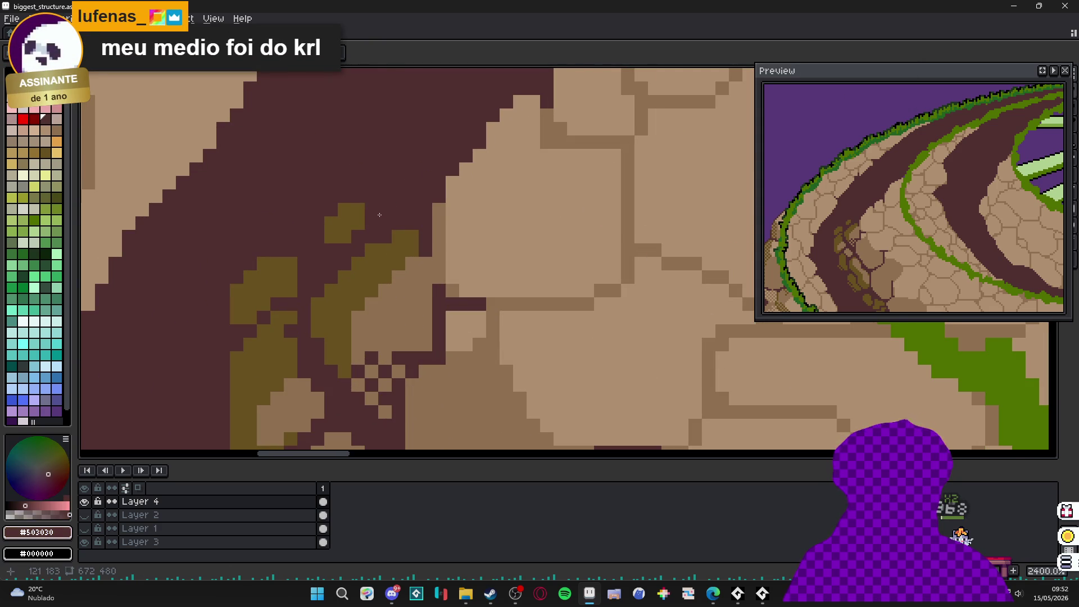
left_click_drag(363, 213, 332, 236)
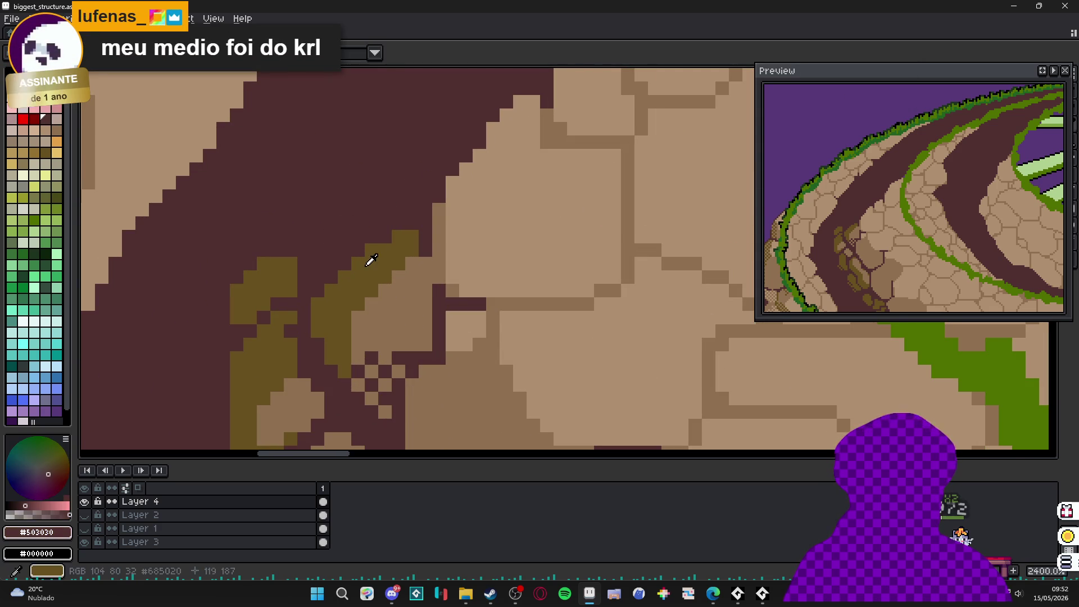
- Add ragged olive pixels to the patch edge
left_click(369, 256, "alt")
left_click(343, 251)
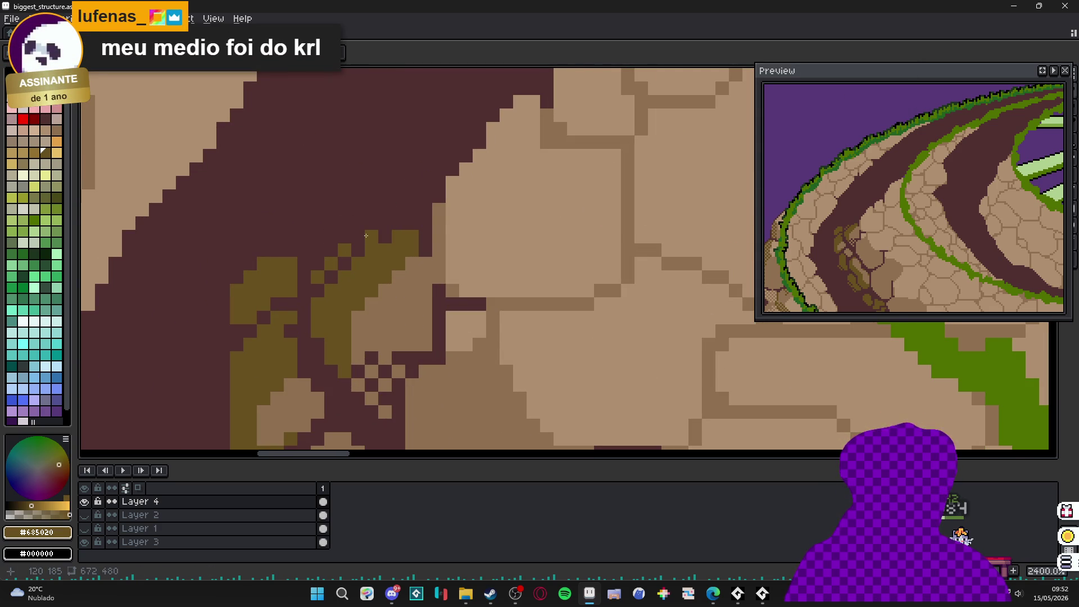
scroll(359, 238, "down", 3)
scroll(383, 248, "up", 4)
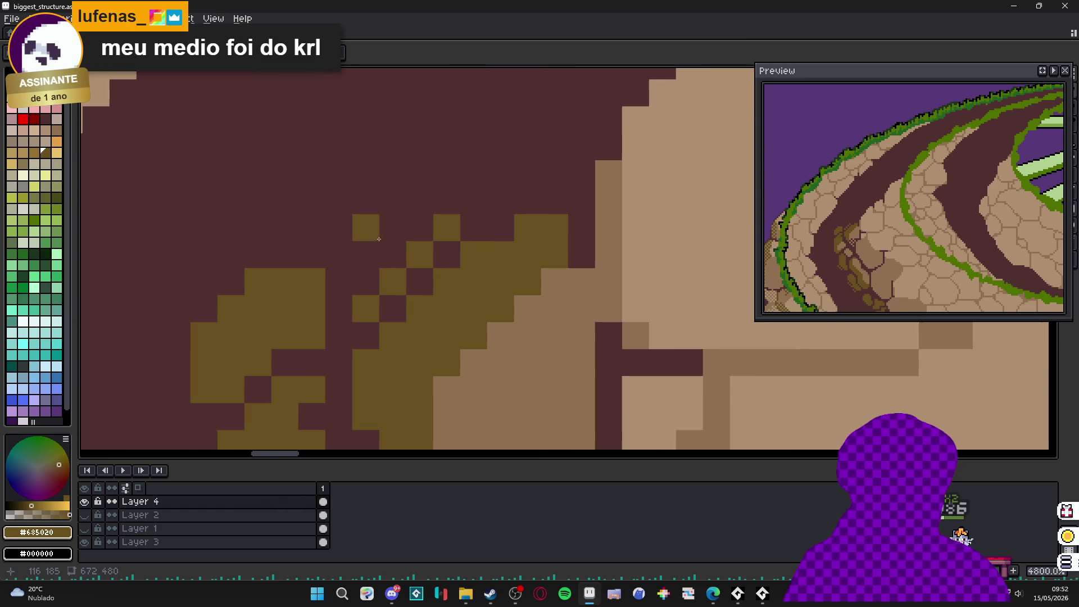
left_click(390, 229)
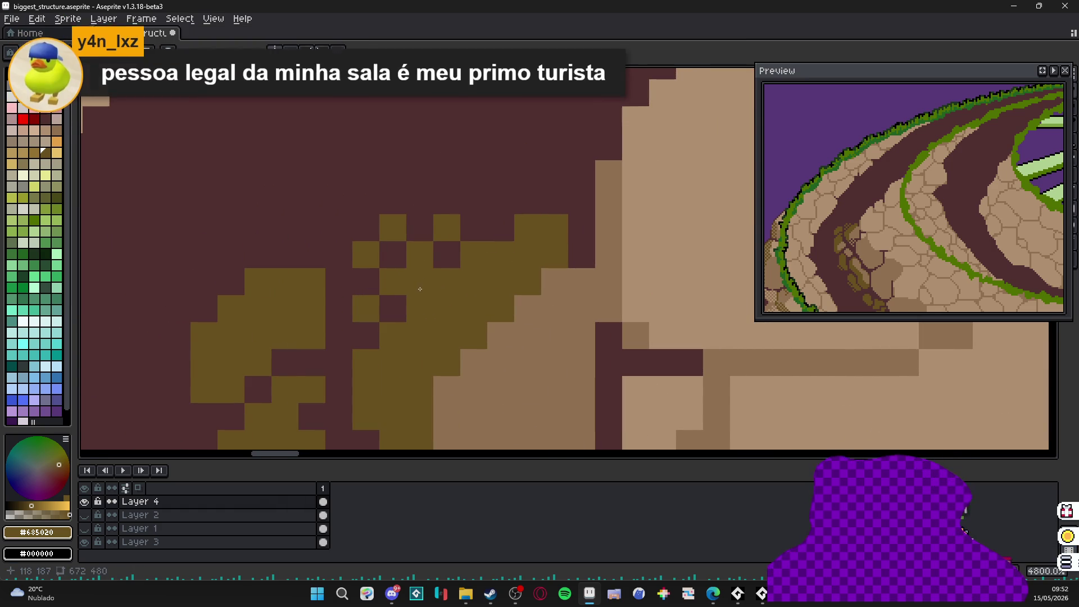
scroll(419, 295, "down", 5)
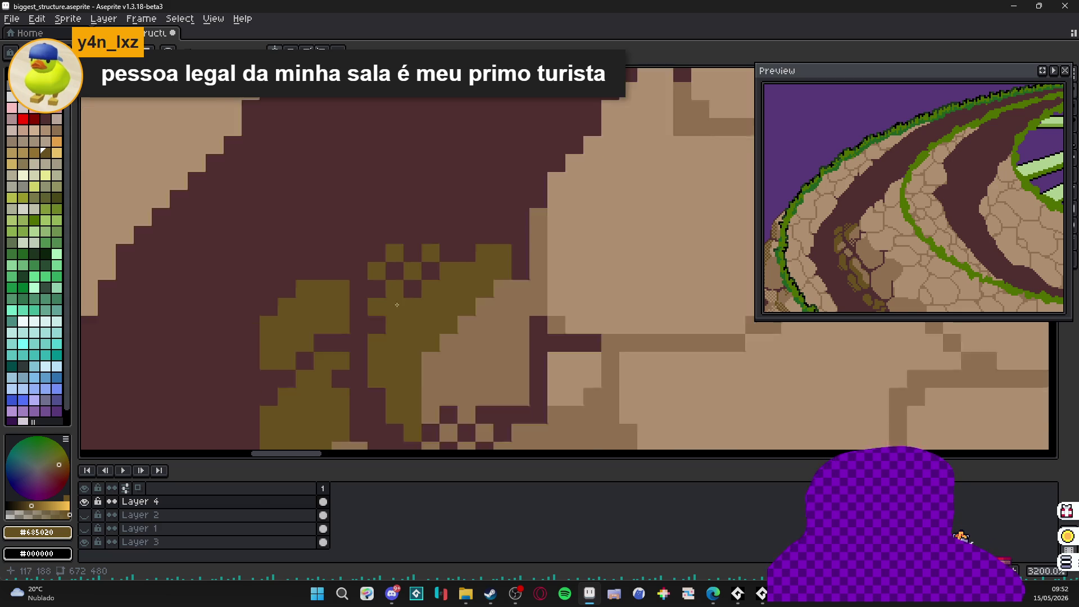
scroll(358, 295, "up", 3)
scroll(358, 295, "down", 6)
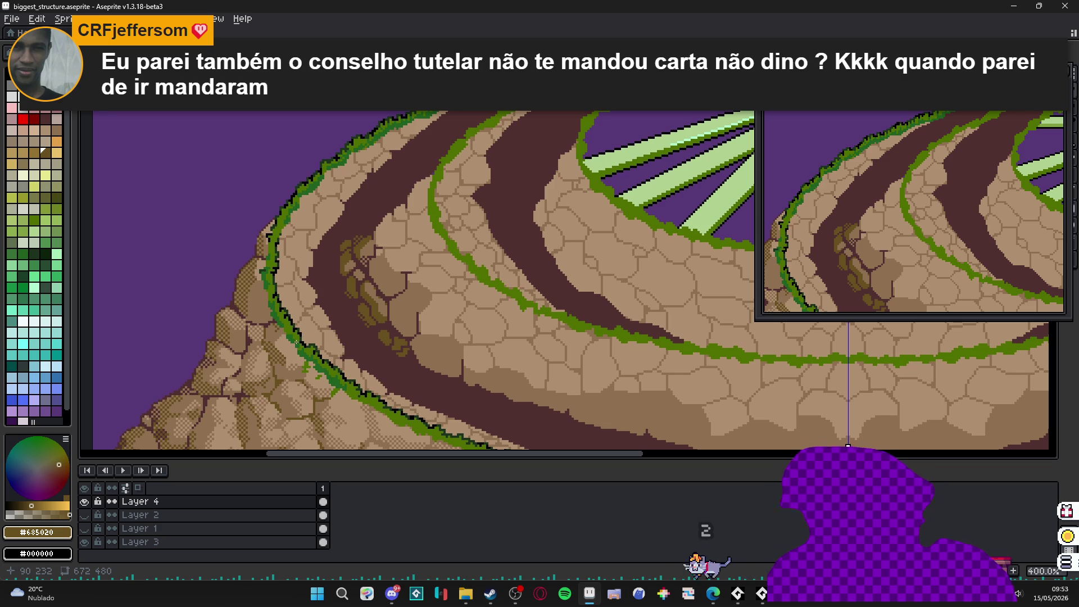
- Dot olive pixels along the moss edge, undoing the last one
scroll(363, 309, "down", 1)
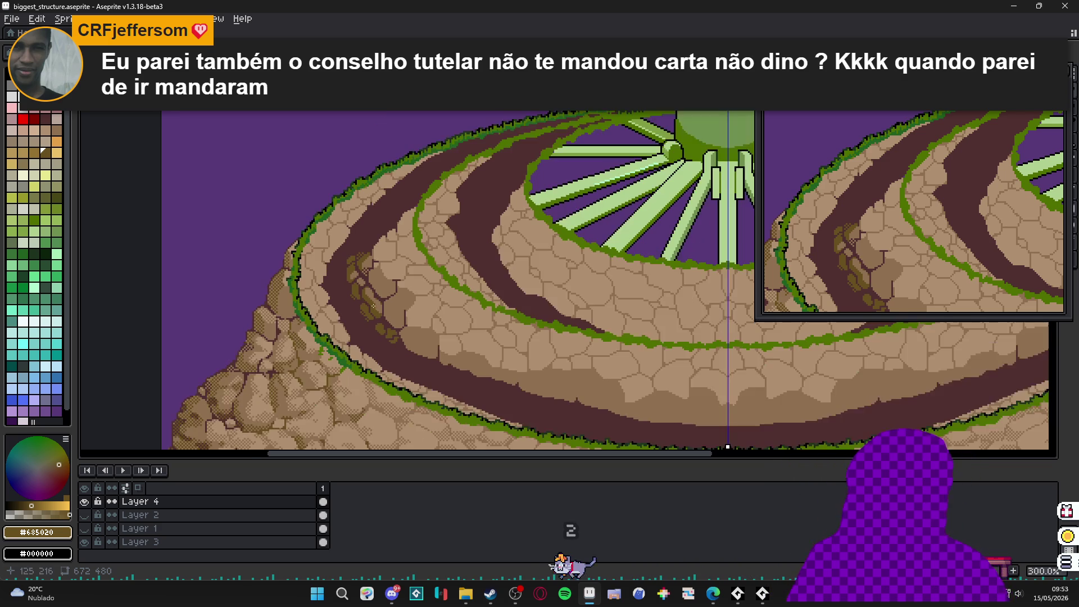
scroll(421, 307, "up", 9)
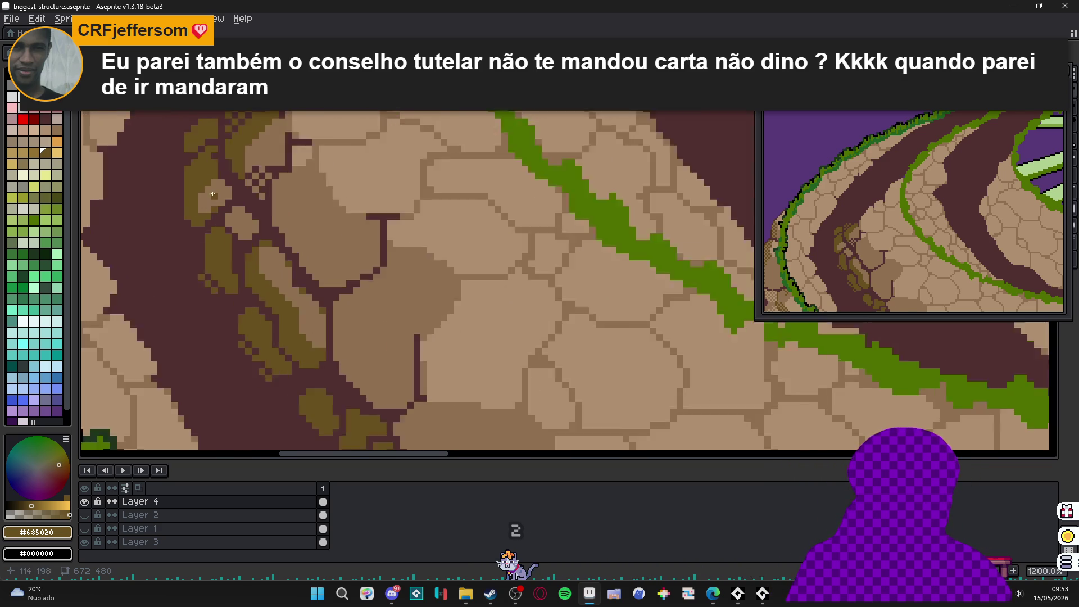
scroll(279, 179, "up", 1)
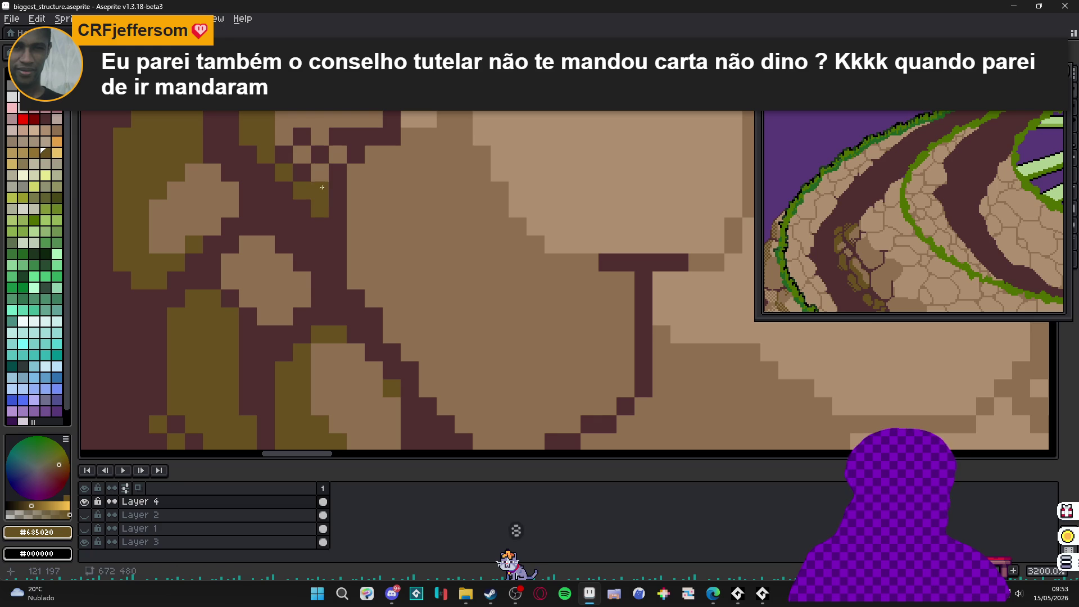
left_click(320, 137)
left_click(338, 155)
left_click(283, 137)
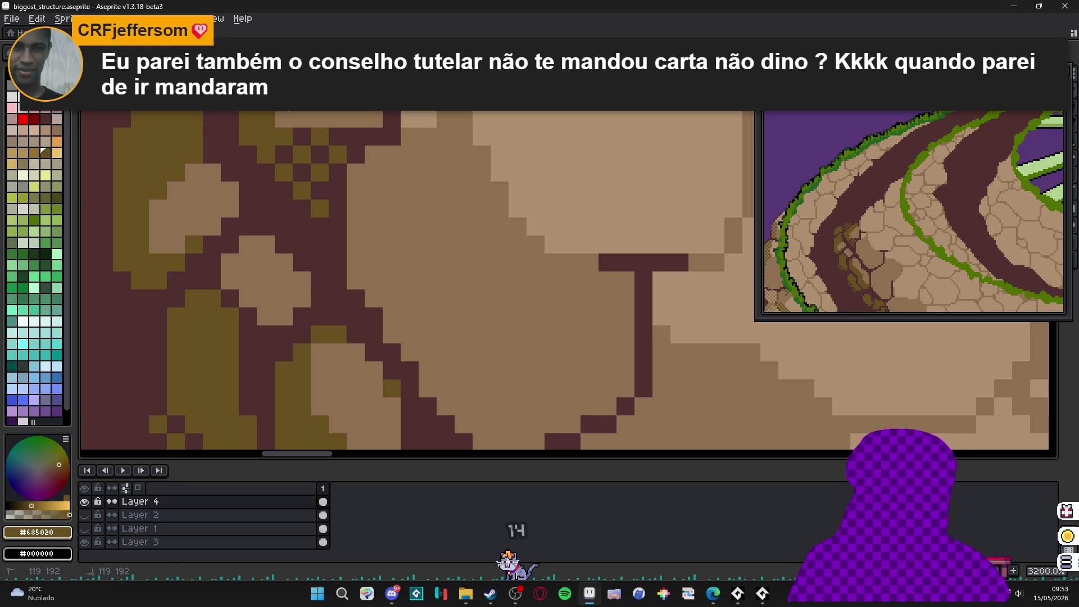
left_click(284, 119)
key("ctrl+z")
- Draw a diagonal olive line across the stone and extend the small blob up and left
scroll(352, 235, "down", 8)
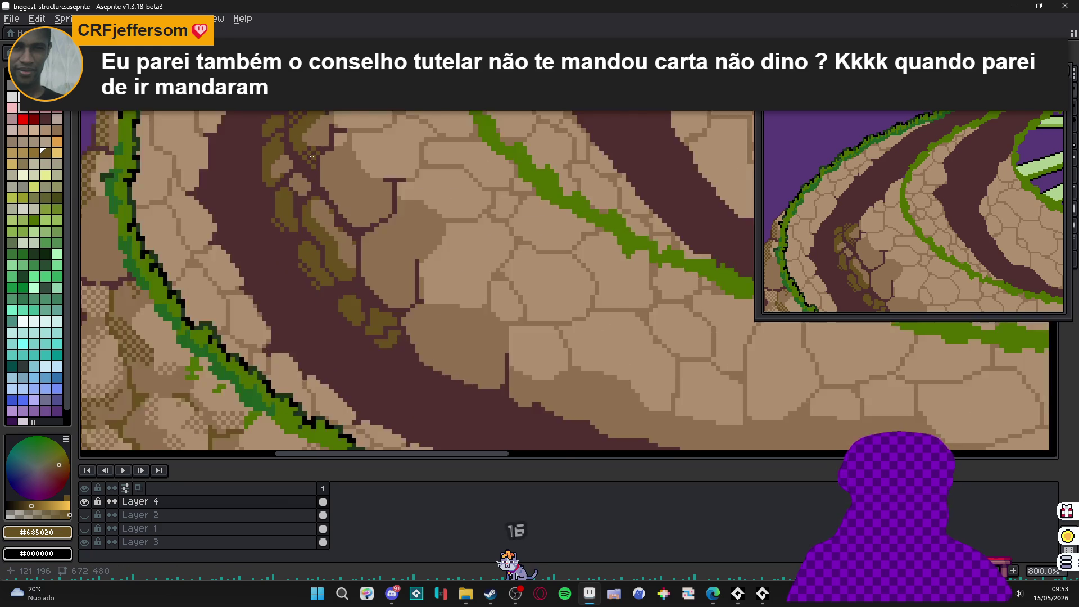
scroll(315, 219, "up", 5)
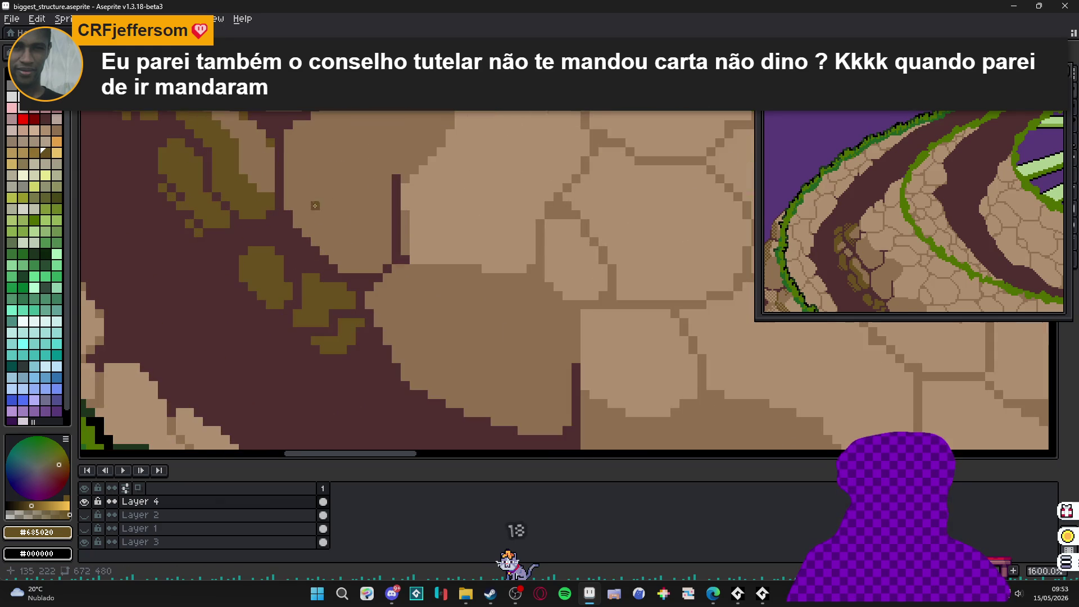
mouse_move(293, 204)
left_mouse_down()
mouse_move(349, 260)
mouse_move(298, 223)
left_mouse_up()
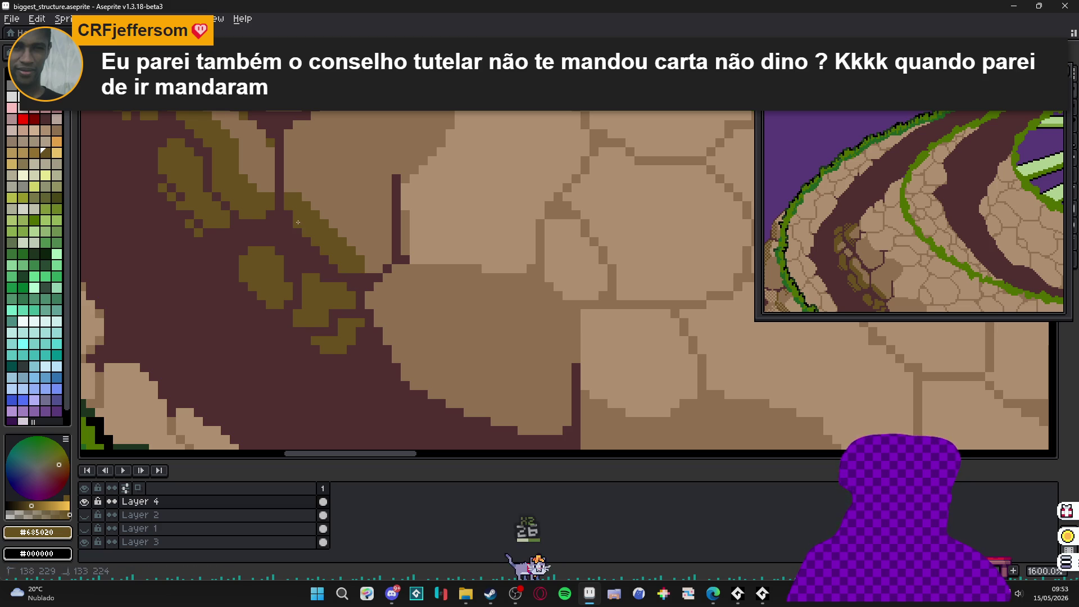
scroll(298, 222, "down", 6)
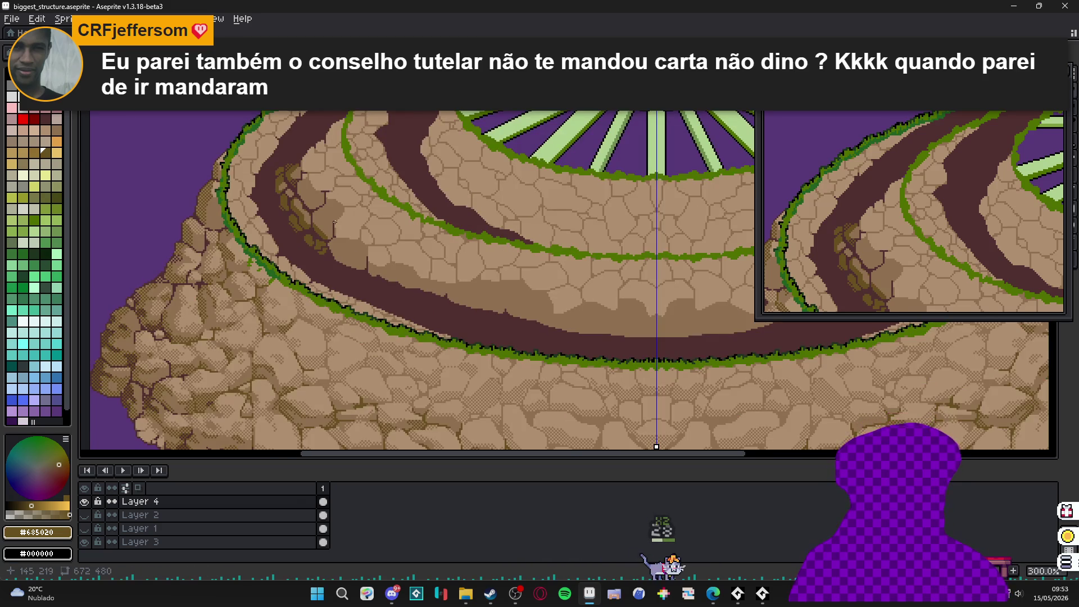
scroll(334, 223, "down", 1)
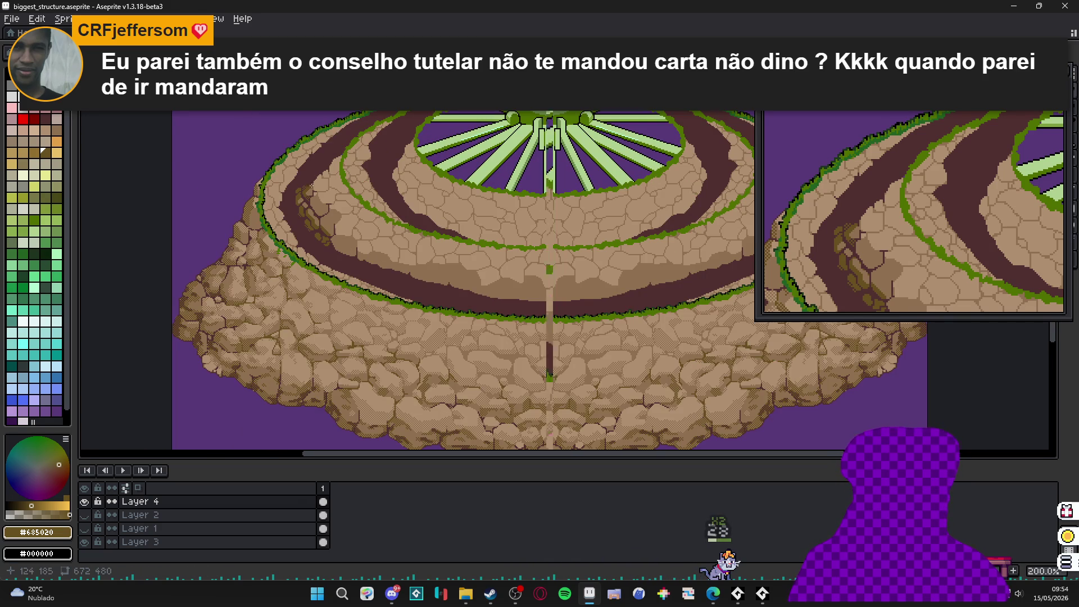
scroll(309, 180, "up", 8)
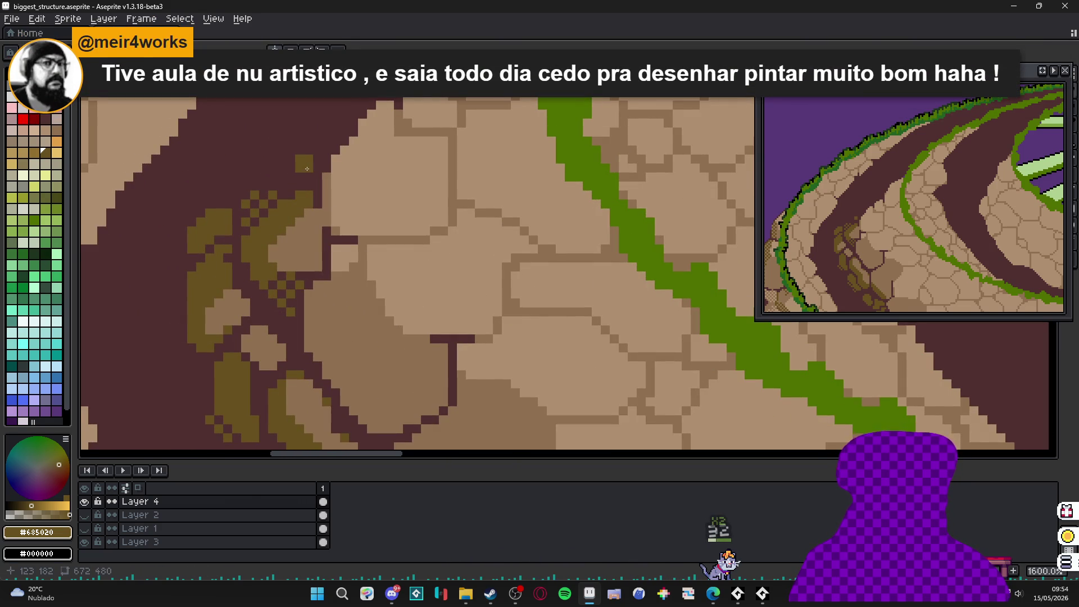
mouse_move(314, 164)
left_mouse_down()
mouse_move(299, 141)
mouse_move(278, 181)
left_mouse_up()
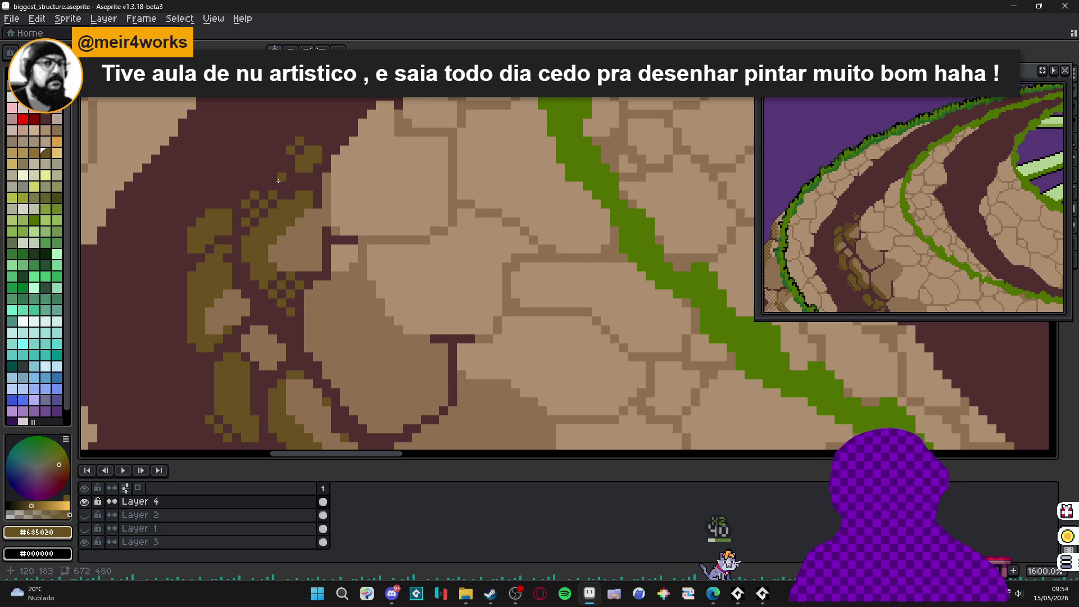
- Undo the last stroke to remove the stray olive pixel on the dark path
key("ctrl+z")
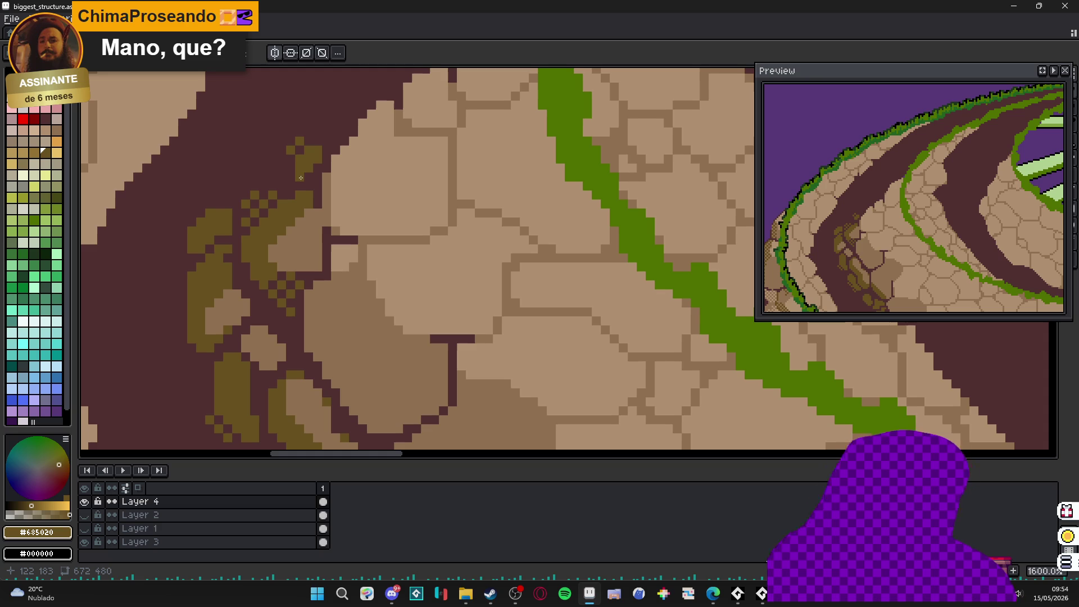
- With the Pencil, draw an olive diagonal line down-left on the stone and widen the patch
scroll(281, 247, "down", 1)
scroll(280, 253, "up", 1)
key("b")
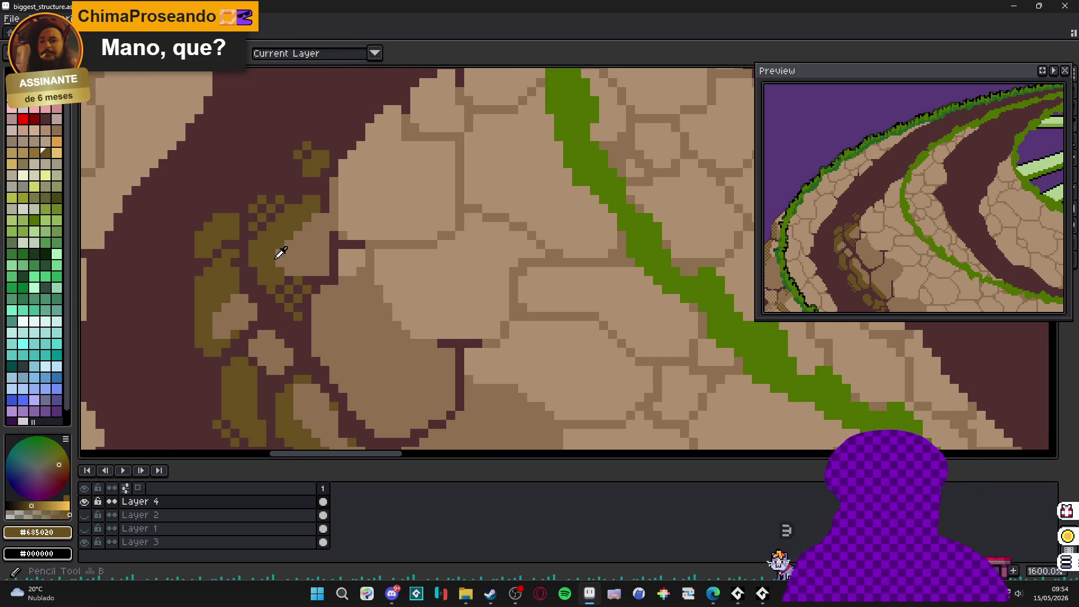
key("m")
scroll(279, 261, "down", 2)
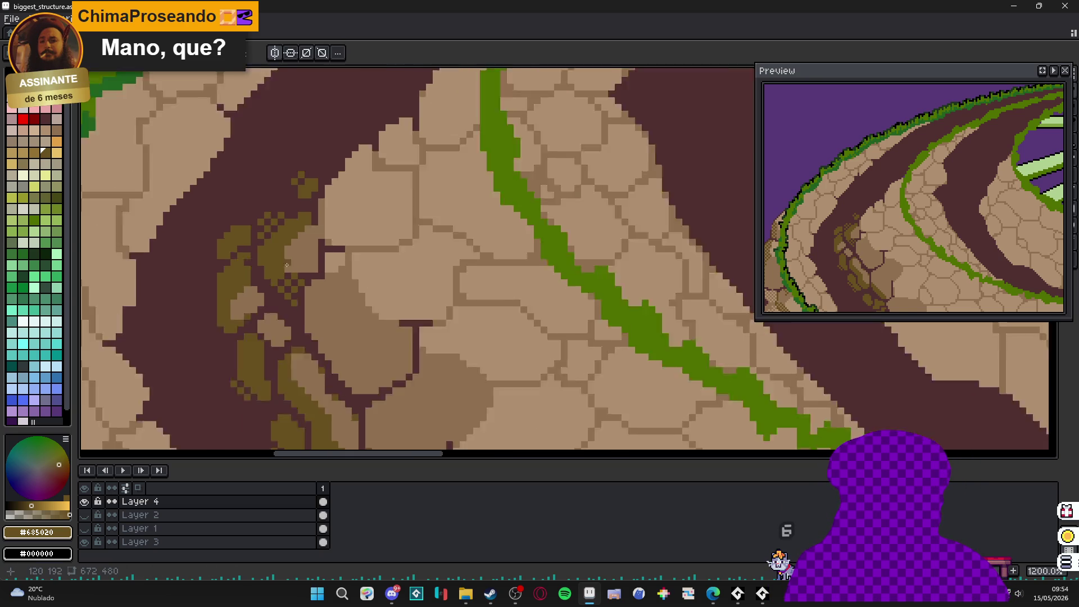
scroll(314, 267, "up", 2)
key("v")
key("m")
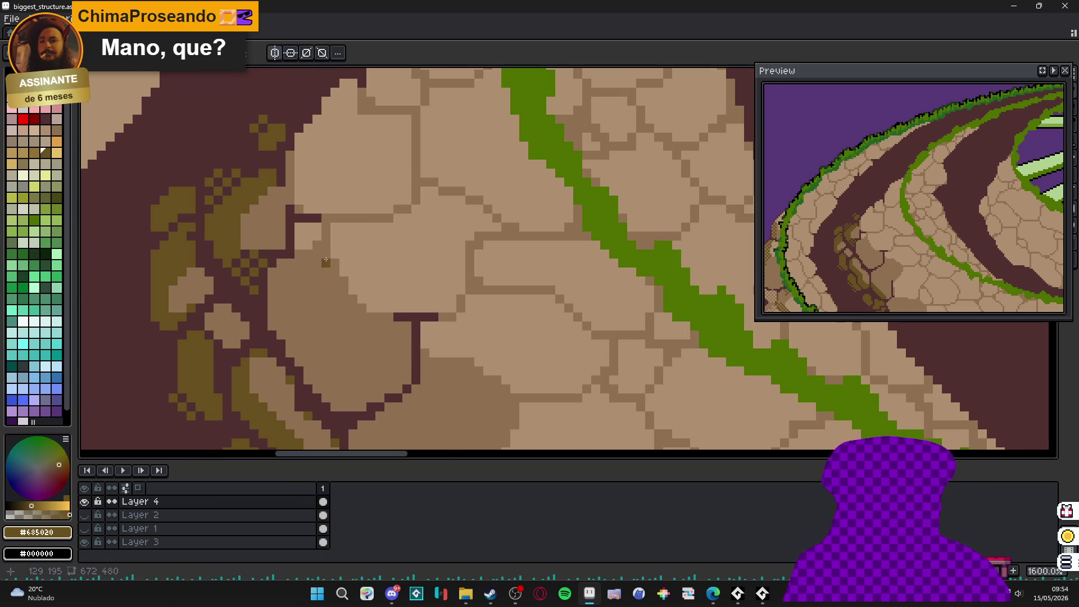
left_click_drag(326, 255, 281, 310)
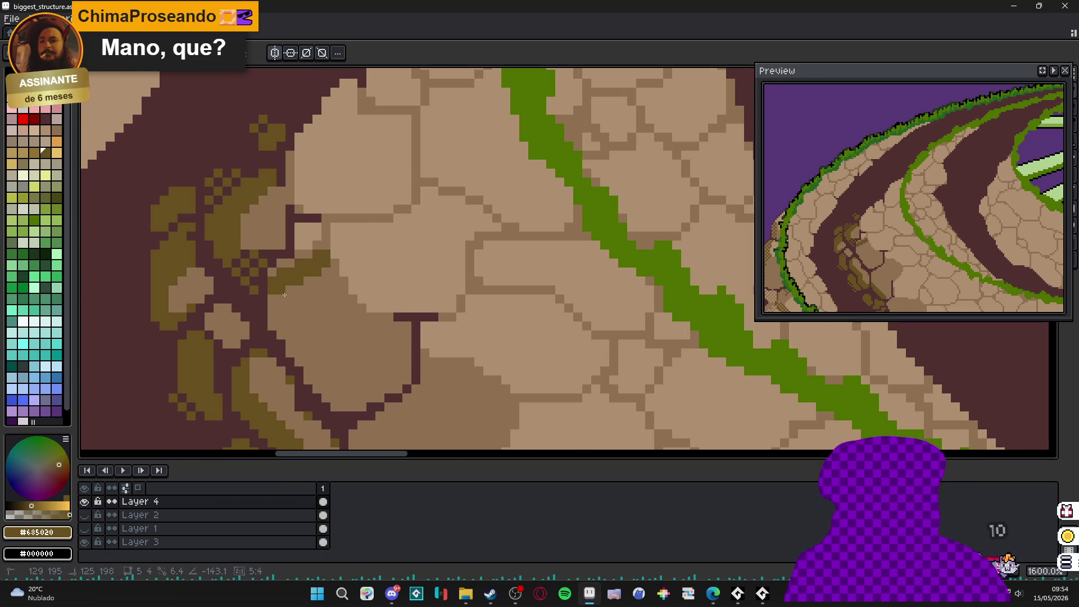
left_click(294, 263)
left_click(306, 255)
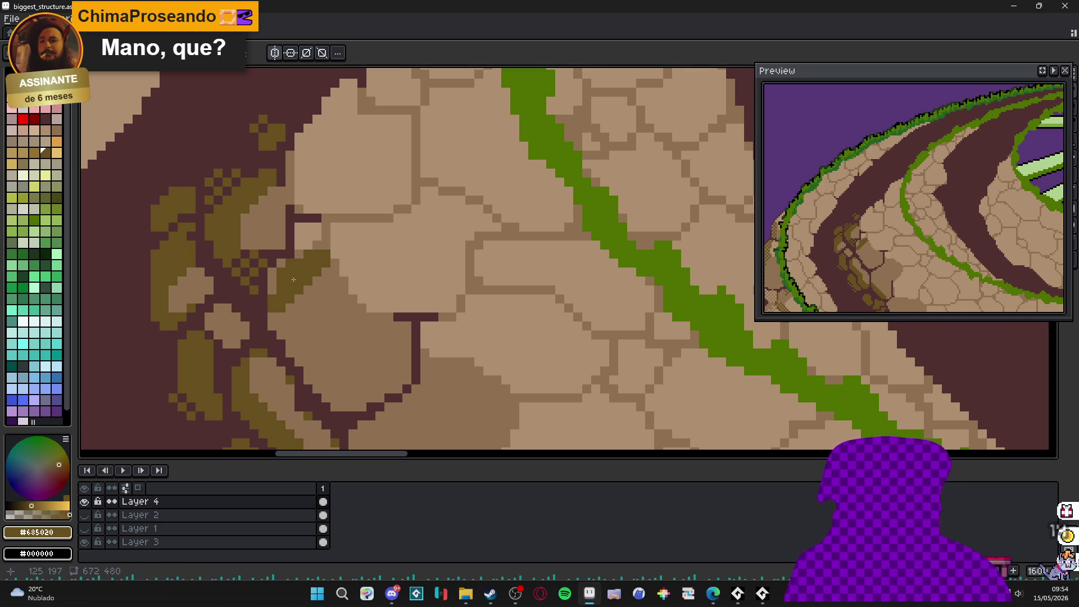
- Add a stepped olive edge running down-left and touch up the olive and tan pixels
scroll(281, 291, "up", 1)
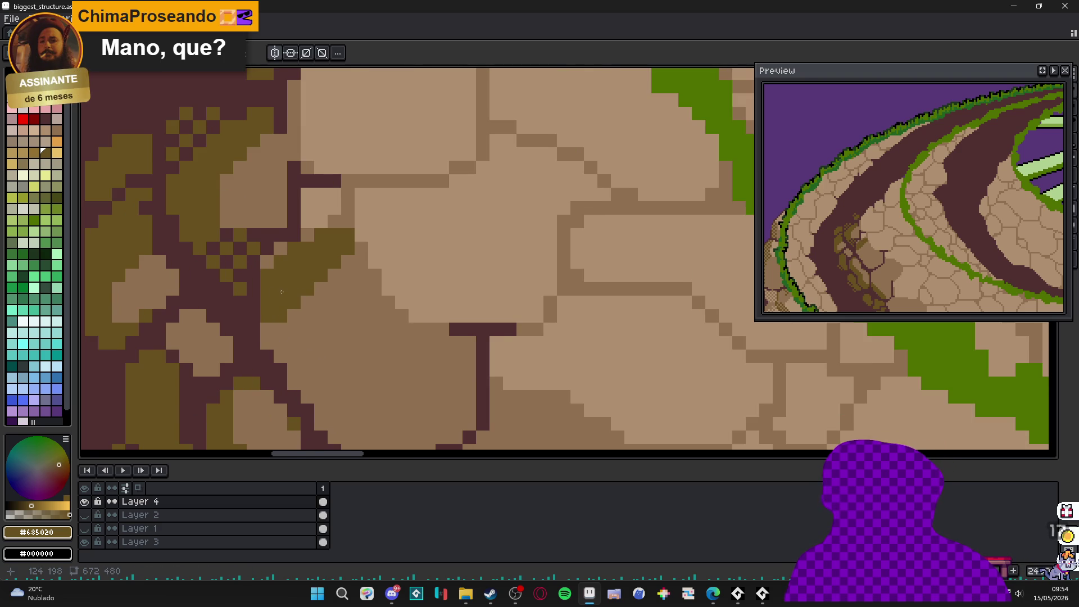
scroll(334, 287, "up", 1)
mouse_move(369, 273)
left_mouse_down()
mouse_move(269, 351)
mouse_move(301, 353)
left_mouse_up()
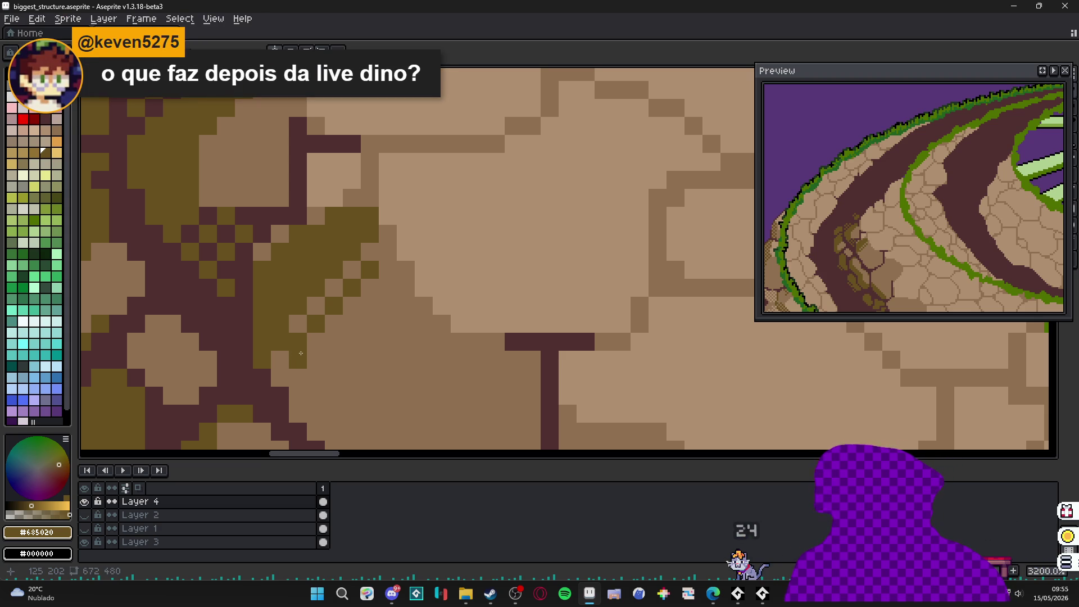
mouse_move(304, 351)
left_mouse_down()
mouse_move(281, 378)
mouse_move(315, 377)
mouse_move(294, 375)
mouse_move(311, 319)
mouse_move(278, 328)
mouse_move(341, 417)
mouse_move(376, 435)
left_mouse_up()
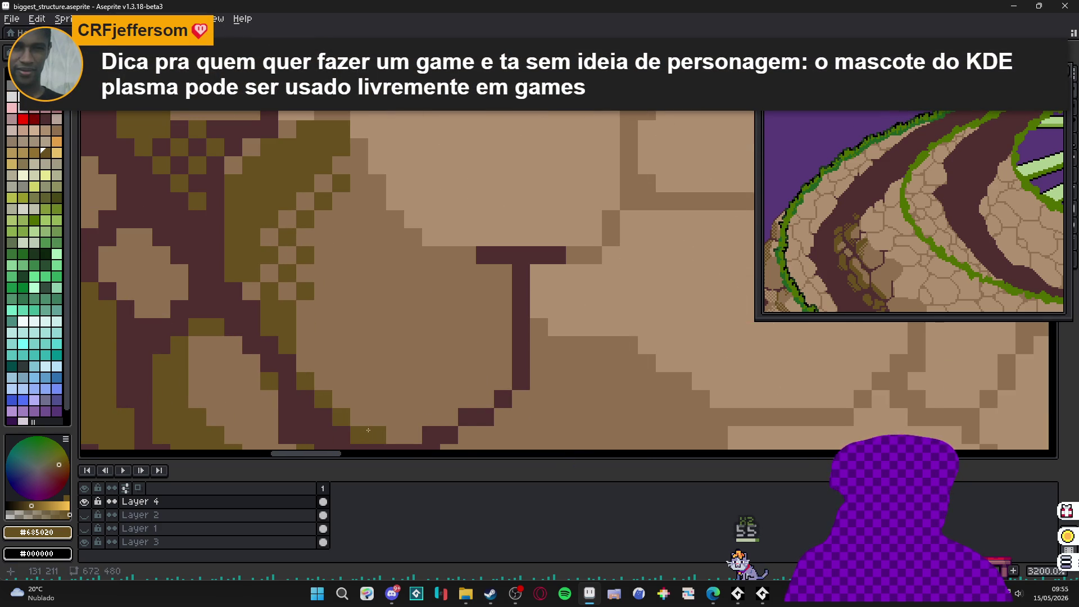
scroll(396, 342, "down", 3)
scroll(420, 368, "up", 2)
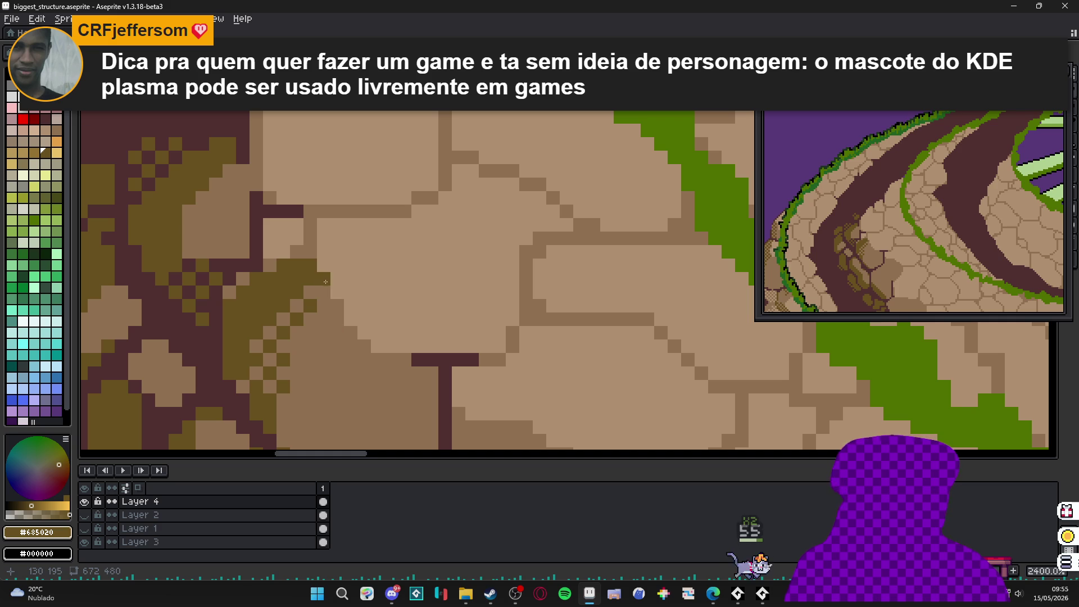
- Extend the olive moss with pixels down and to the left
left_click(341, 322)
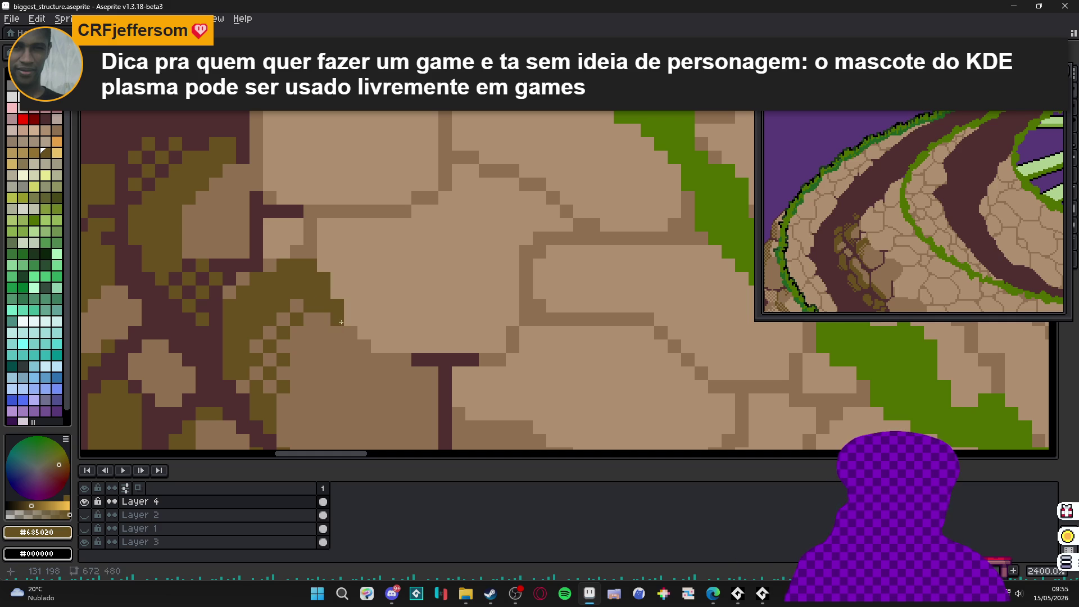
left_click(324, 319)
left_click(324, 332)
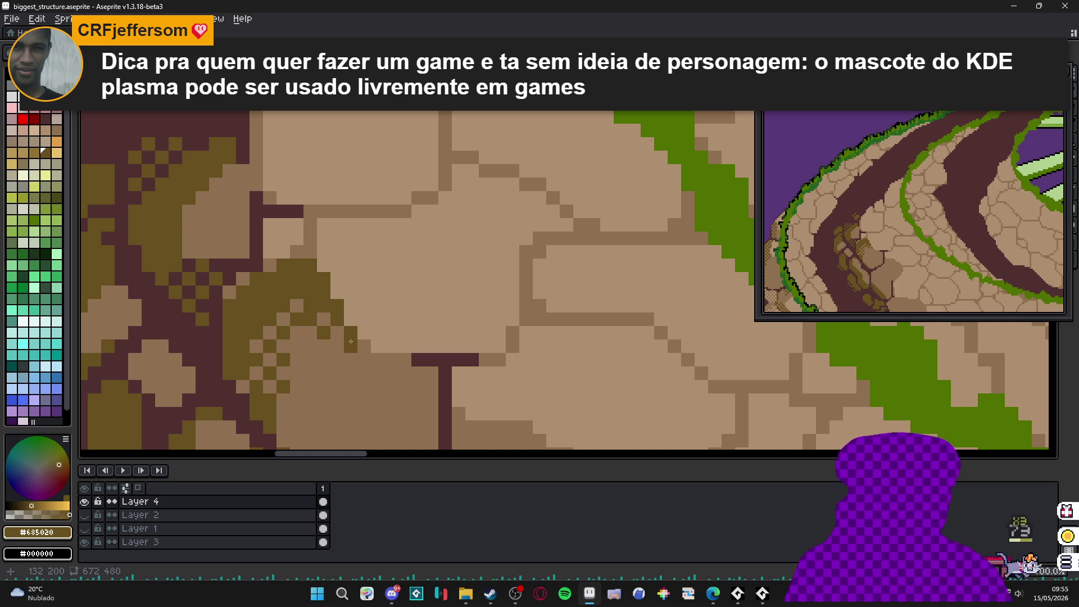
scroll(348, 351, "down", 4)
scroll(342, 344, "up", 5)
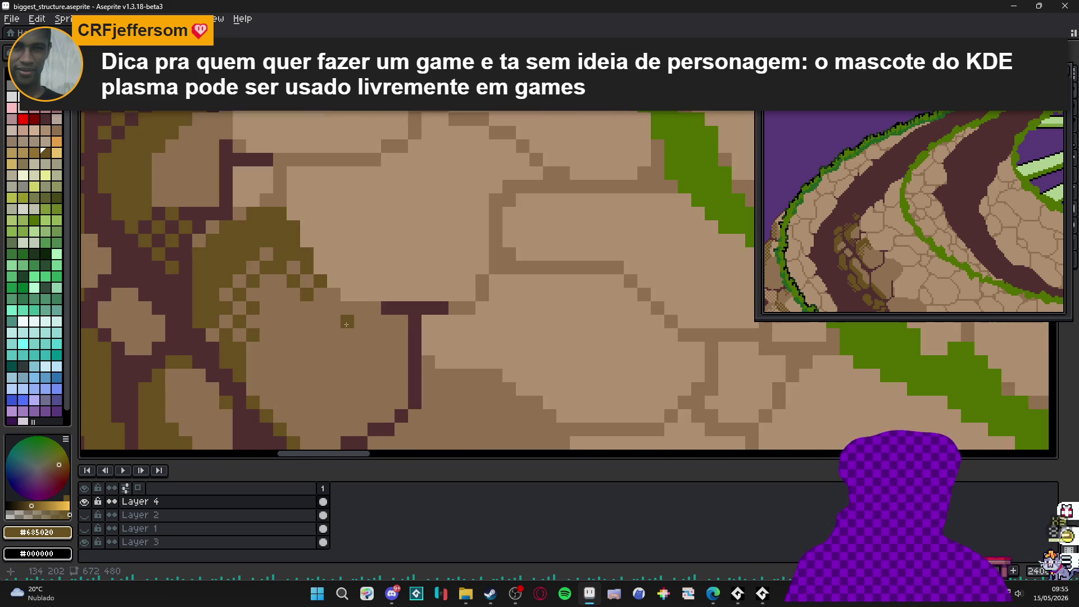
- Dither the moss edge with checkered olive pixels
left_click(383, 305)
left_click(347, 305)
left_click(365, 323)
left_click(329, 287)
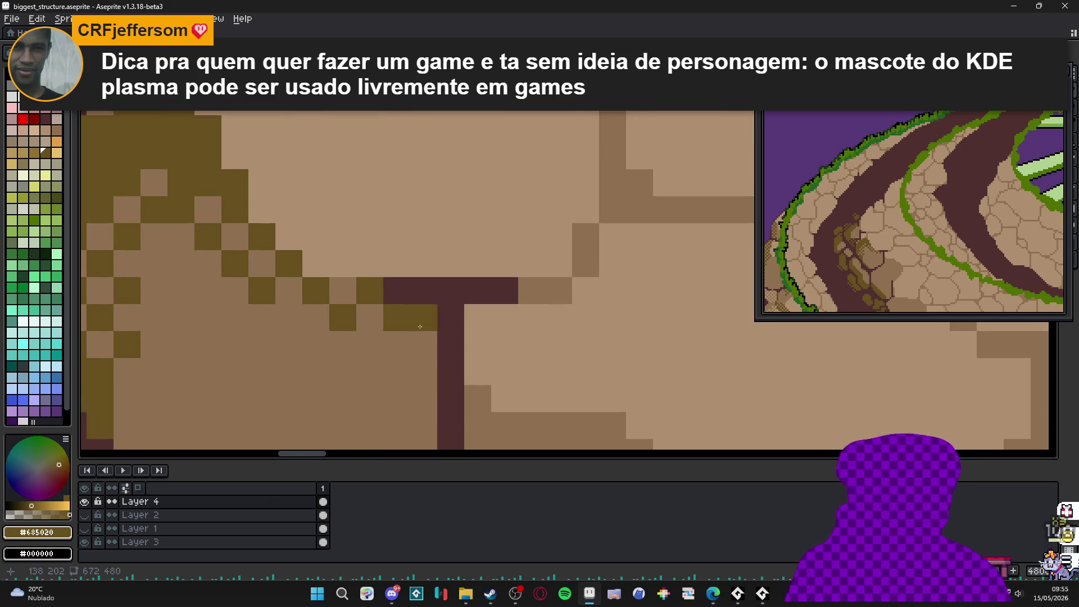
scroll(396, 346, "down", 4)
scroll(360, 372, "down", 5)
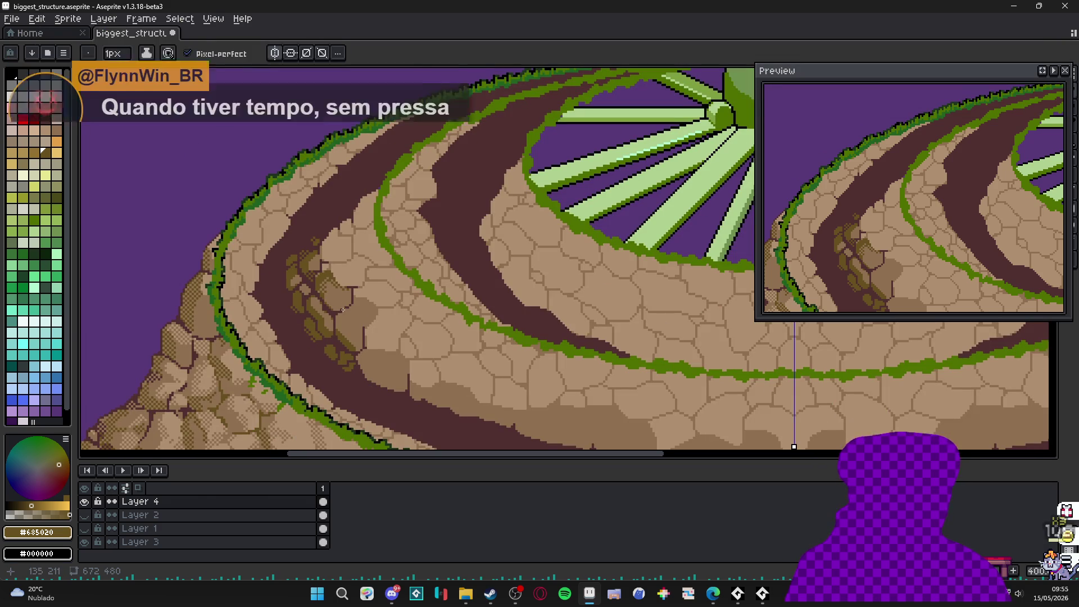
- Paint a darker pixel onto the lower-left path stone
scroll(364, 321, "down", 1)
scroll(364, 321, "up", 5)
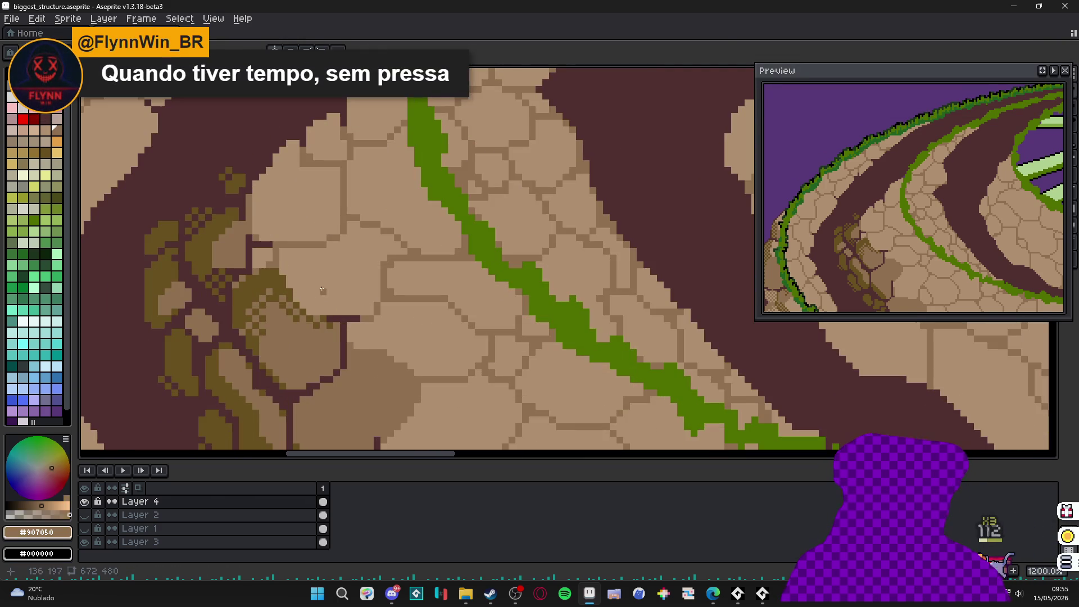
scroll(303, 250, "up", 2)
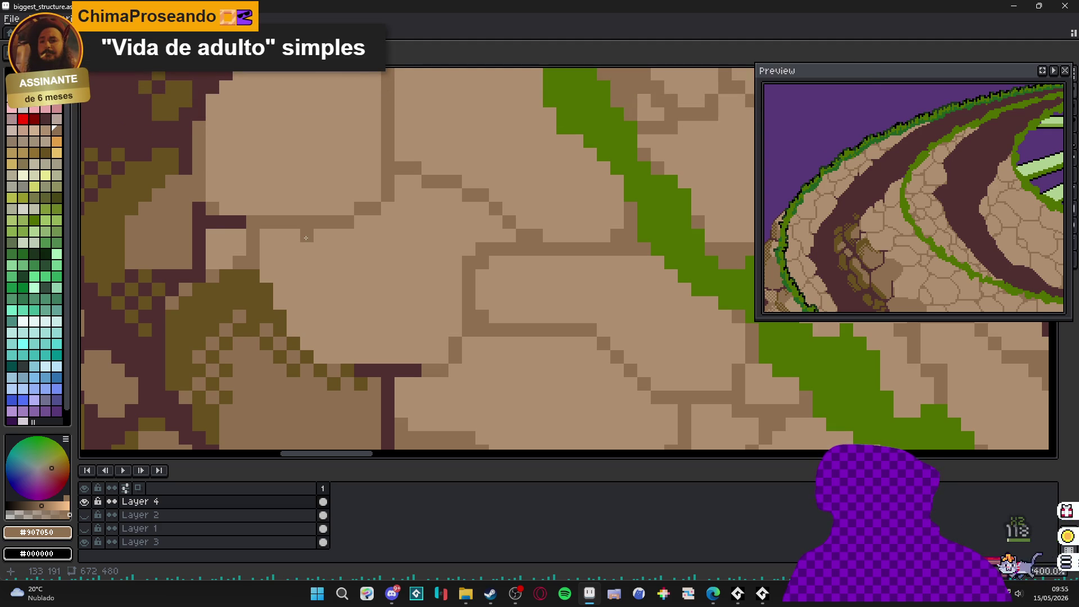
left_click(292, 249)
- Eyedrop dark olive #685020 from the moss and trace a vertical edge stroke along the patch
scroll(298, 252, "down", 2)
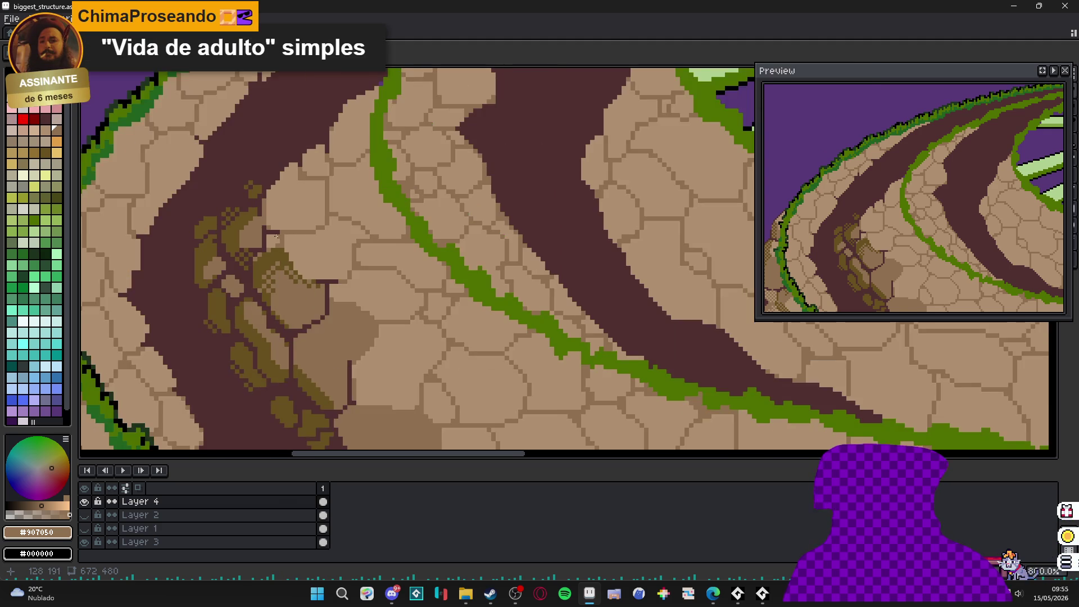
scroll(253, 194, "up", 2)
left_click(253, 193, "alt")
mouse_move(268, 191)
left_mouse_down()
mouse_move(309, 191)
mouse_move(270, 208)
mouse_move(269, 219)
left_mouse_up()
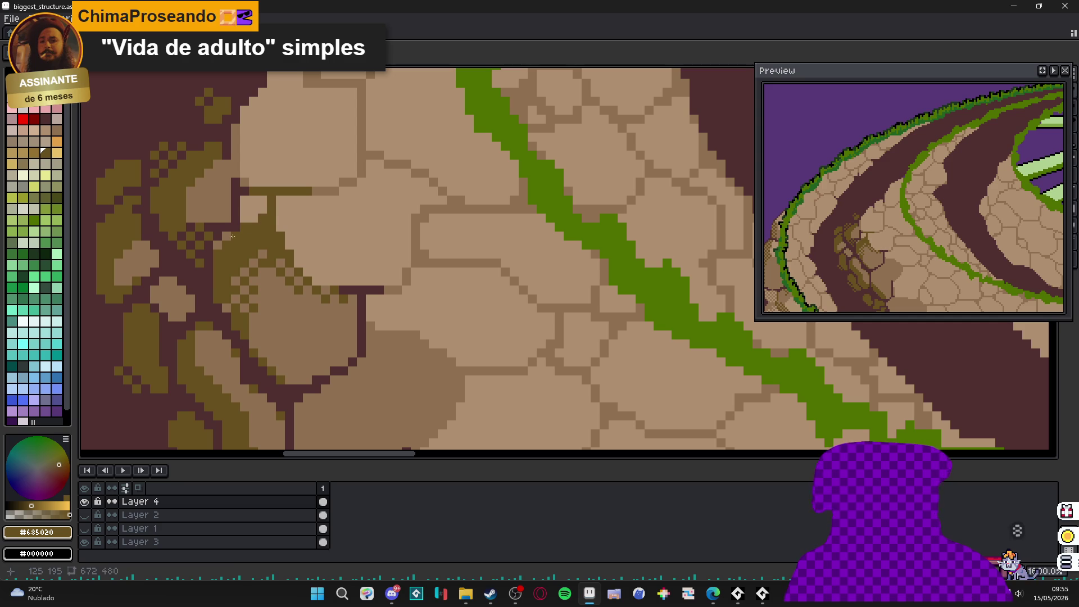
- Pick up the dark maroon path colour #503030 from the stones
scroll(218, 244, "down", 2)
scroll(217, 241, "up", 2)
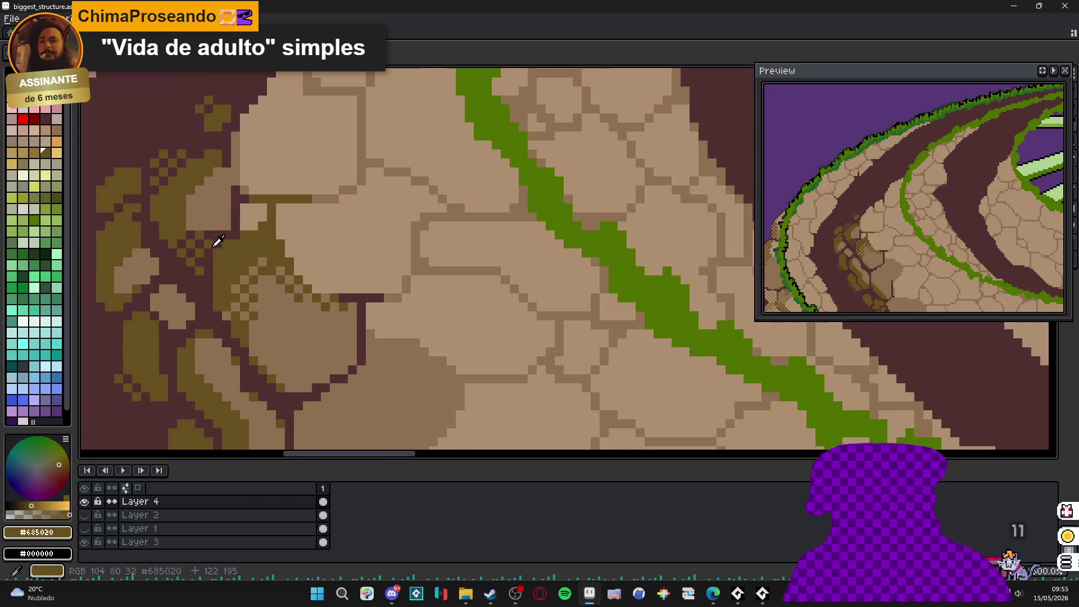
left_click(213, 255, "alt")
scroll(214, 258, "down", 2)
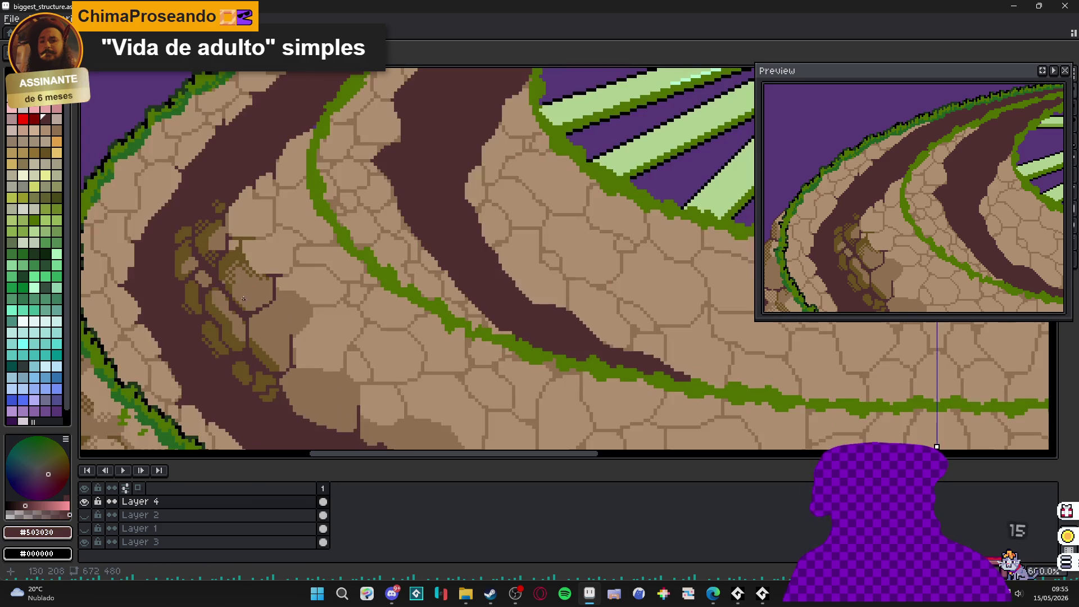
scroll(217, 274, "up", 2)
scroll(244, 298, "down", 2)
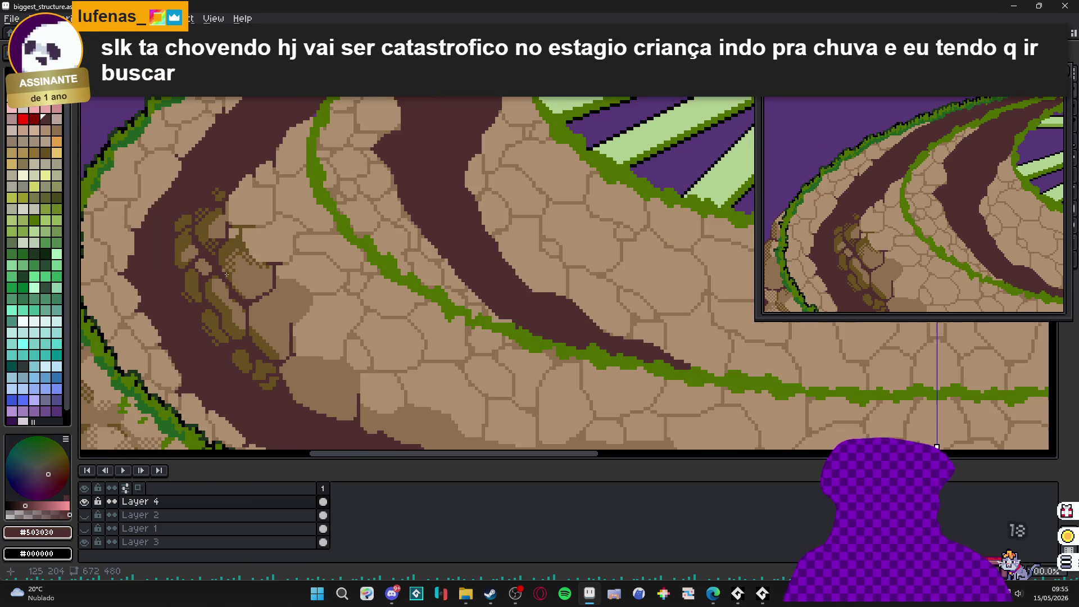